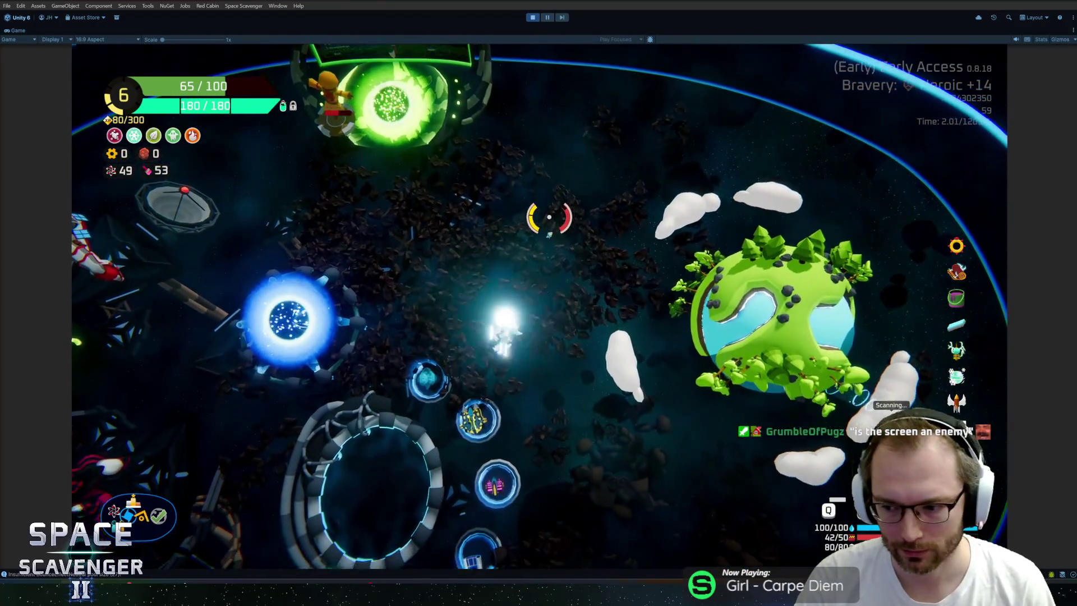
- Spawn a Grub swarm by rerunning the previous debug console command
key(grave)
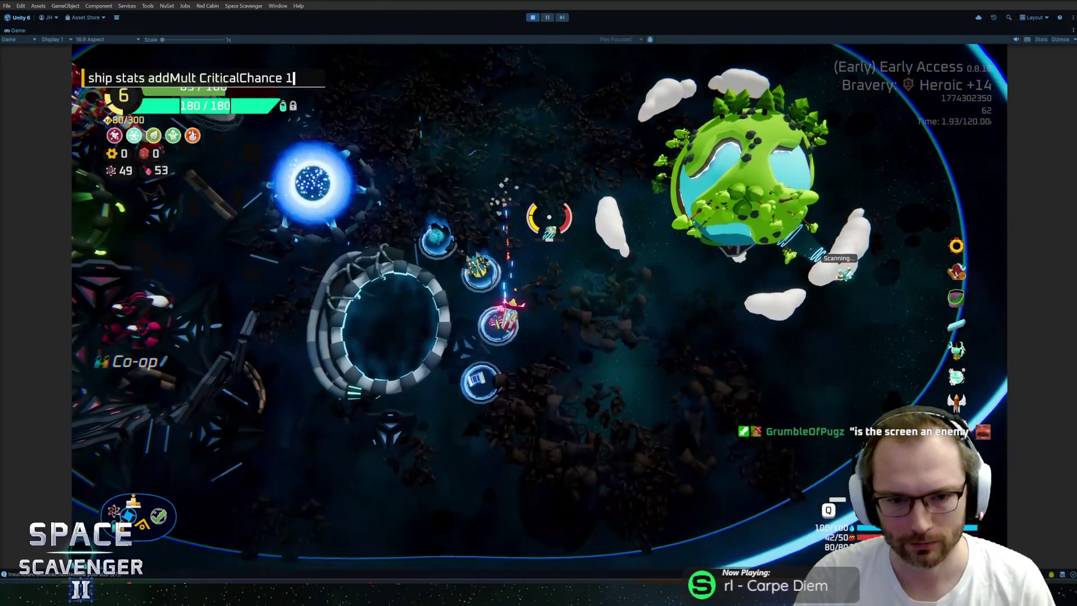
key(Up)
key(Return)
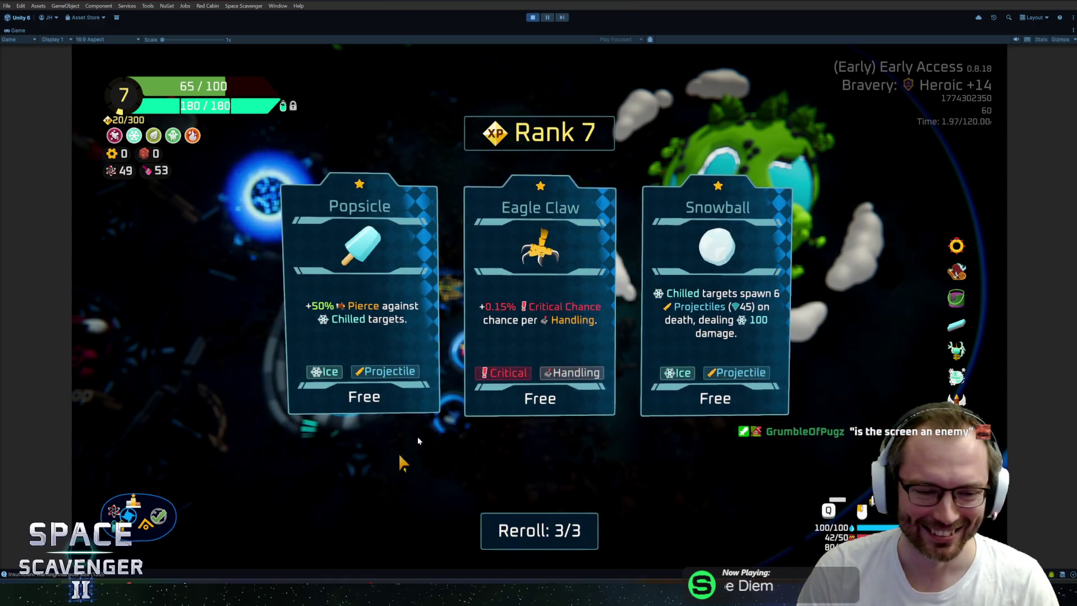
- Reroll the rank 7 upgrades, take Hull Plates, and spawn 12 more Grubs
click(532, 538)
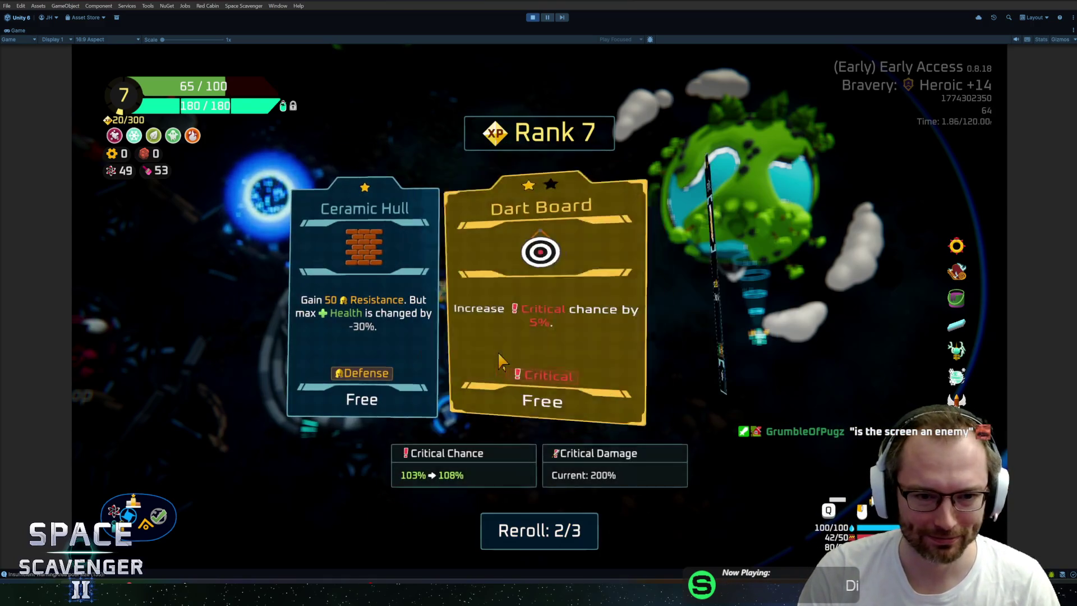
click(658, 328)
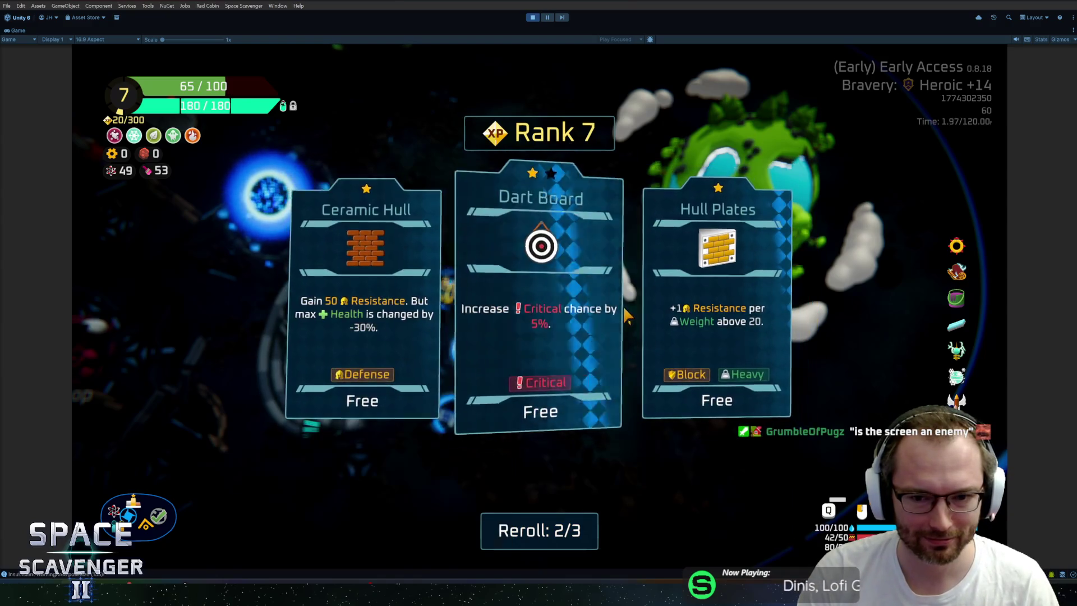
key(grave)
key(Up)
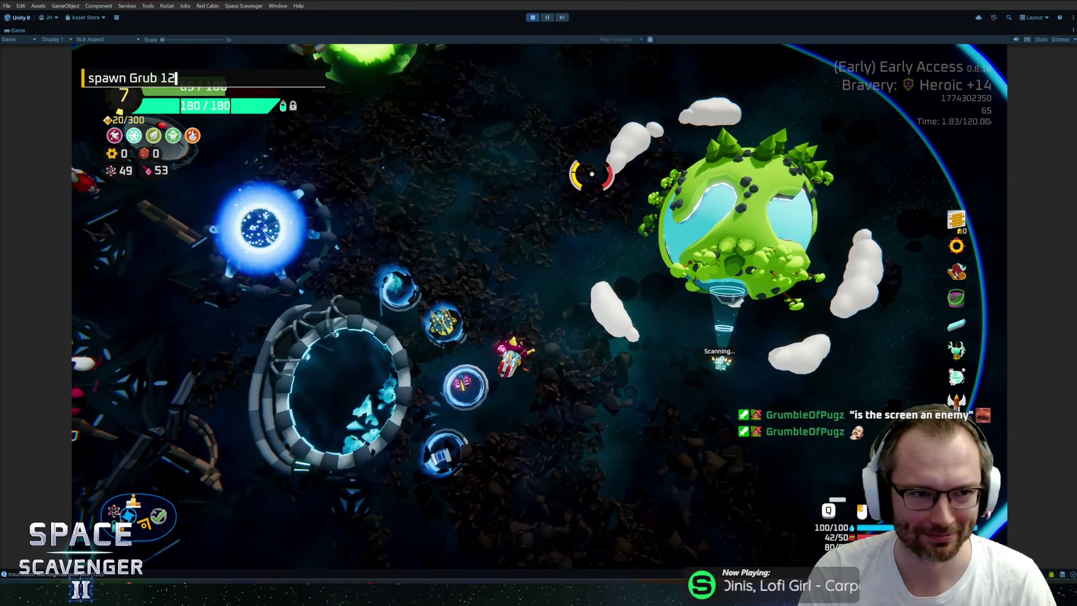
key(Return)
key(grave)
key(grave)
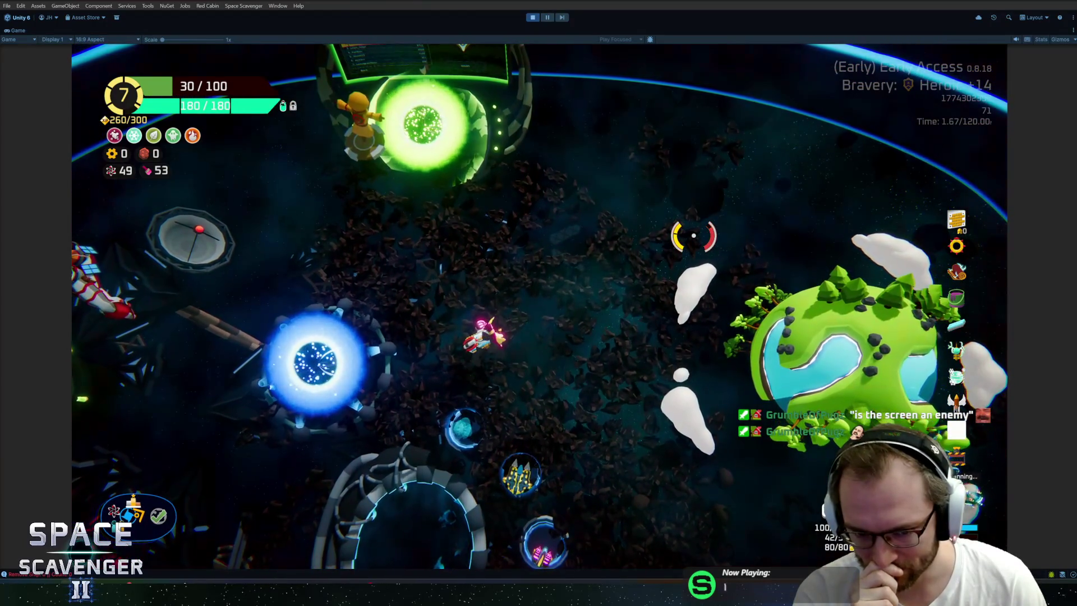
- Run 'add hp' in the debug console to refill the ship to 100/100 health
key(grave)
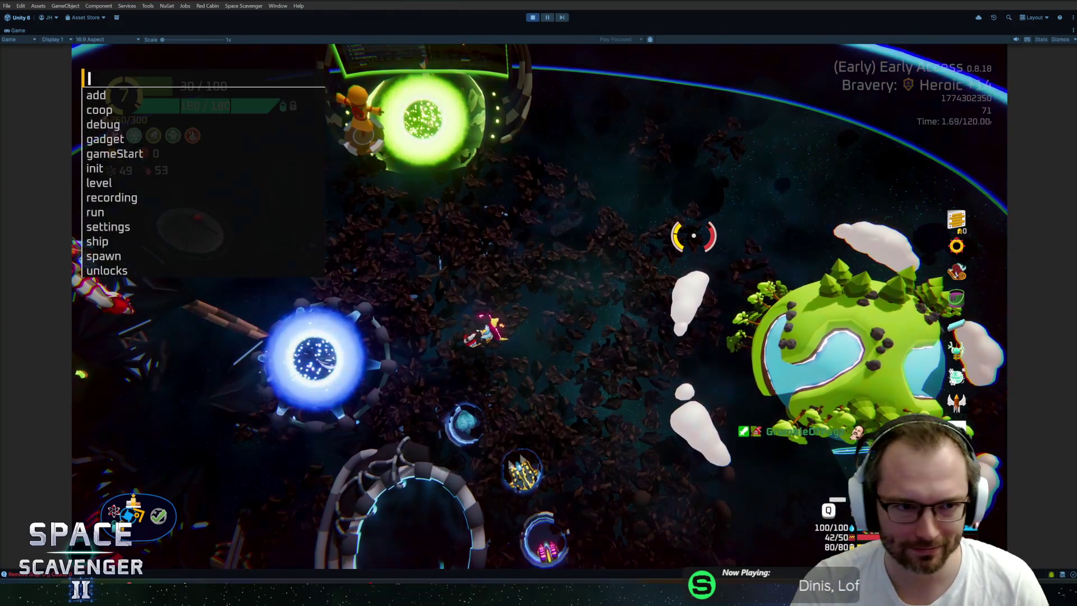
text(add ho)
key(BackSpace)
text(p 200)
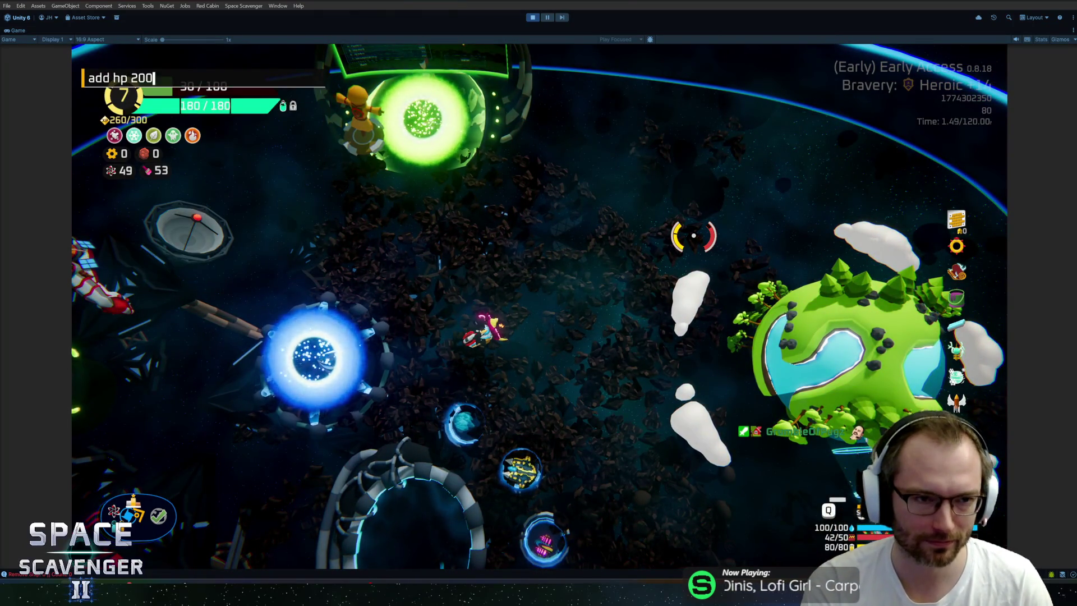
key(Return)
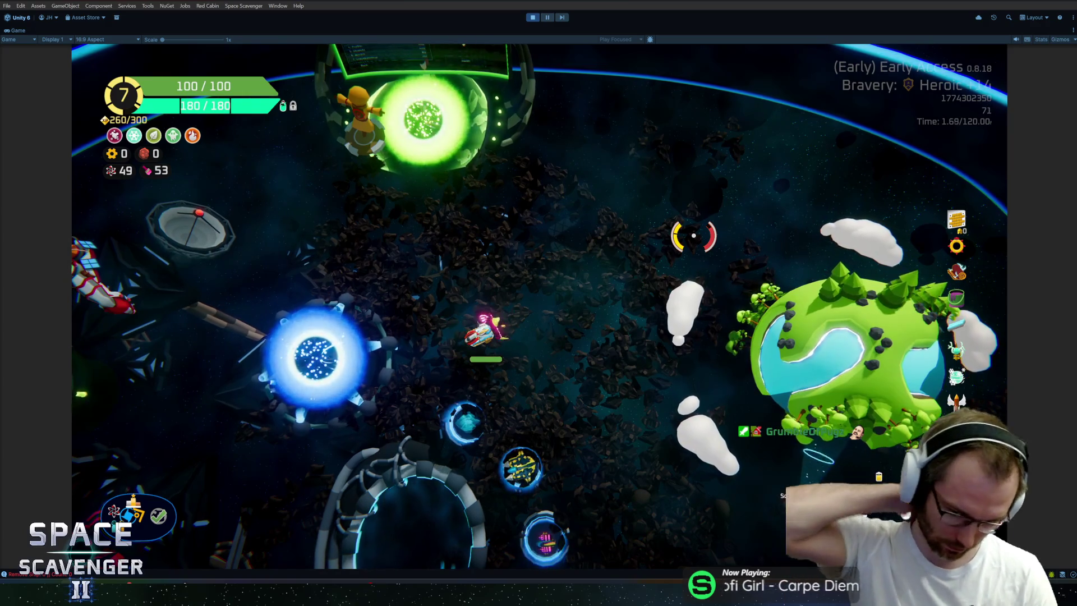
- Enter 'ship invulnerable 1' in the console, then dismiss the Load Scene dialog
key(grave)
text(ship in)
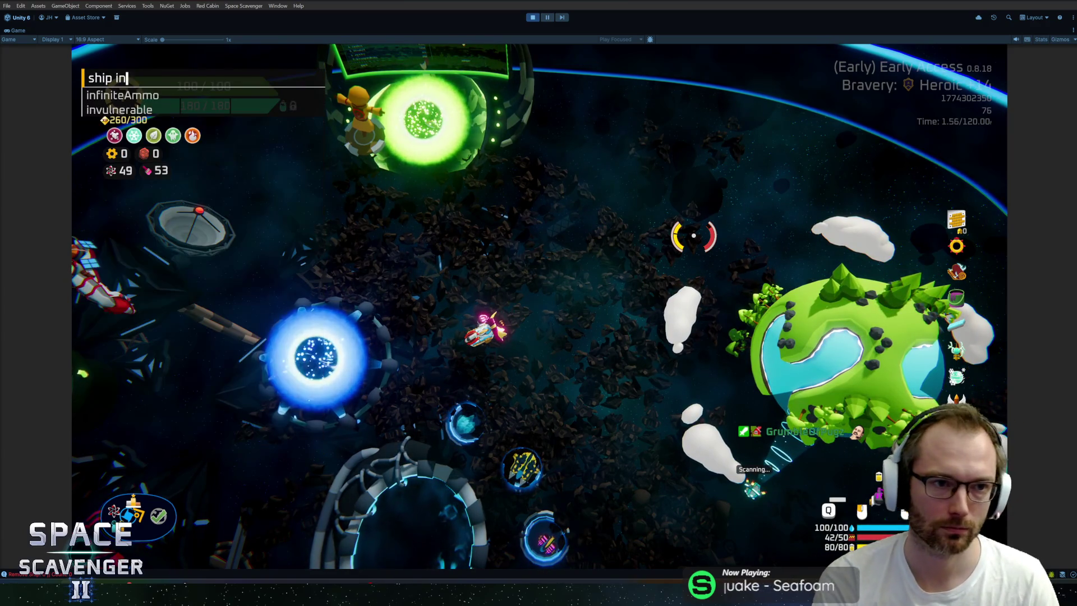
text(vulnerable 1)
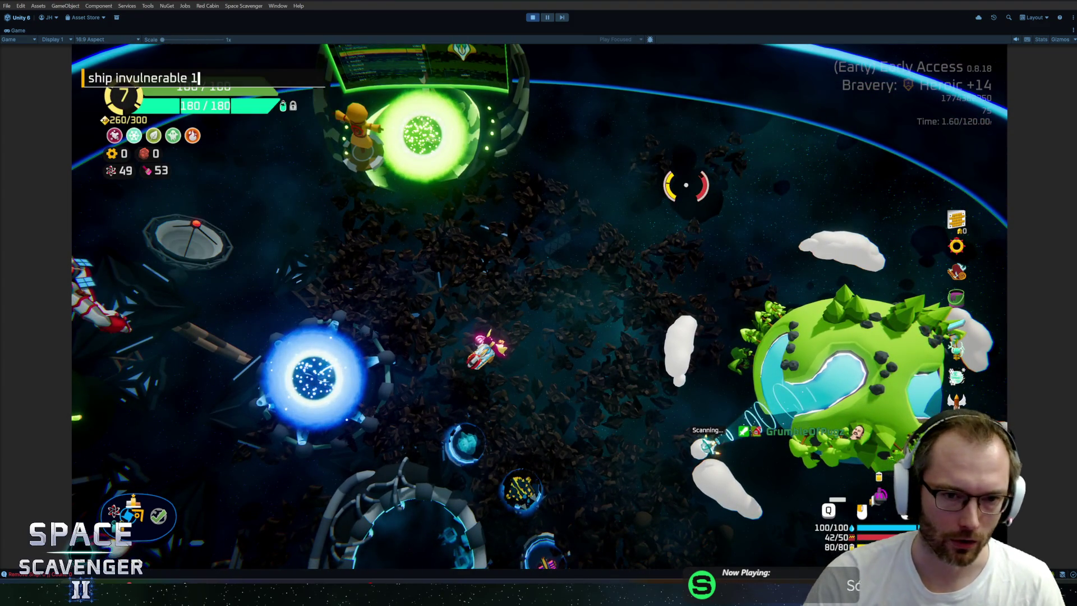
key(ctrl+o)
key(Escape)
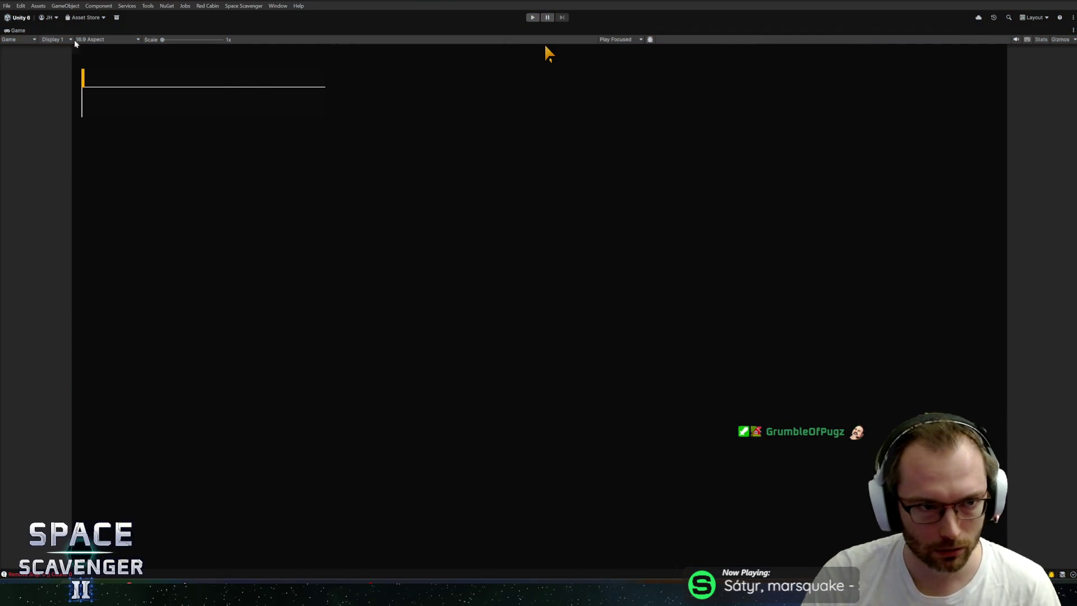
- Restore the editor layout and open the Prism prefab in the Scene view
double_click(26, 30)
click(207, 31)
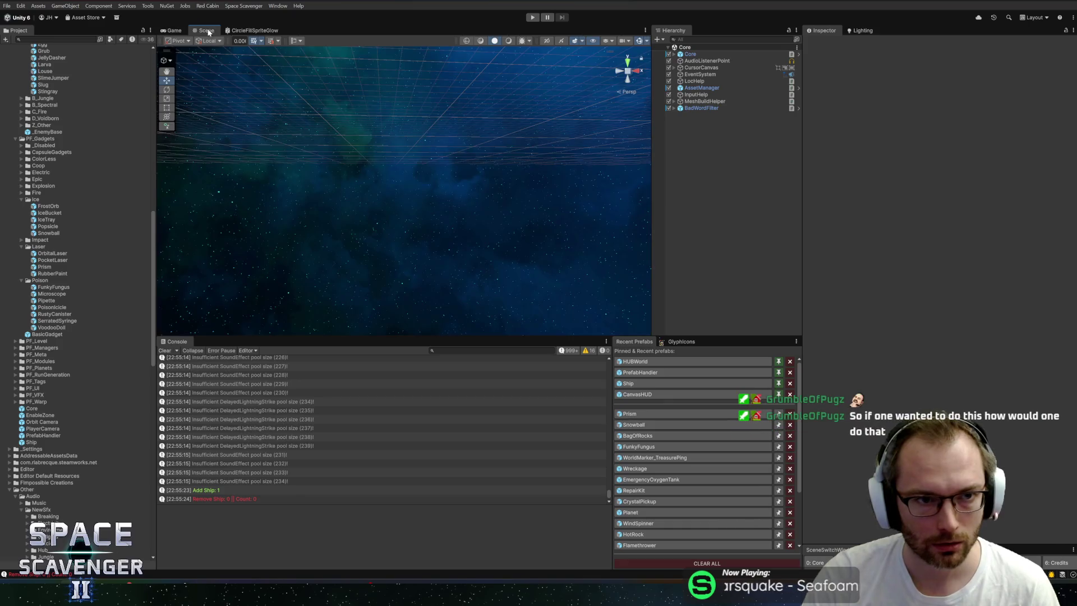
click(655, 413)
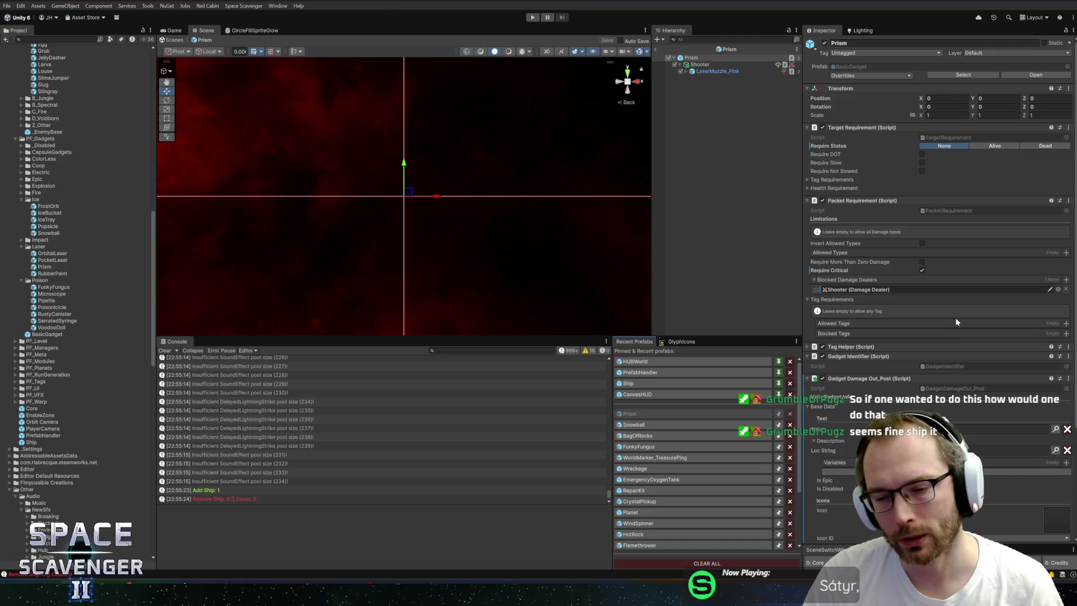
- Add Laser to the Prism's Allowed Tags, return to the Core scene, and start play mode
click(1066, 324)
text(laser)
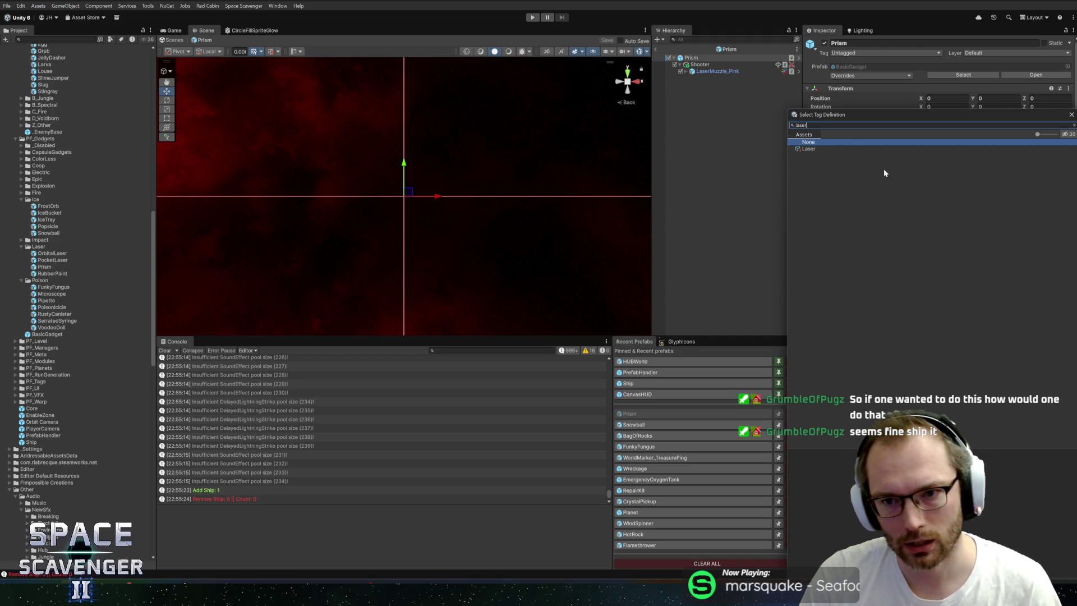
double_click(818, 148)
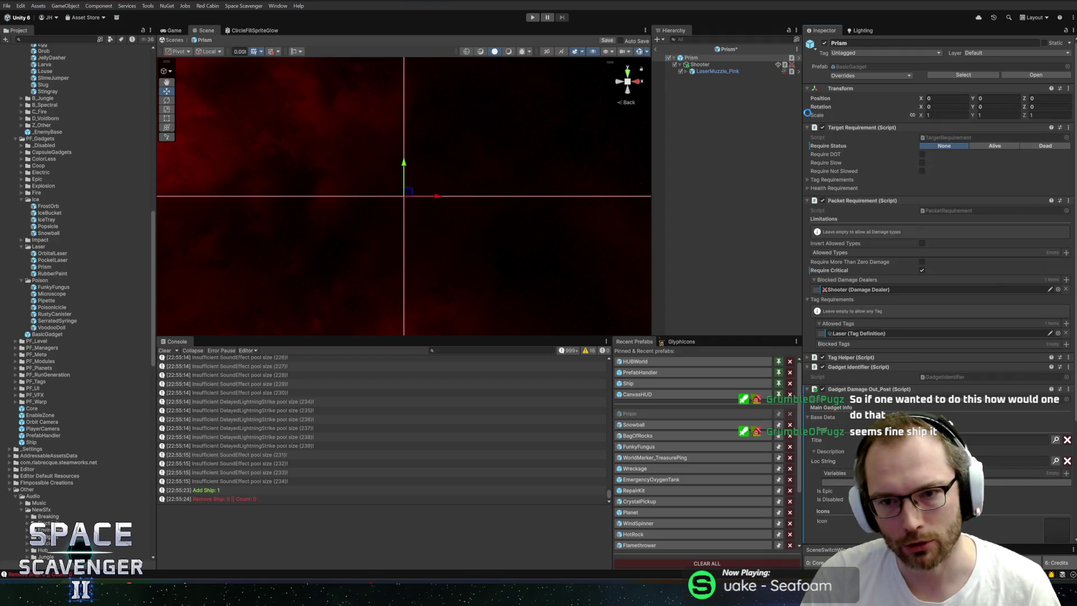
click(659, 49)
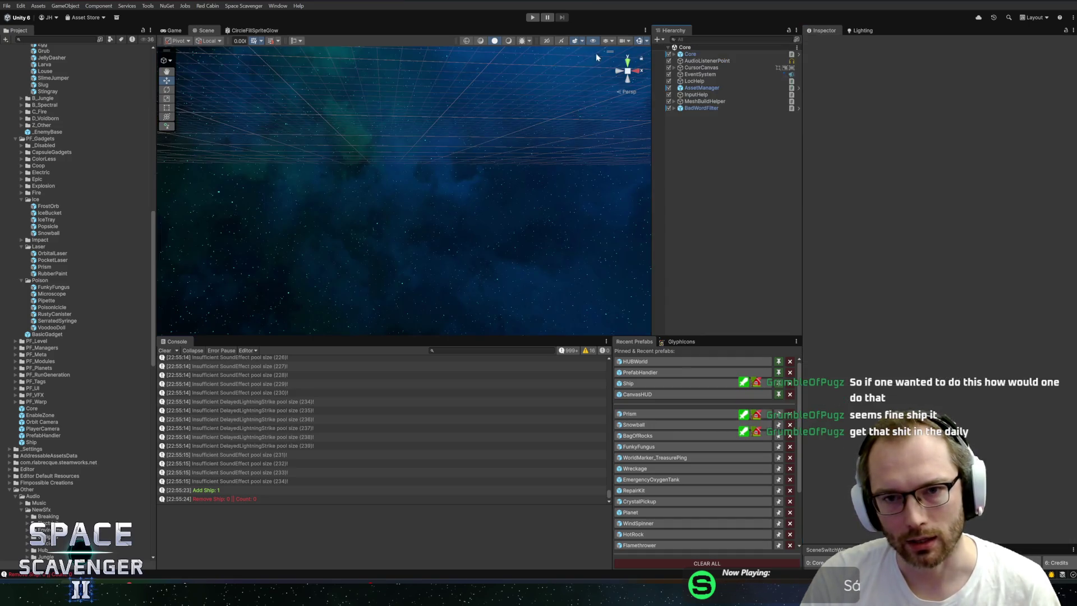
click(533, 19)
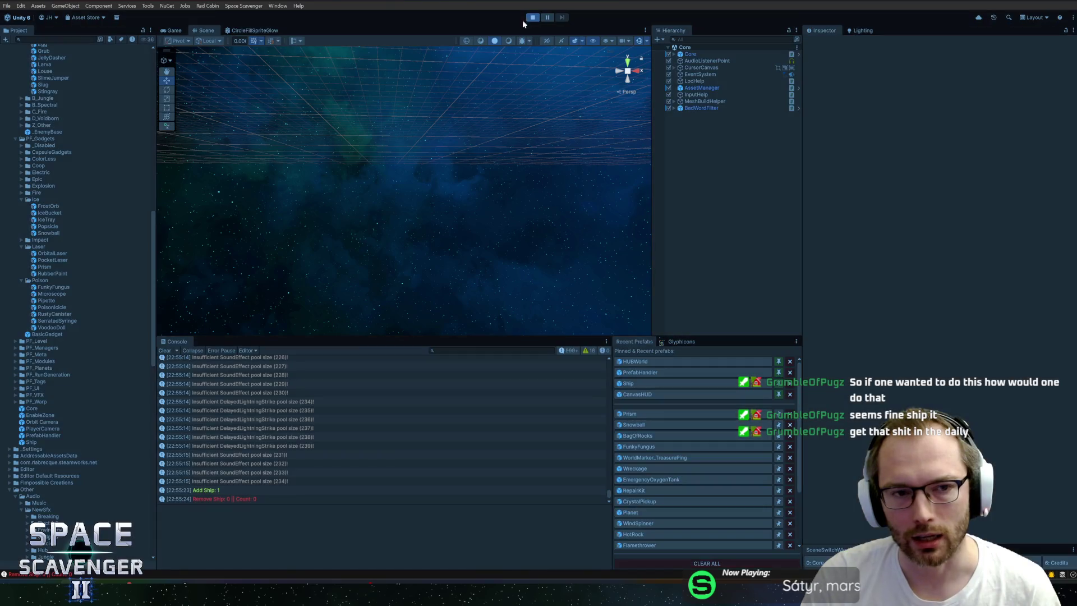
click(174, 31)
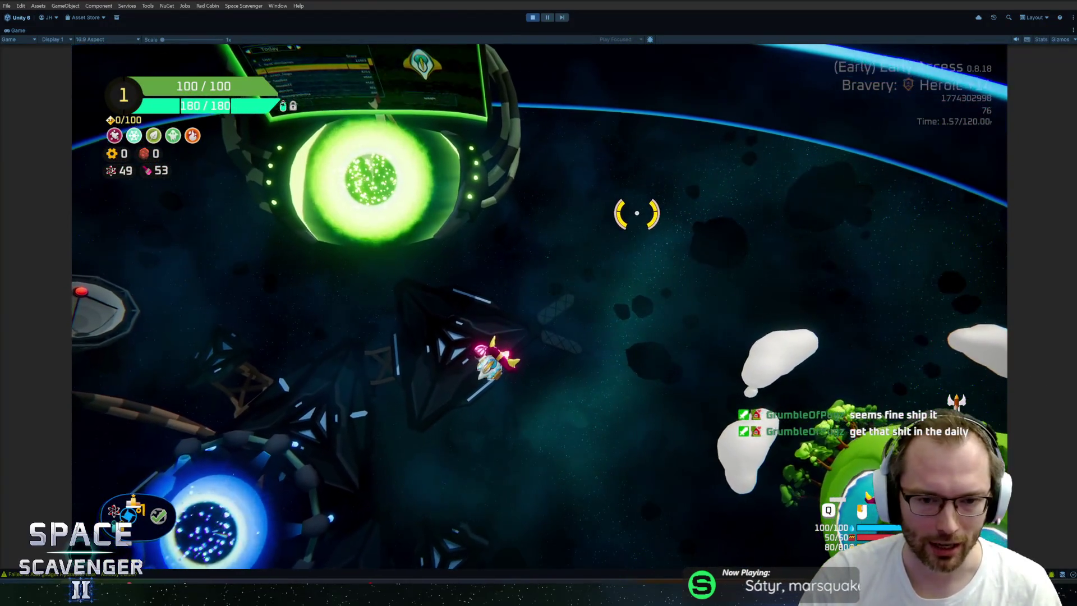
- Open the debug console and scroll through the ship stats panel
key(grave)
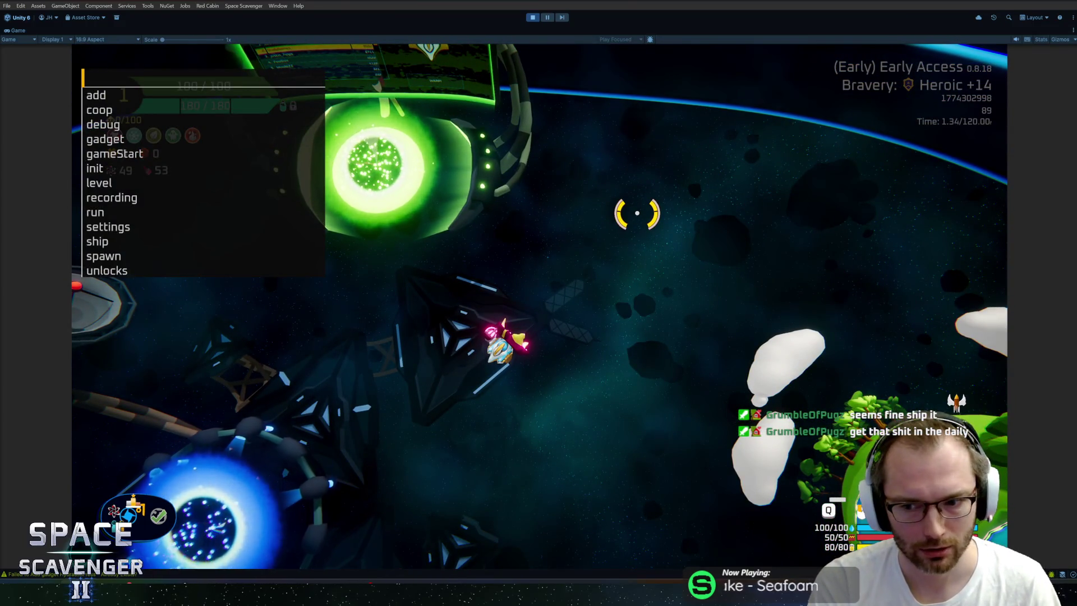
key(Tab)
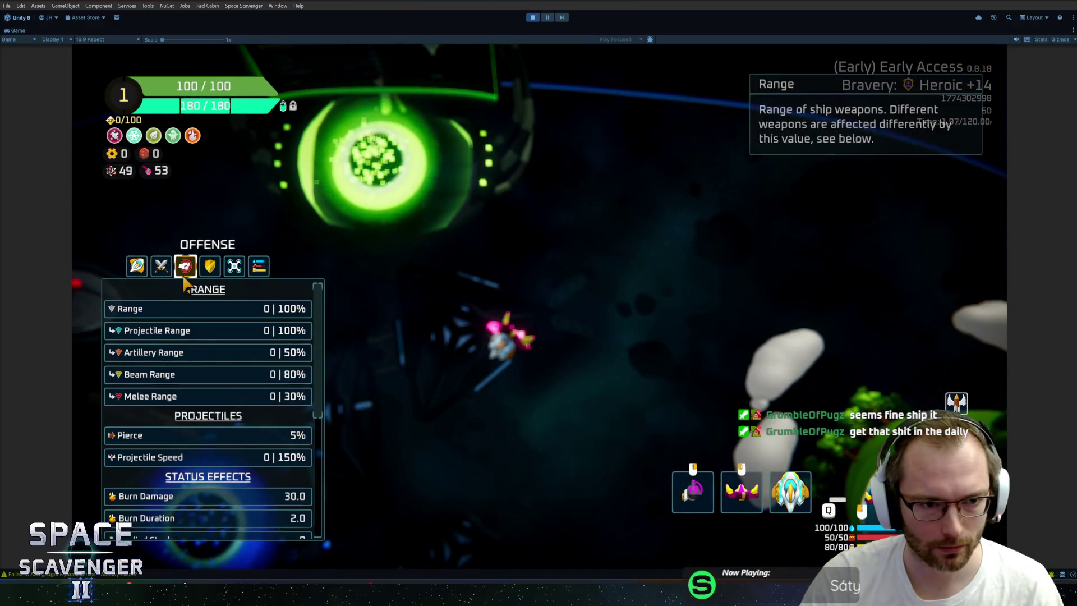
scroll(196, 371, down, 3)
key(grave)
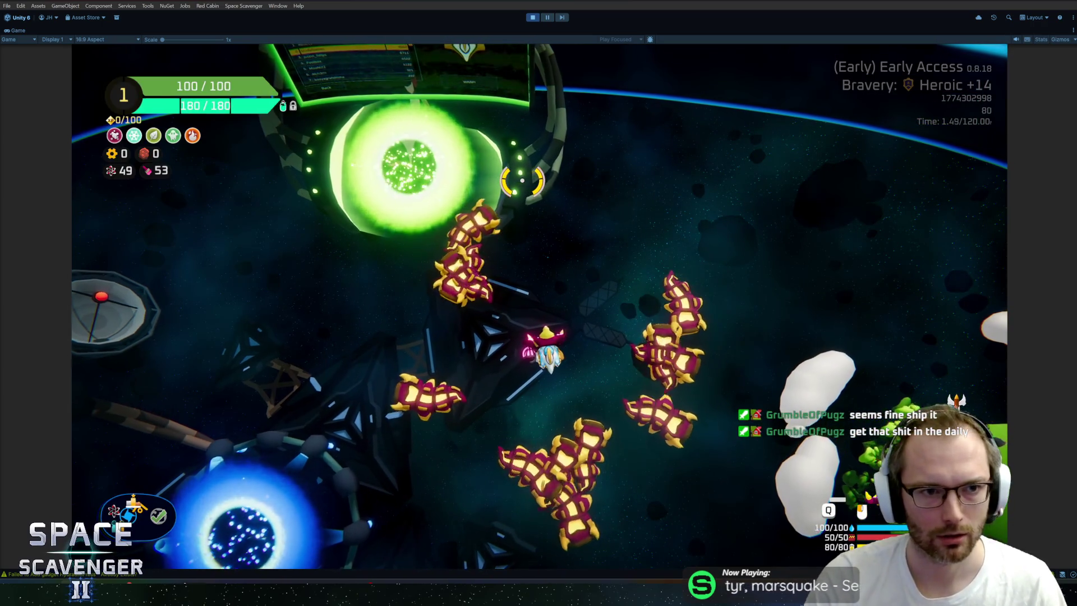
- Fly the ship around the arena with WASD
key(a)
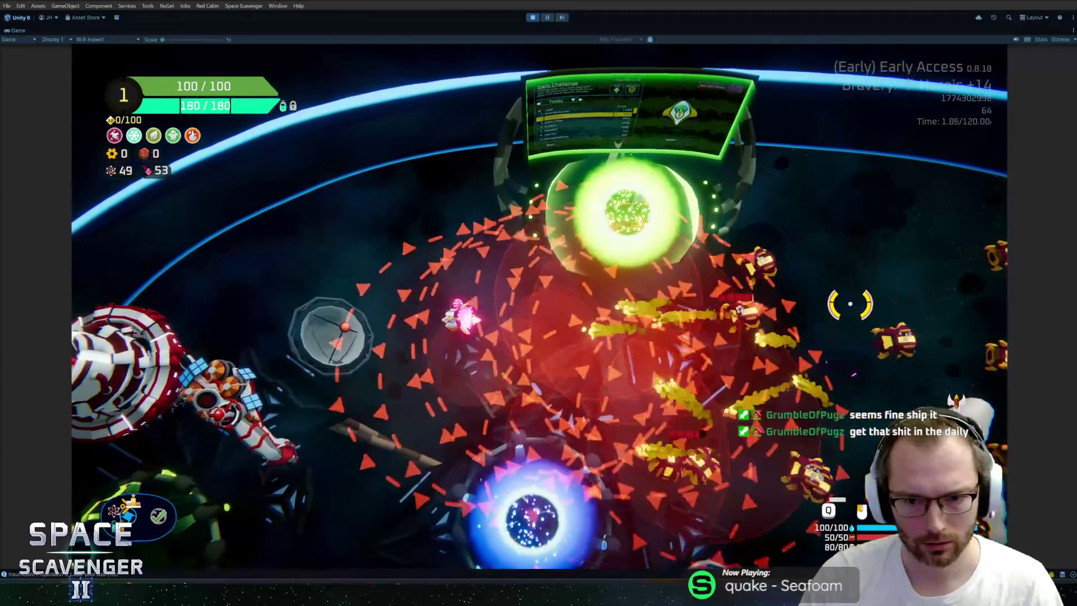
key(s)
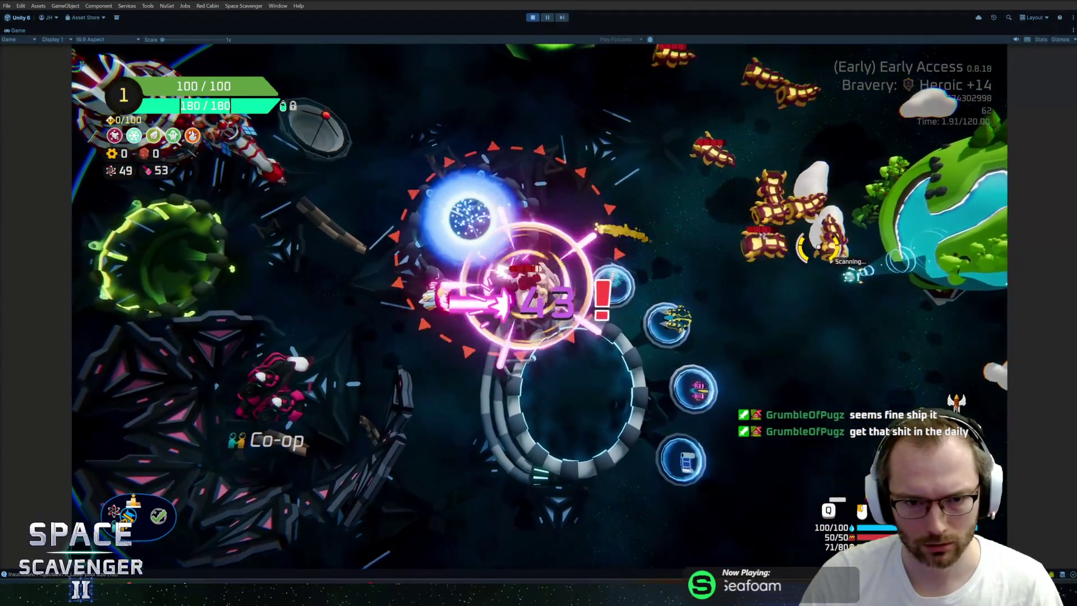
key(d)
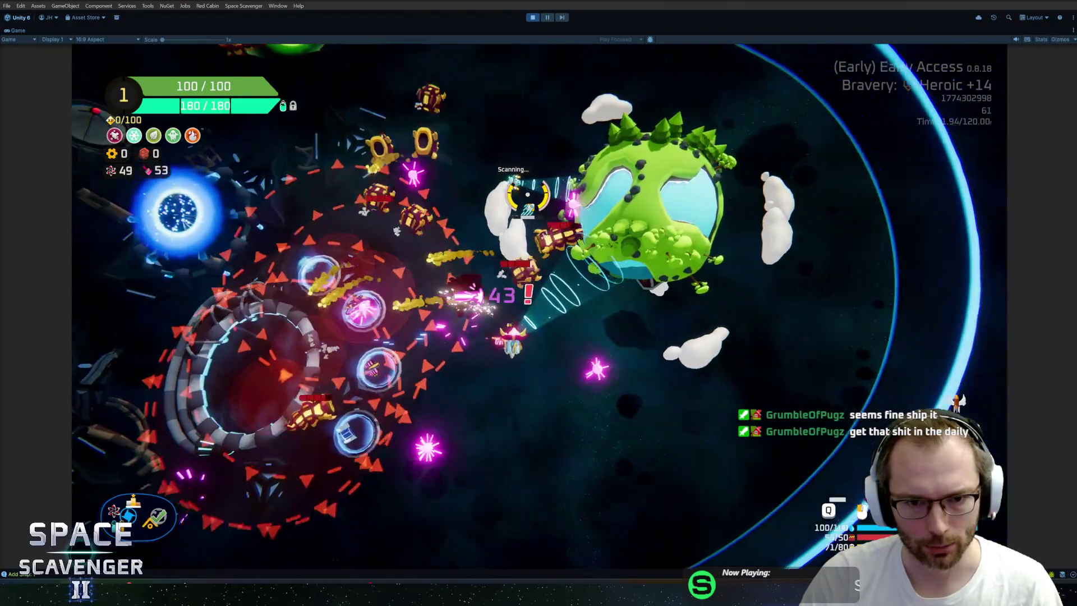
key(d)
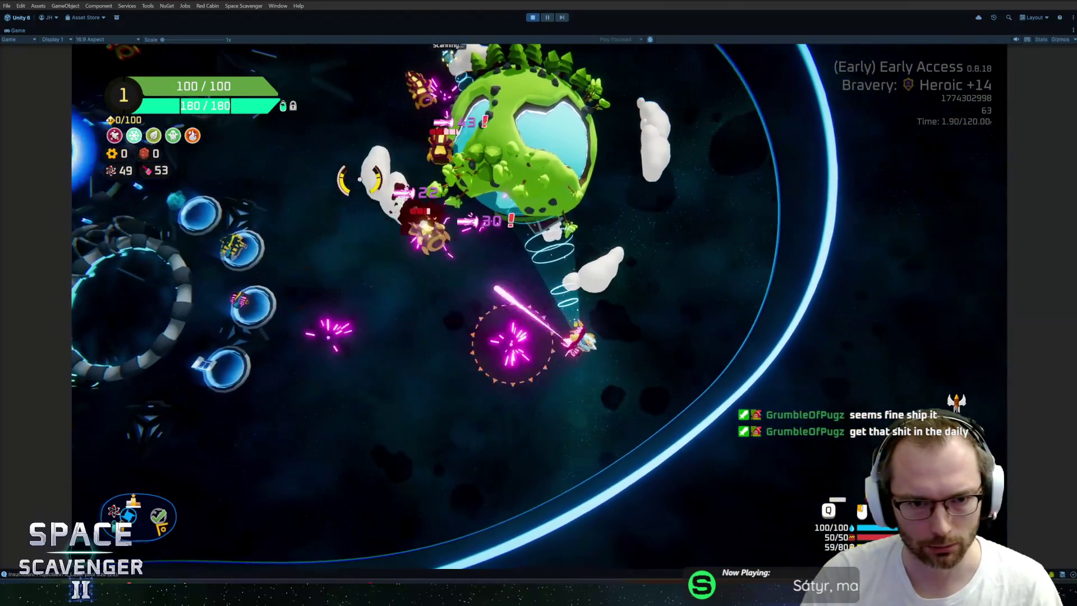
key(a)
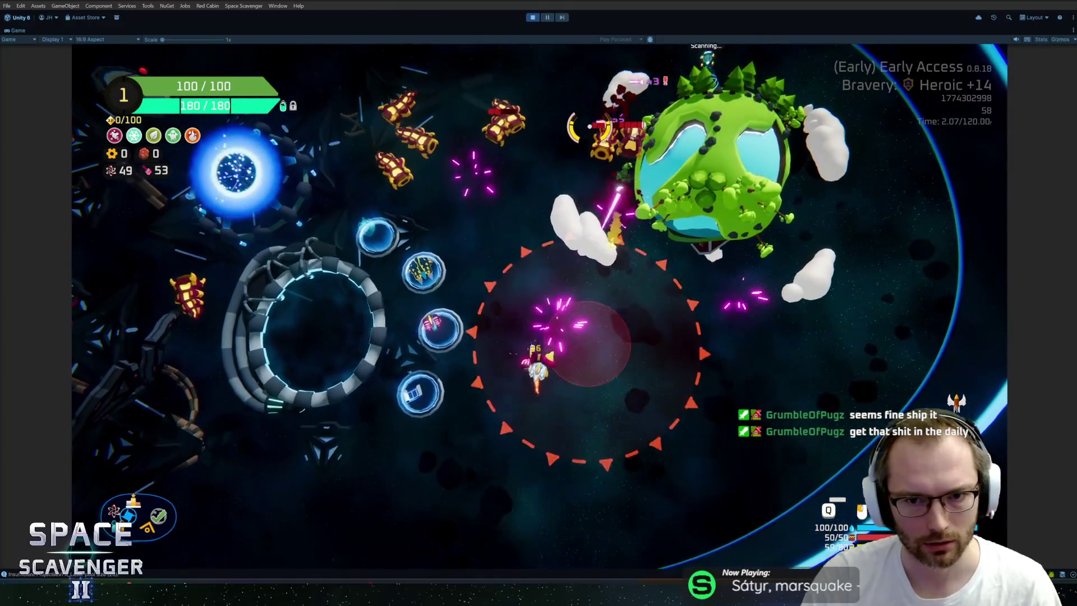
key(d)
- Run 'ship invulnerable 1' and reopen the debug console
key(grave)
text(sh)
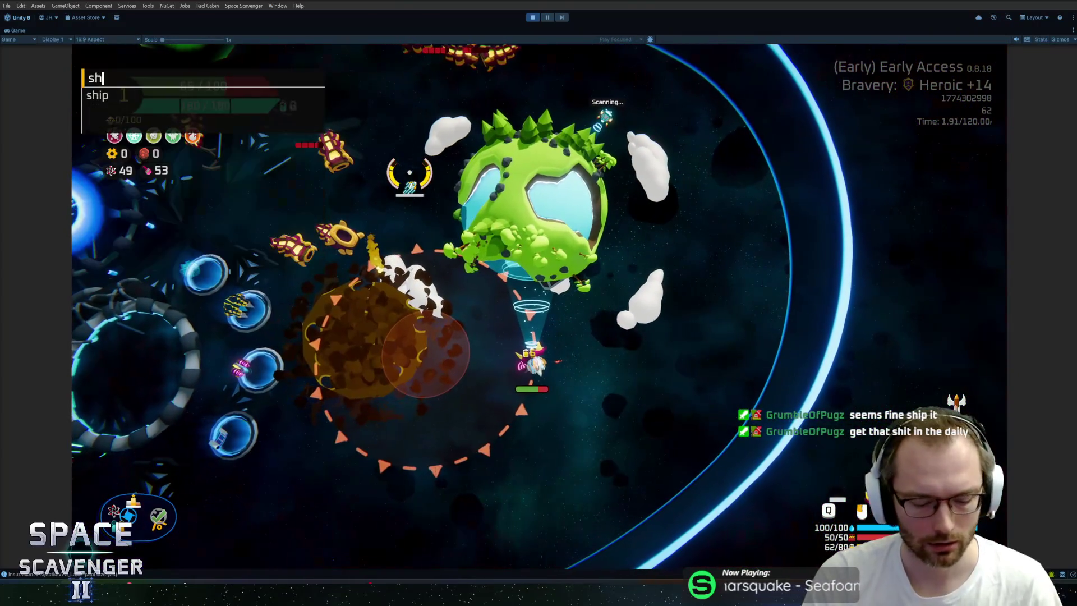
text(ip invulnerable 1)
key(Return)
key(a)
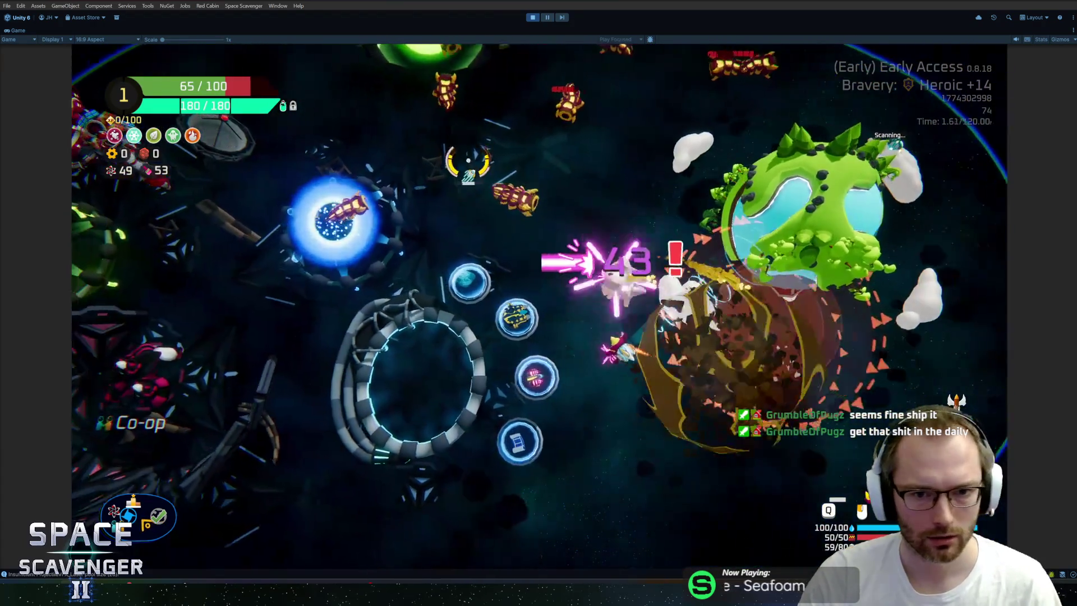
key(grave)
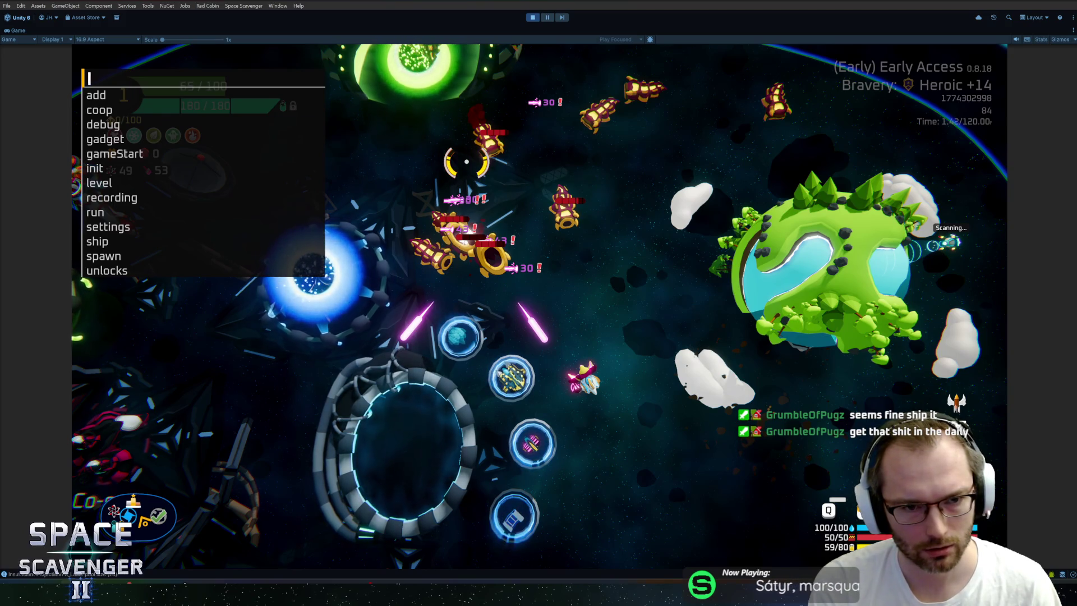
- Enter 'gadget add NylonCarpet' via autocomplete to give the ship the NylonCarpet gadget
text(gadgetadd nyl)
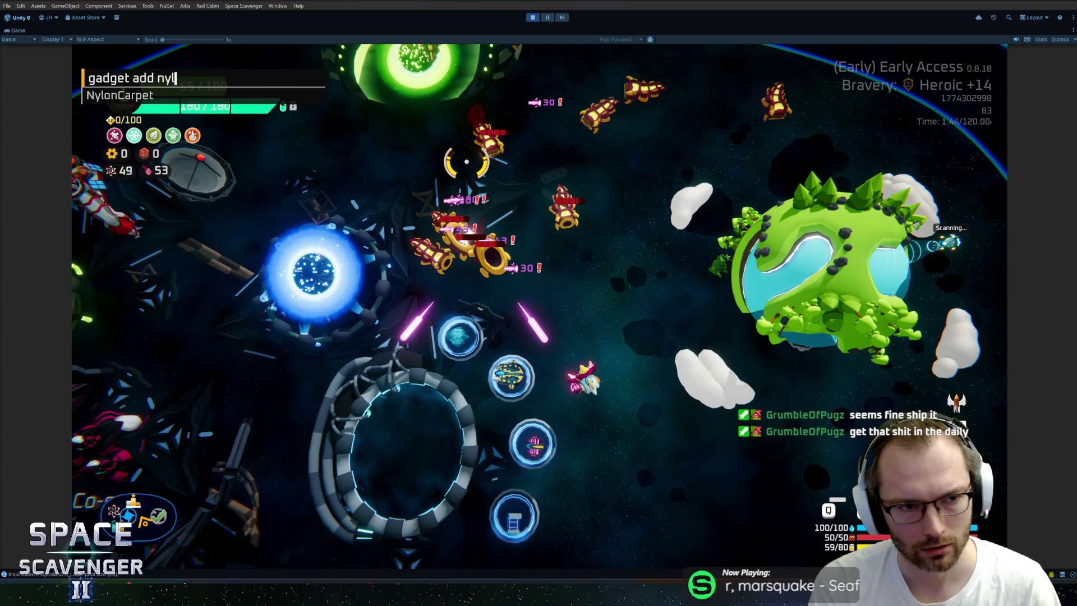
key(Return)
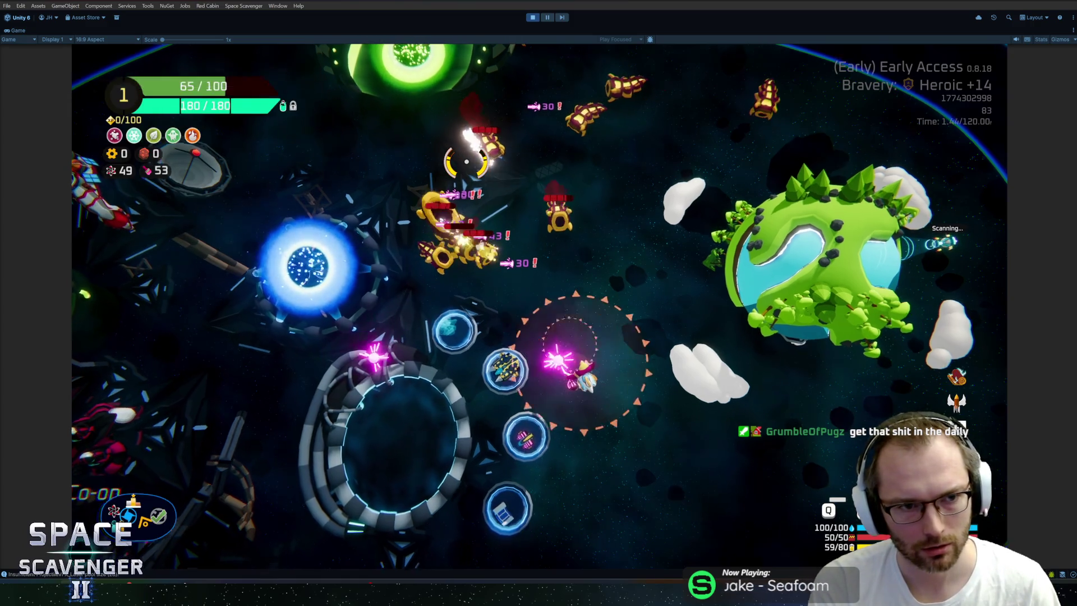
key(grave)
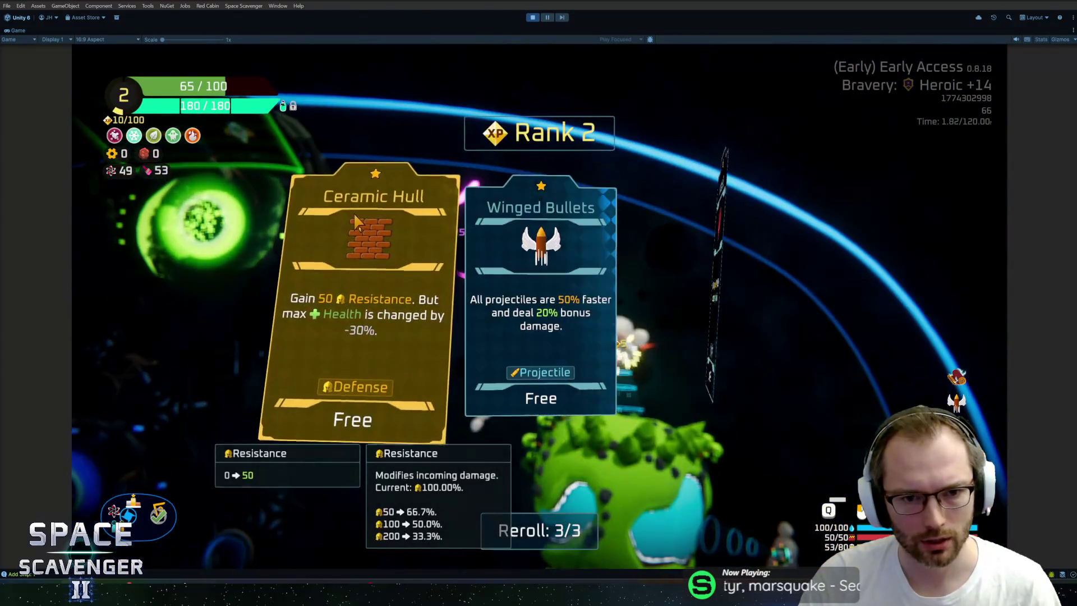
- Take Winged Bullets and run 'ship stats addMult ProjectilePierce 1'
click(541, 314)
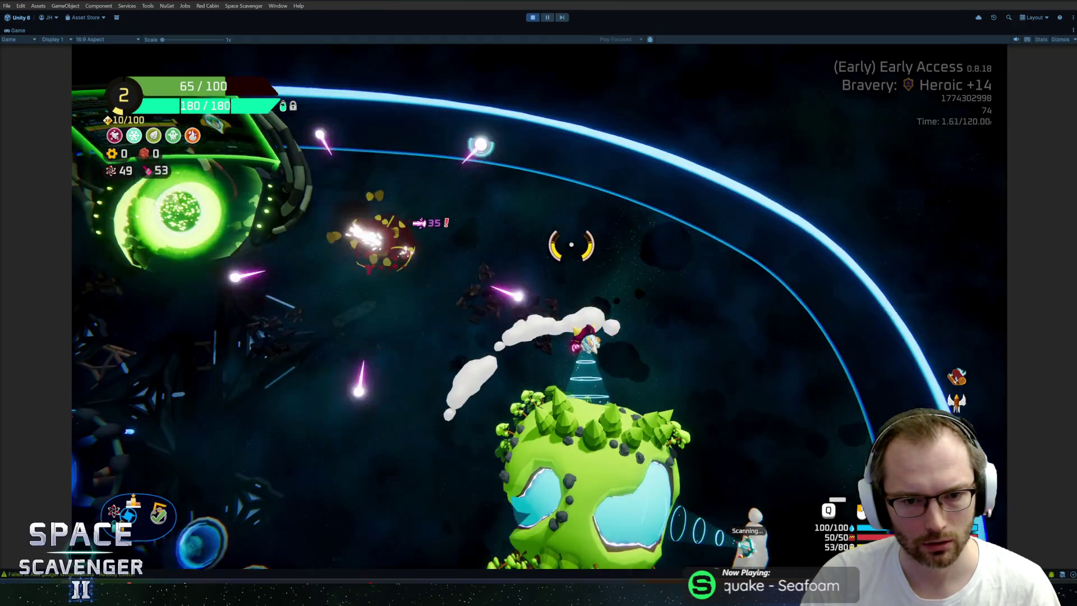
text(ship stats addMult ProjectilePierce 1)
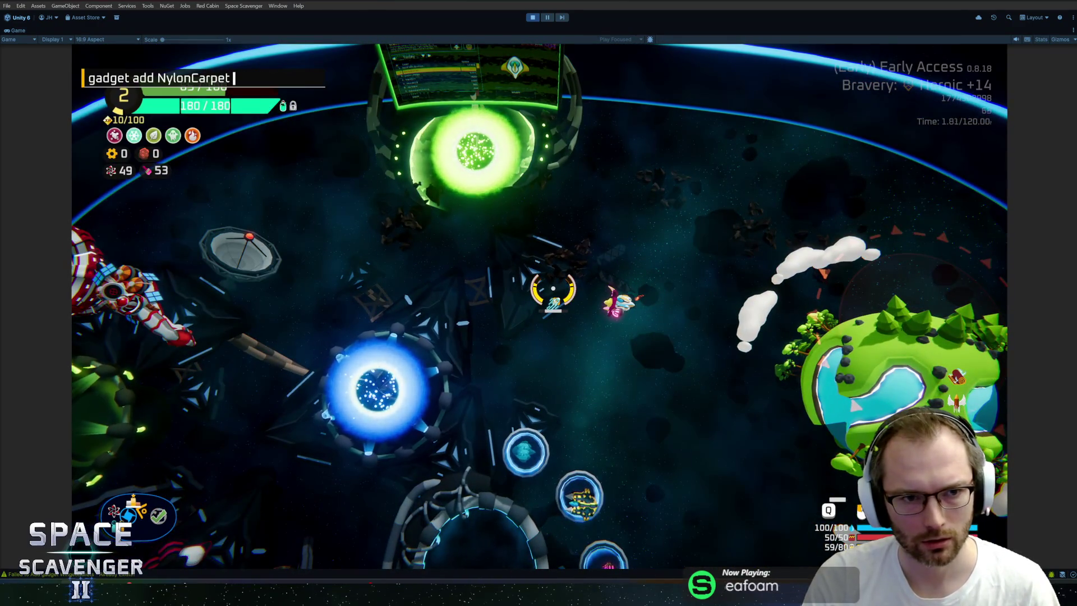
key(Return)
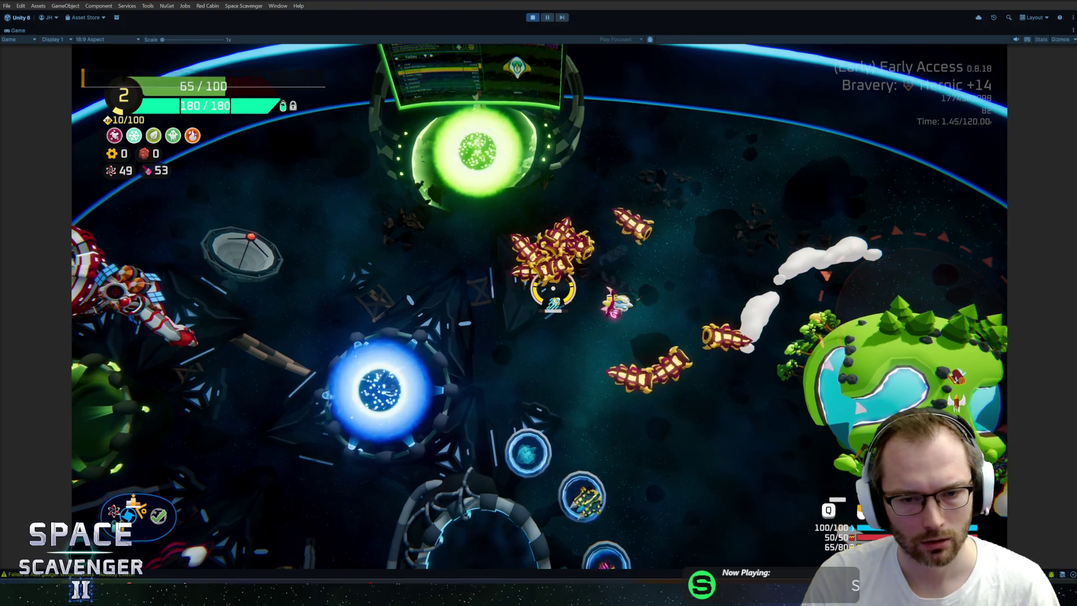
- Spawn another Grub swarm from console history and check the offense stats panel
key(grave)
key(Up)
key(Return)
key(Tab)
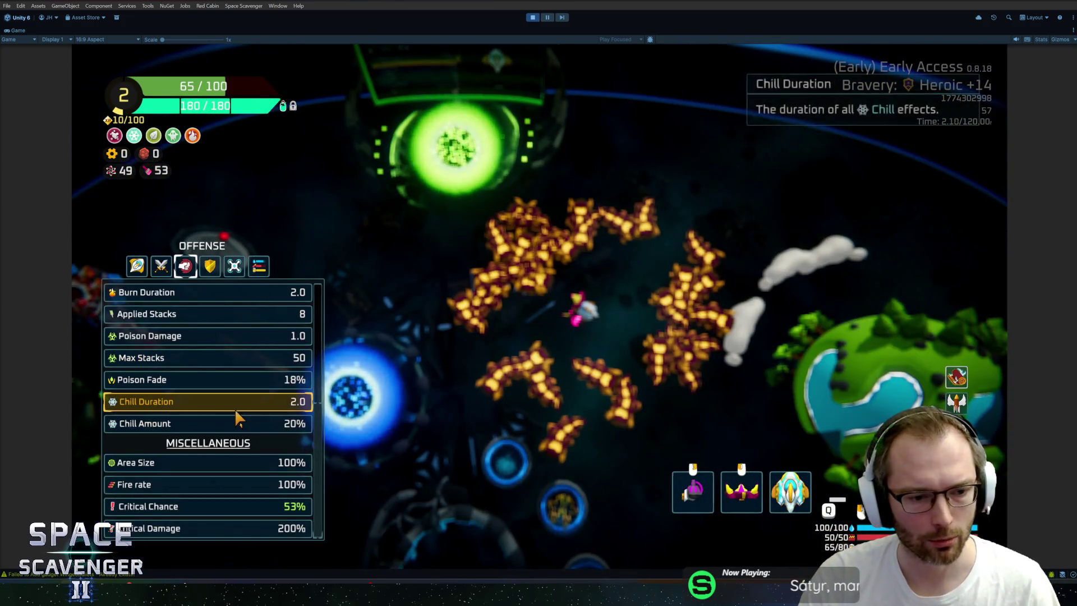
key(Tab)
- Fly around collecting experience and take the Copper Curtain upgrade
key(s)
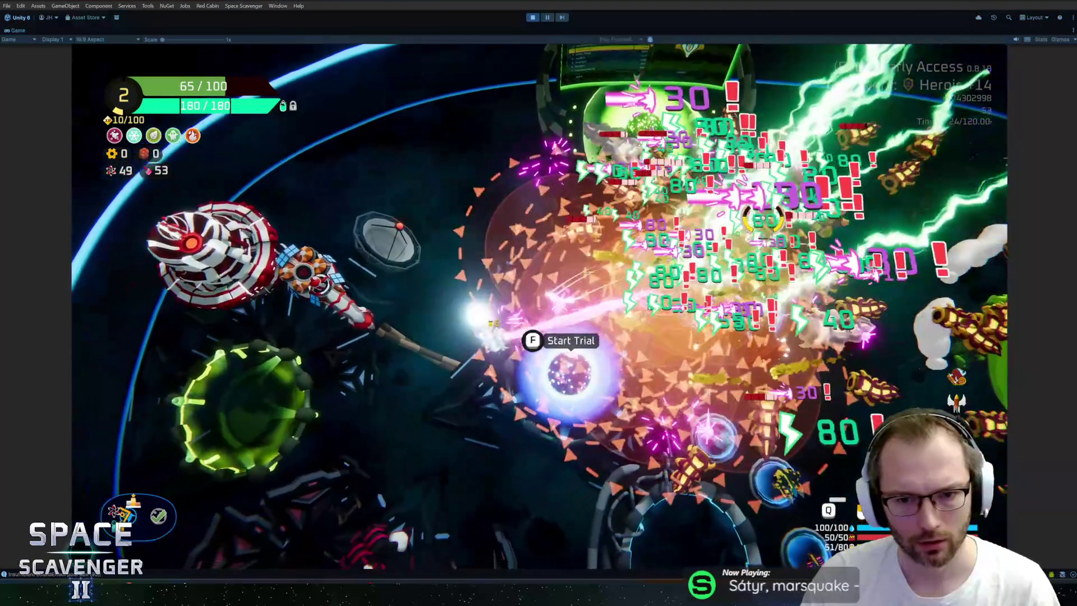
key(d)
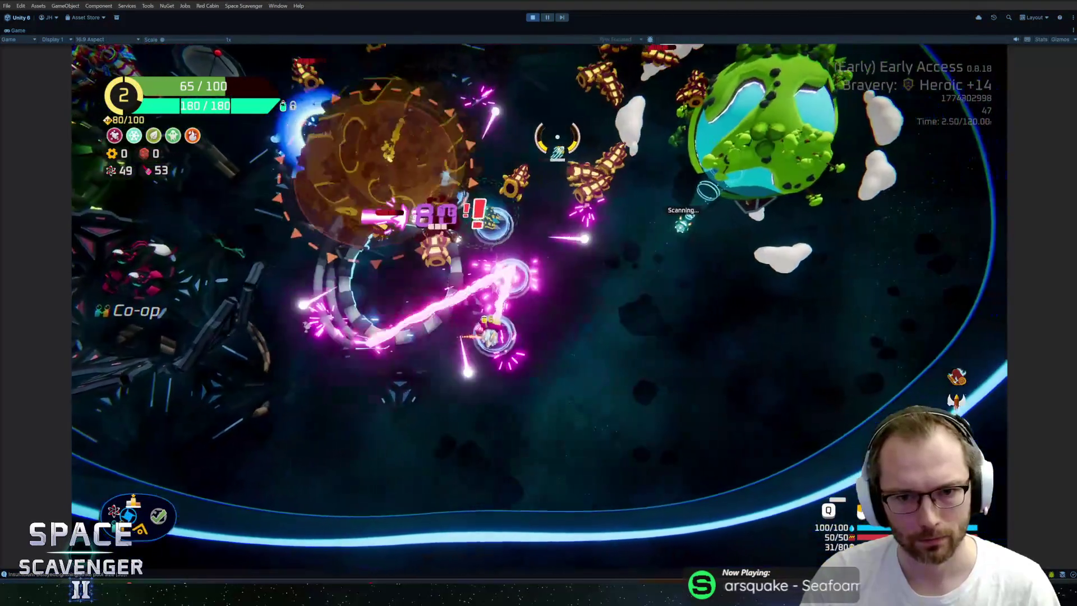
key(w)
key(d)
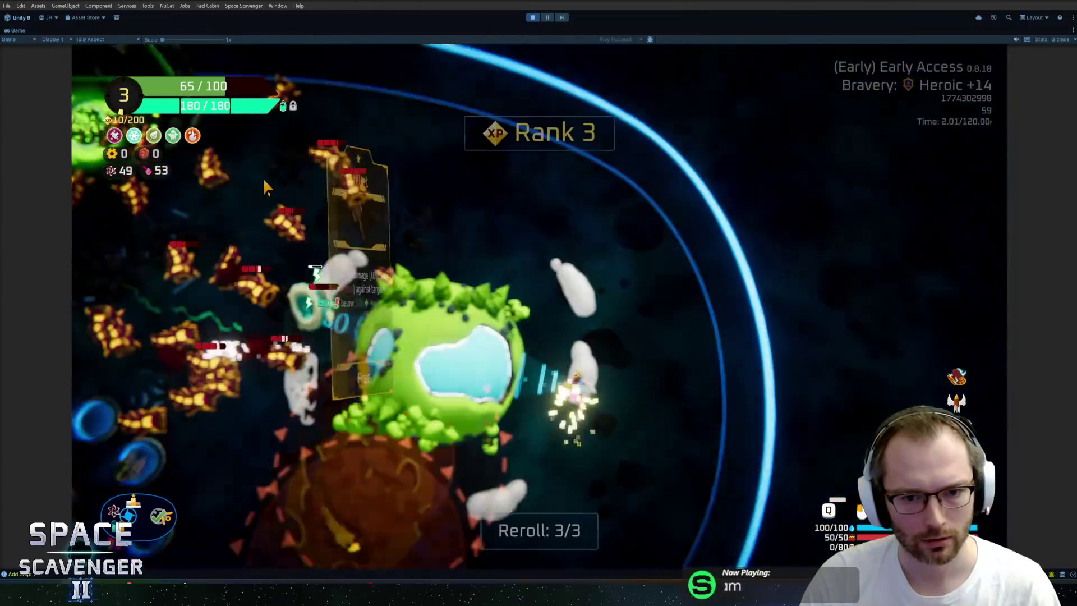
click(608, 298)
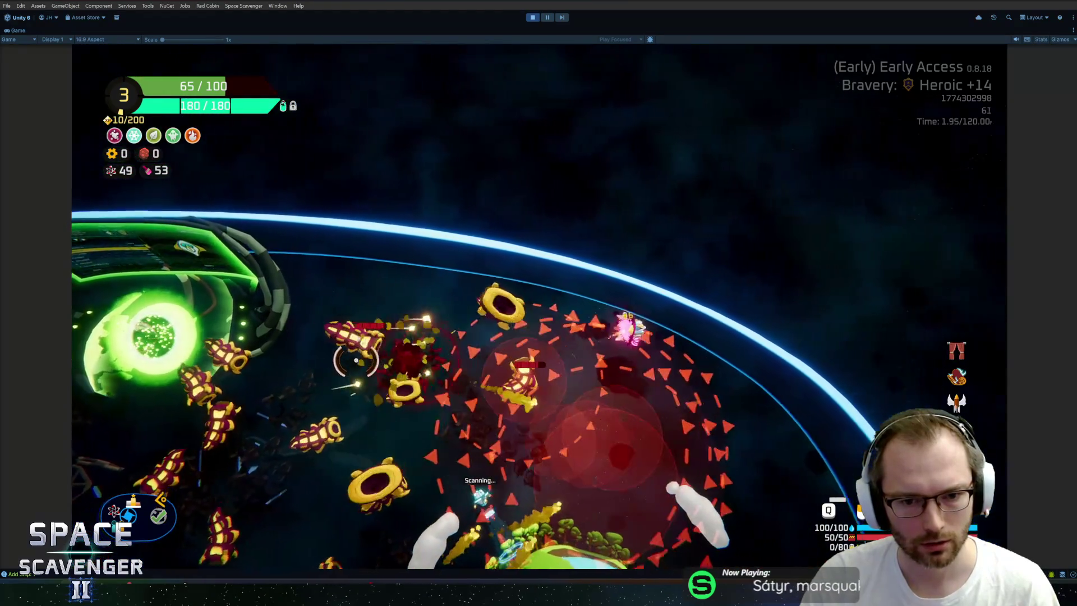
- Run the ship infiniteAmmo command from the debug console
key(grave)
text(ship infiniteAmmo)
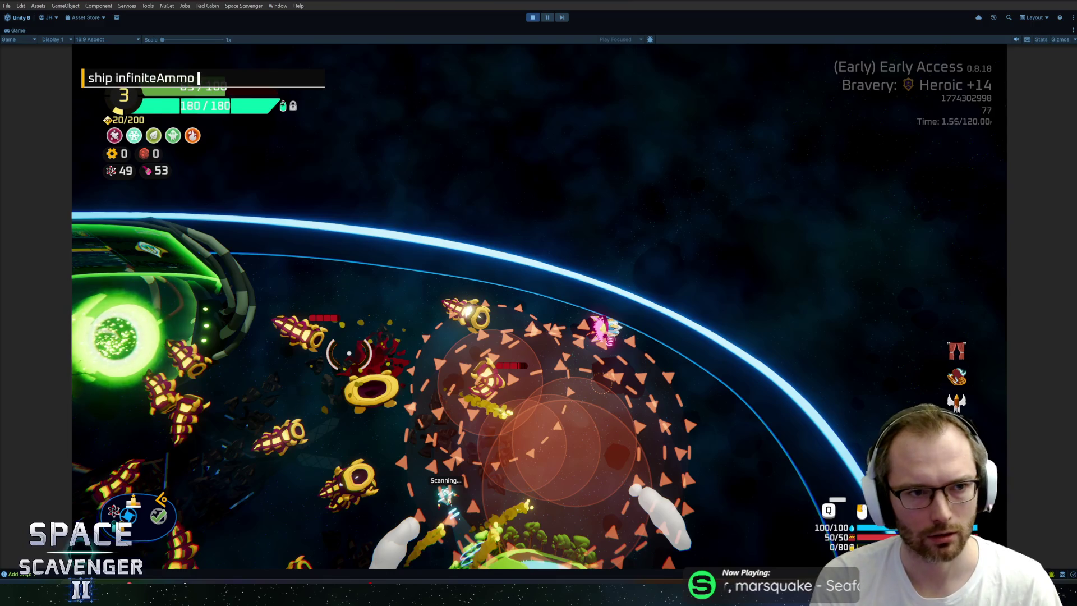
key(Return)
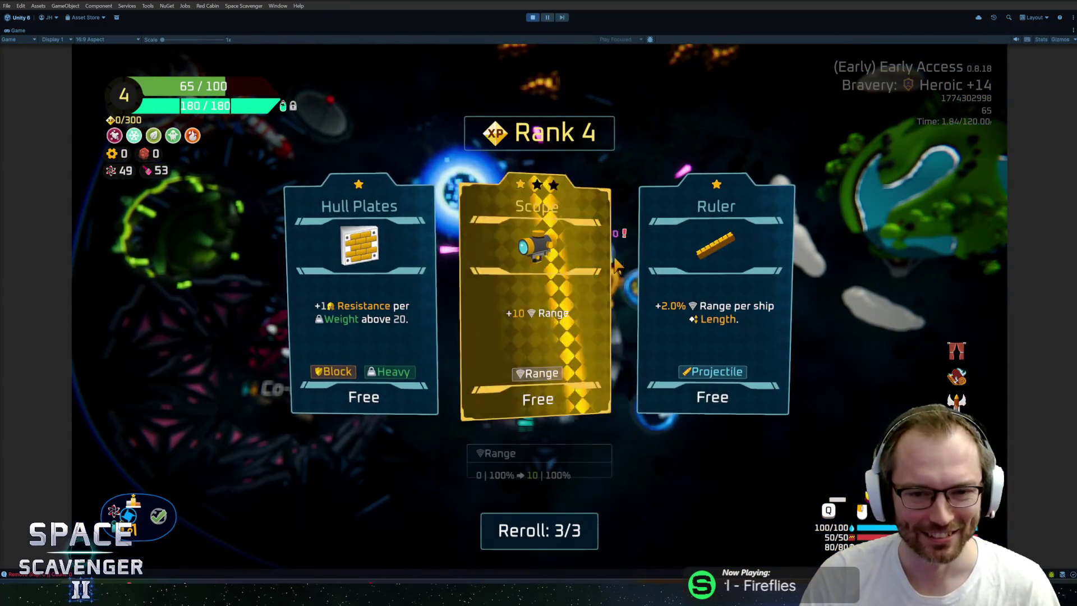
- Take the Scope upgrade and start typing 'spawn battledr' in the console
click(616, 264)
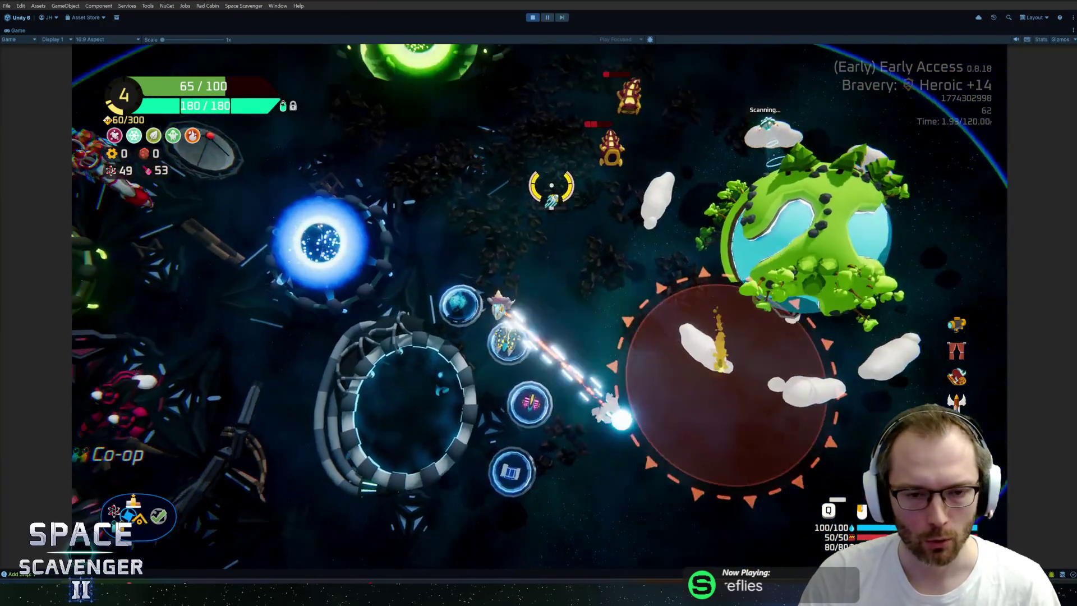
key(grave)
text(spawn )
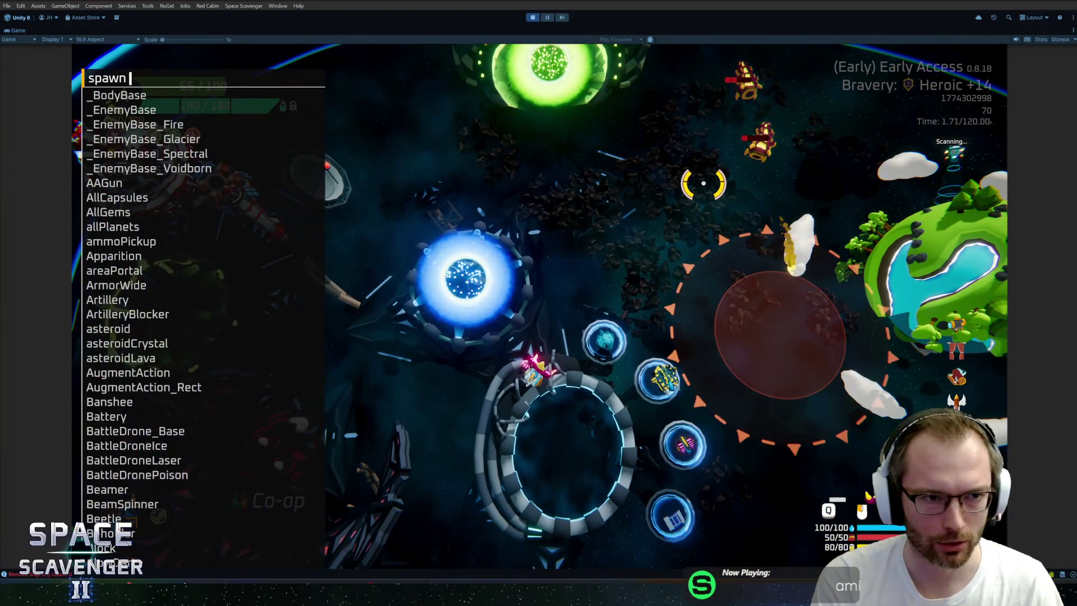
text(battledr)
- Complete and run 'spawn BattleDroneLaser' to spawn the laser drones
key(Tab)
text(L)
key(Tab)
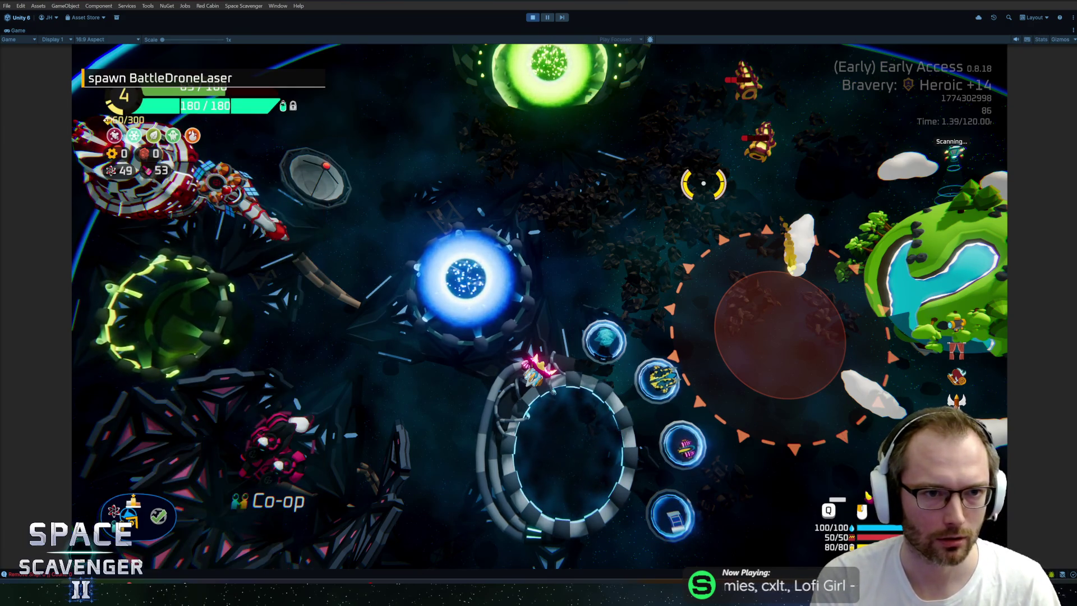
key(Return)
- Check the ship customisation view, then recall the spawn command in the console
key(Tab)
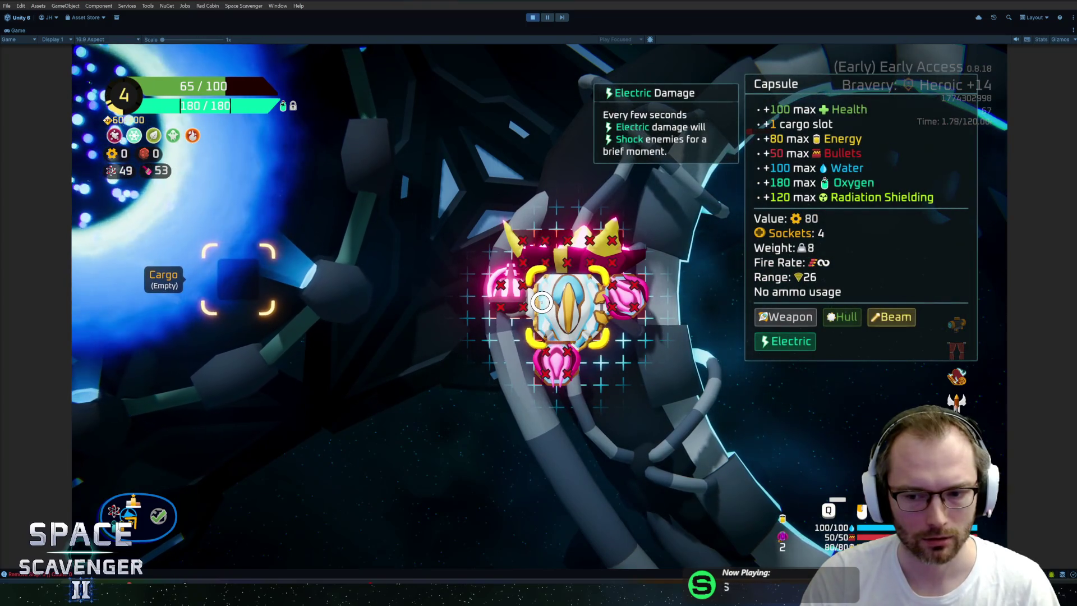
key(Tab)
key(grave)
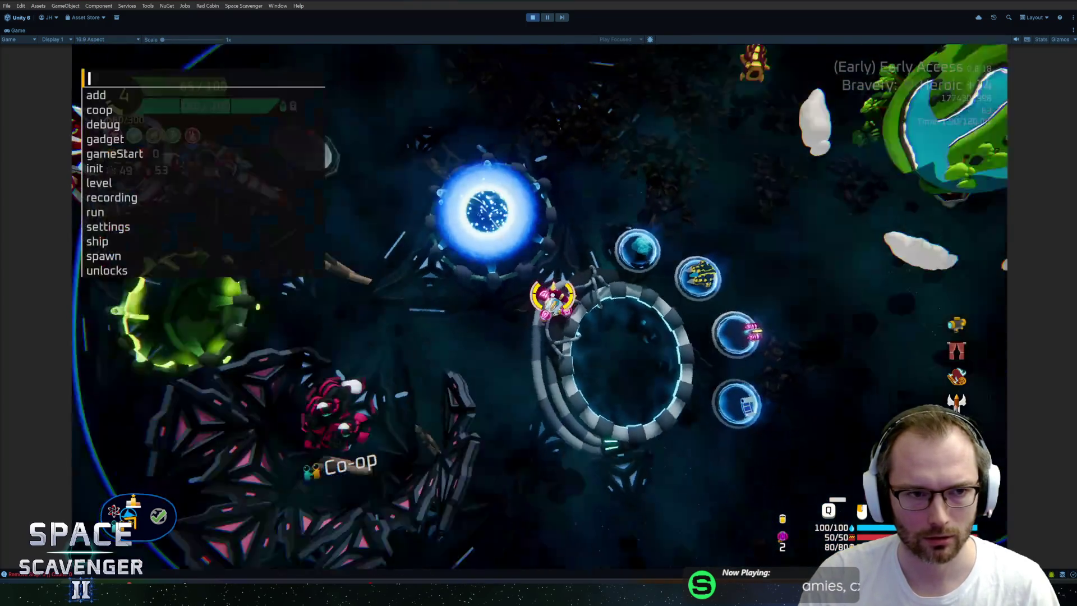
key(Up)
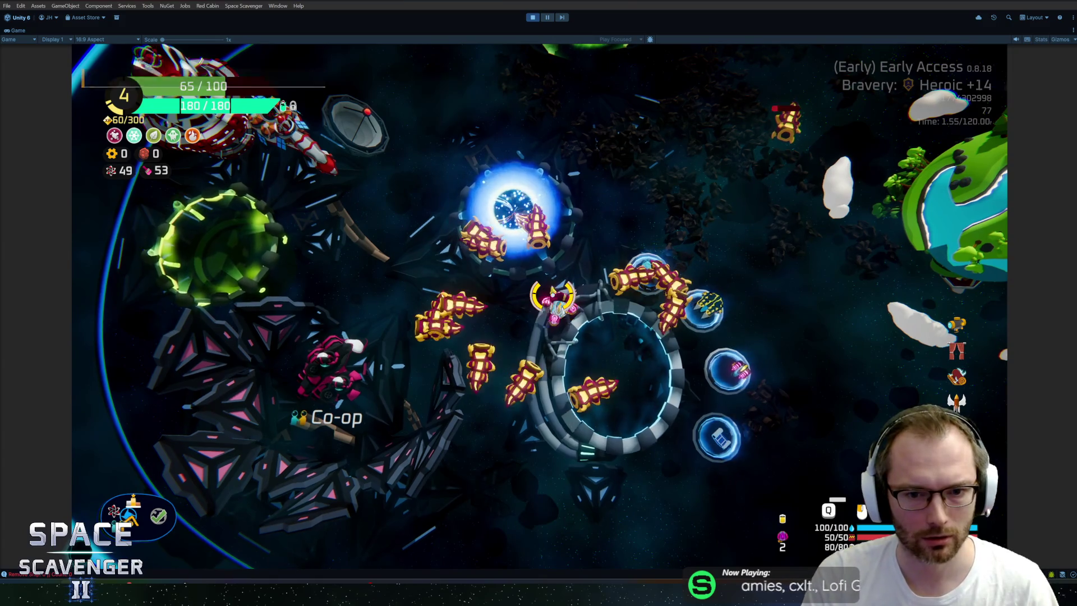
- Fly around the station and planet until rank 5, then take Static Armor
key(s)
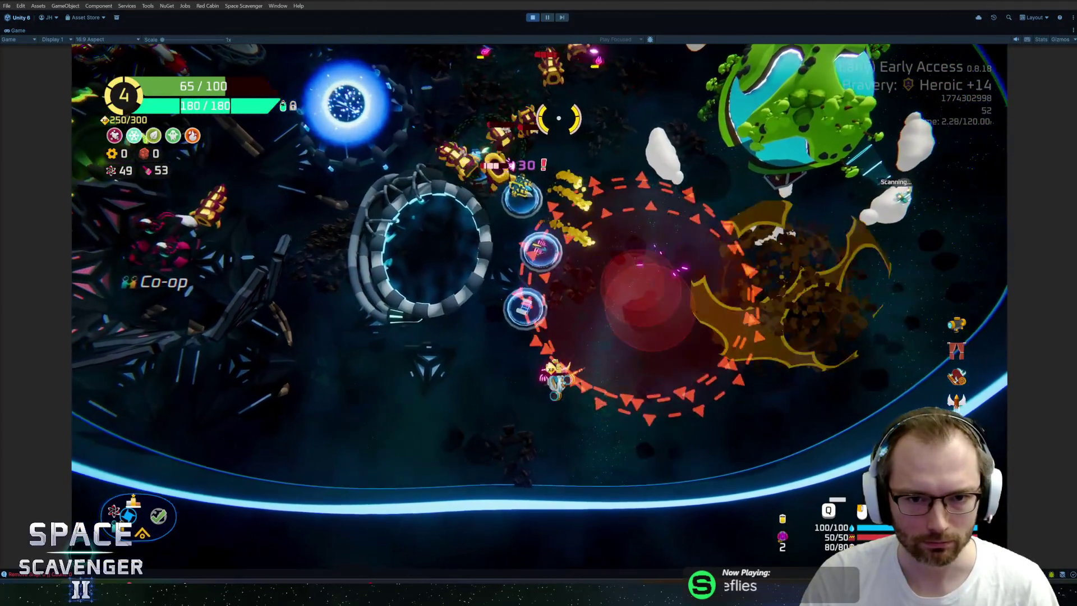
key(d)
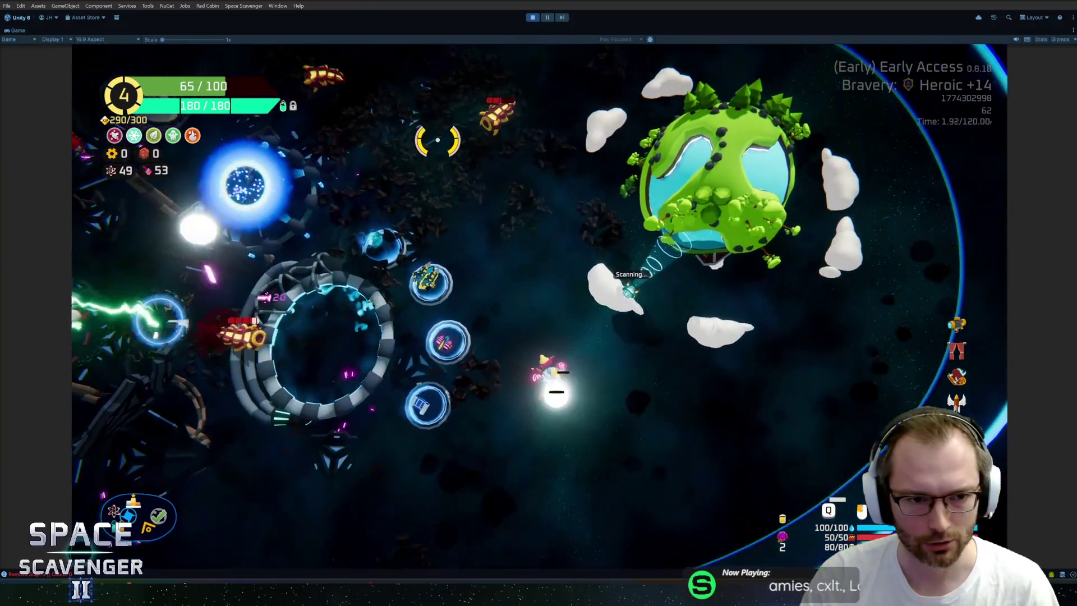
key(a)
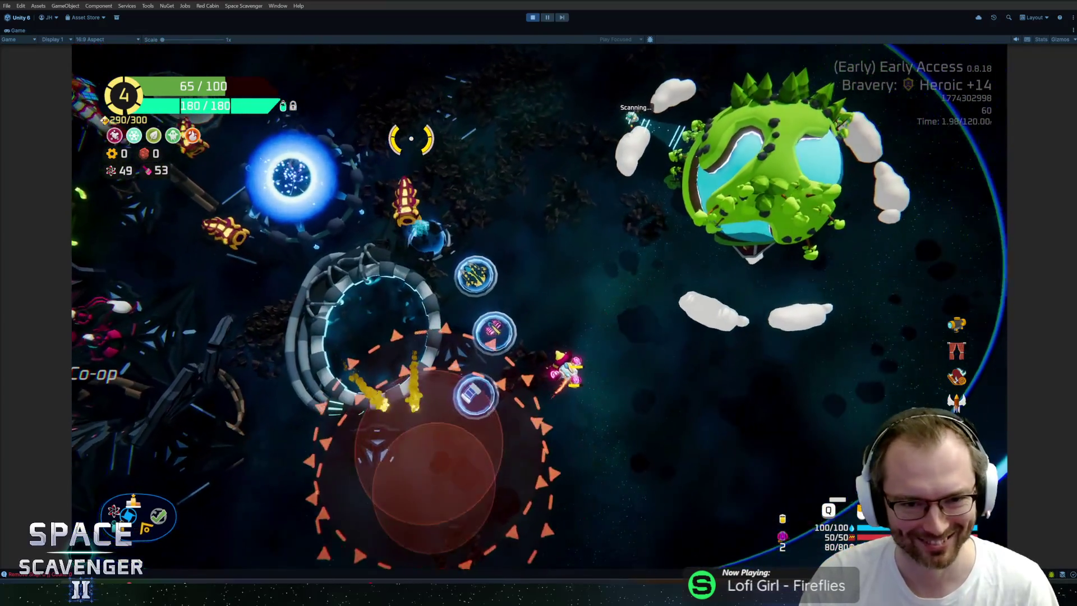
key(w)
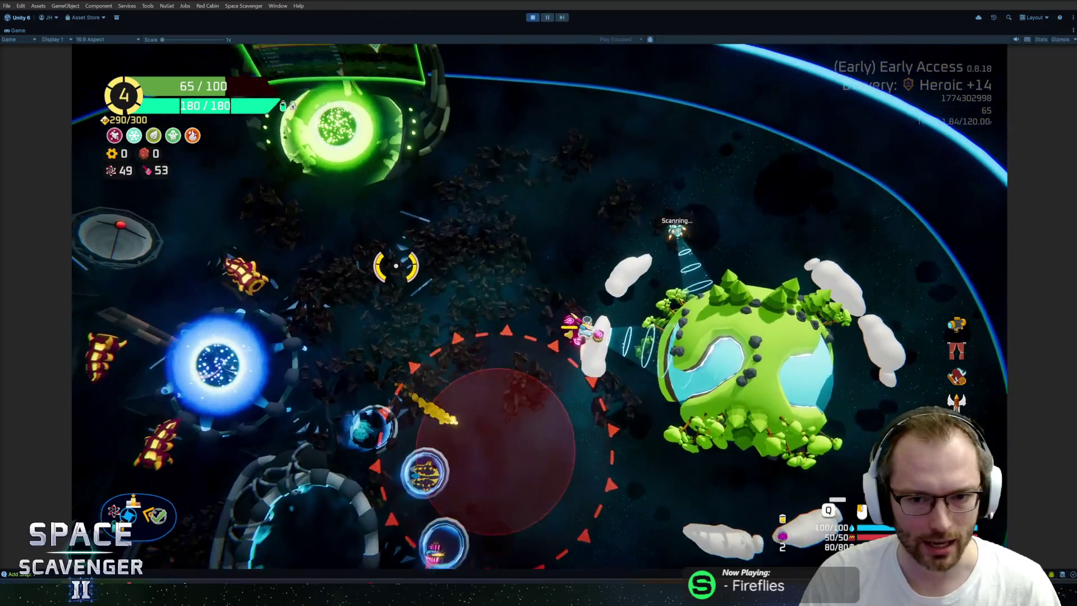
key(s)
key(a)
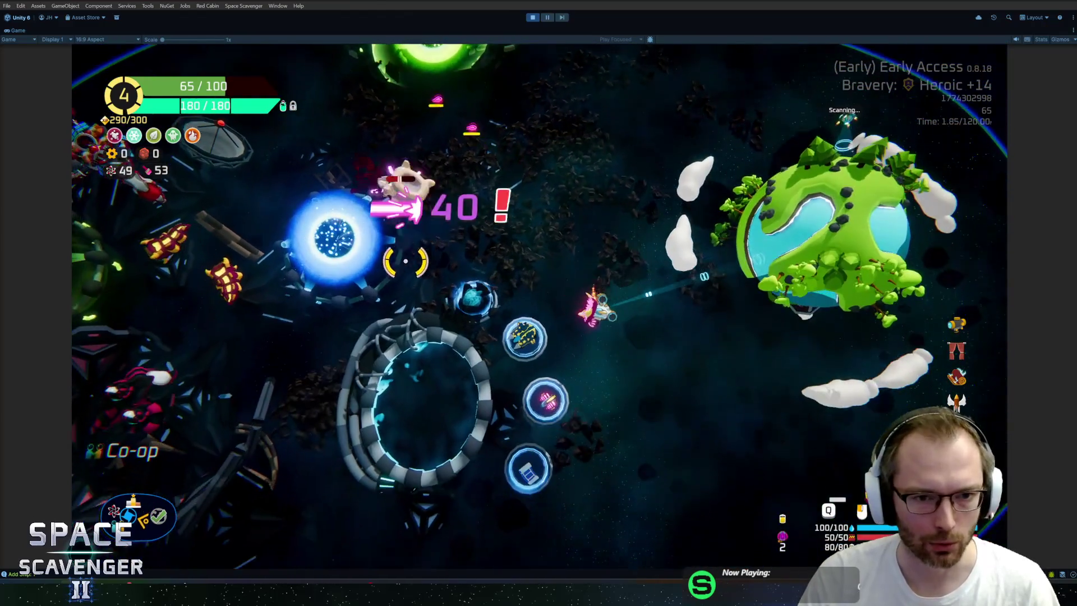
key(a)
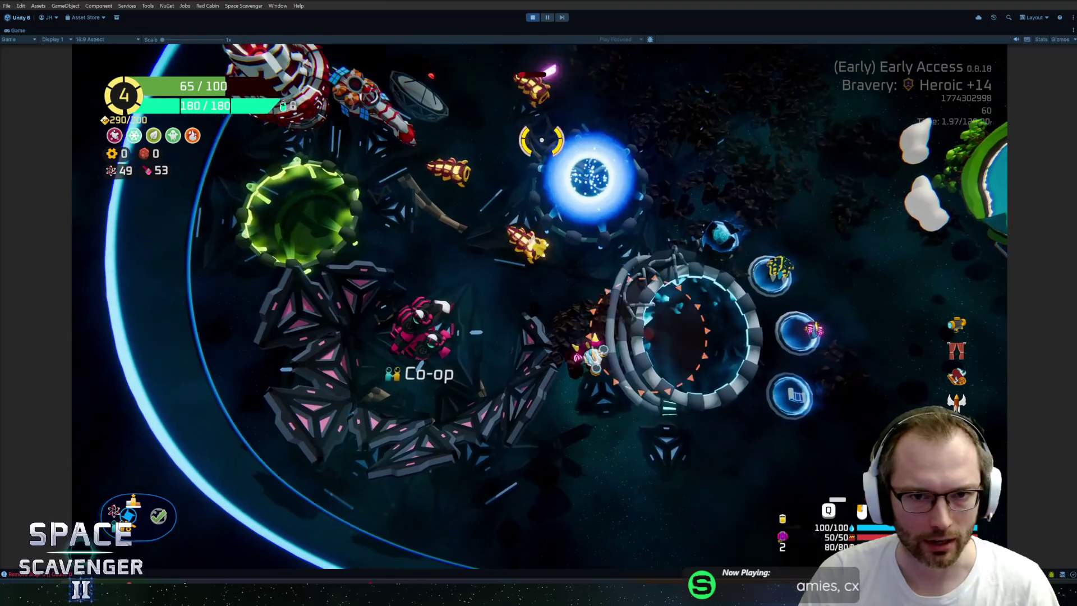
key(w)
key(d)
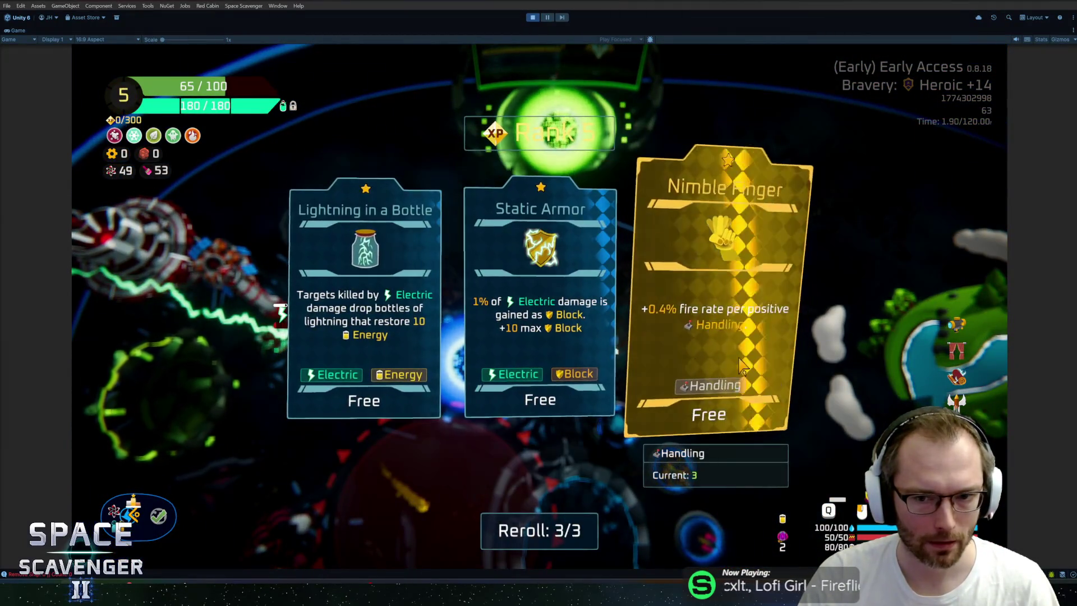
click(569, 316)
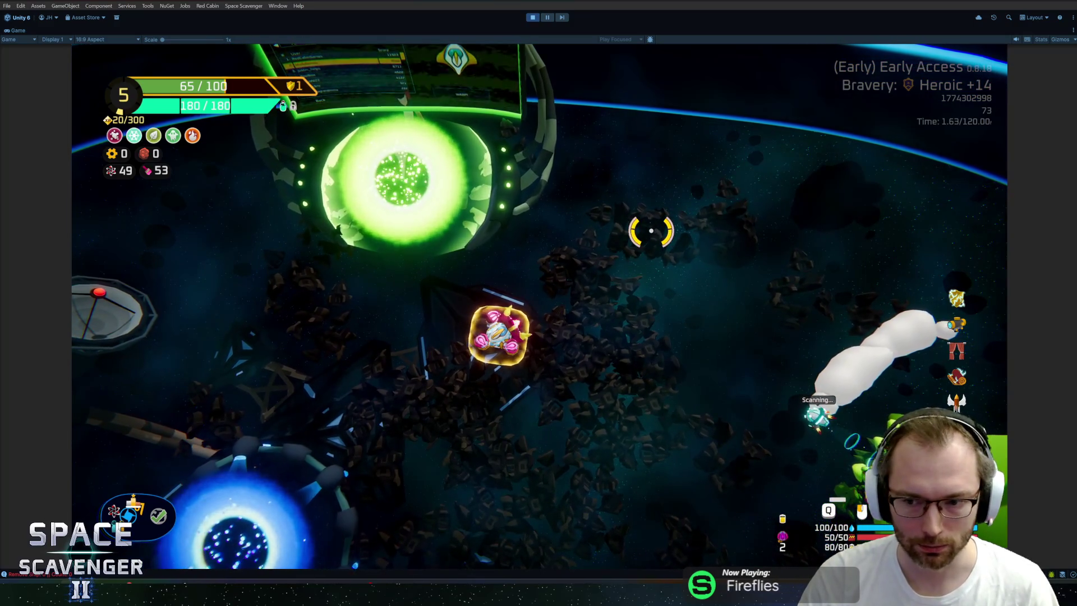
- Check the stats overlay, then fly through the wormhole ring toward the green portal
key(Tab)
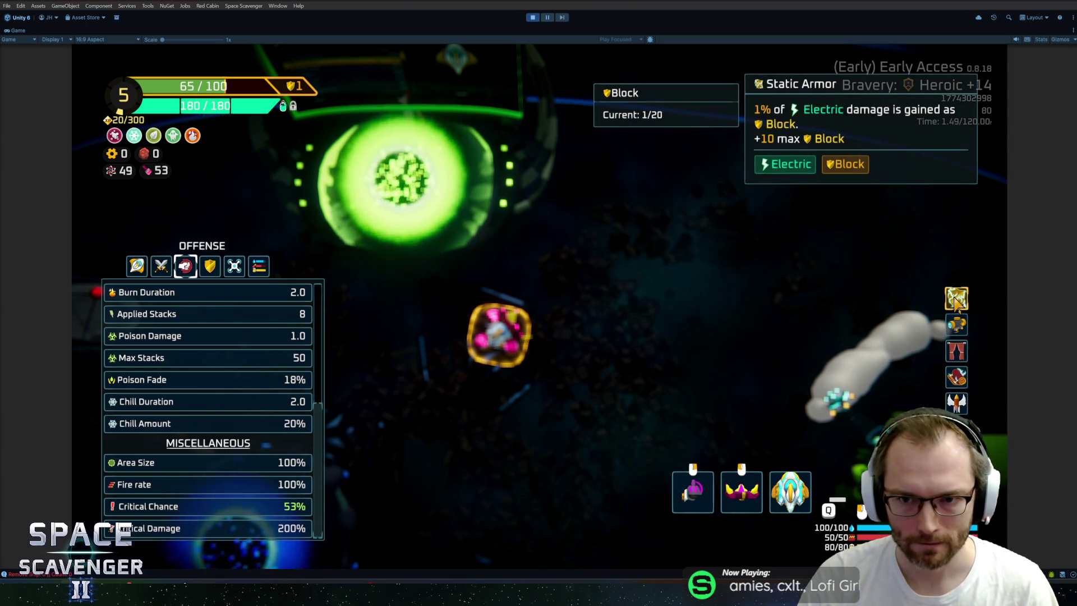
key(Tab)
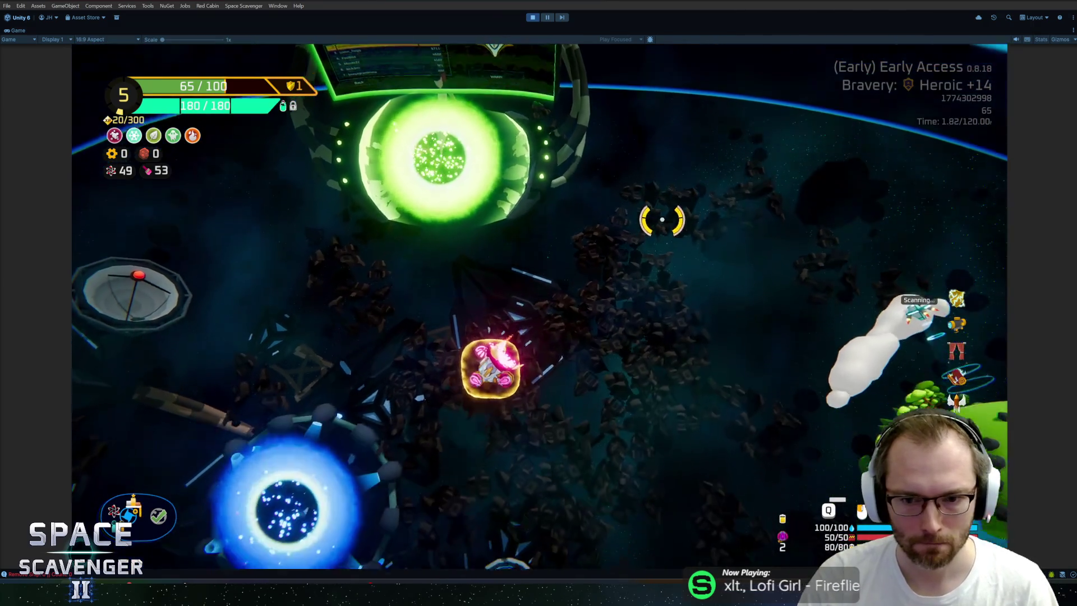
key(s)
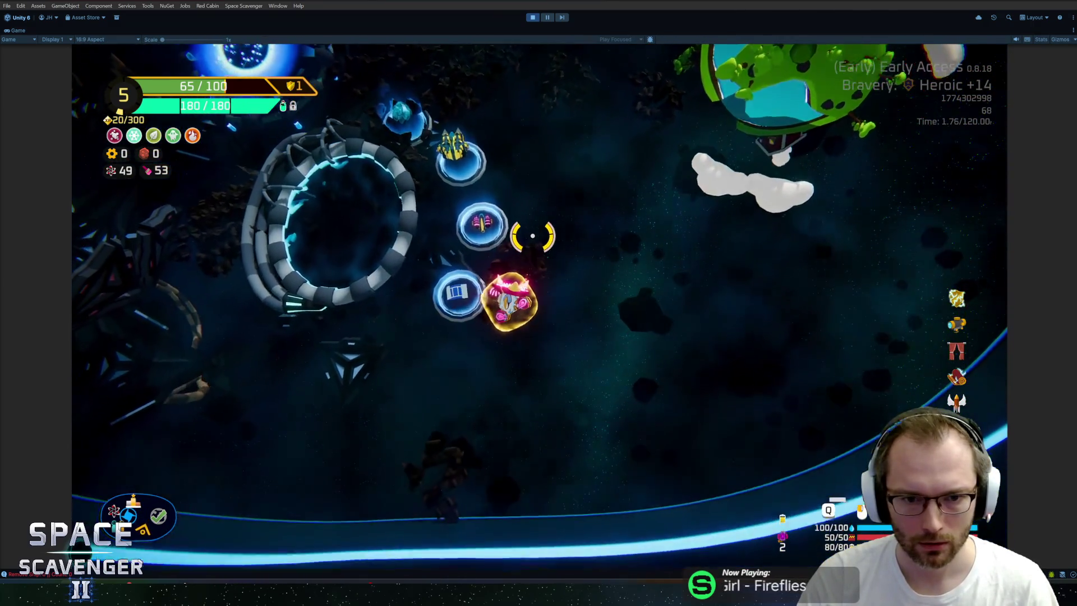
key(a)
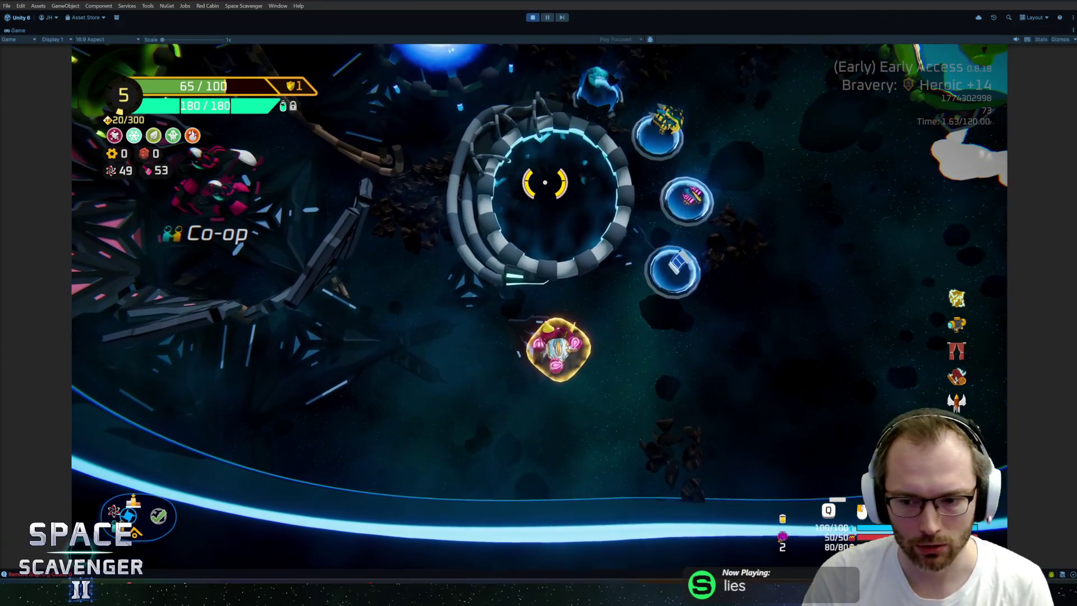
key(w)
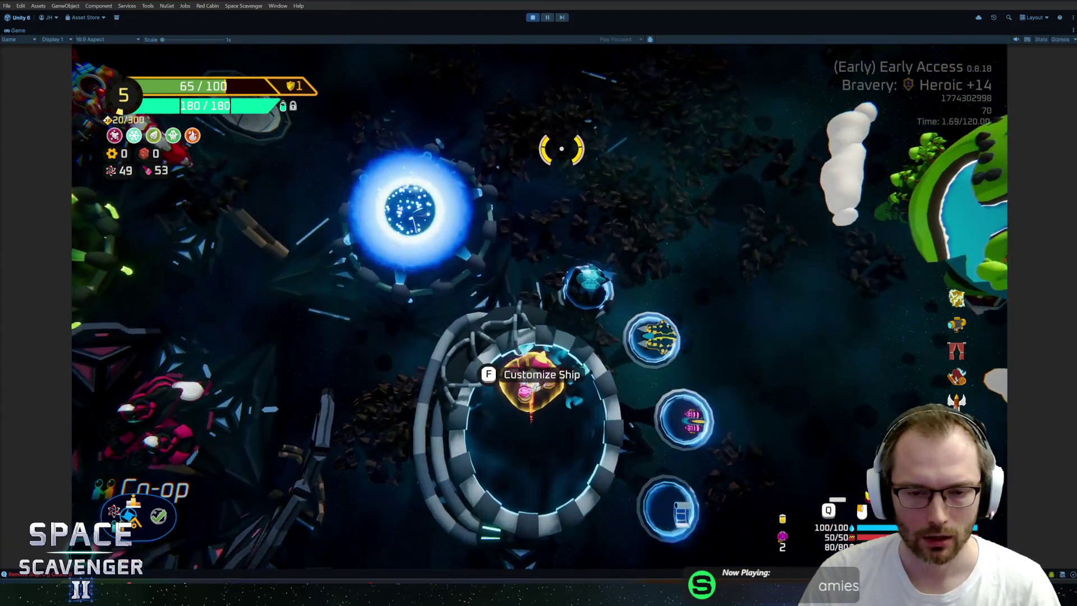
key(w)
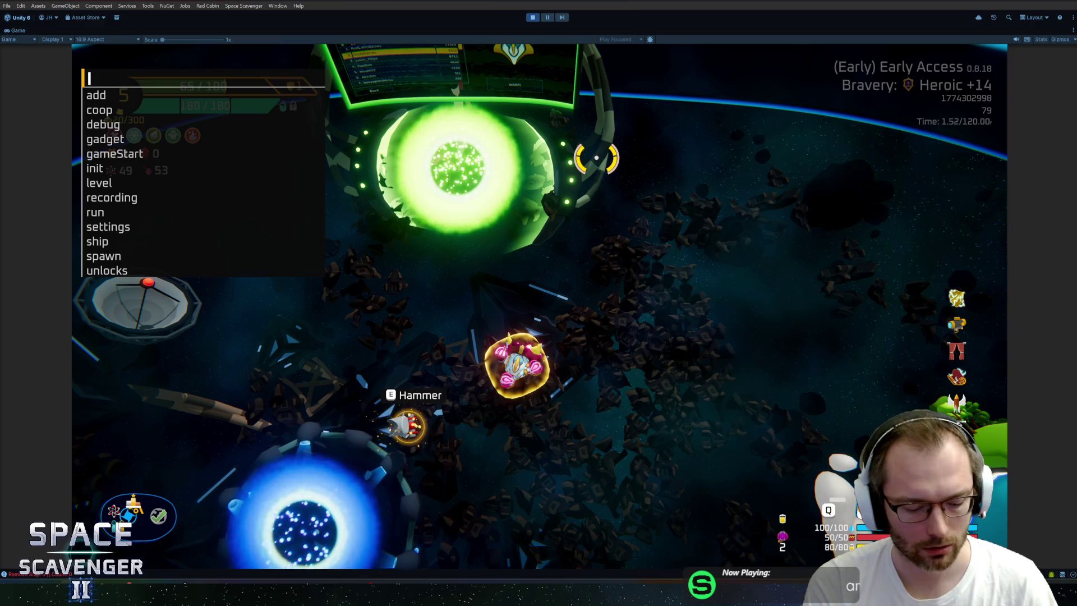
- Spawn a Grub and attach the Hammer to the top of the ship
text(spawn gru)
key(Return)
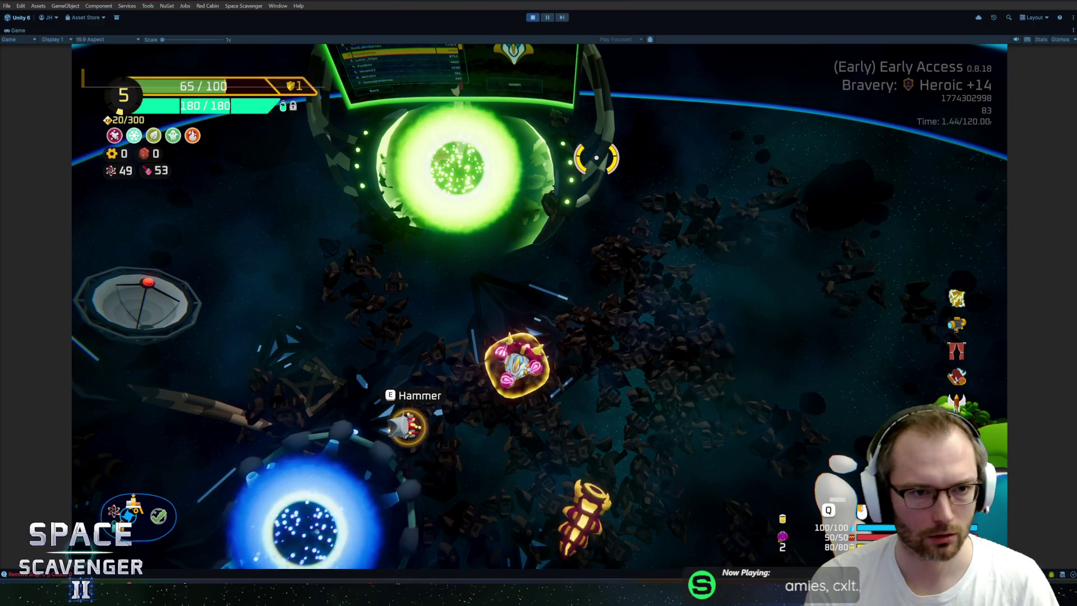
drag(238, 279, 548, 202)
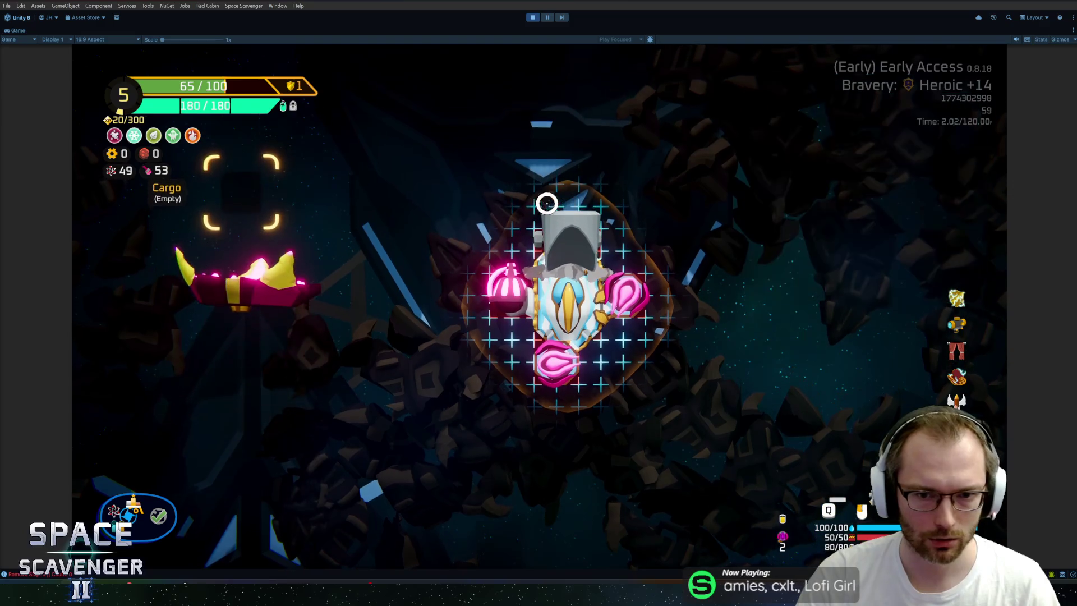
- Add the BagOfRocks gadget via the console and fly toward the enemies
key(grave)
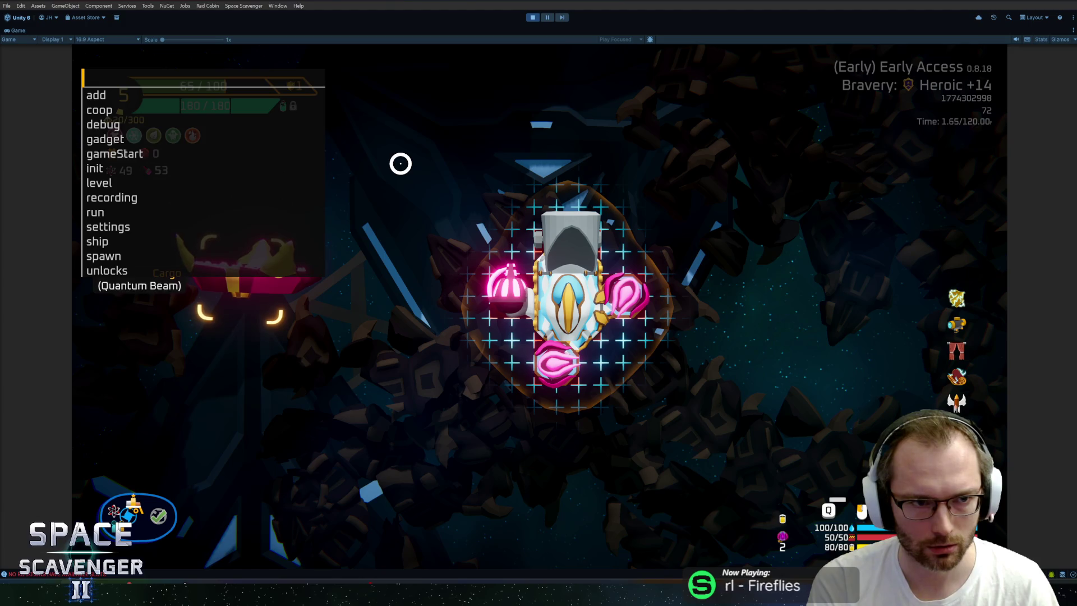
text(gadget ad ba)
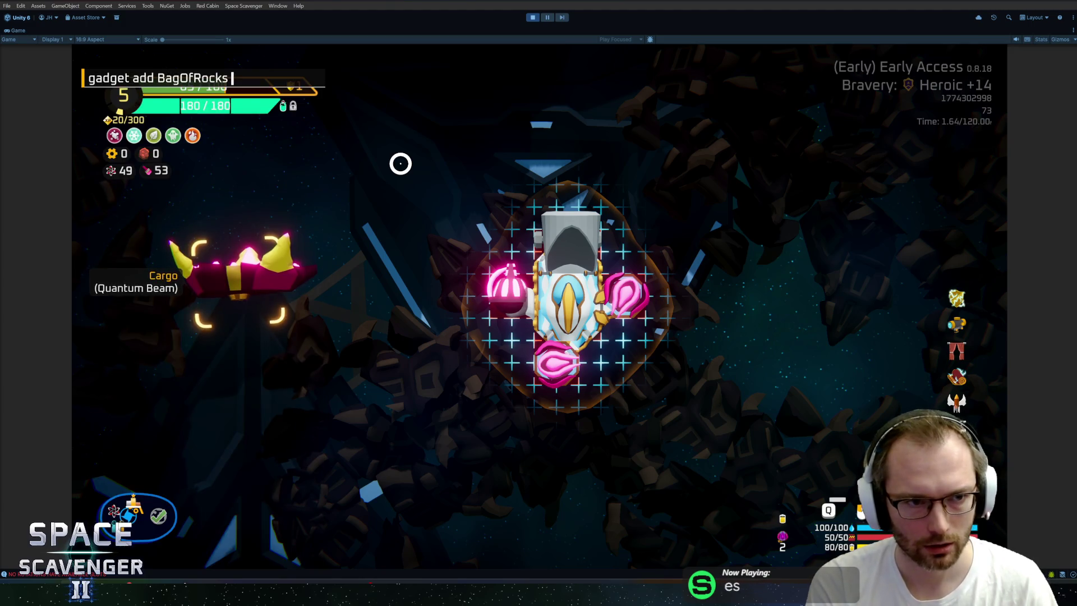
key(Escape)
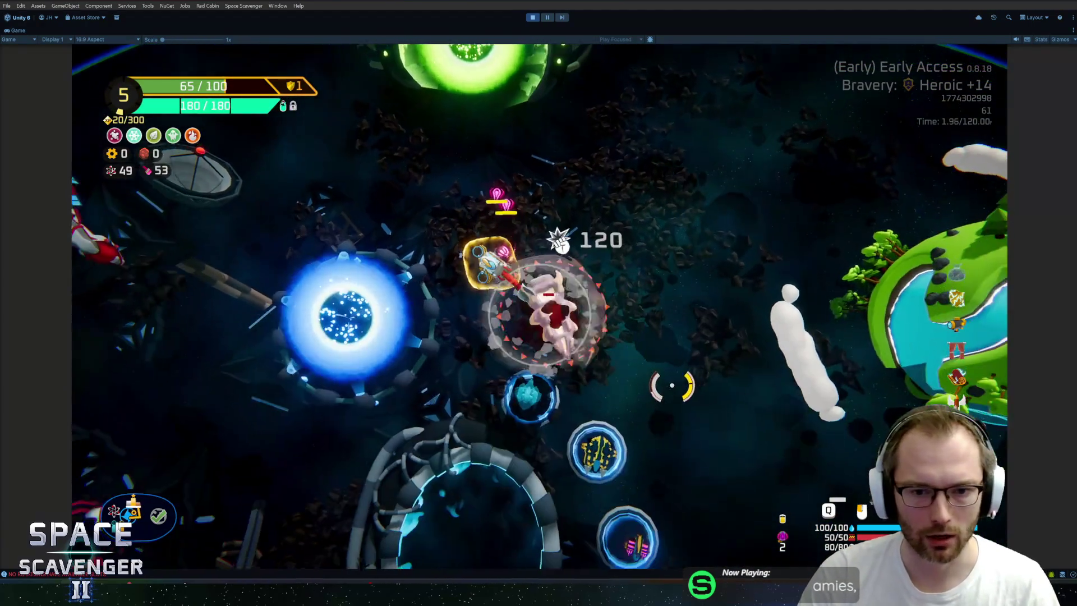
key(d)
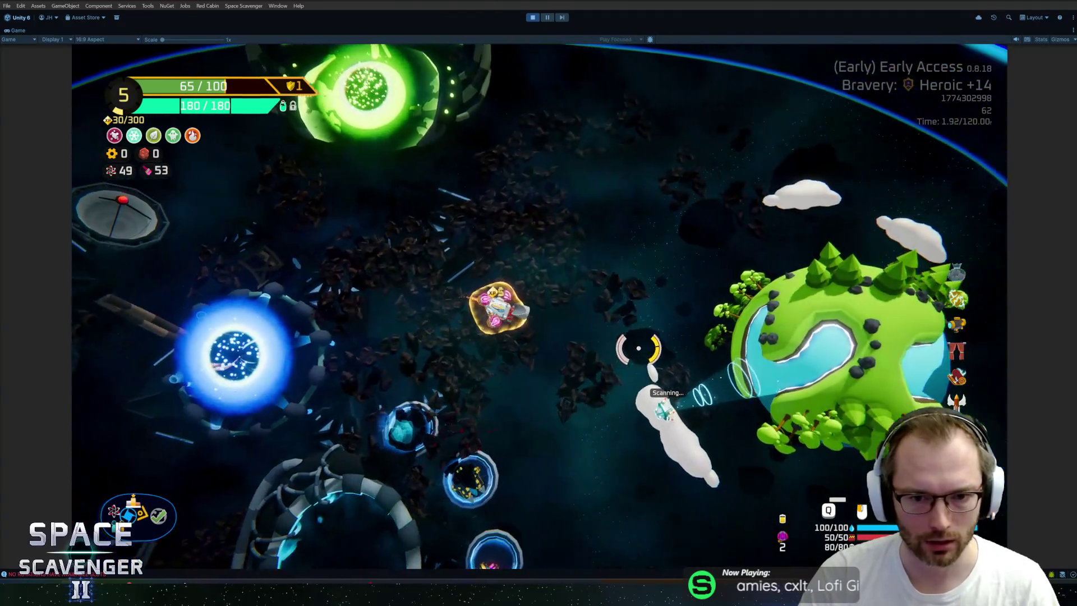
key(s)
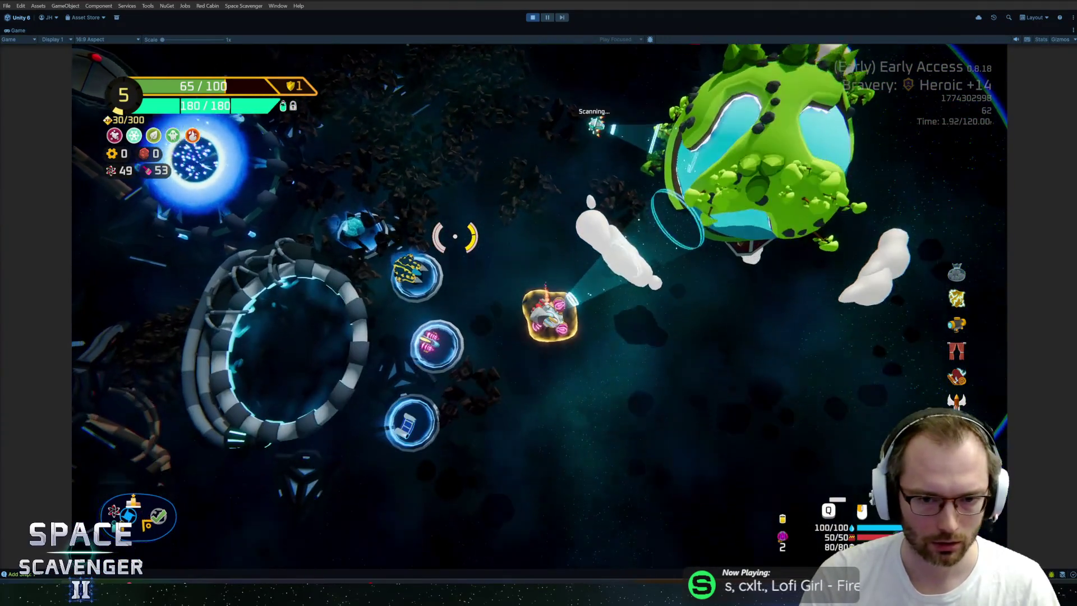
- Spawn more Grubs with 'spawn Grub', then view offense stats (53% crit chance, 200% crit damage)
key(grave)
key(Escape)
key(grave)
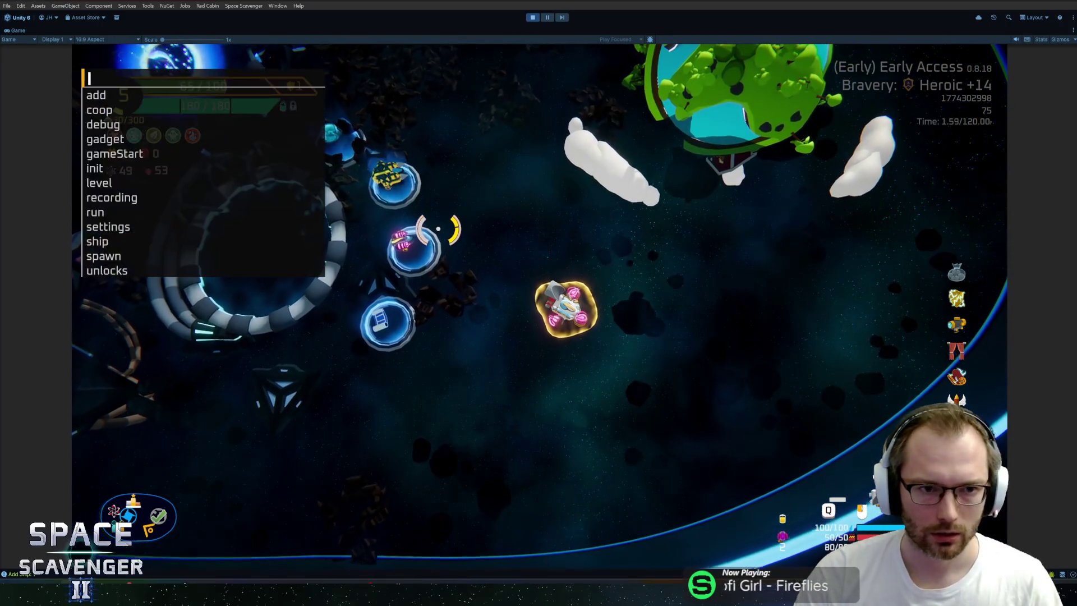
text(spawn Grub)
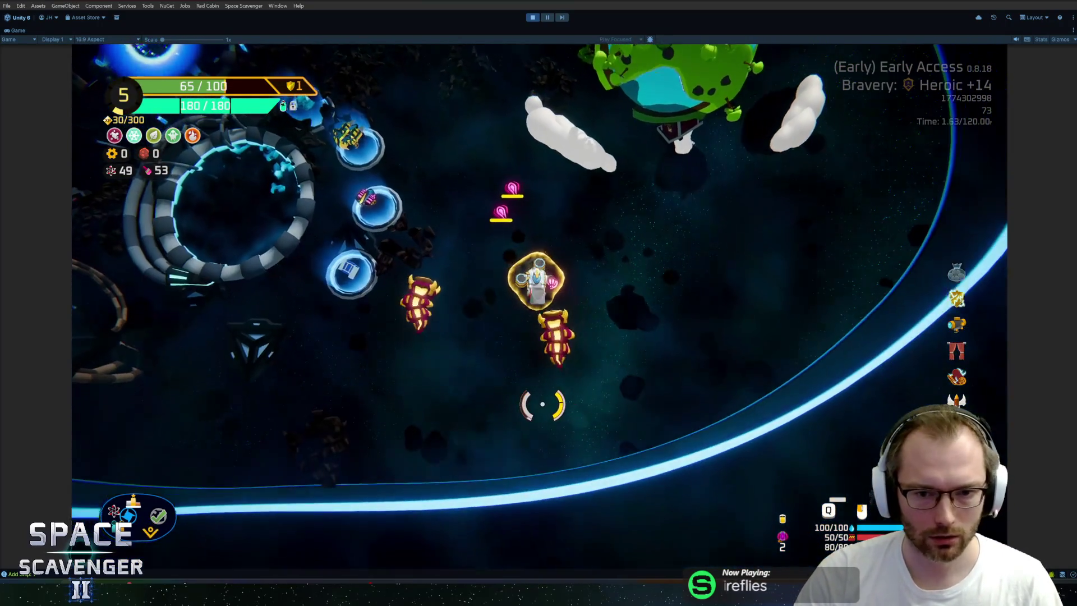
text(as)
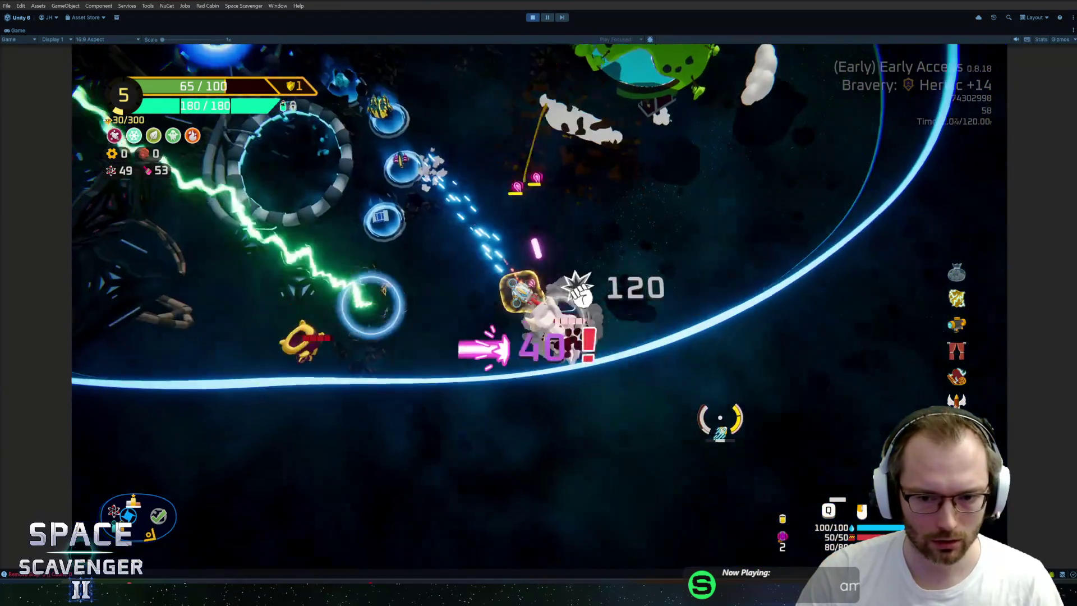
text(a)
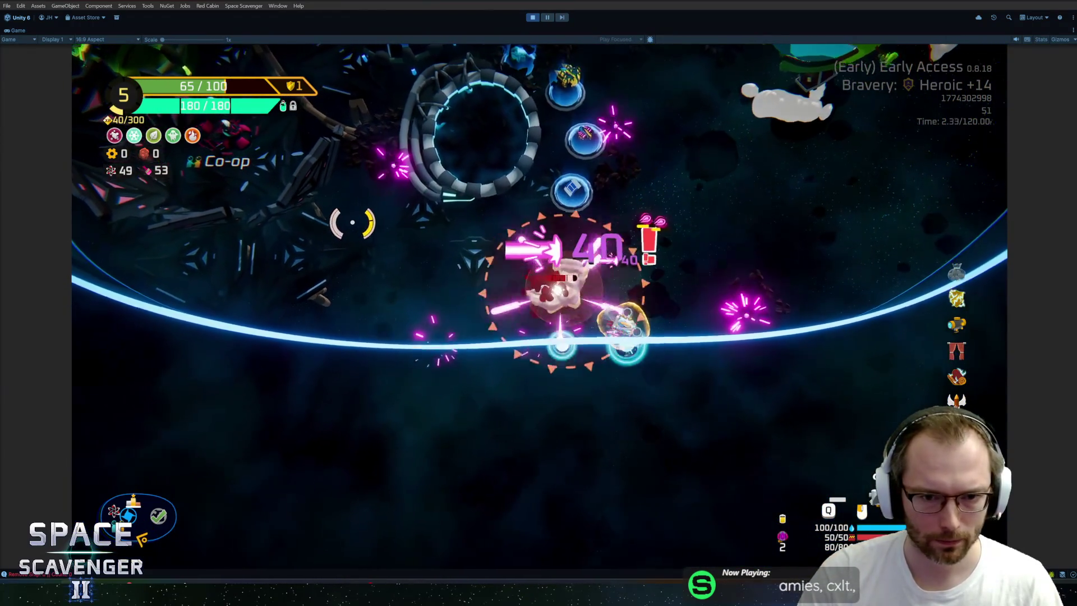
text(w)
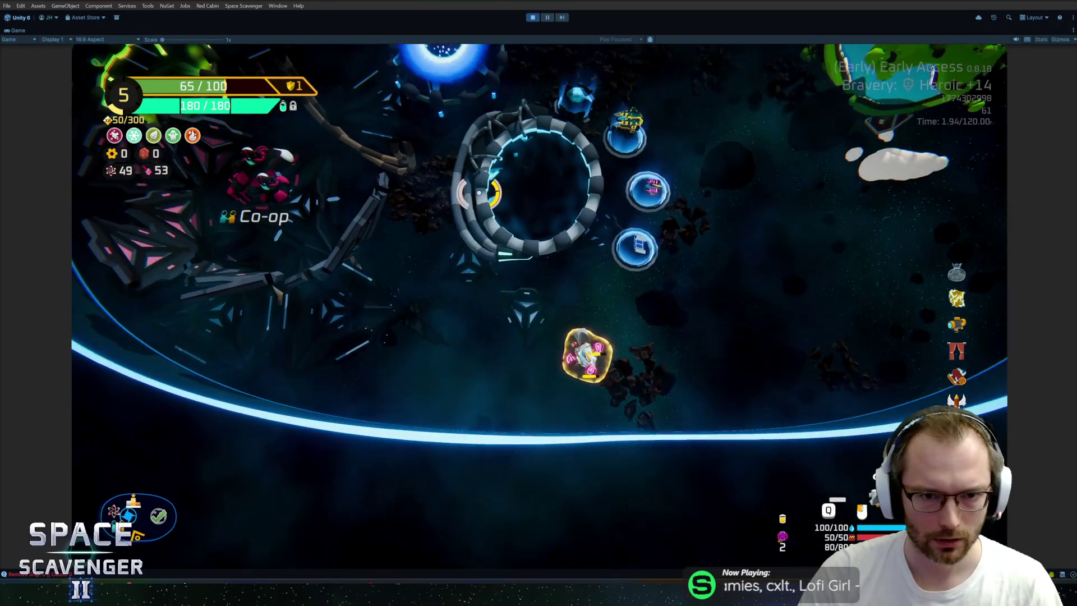
text(wd)
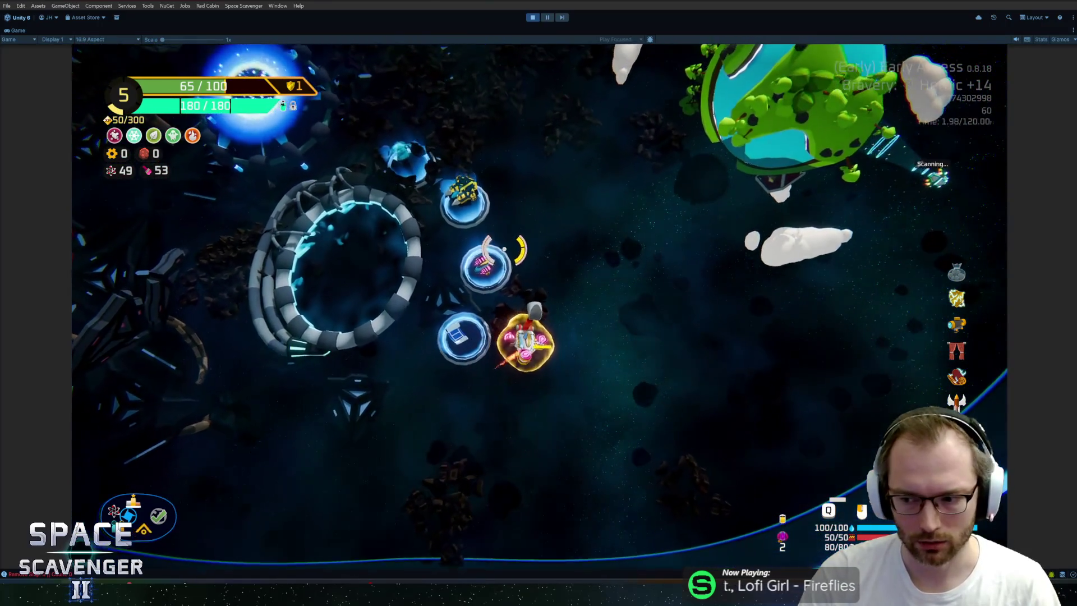
text(w)
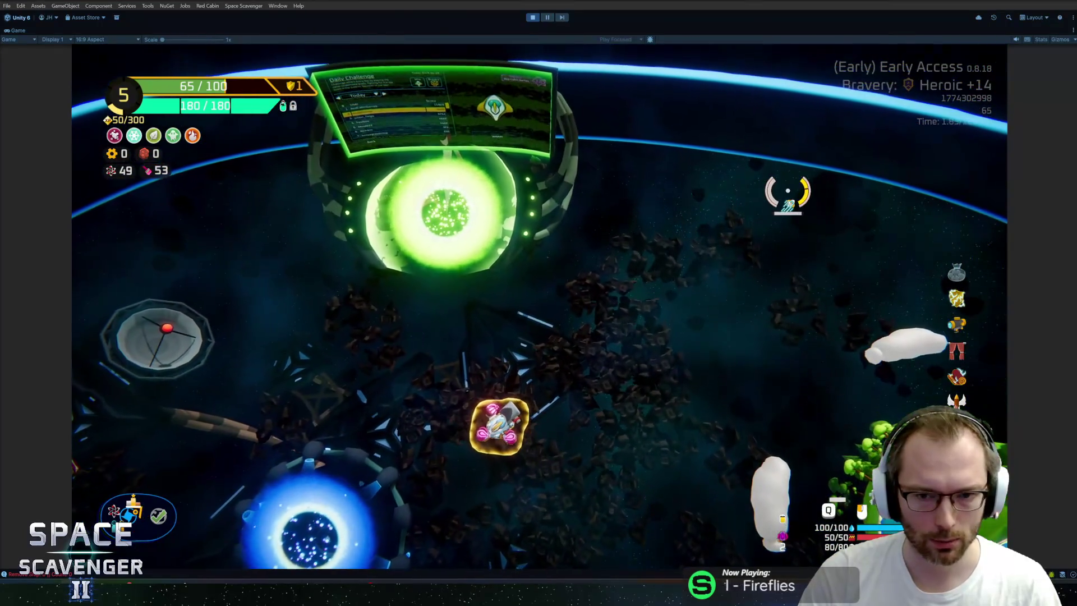
text(w)
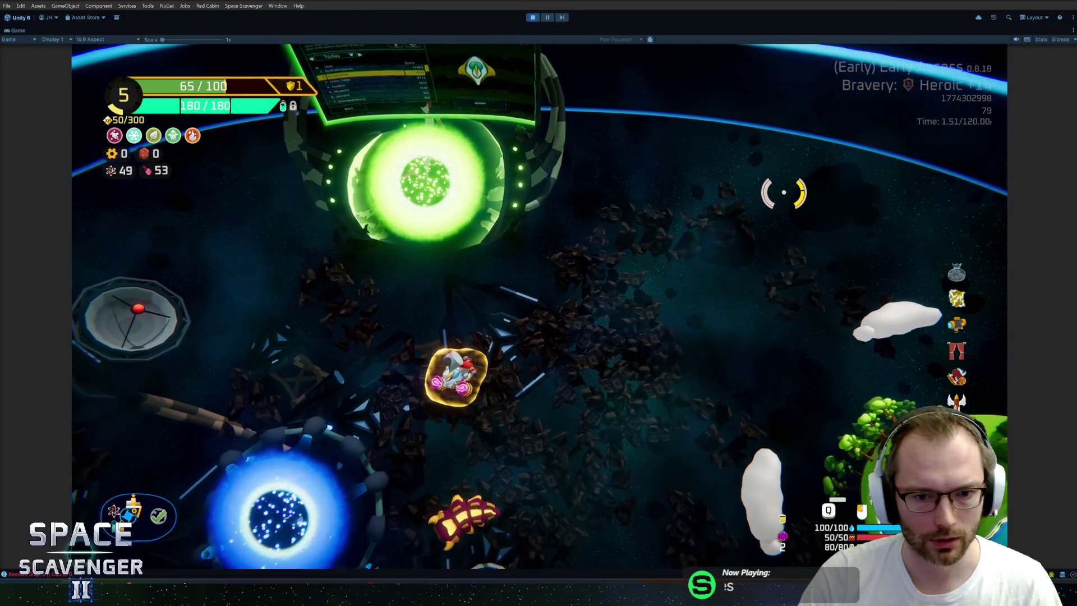
scroll(730, 280, up, 5)
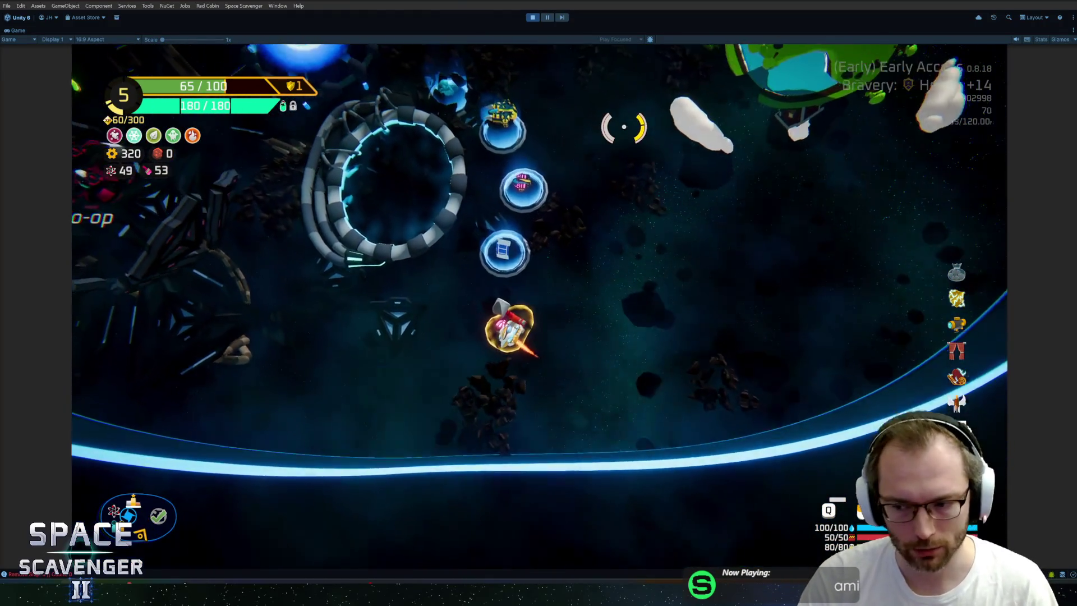
text(spawn Grub)
key(Return)
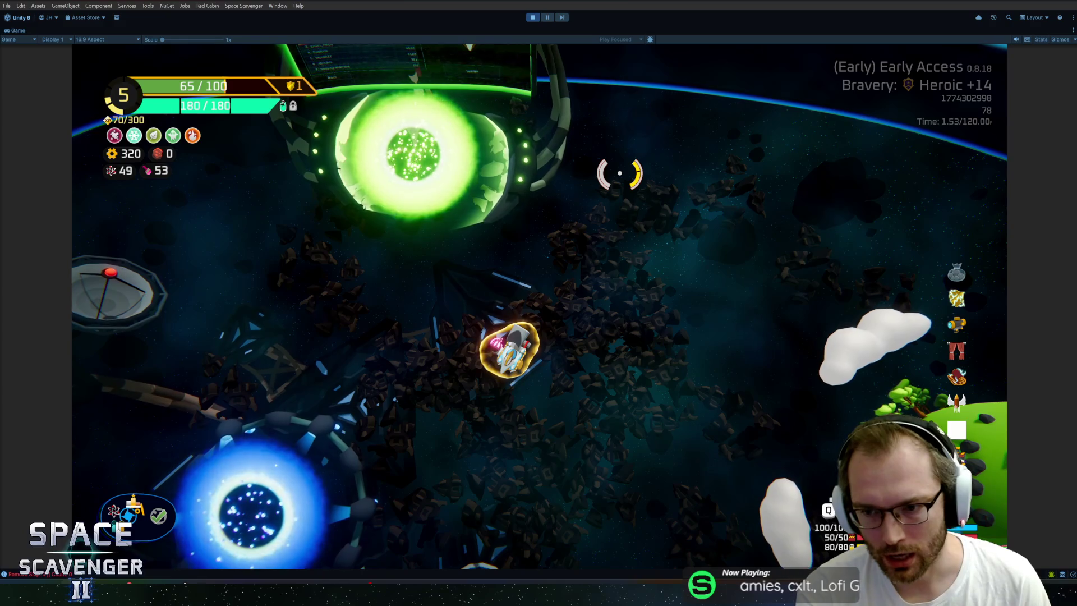
key(Tab)
mouse_move(957, 381)
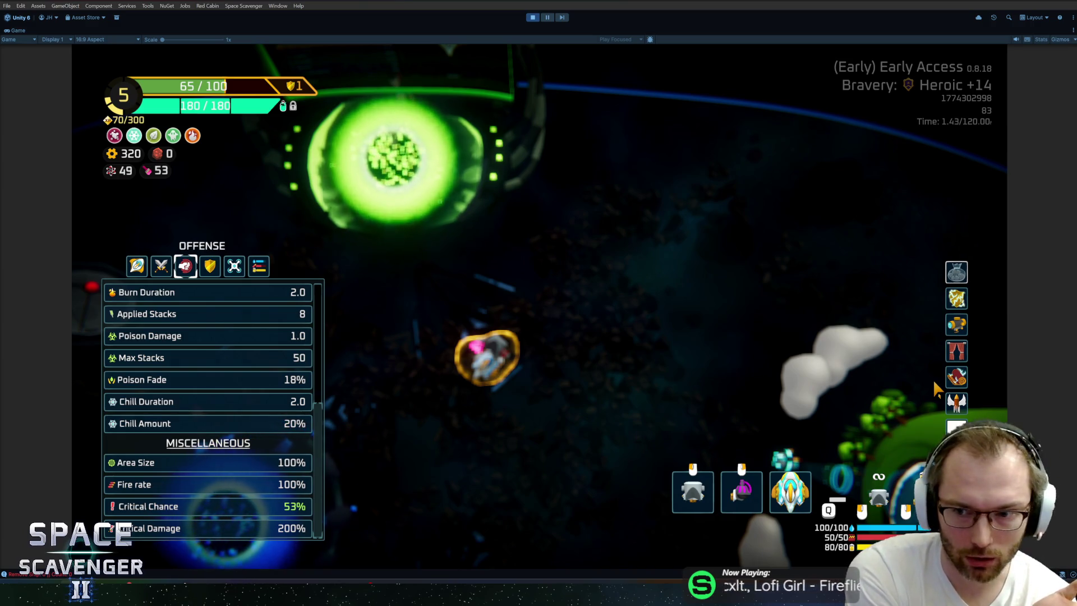
- Rerun the CriticalChance multiplier command and check the offense stats
key(Tab)
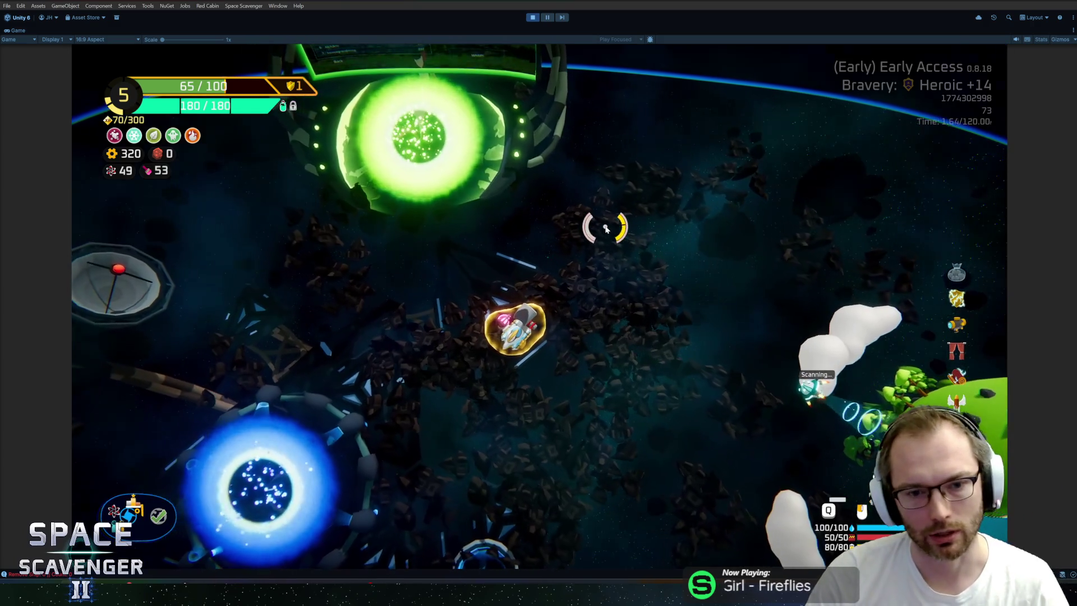
key(grave)
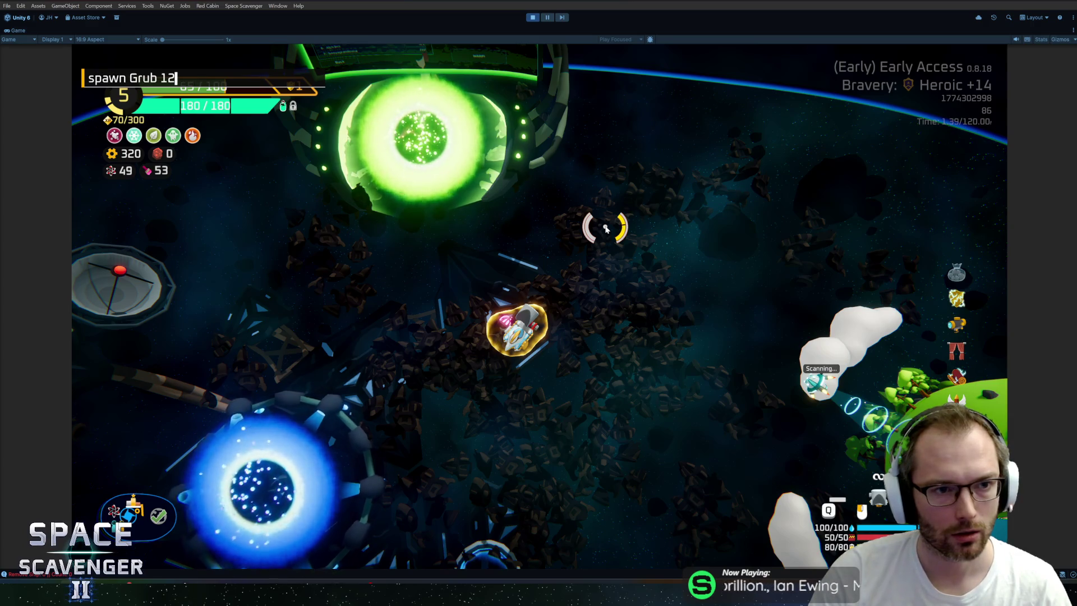
key(Up)
key(Up)
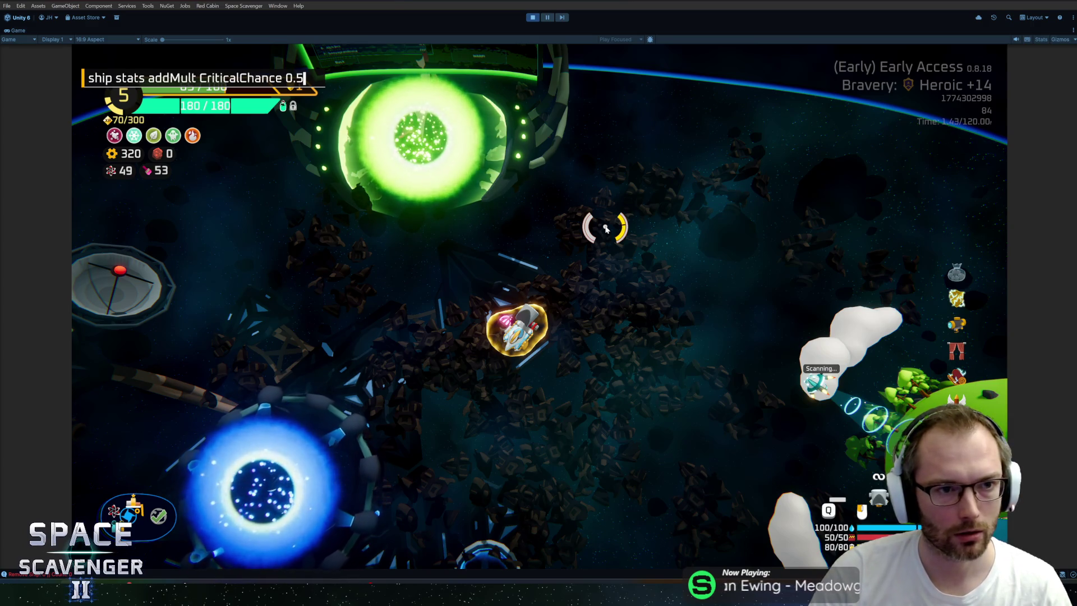
key(Return)
key(Tab)
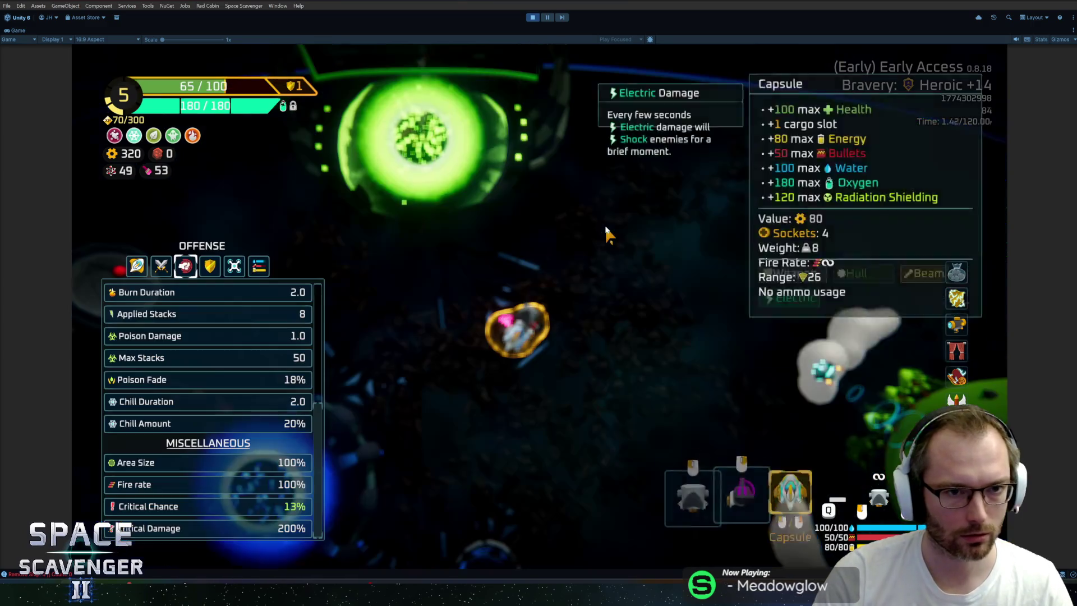
key(Tab)
- Grab the Quantum Beam and attach it to the ship
key(grave)
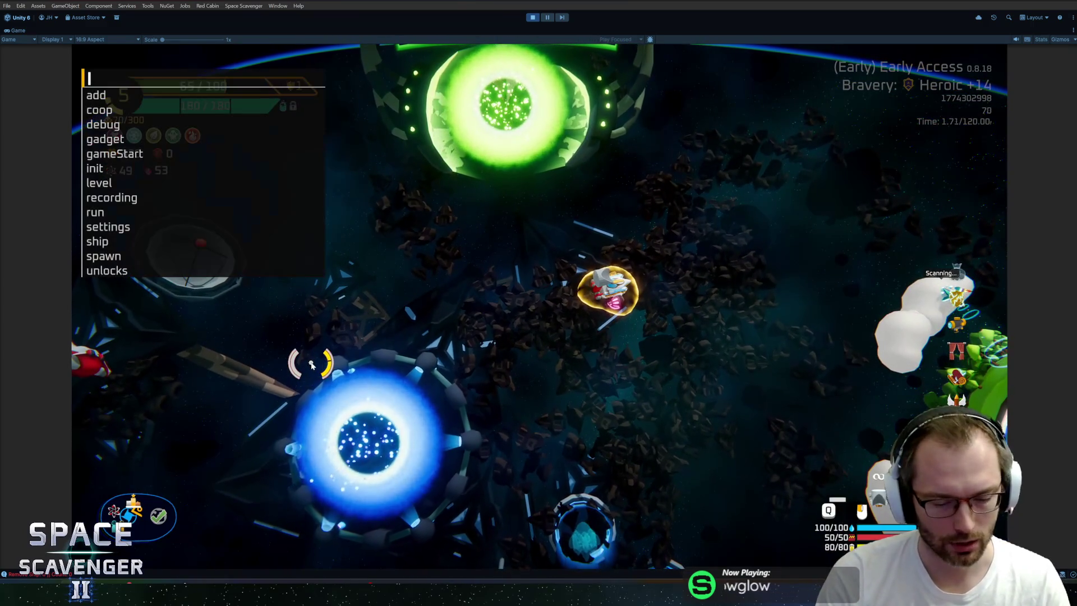
key(grave)
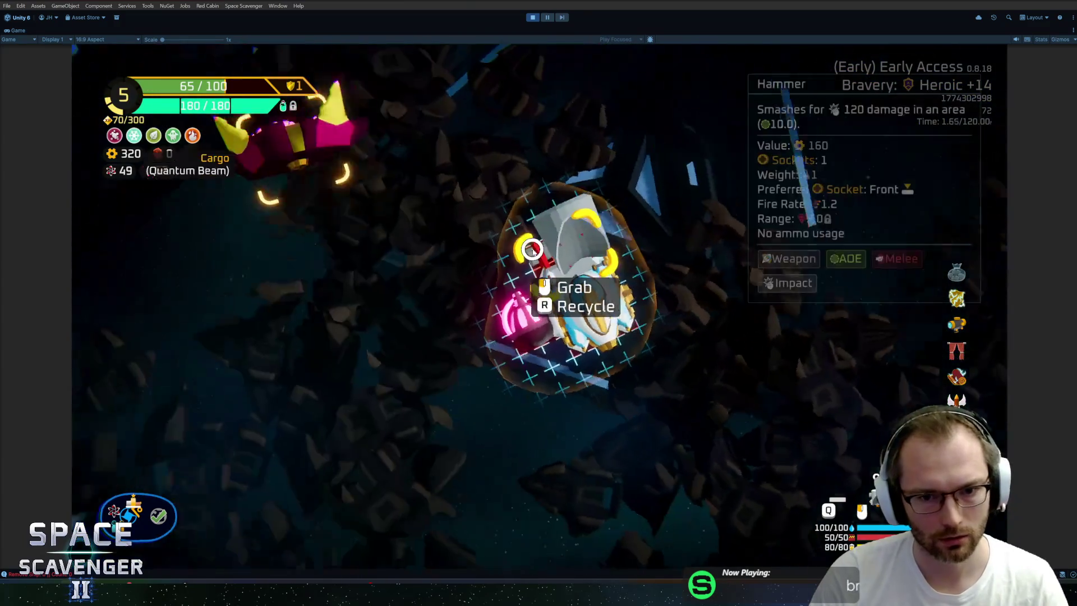
click(253, 282)
click(253, 282)
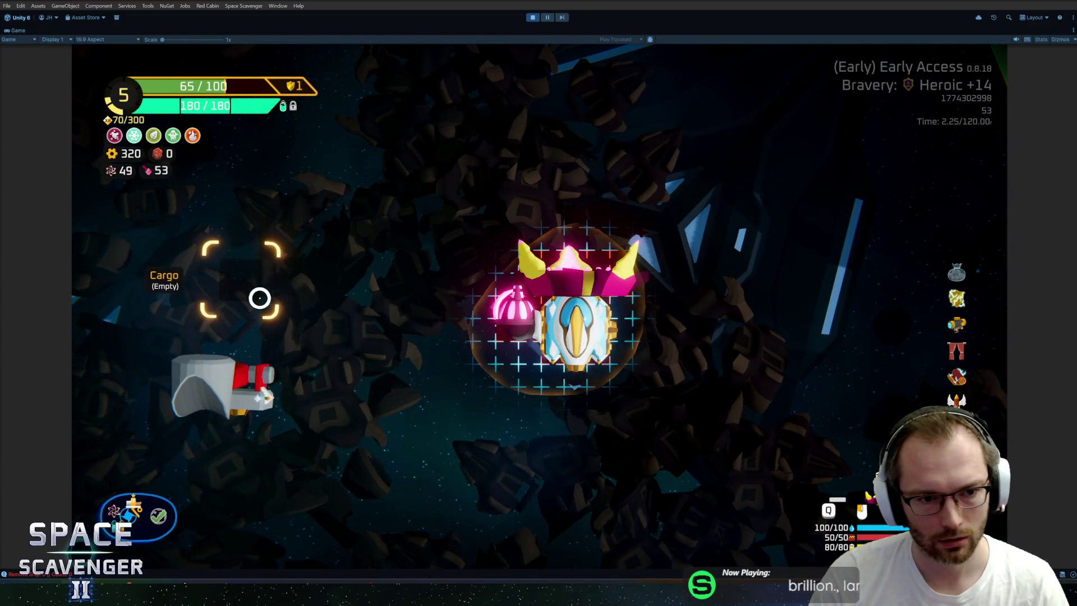
- Run 'spawn Stingray 20' using autocomplete to spawn a Stingray swarm
key(grave)
text(spawn Grub)
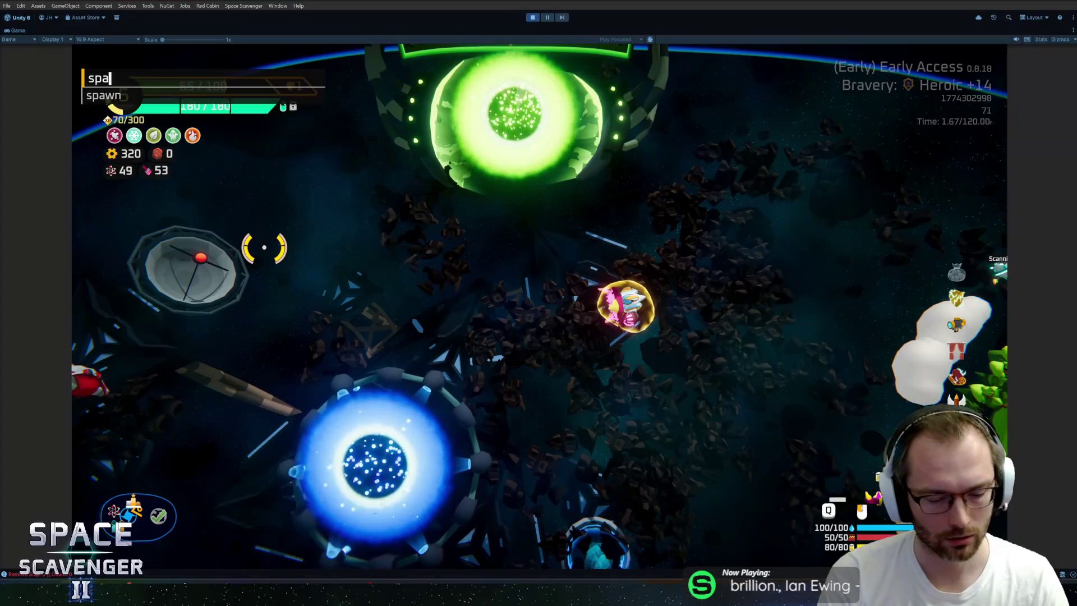
key(BackSpace)
key(BackSpace)
key(BackSpace)
text(stingr)
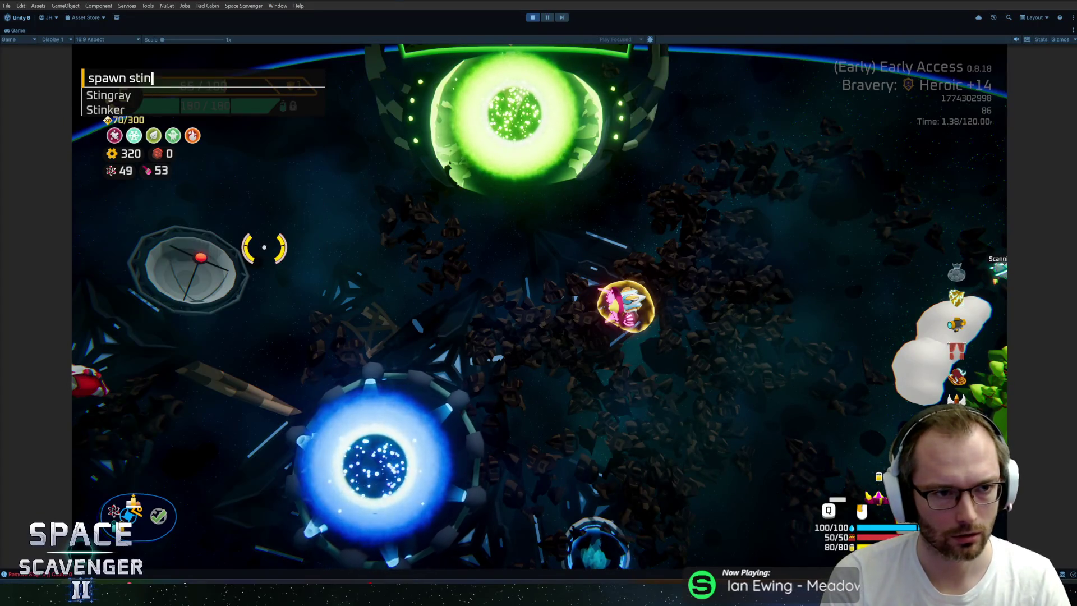
key(Tab)
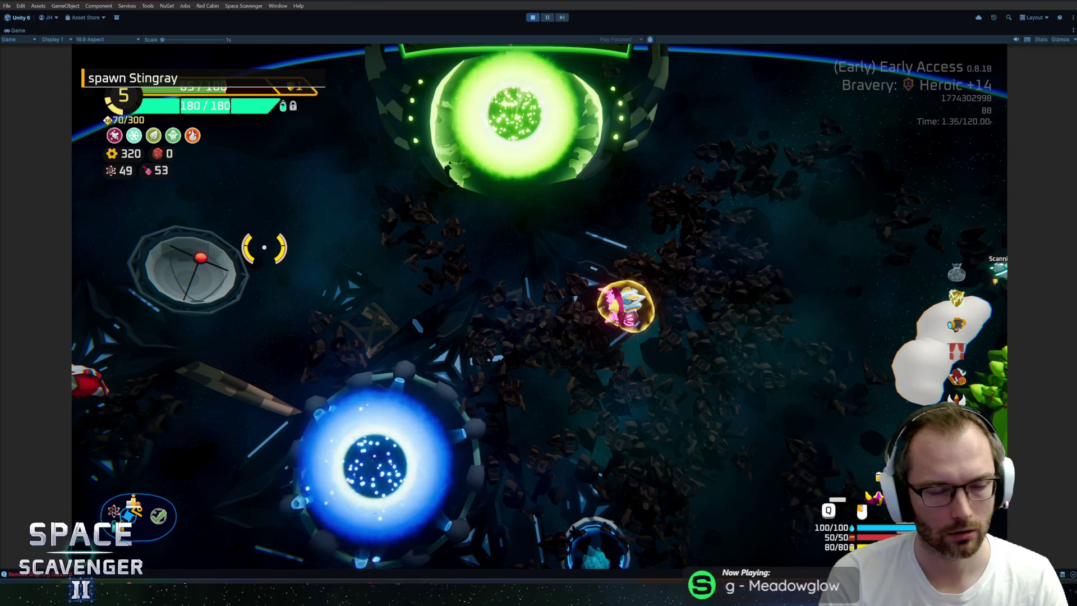
key(Return)
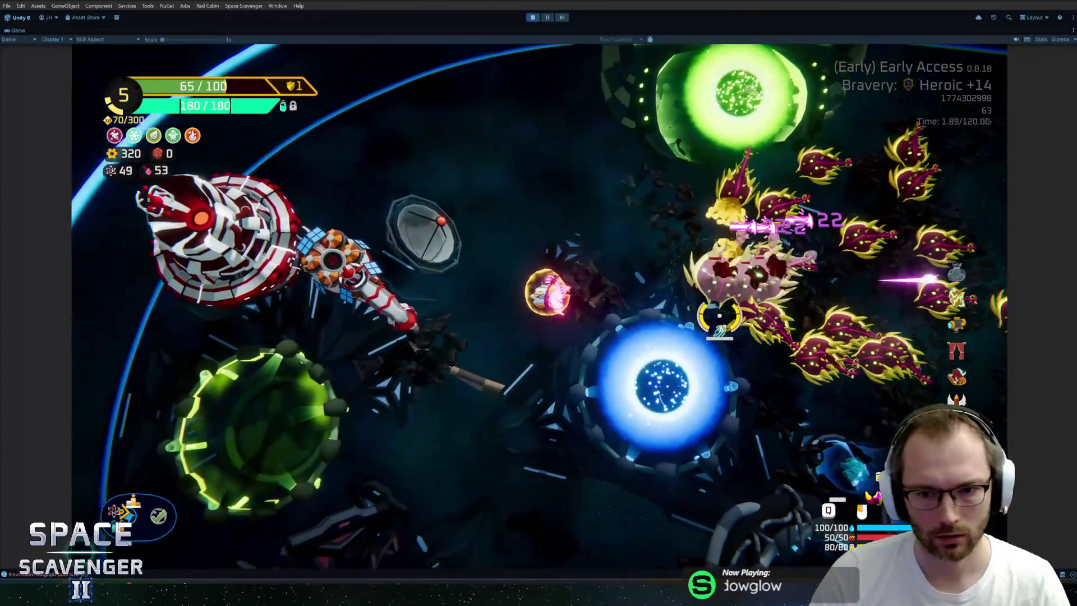
- Fly through the Stingray swarm and run 'gadget remove NylonCarpet'
key(d)
key(s)
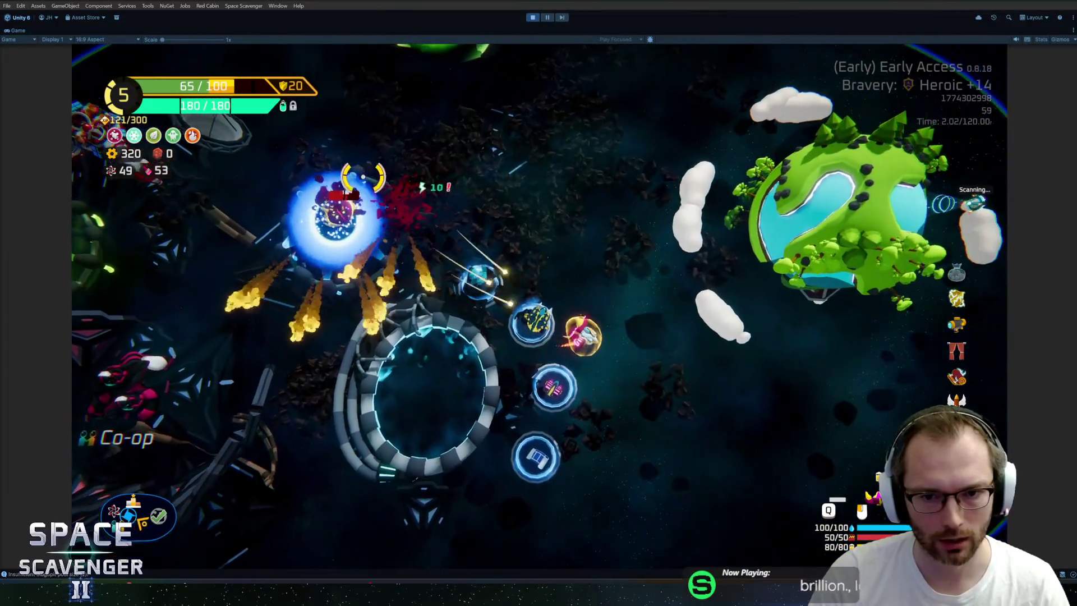
key(grave)
text(gadget remove NylonCarpet)
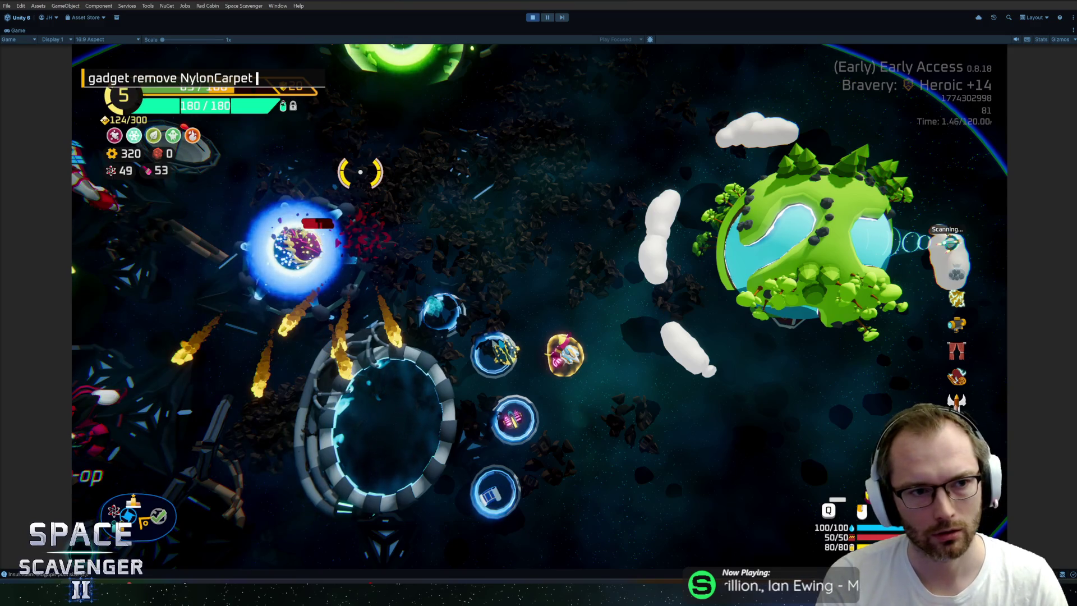
key(Return)
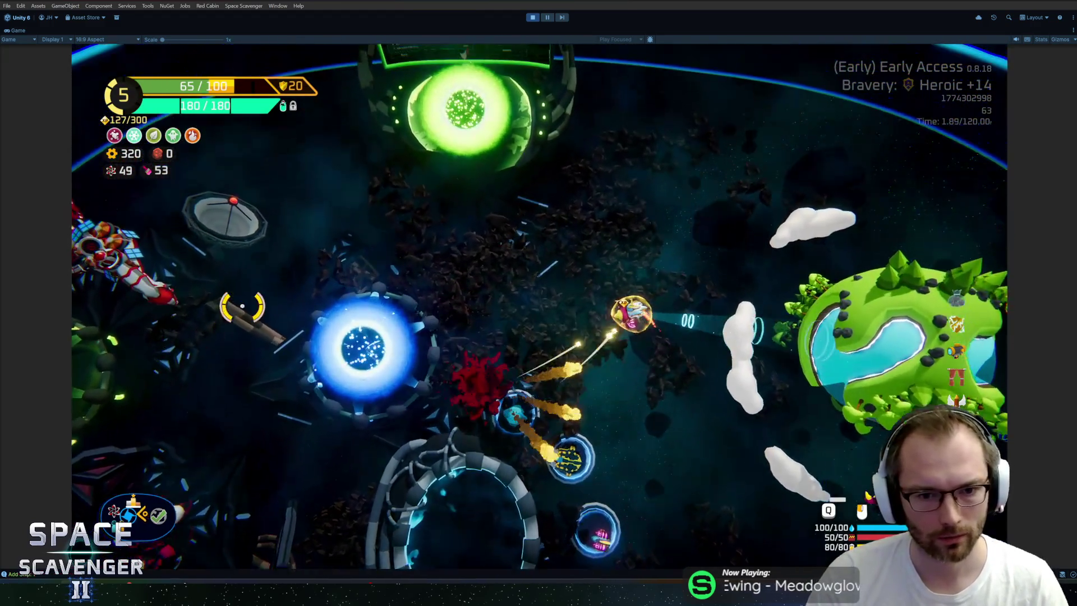
- Recall and run 'spawn Stingray 20' for a second swarm, then reopen the console
key(grave)
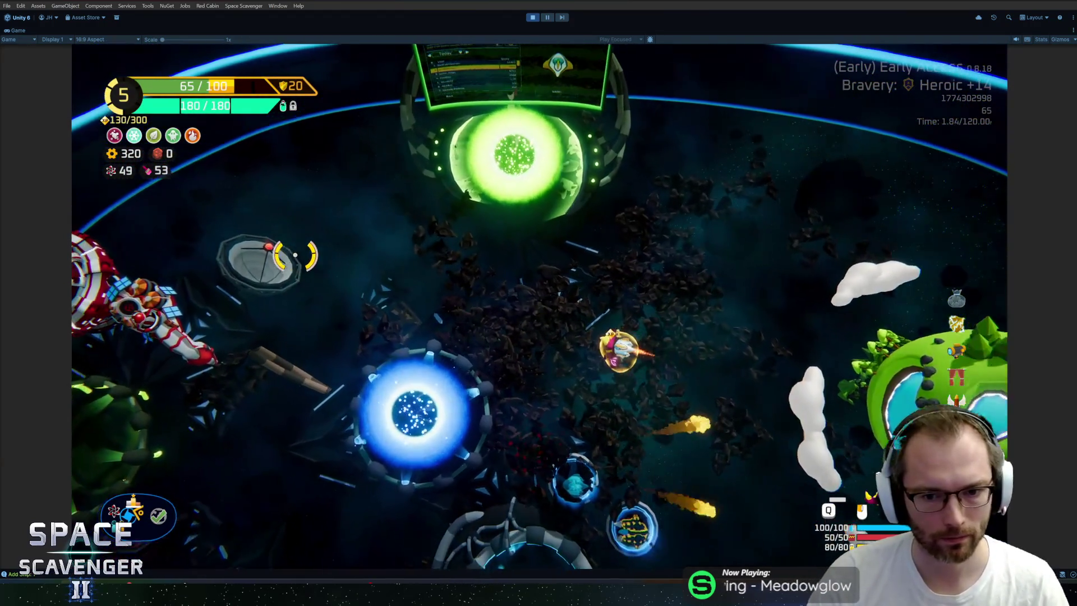
key(Up)
key(Return)
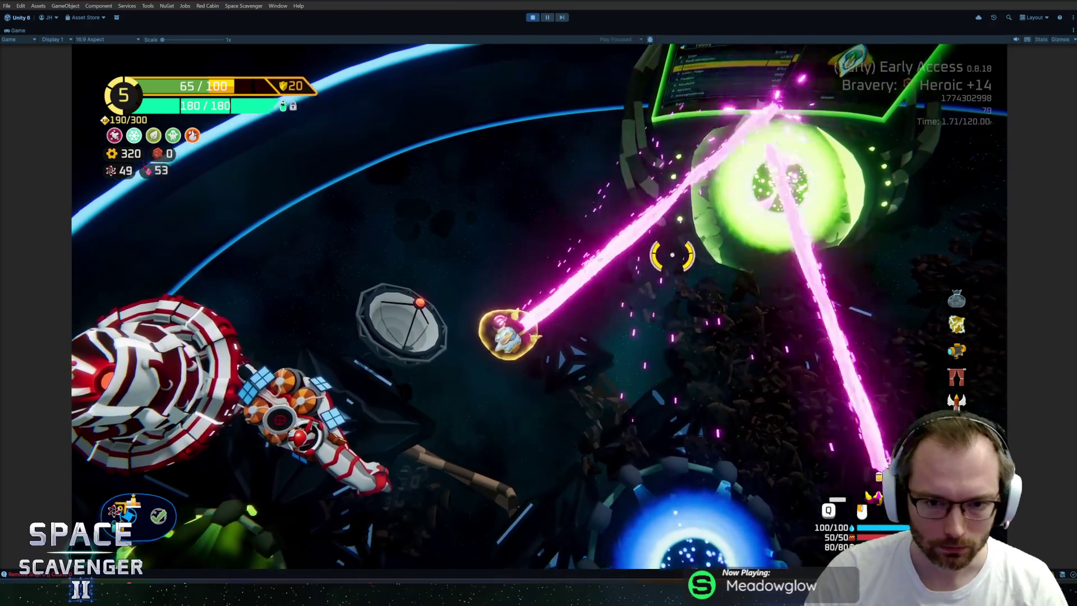
key(grave)
- Rerun 'spawn Stingray 20' for another swarm, then stop Play mode
key(Up)
key(Return)
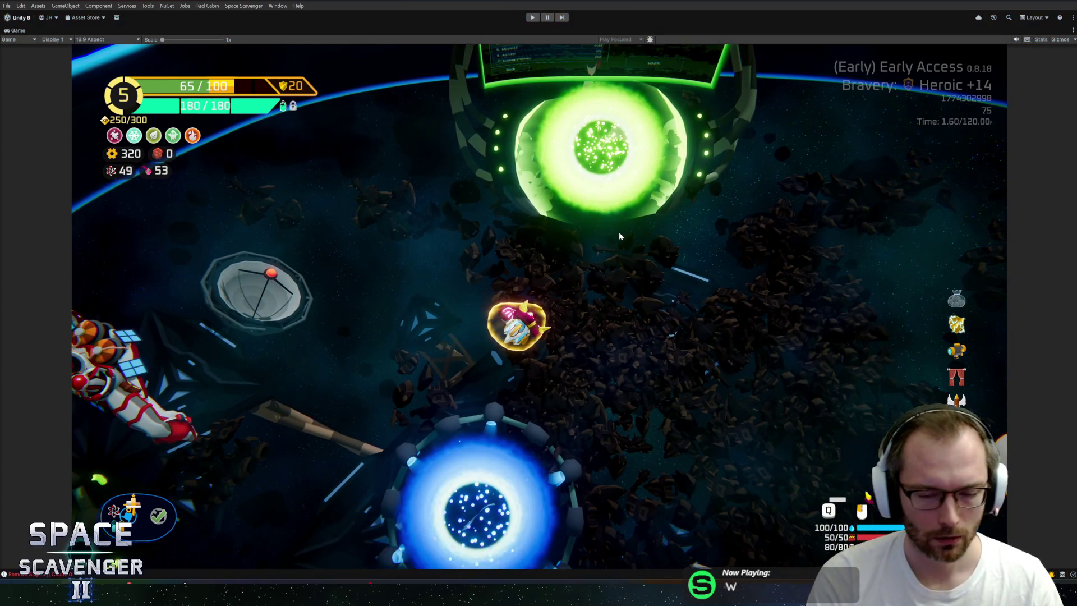
key(ctrl+p)
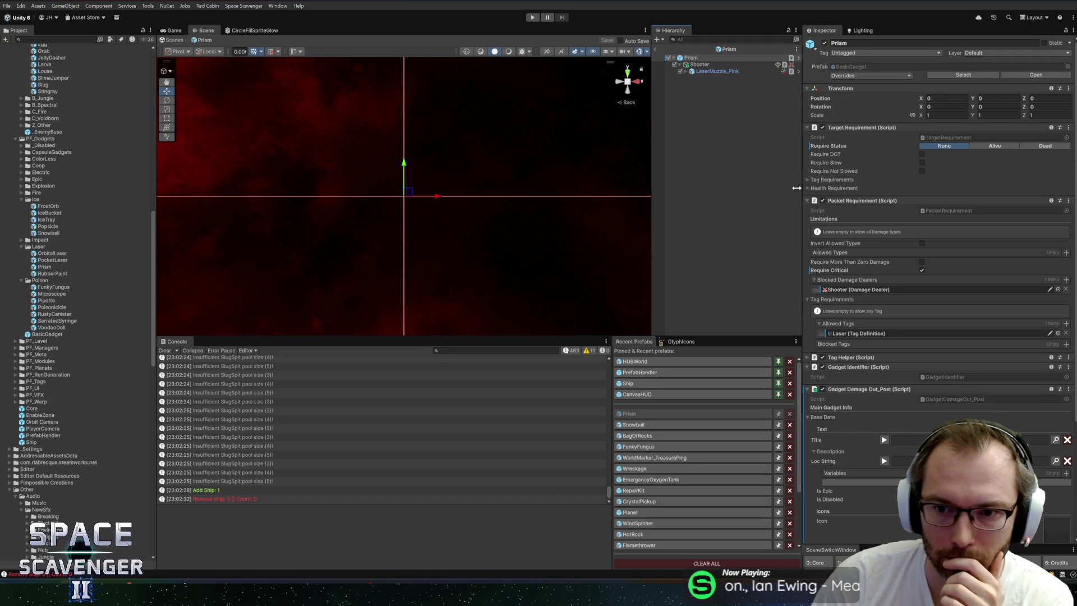
- Widen the Inspector and assign the PLACEHOLDER sprite as the gadget's icon
drag(797, 188, 792, 189)
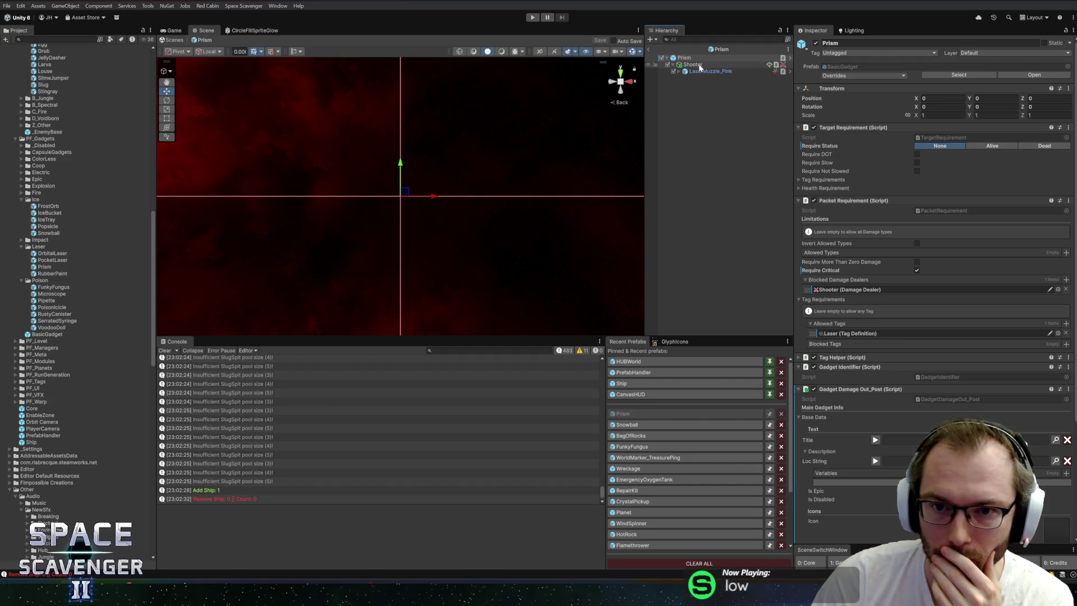
scroll(947, 353, down, 5)
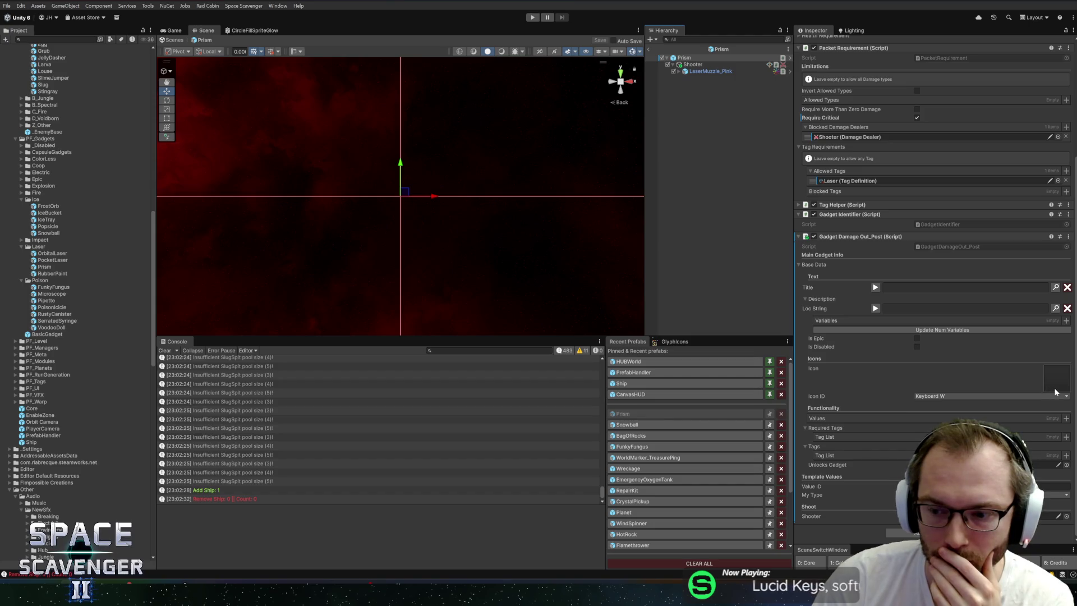
click(1055, 392)
text(place)
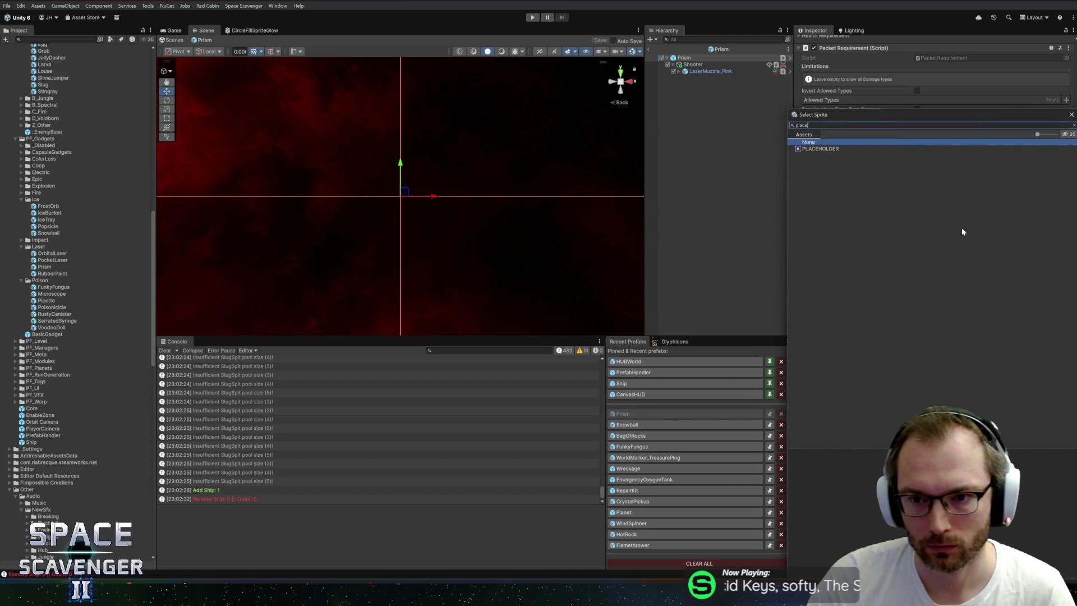
double_click(821, 149)
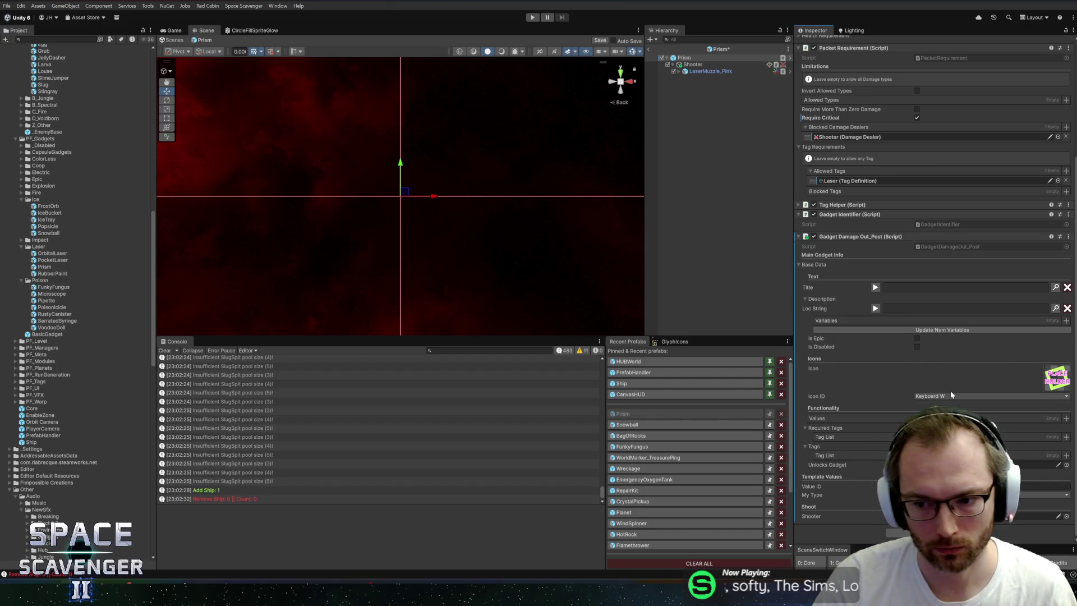
- Set the Icon ID to PLACEHOLDER and open the localization lookup for the Title
click(978, 393)
text(place)
click(938, 340)
click(1056, 287)
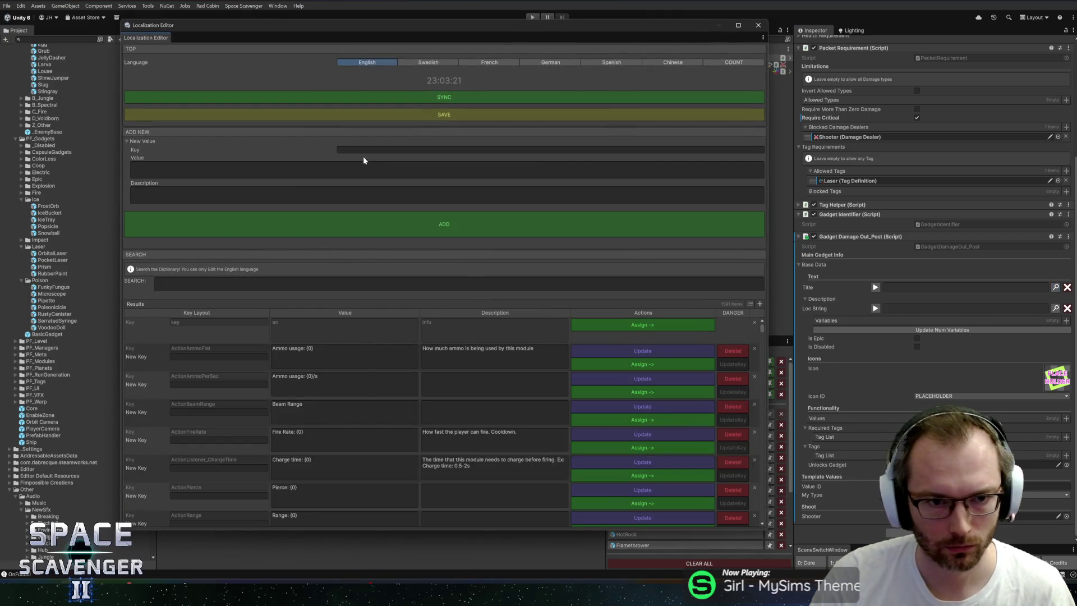
- Enter key Gadget_Prism_Title, value Prism, and description 'A small glass object that splits light'
click(361, 150)
text(Gadget+_)
key(BackSpace)
key(BackSpace)
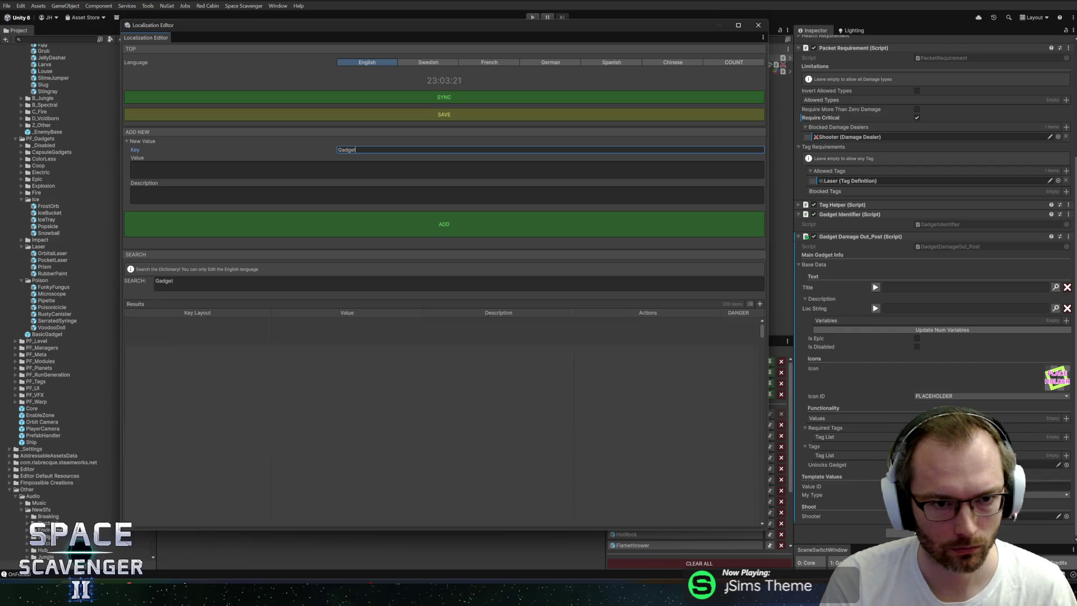
text(_Prism)
key(BackSpace)
key(BackSpace)
key(BackSpace)
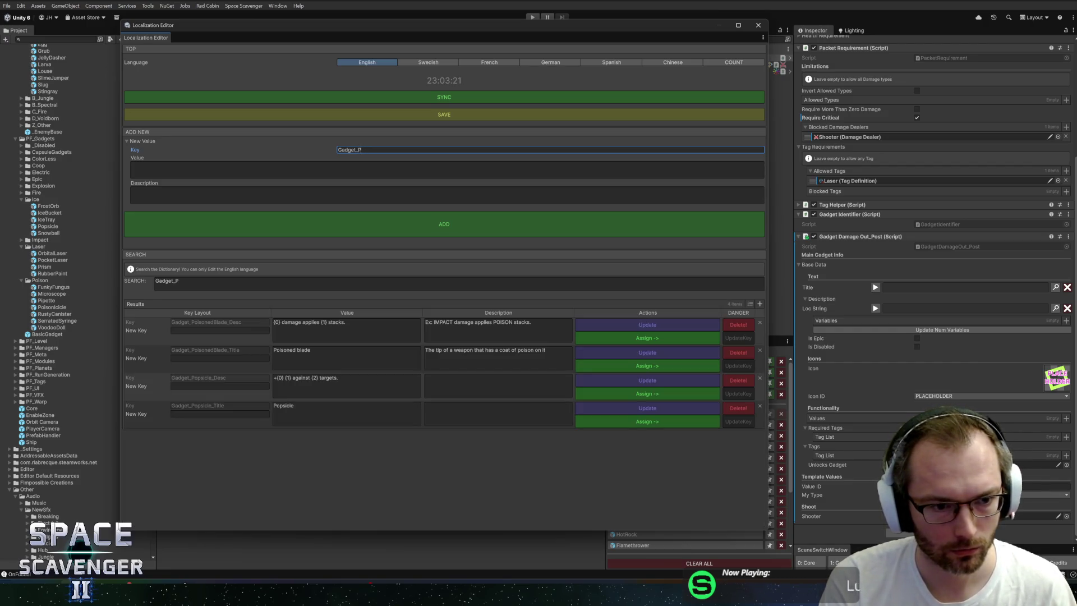
text(rism_Title)
key(Tab)
text(Prism)
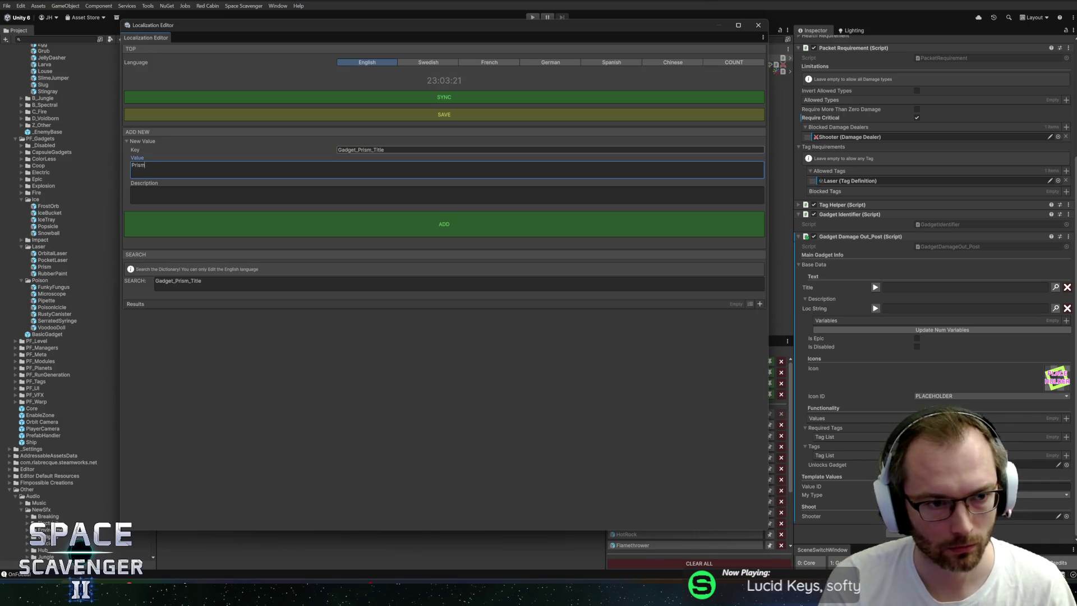
click(317, 195)
text(A)
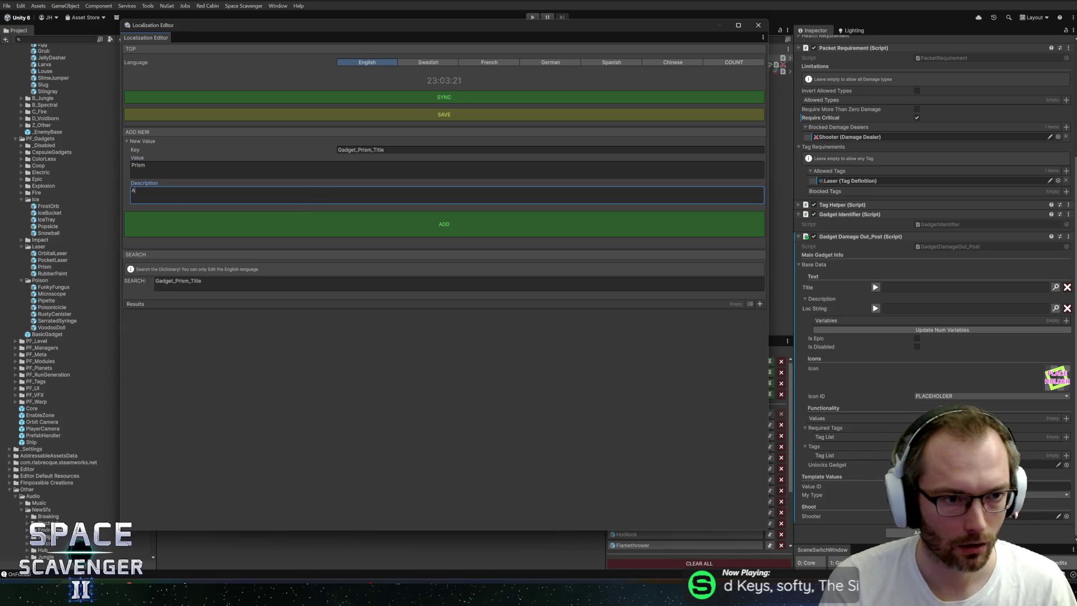
text( sma)
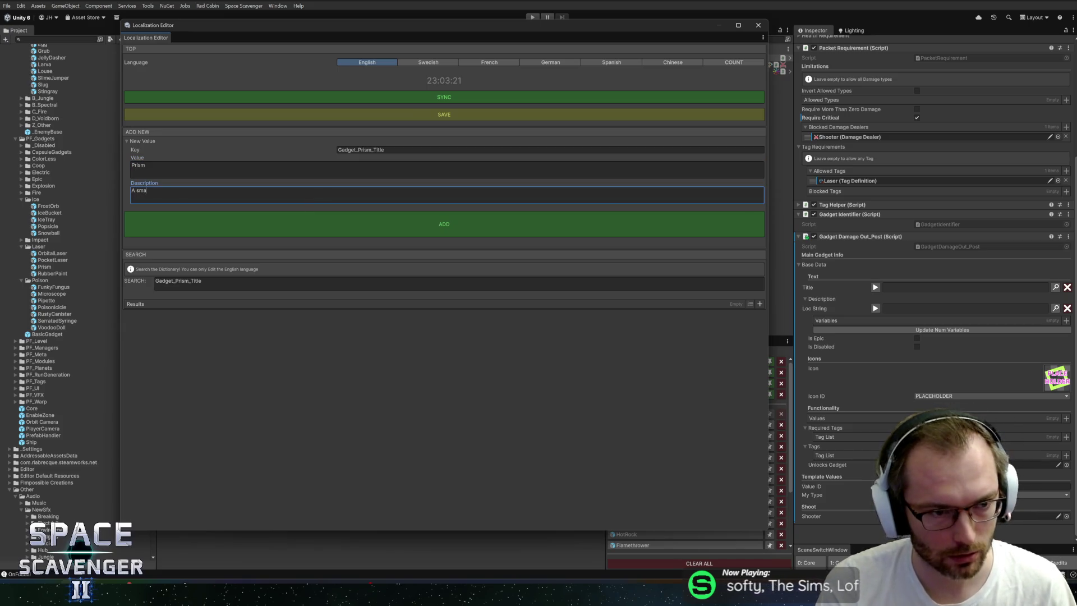
text(ll glass )
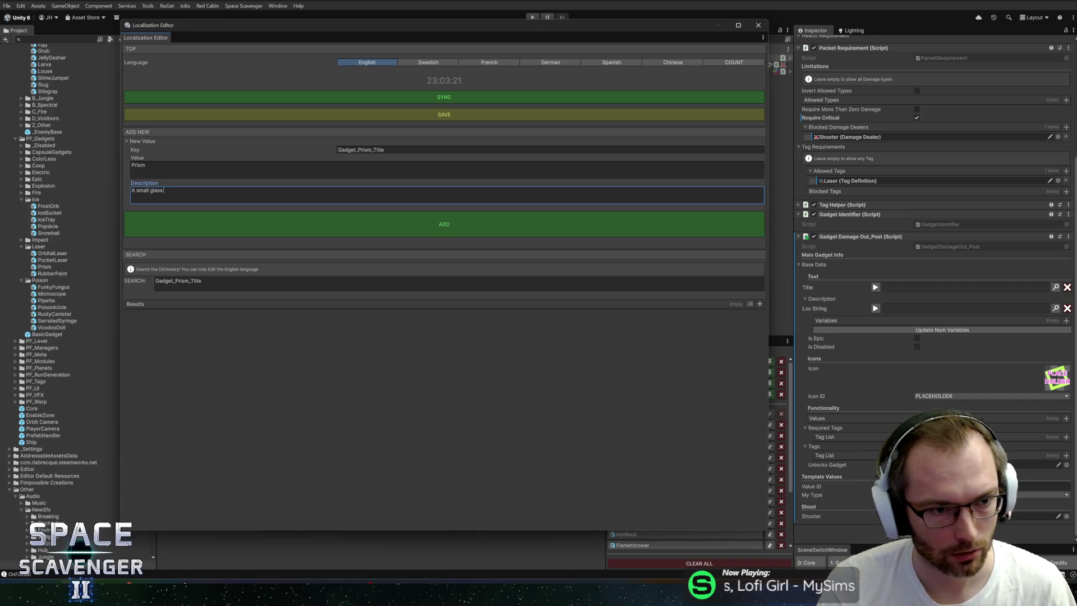
text(object)
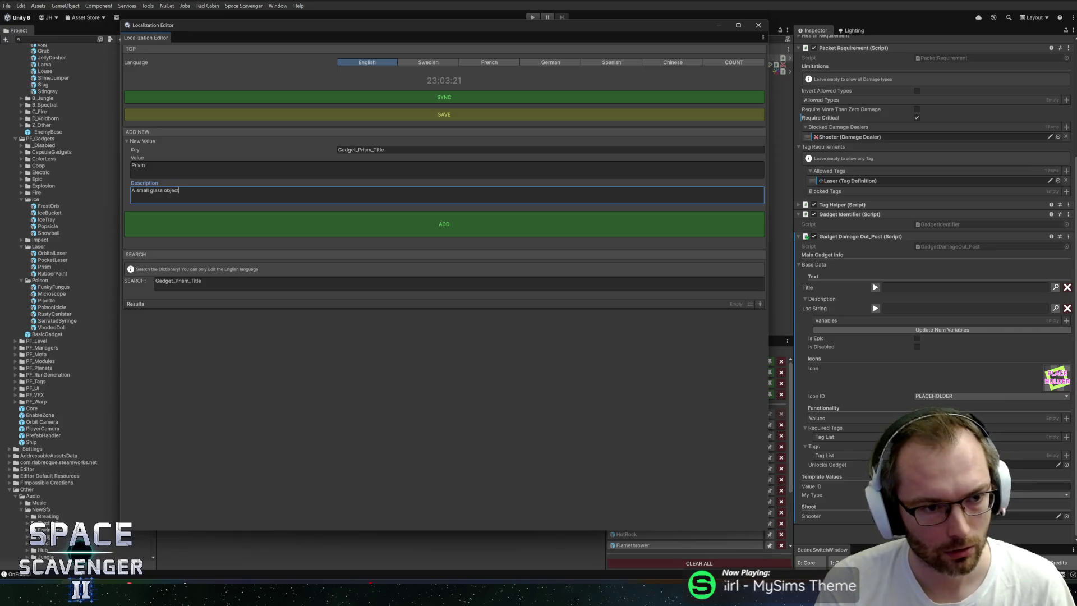
text( that splits )
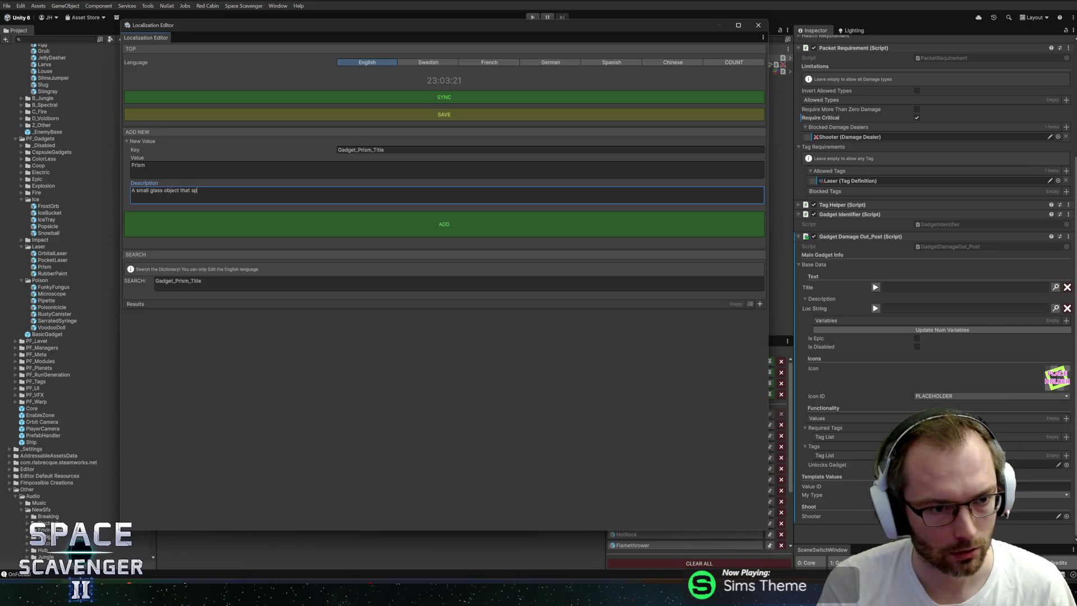
text(light)
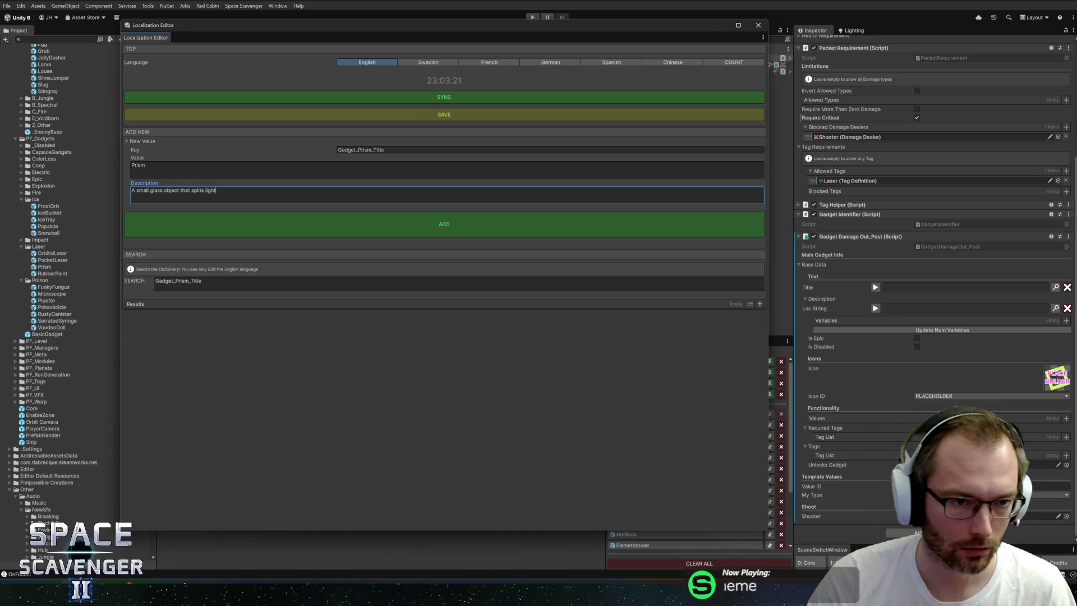
- Add the entry, assign it as the Prism gadget's title, and close the Localization Editor
click(272, 226)
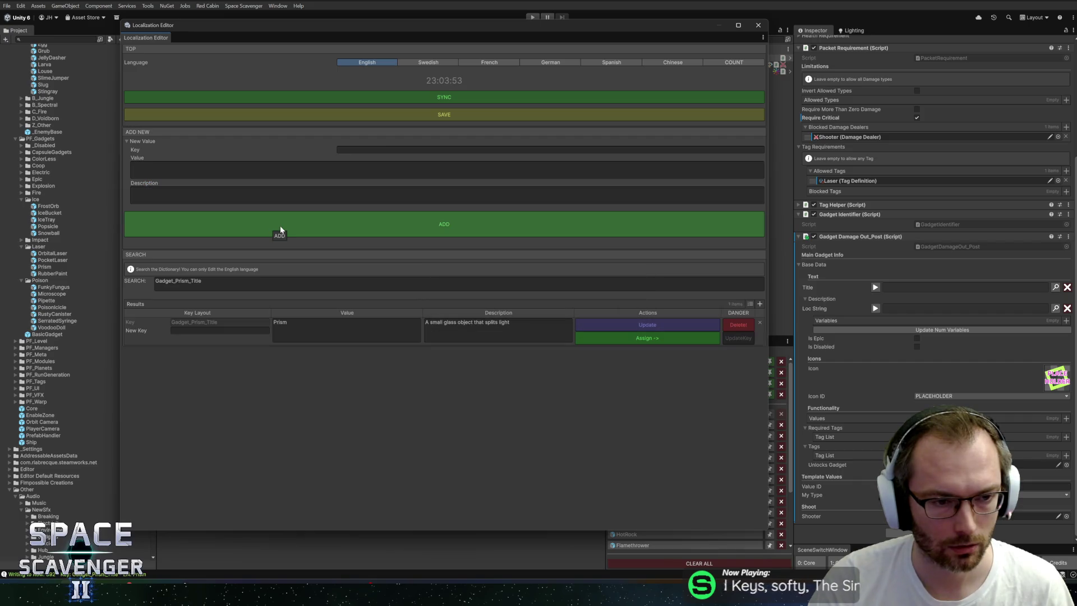
click(635, 339)
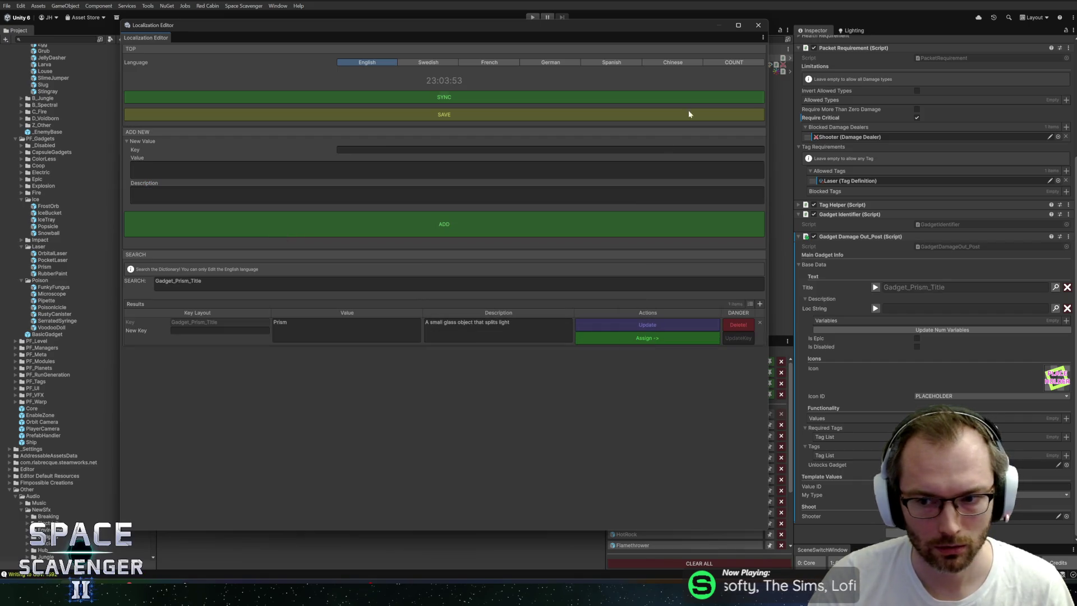
click(758, 24)
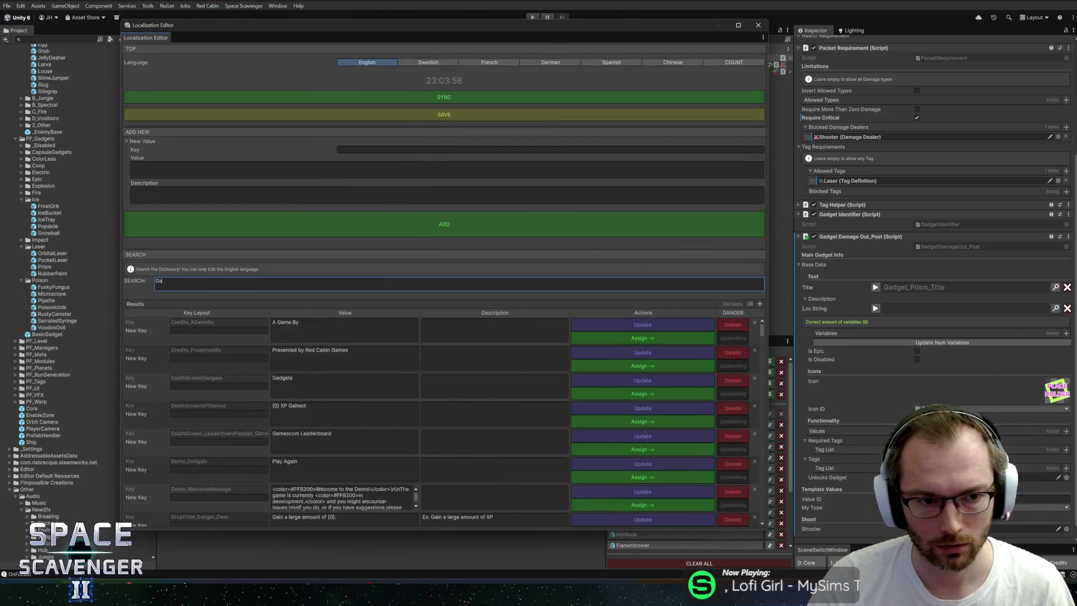
- Clear the search, enter key Gadget_Prism_Desc, and start typing its damage value text
text(_)
key(BackSpace)
click(376, 150)
text(Gadget_Prism_)
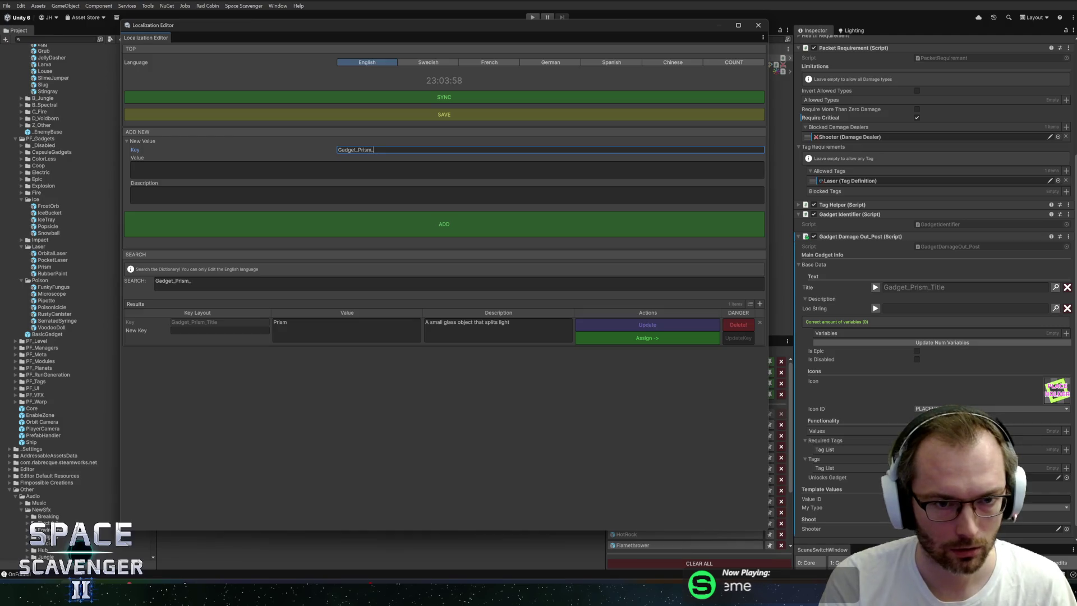
text(Desc)
click(135, 169)
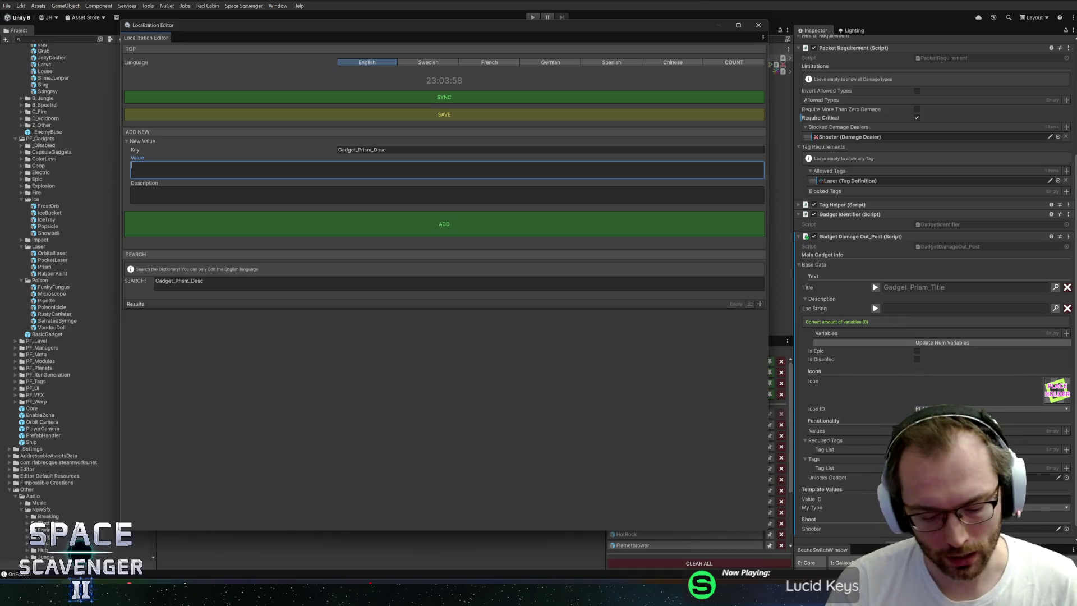
text({0} {1daag)
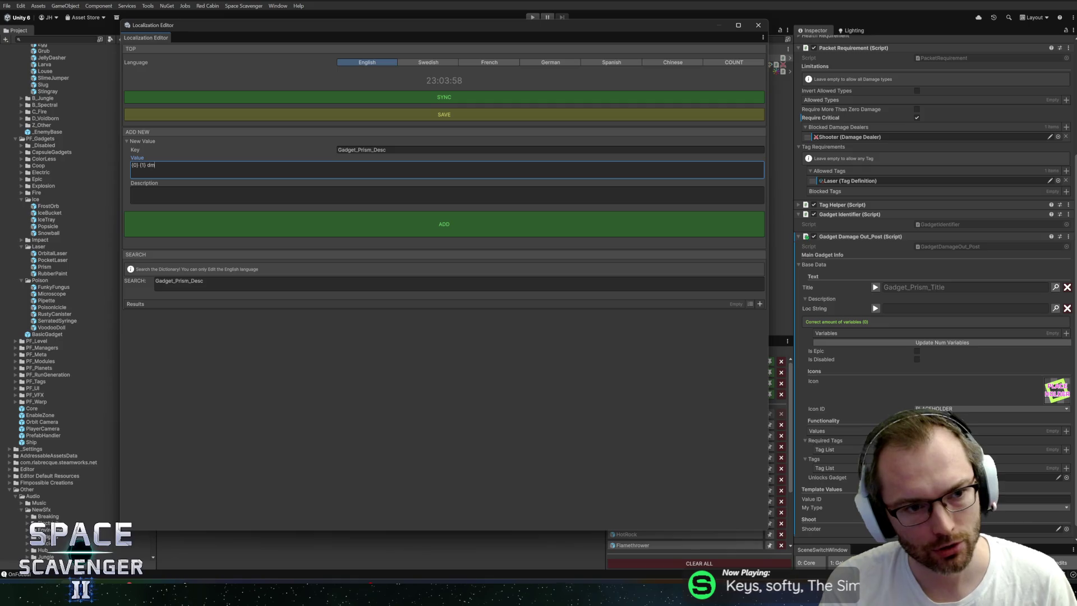
text(age)
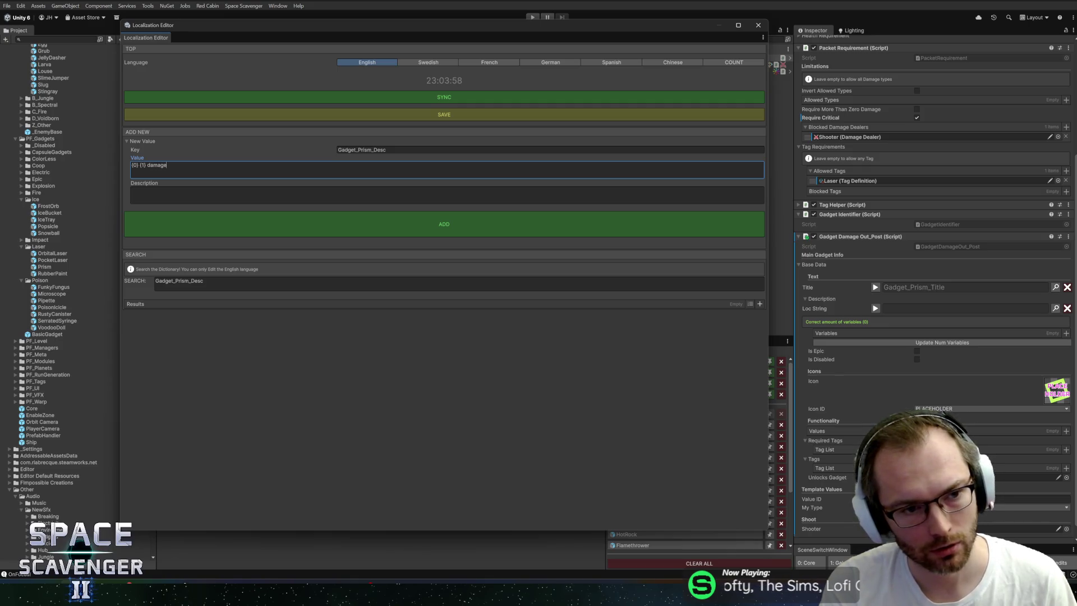
text( spawns {2} {3)
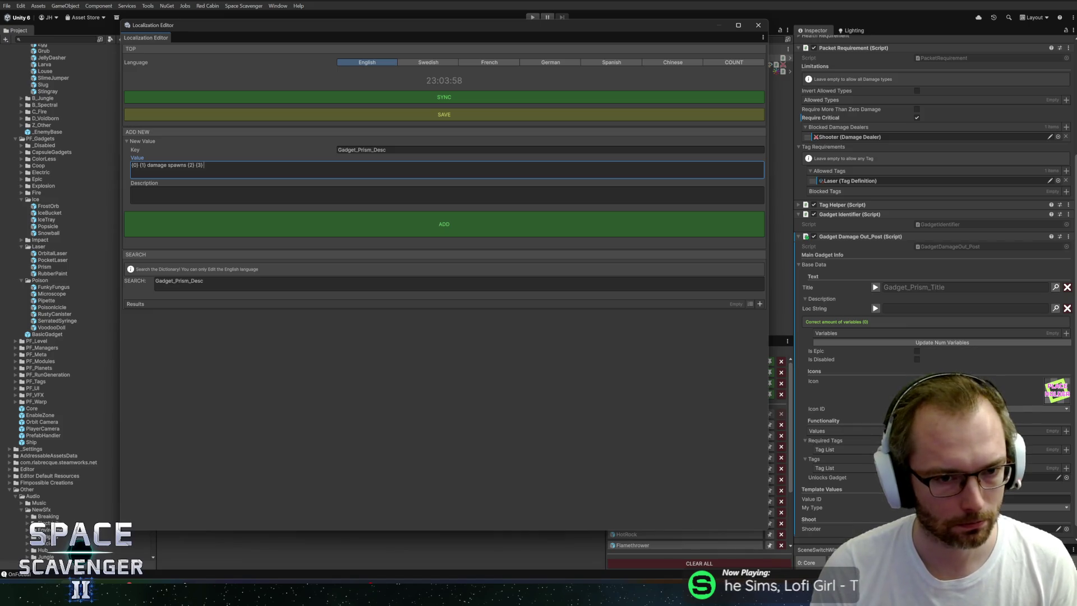
- Finish the value with 'dealing {5} damage.', add example 'PROJECTILES (RANGE) dealing 15 damage', and add the entry
key(BackSpace)
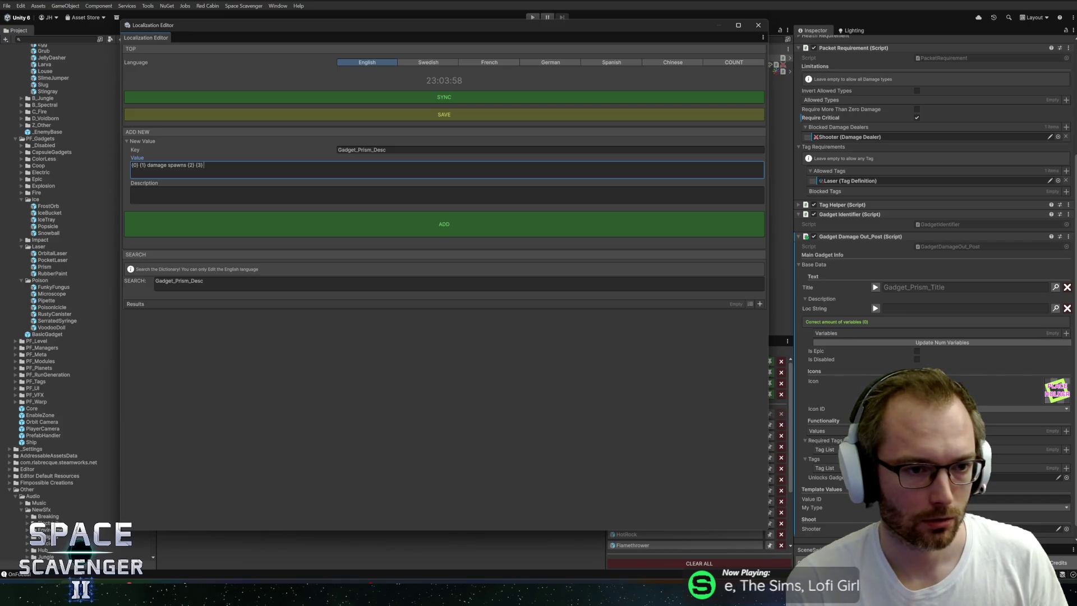
text(dealing {4})
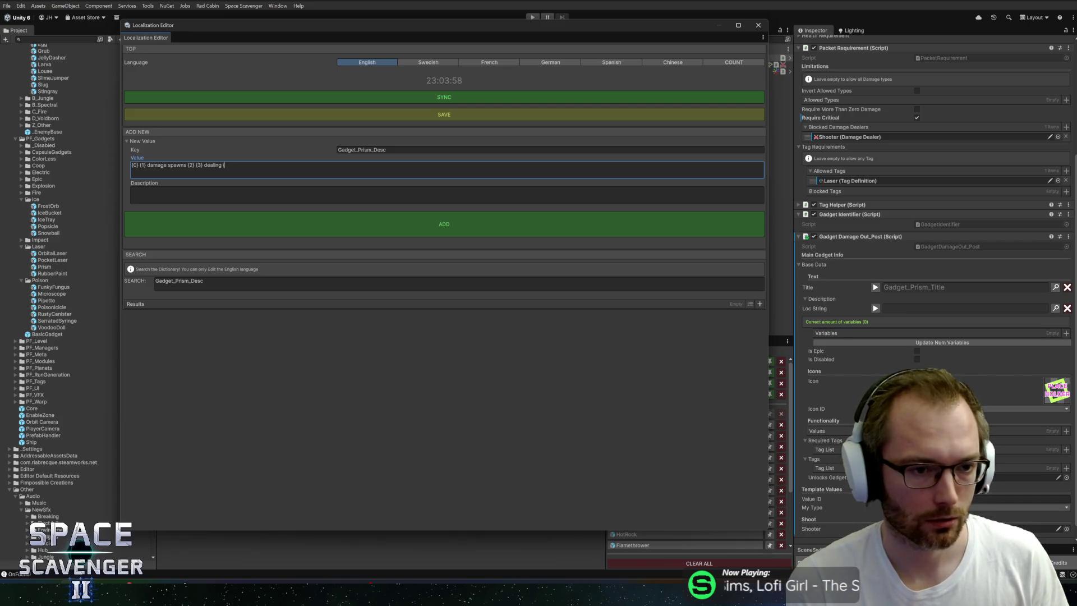
text( damage.)
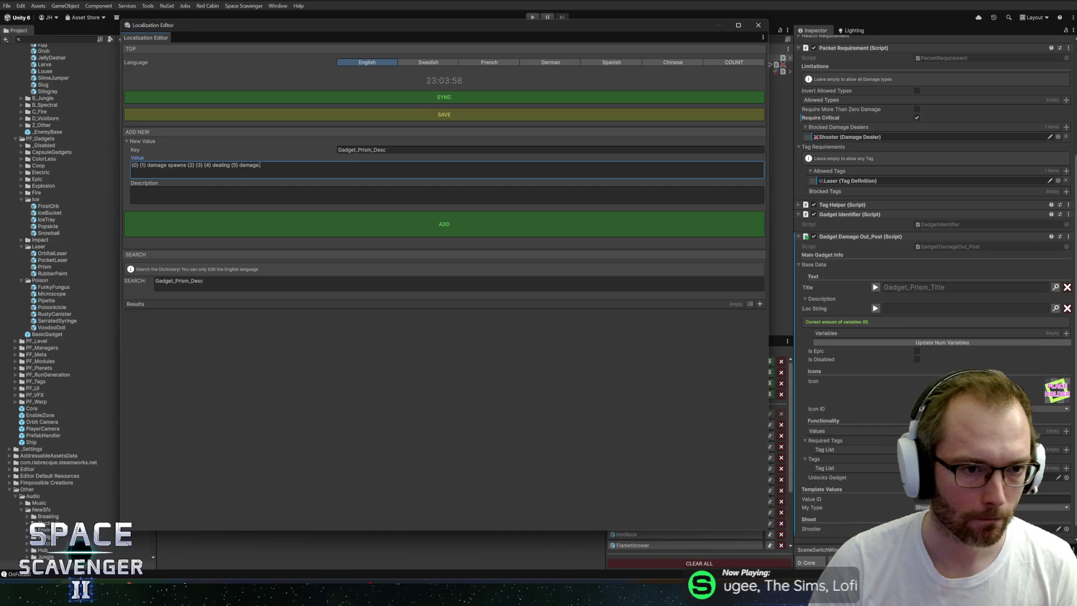
click(447, 194)
text(Ex: CRITICAL LASER damage spawns 6)
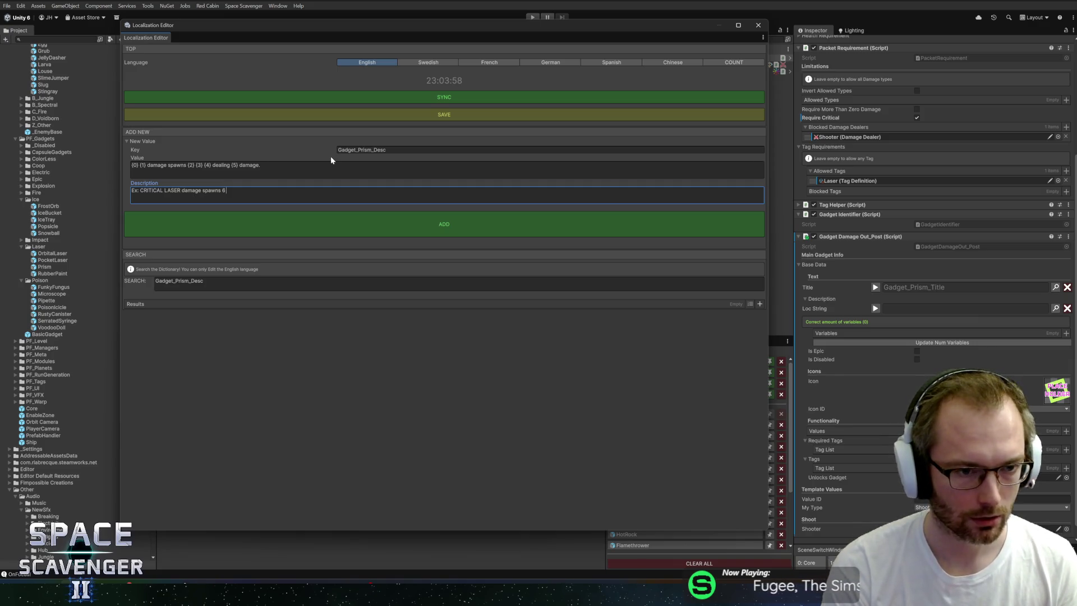
text(PR)
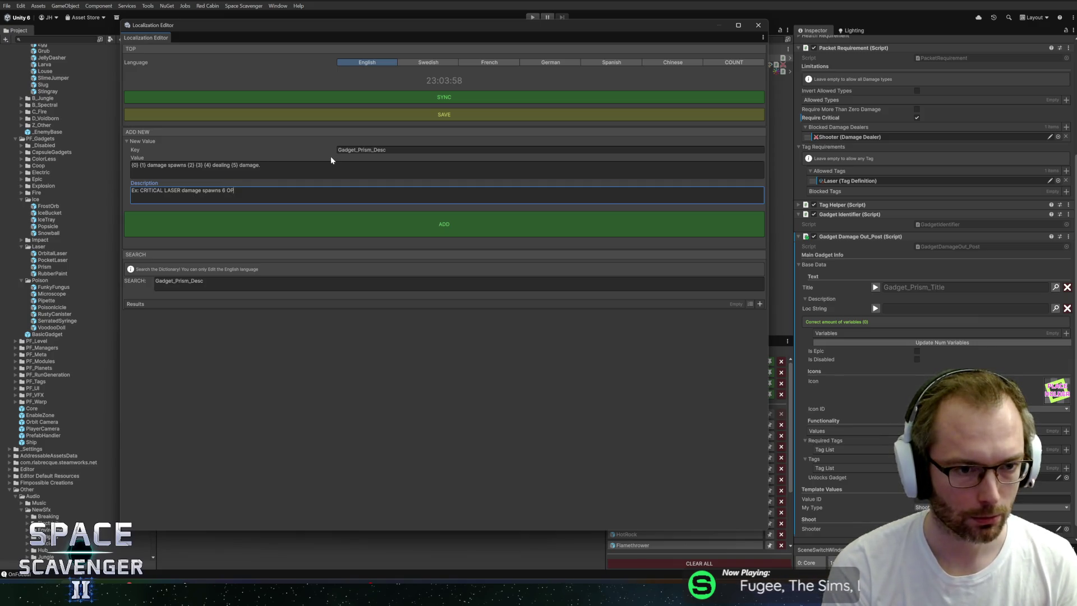
text(OJECTILES ()
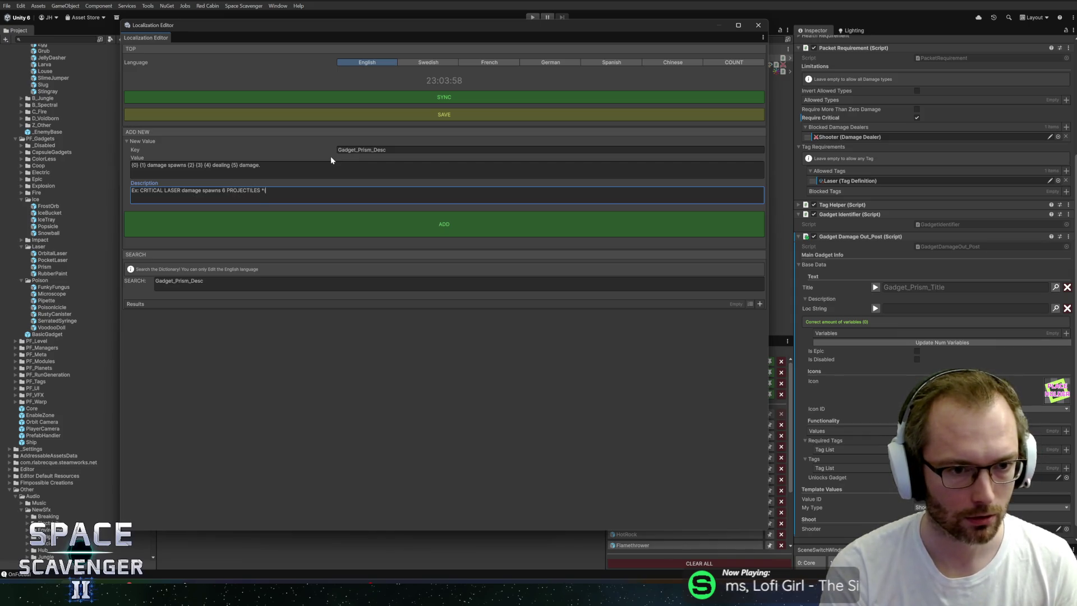
text(RANGE))
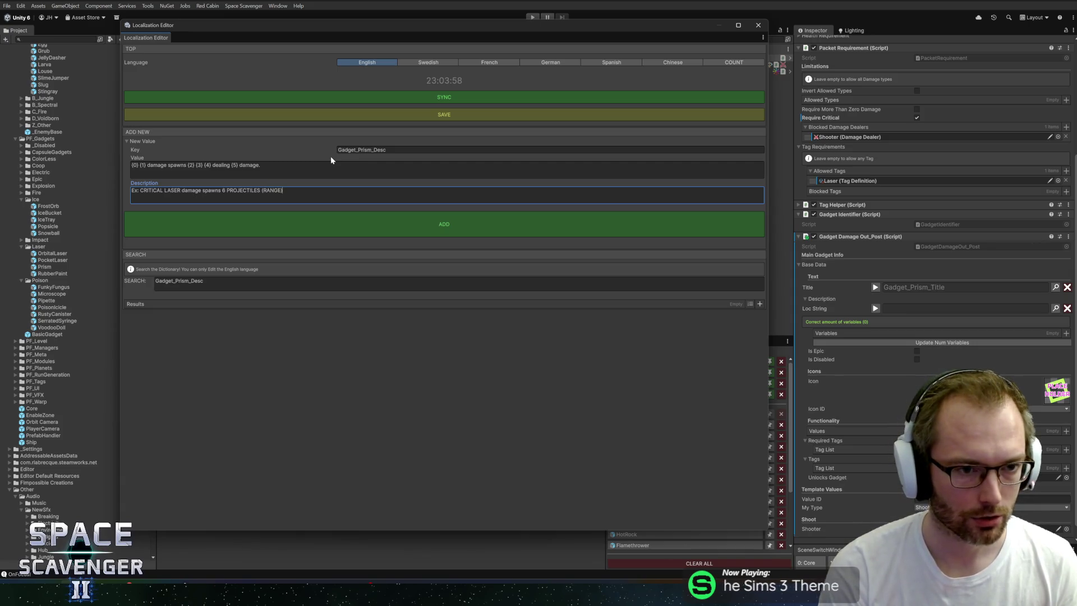
text( dealing)
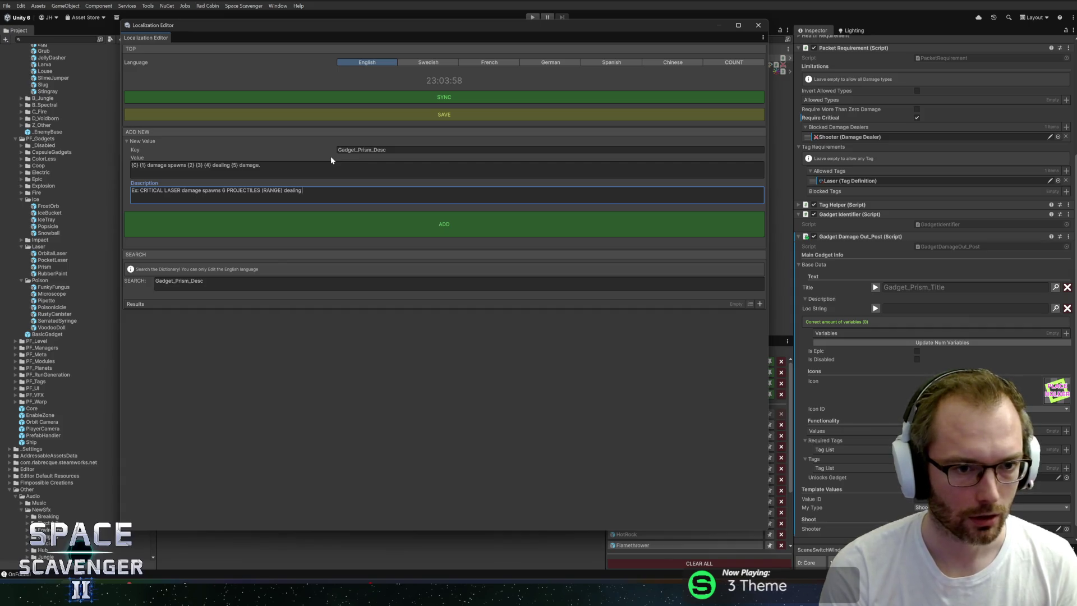
text( 15 damage)
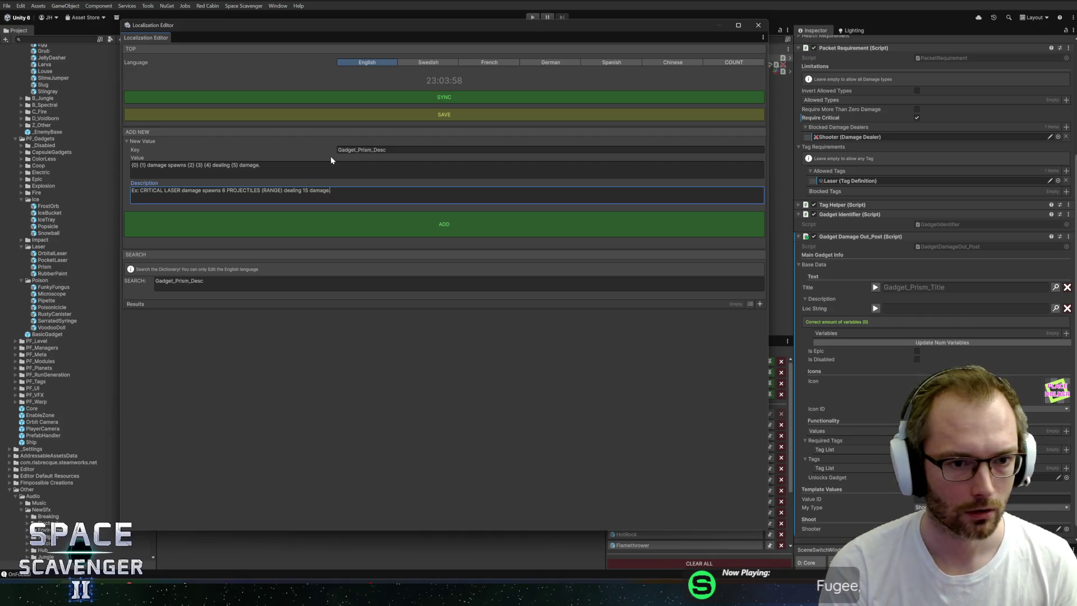
click(422, 224)
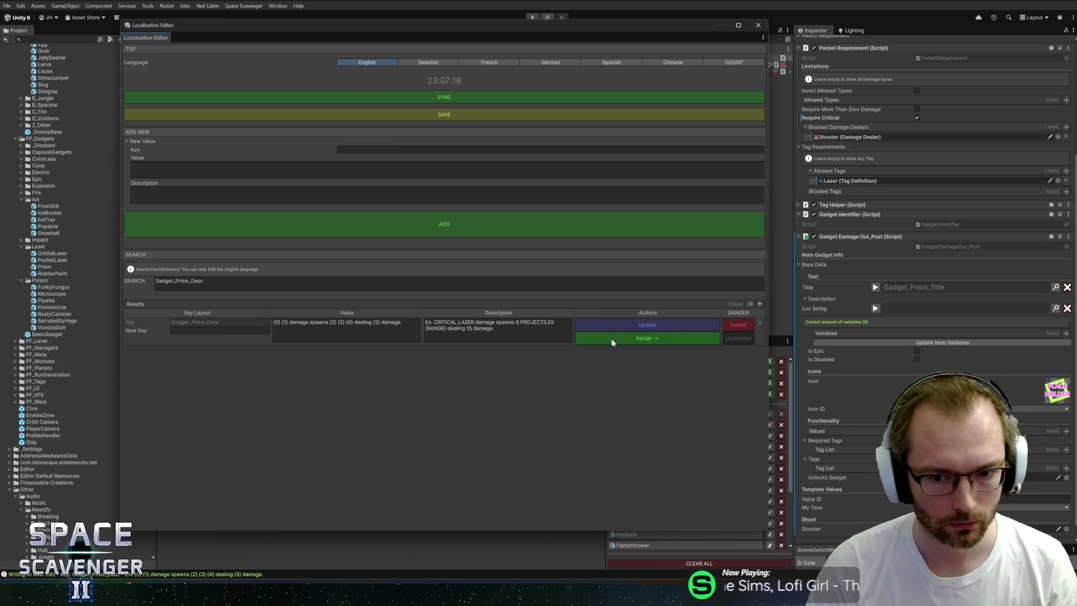
- Add two more description variables and set the first to the Critical keyword
click(759, 27)
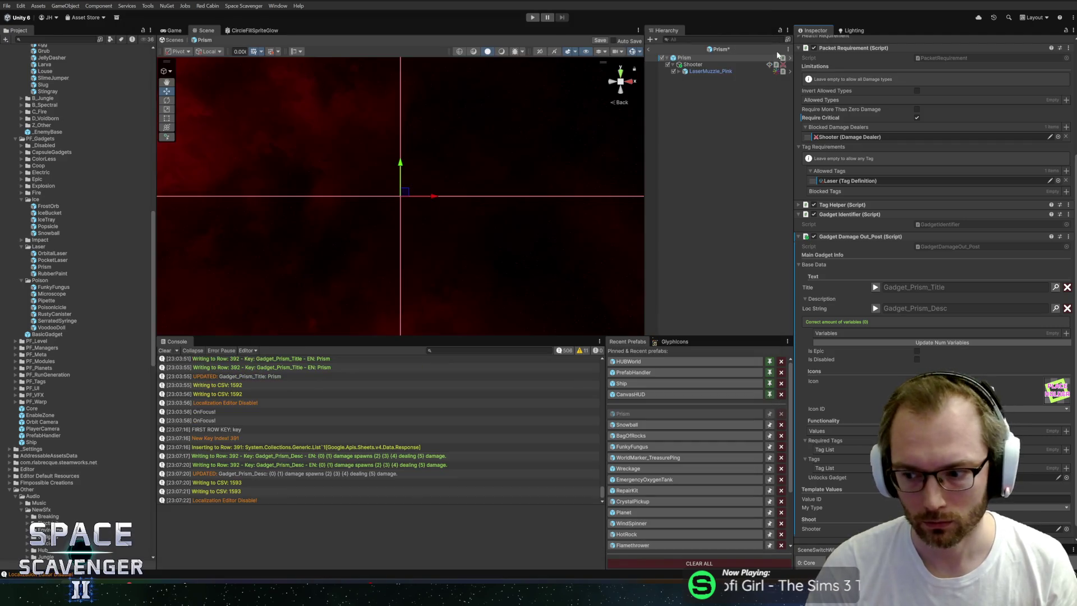
click(1066, 334)
click(1067, 335)
click(1066, 335)
scroll(957, 238, down, 4)
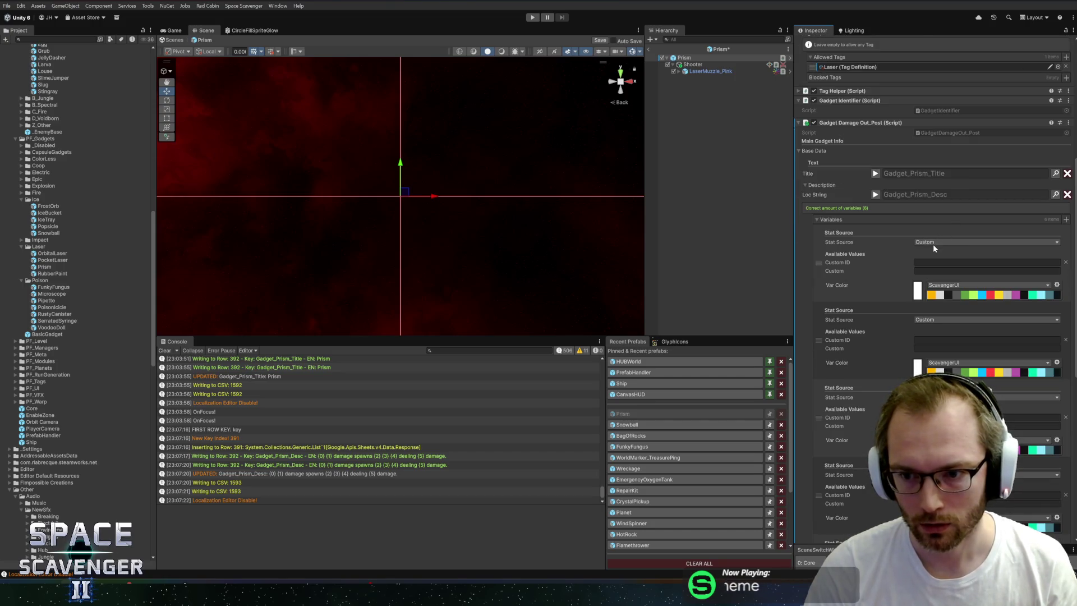
click(943, 242)
text(key)
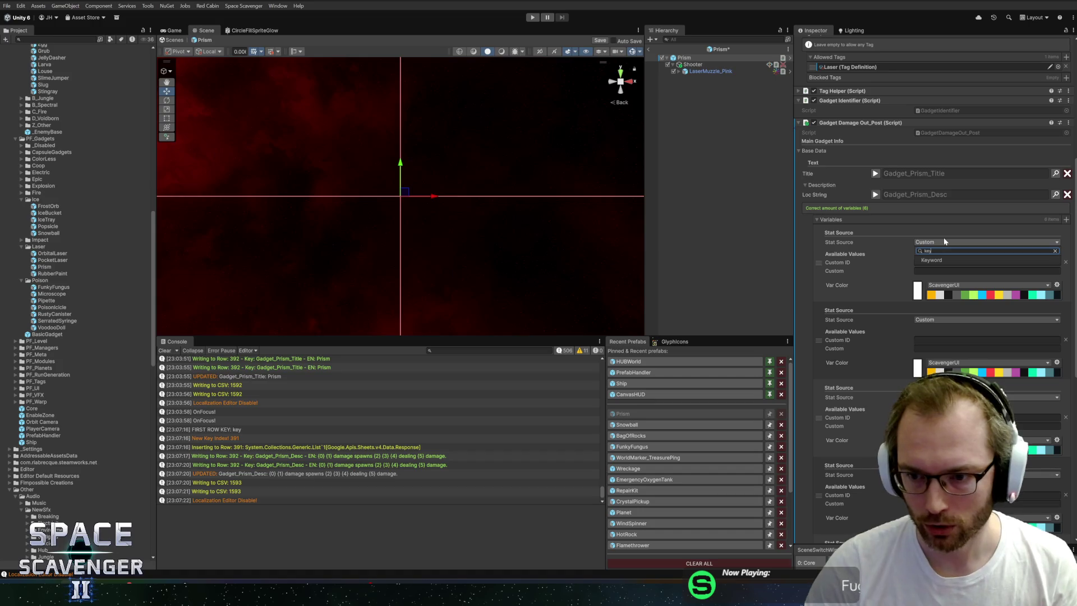
click(1042, 259)
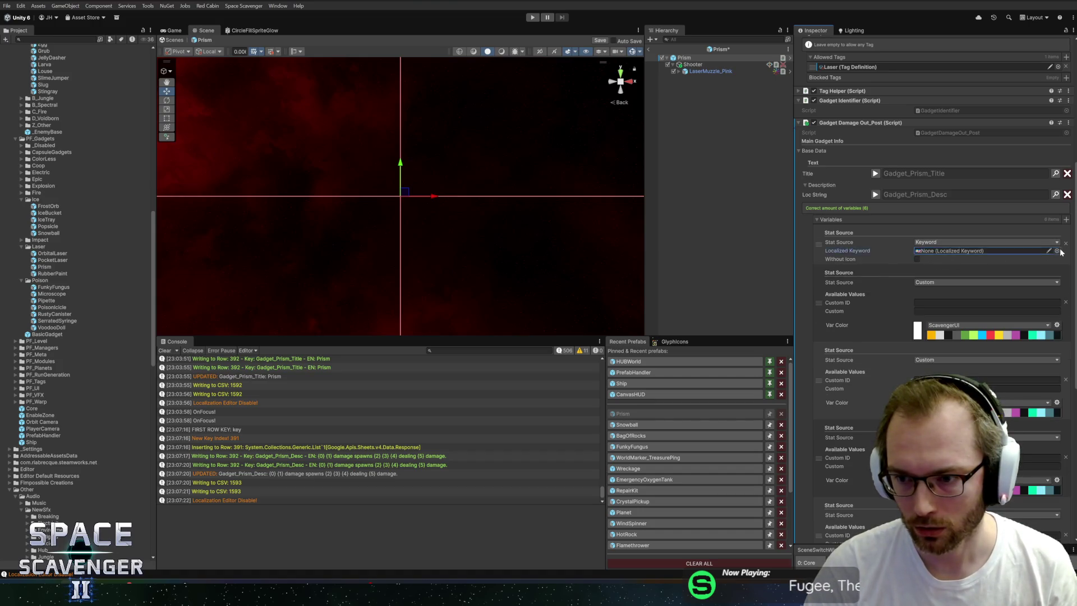
click(1057, 251)
text(crit)
click(814, 150)
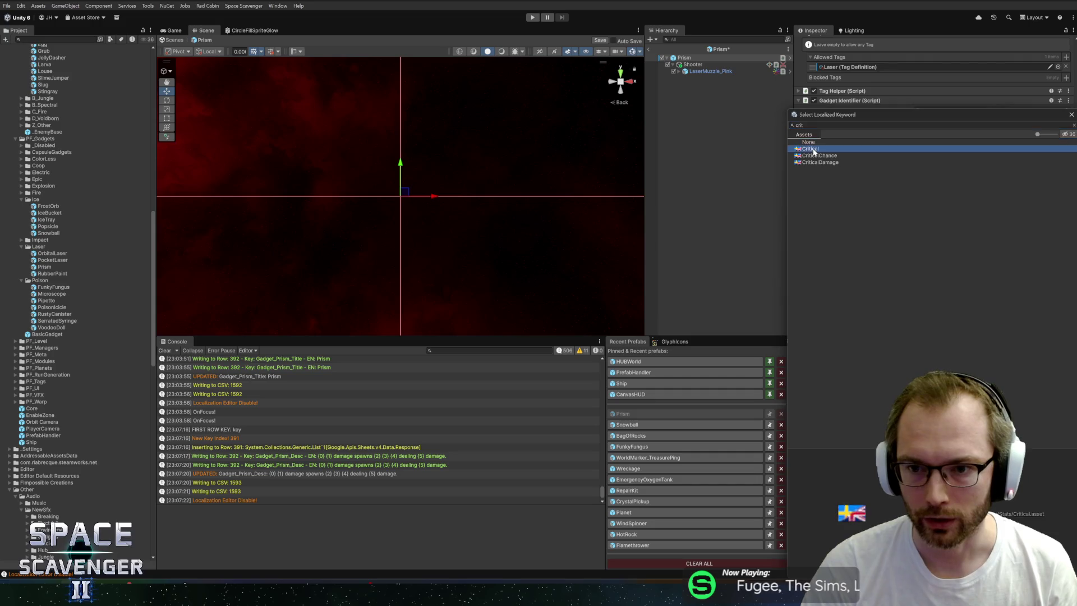
click(814, 151)
- Set the second variable's source to the DamageType_Laser keyword
click(942, 283)
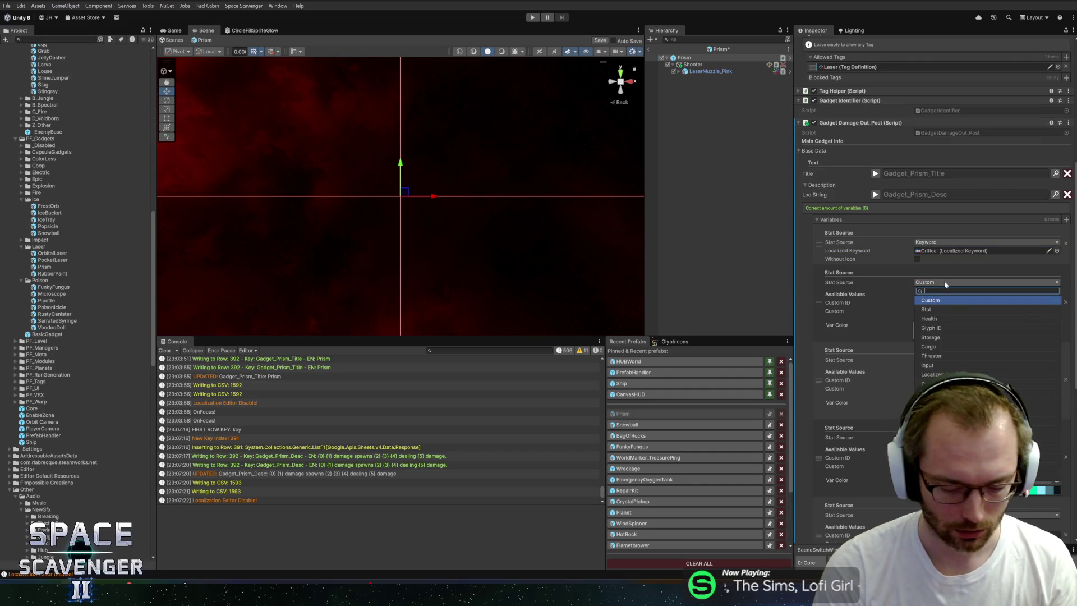
text(key)
key(Return)
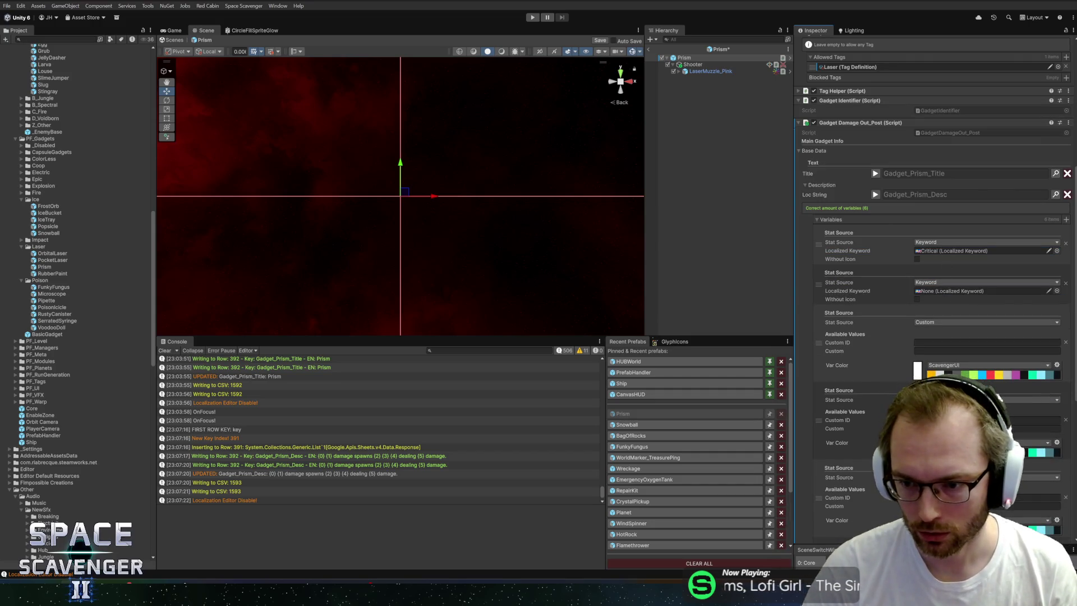
click(1058, 291)
text(laser)
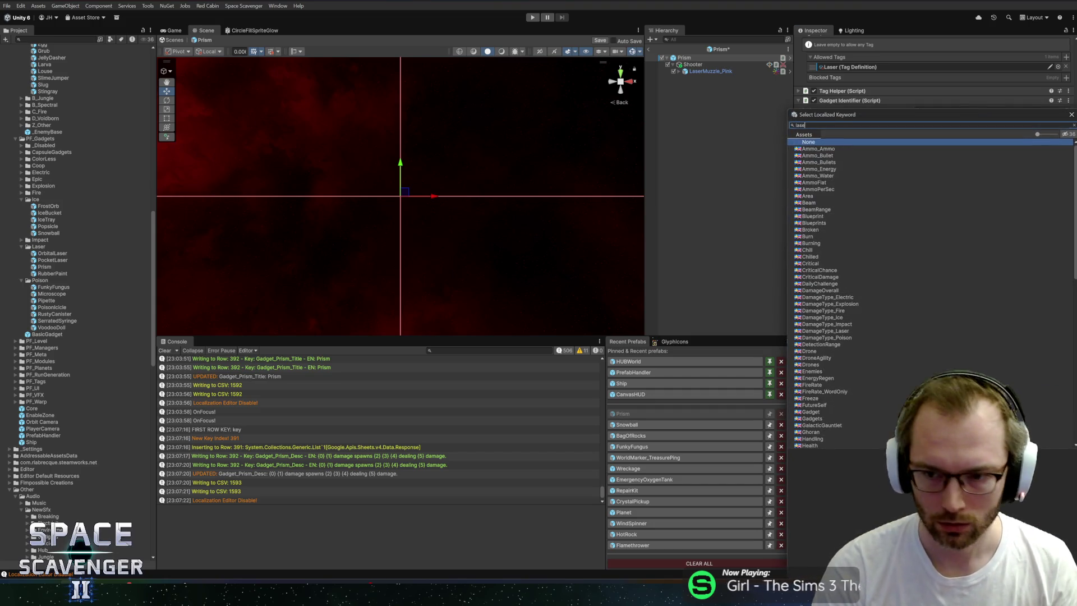
click(822, 150)
double_click(823, 149)
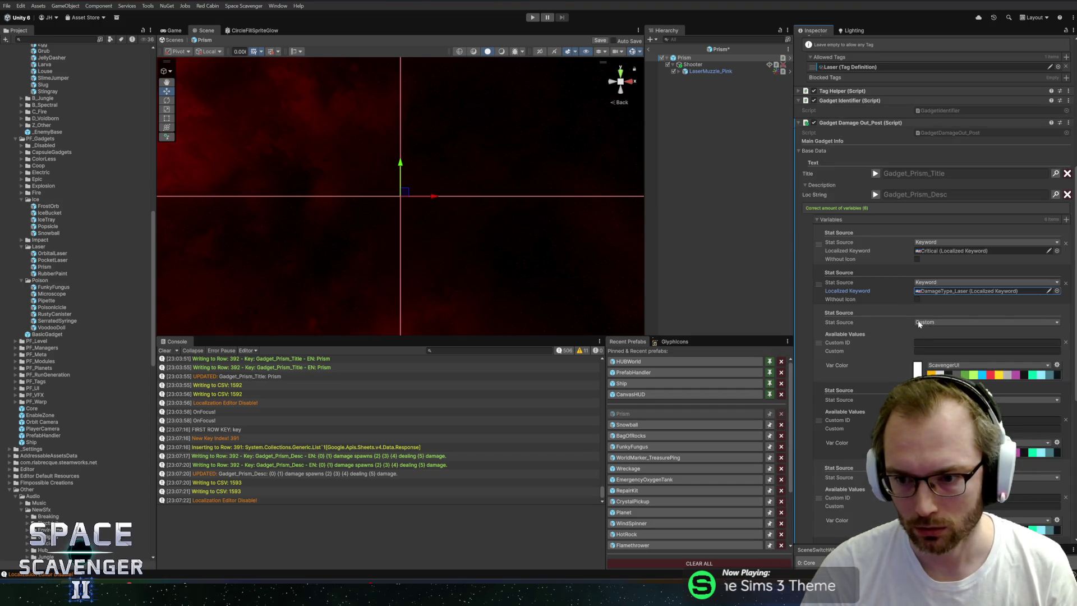
- Make the third variable read Num Projectiles from the linked Shooter object
click(931, 324)
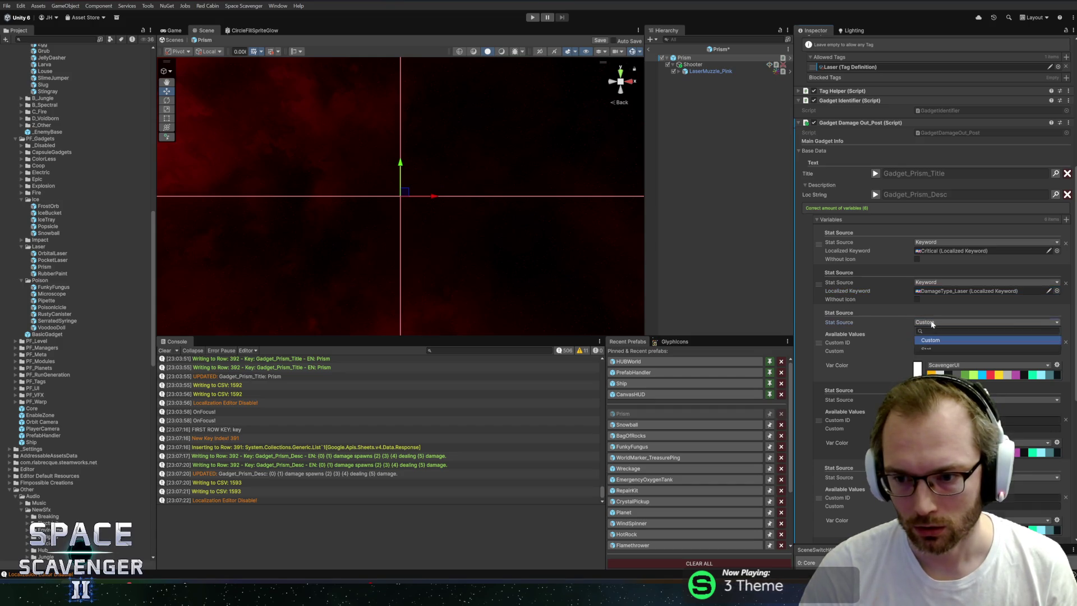
click(940, 335)
click(936, 338)
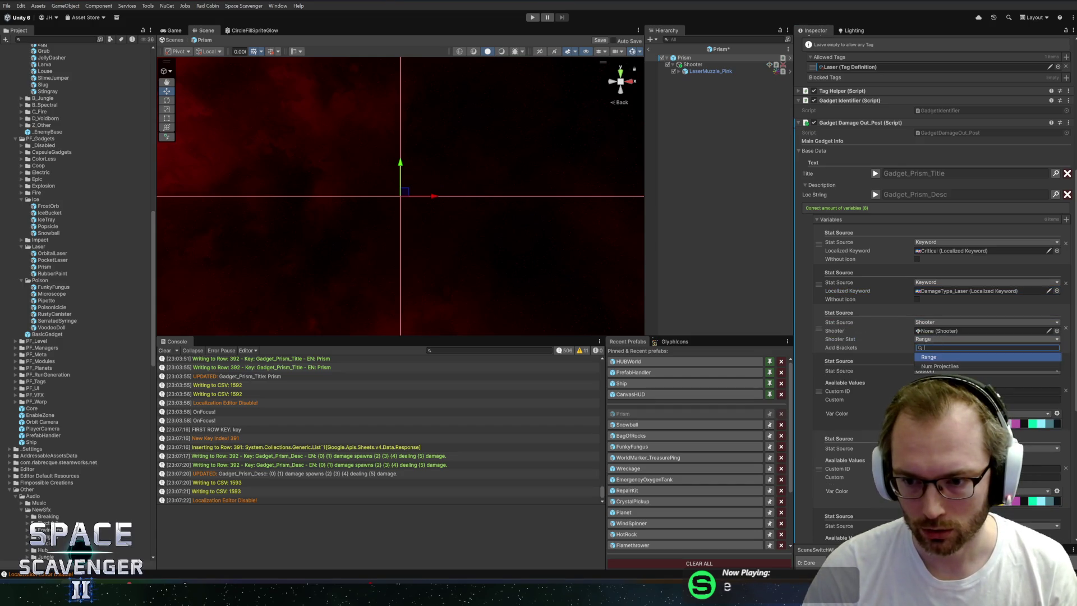
click(954, 365)
mouse_move(694, 64)
mouse_down()
mouse_move(928, 338)
mouse_move(940, 335)
mouse_up()
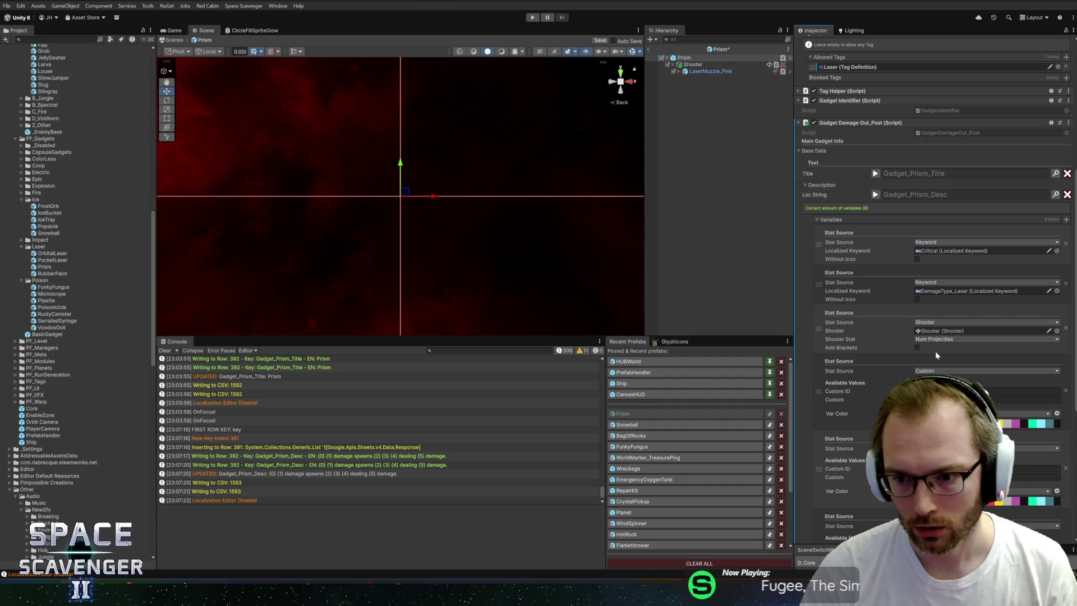
- Set the fourth variable's source to the Projectiles keyword
click(943, 380)
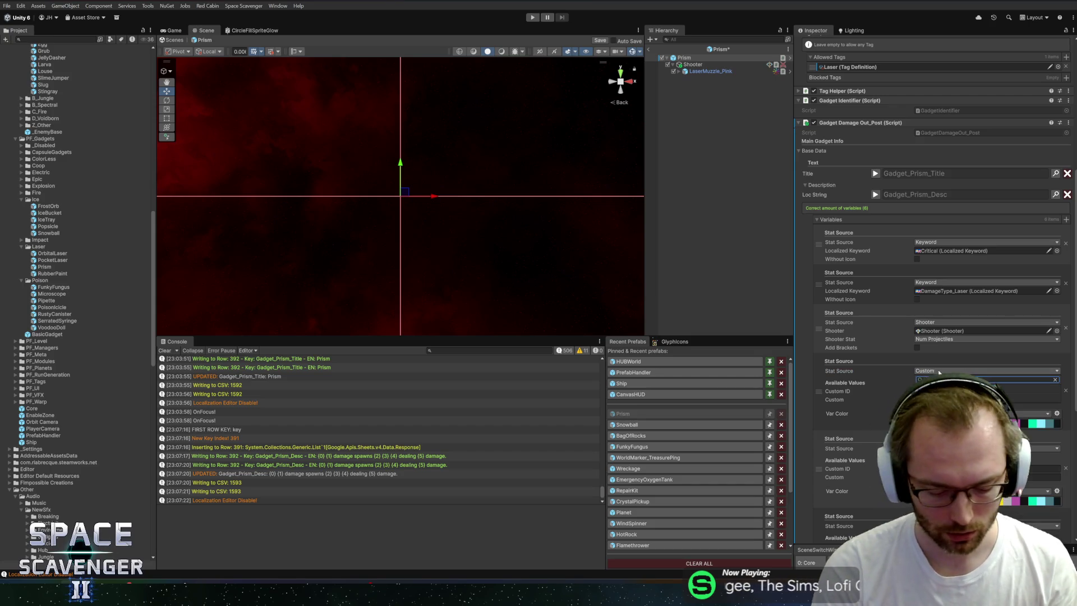
click(1030, 389)
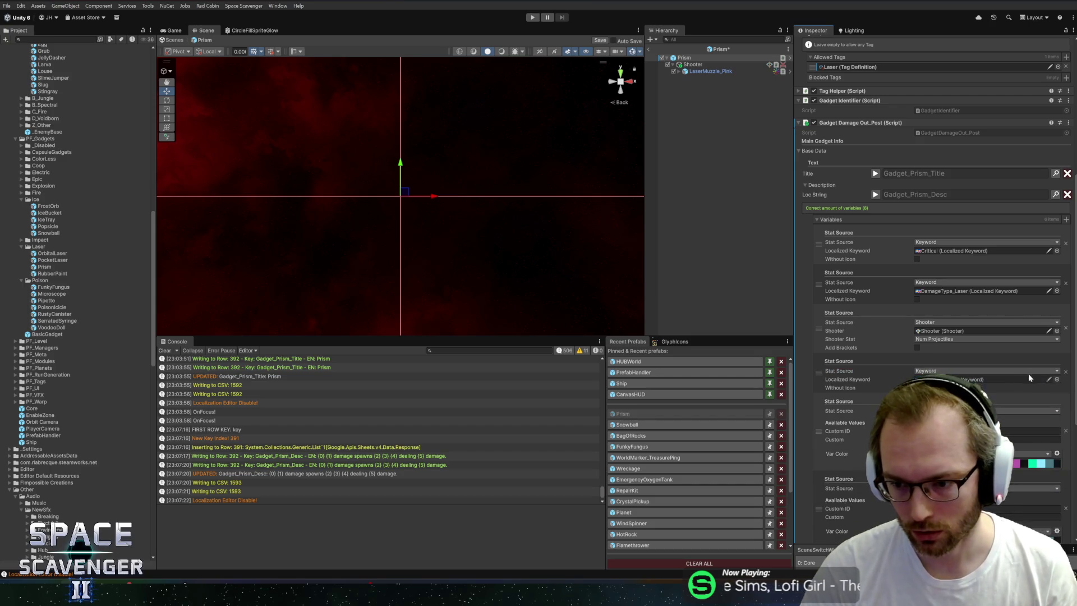
click(1057, 380)
text(projec)
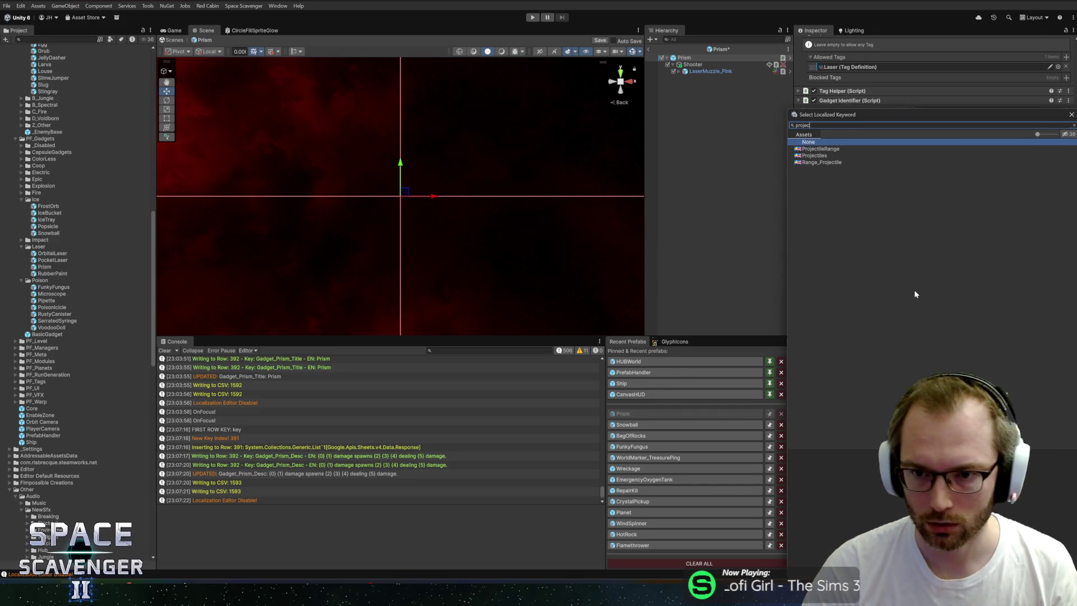
double_click(821, 157)
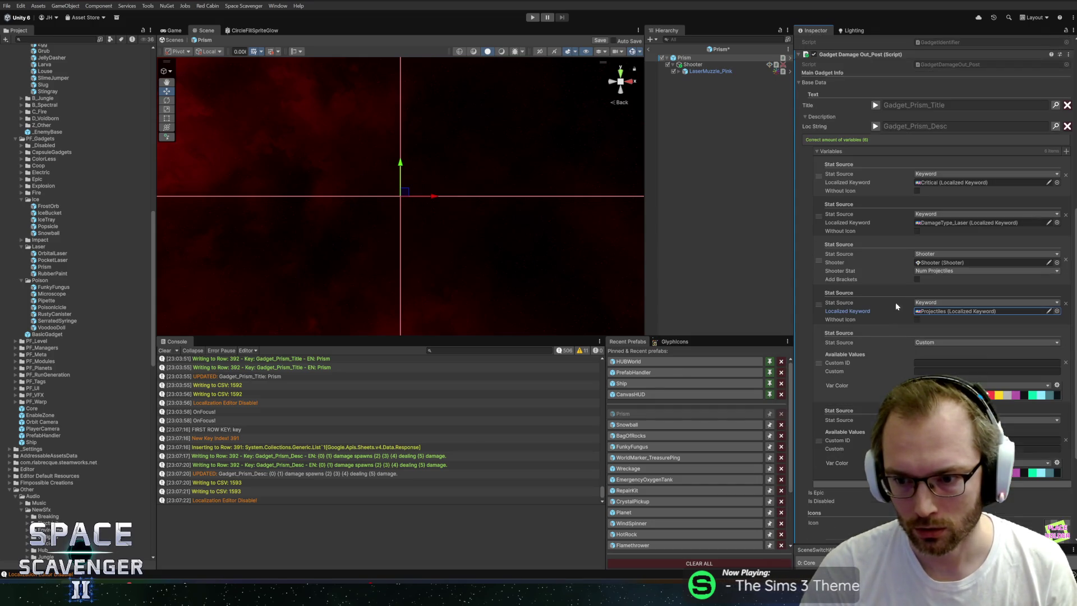
- Link the fifth variable to the Shooter, make the last a Damage Dealer, and save the prefab
click(943, 342)
text(hooter)
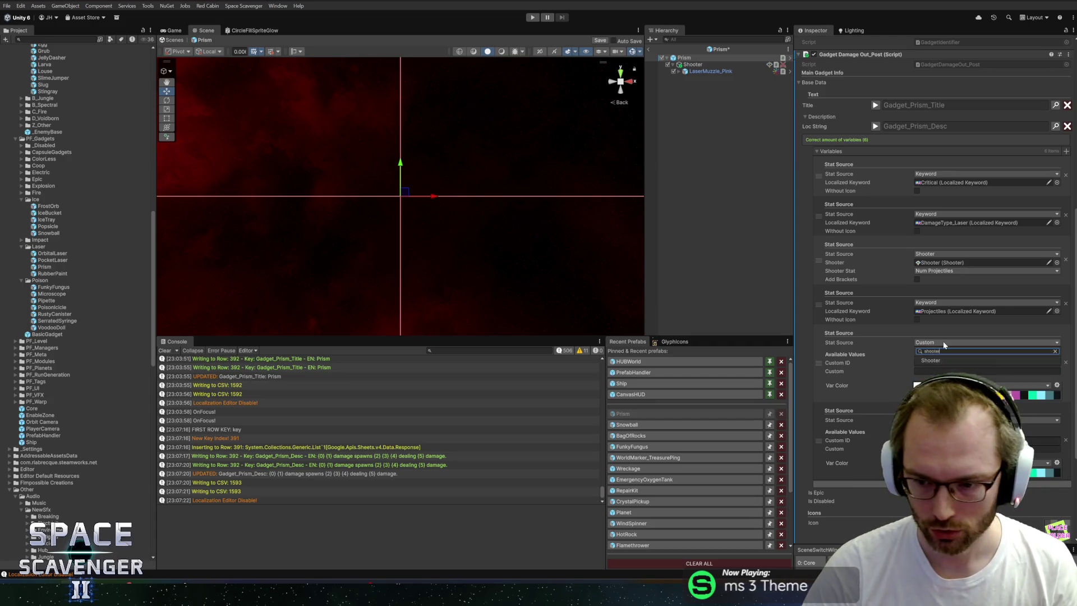
click(948, 358)
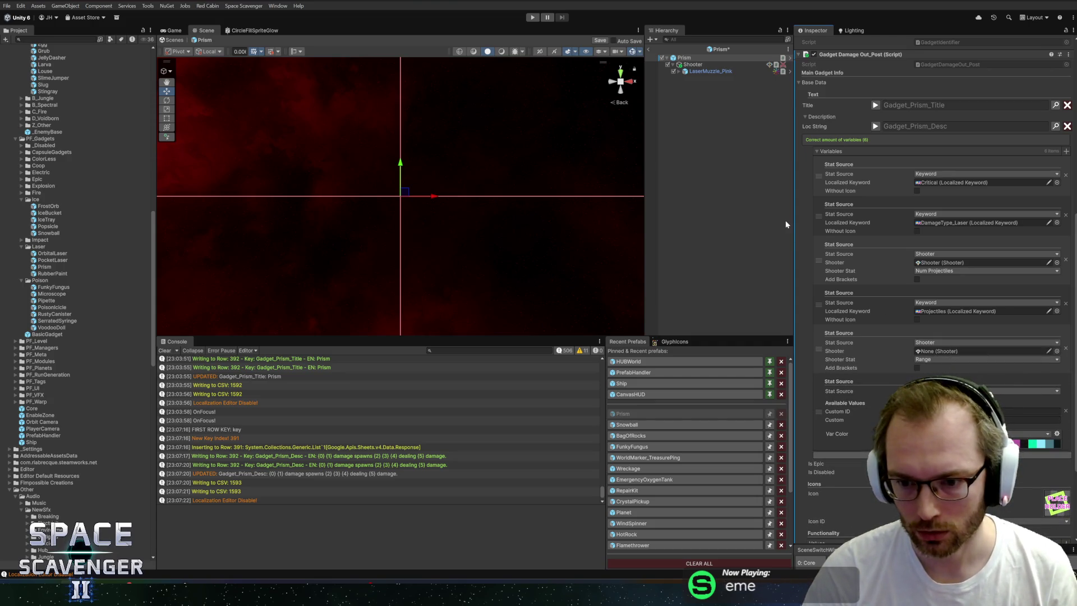
mouse_move(709, 65)
mouse_down()
mouse_move(894, 295)
mouse_move(927, 356)
mouse_up()
key(ctrl+s)
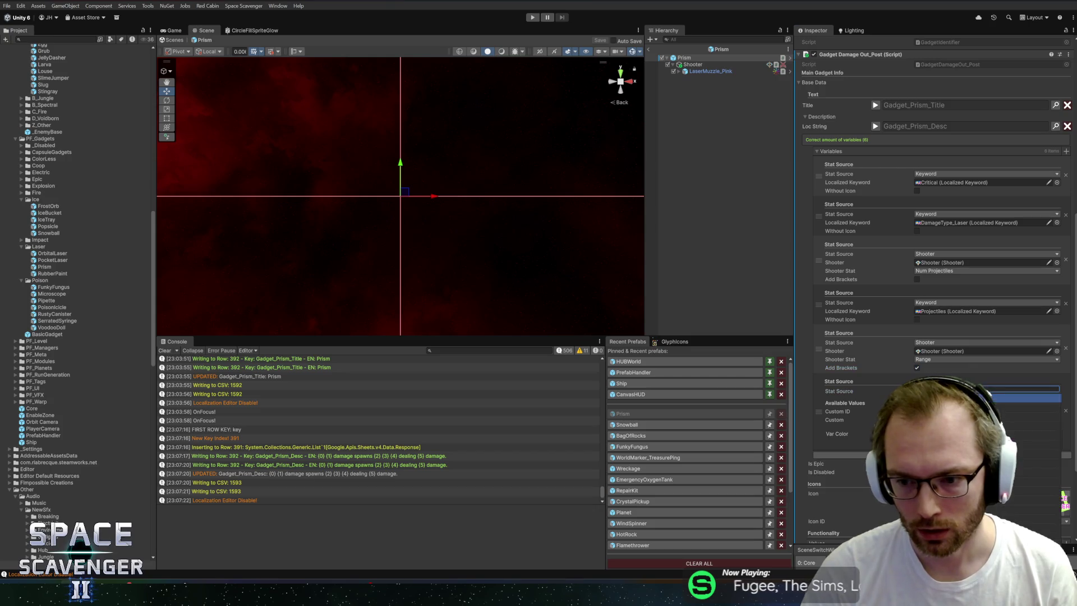
click(988, 391)
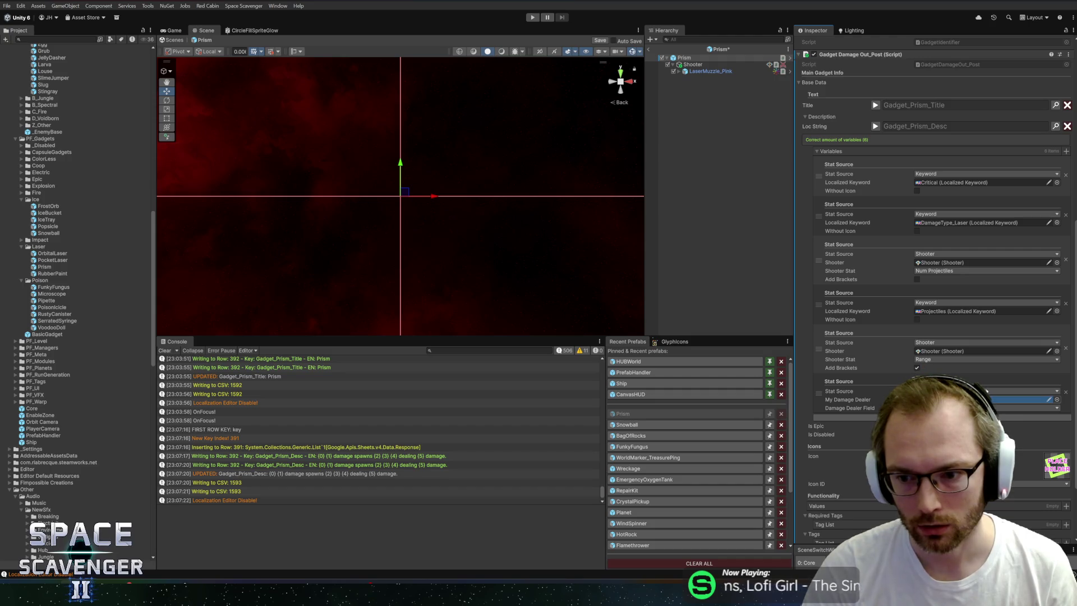
key(ctrl+s)
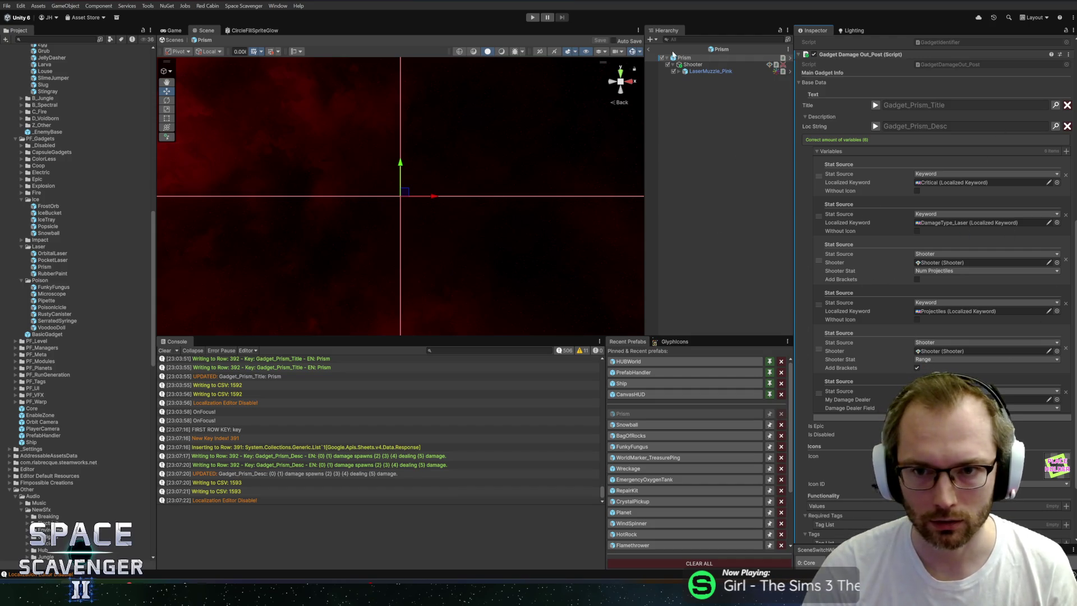
click(650, 50)
- Play the game in a maximized Game view, fly toward the blue portal, and check ship stats
click(532, 17)
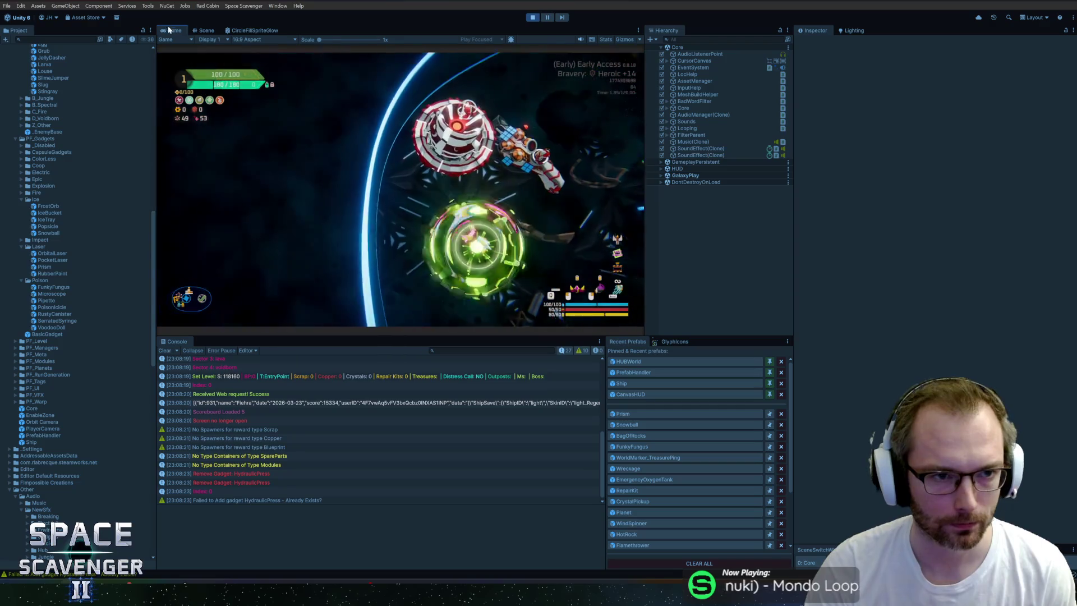
key(shift+space)
key(d)
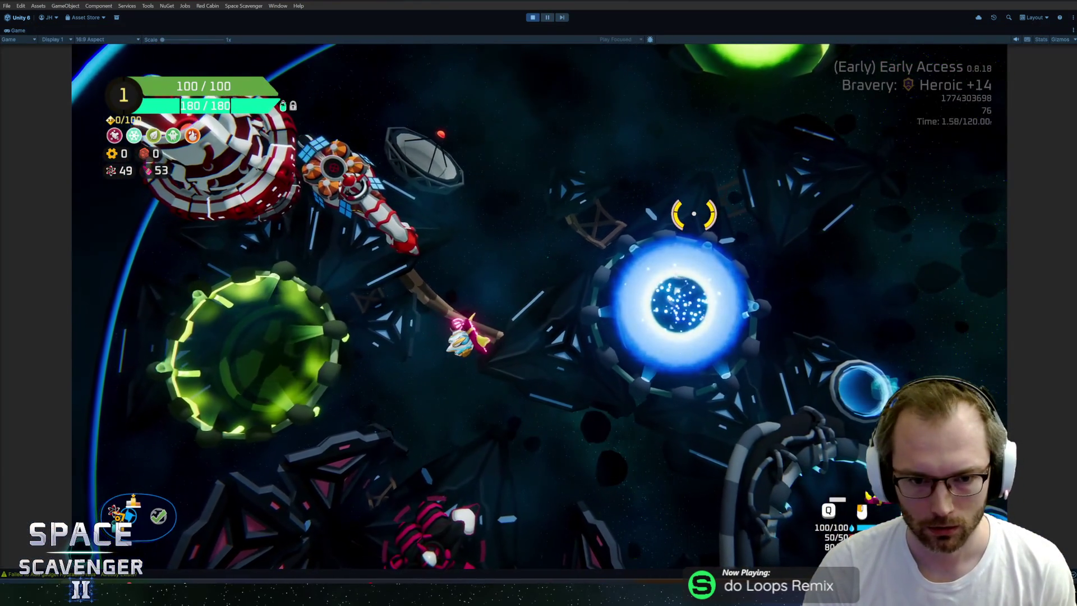
key(Tab)
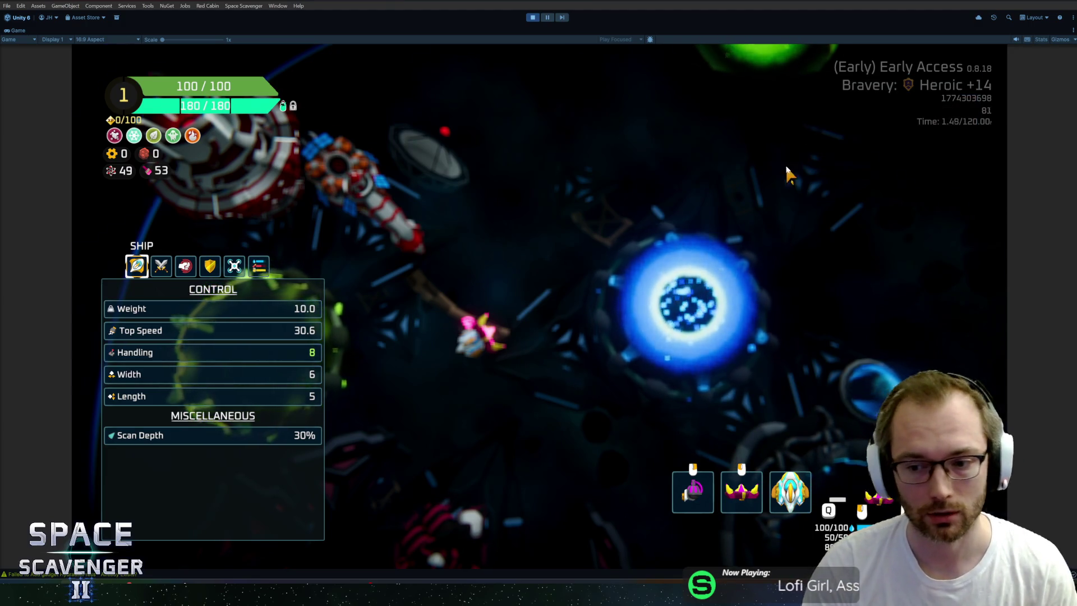
key(Tab)
- Run 'ship stats addFlat RangeOverall' in the developer console and review the updated stats
key(grave)
text(ship)
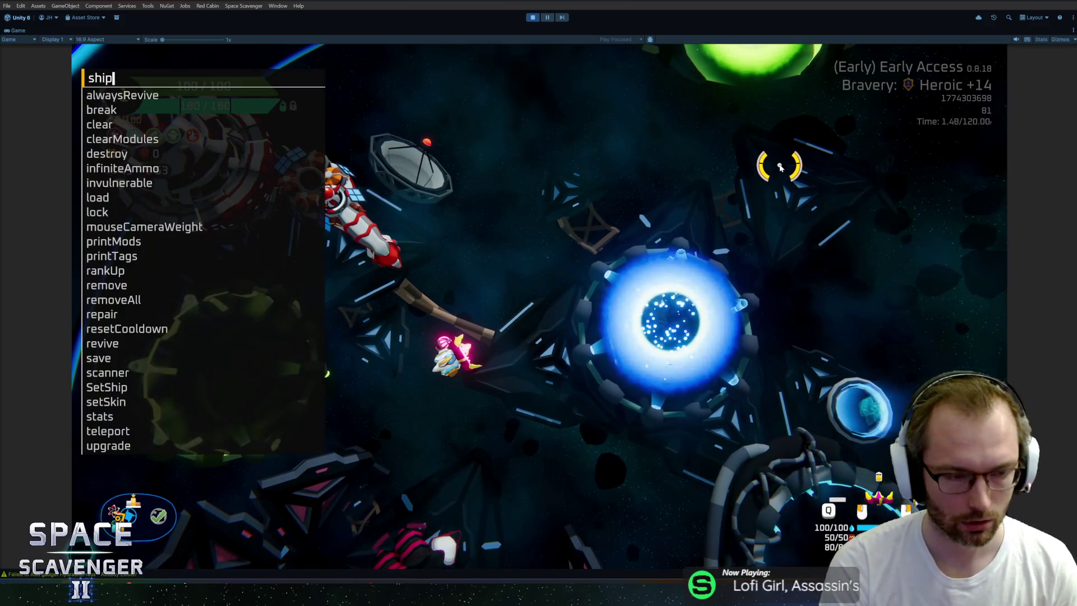
text( stats addm)
key(BackSpace)
text(fla)
key(Tab)
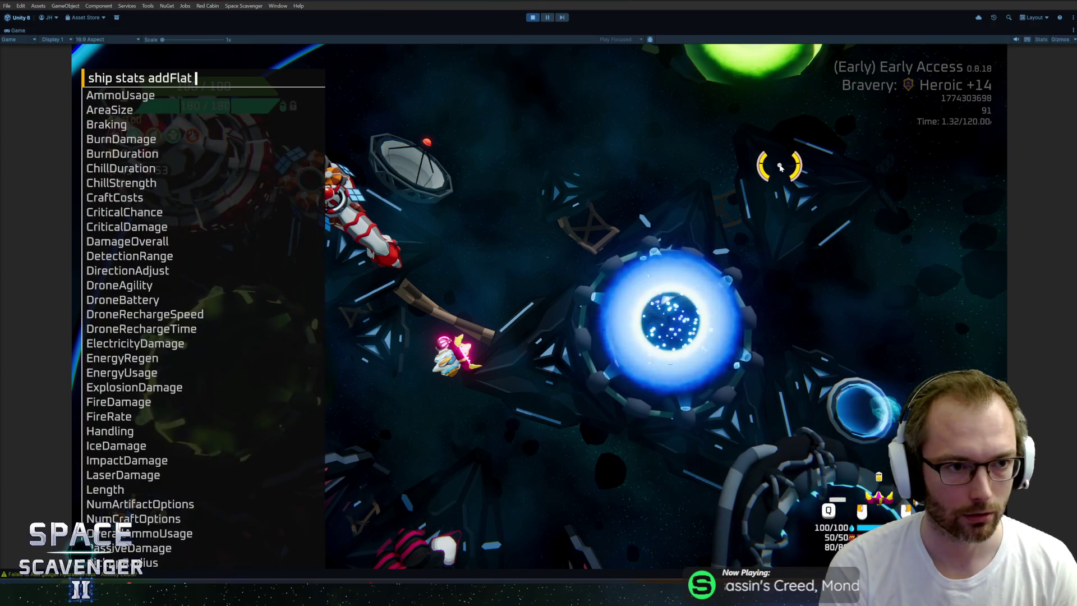
text(range)
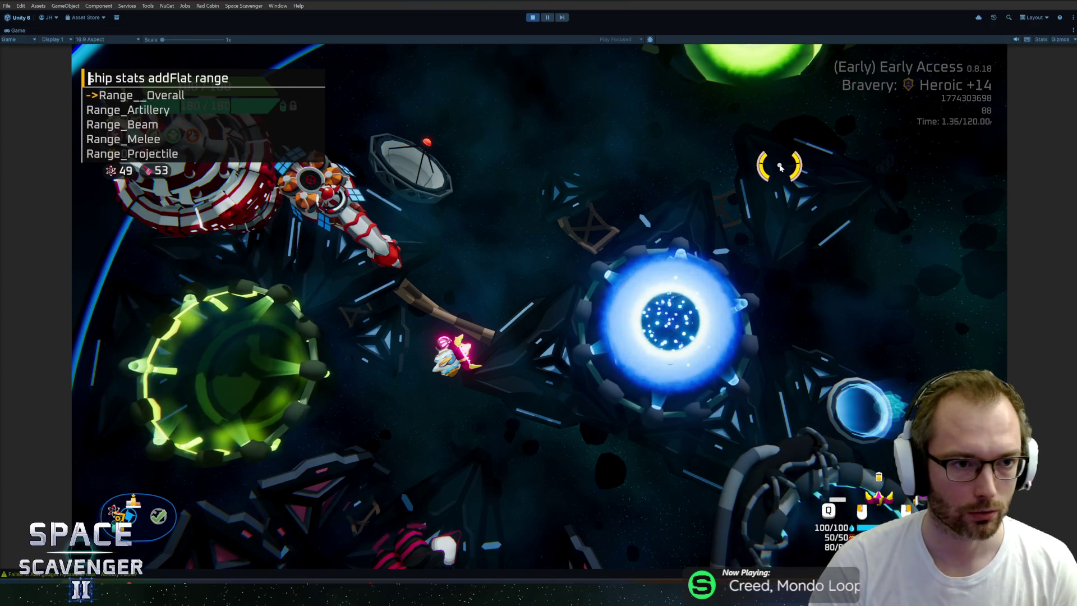
key(Tab)
key(Return)
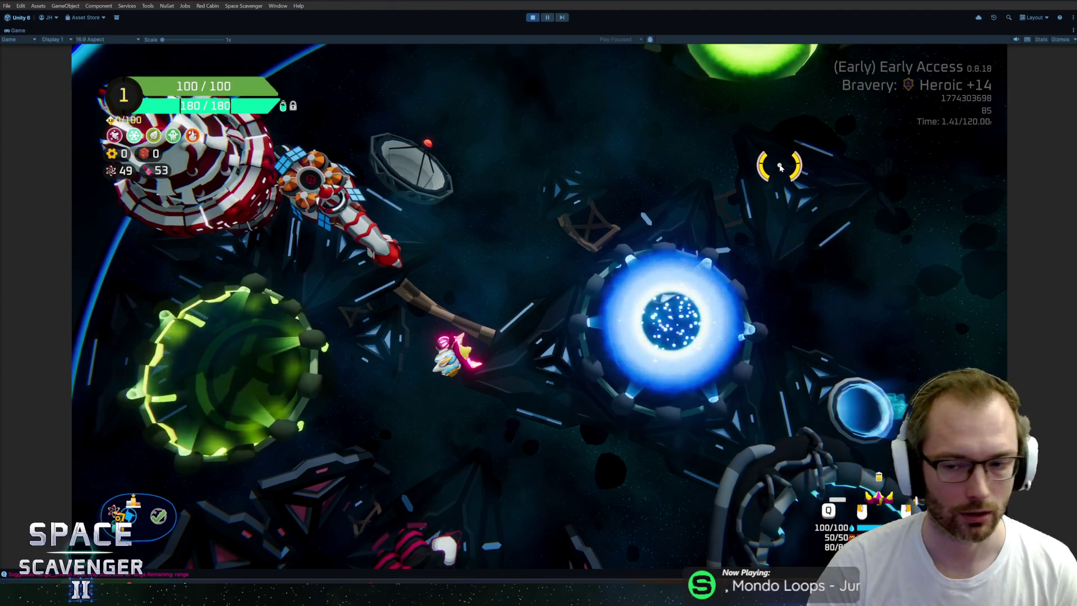
key(Tab)
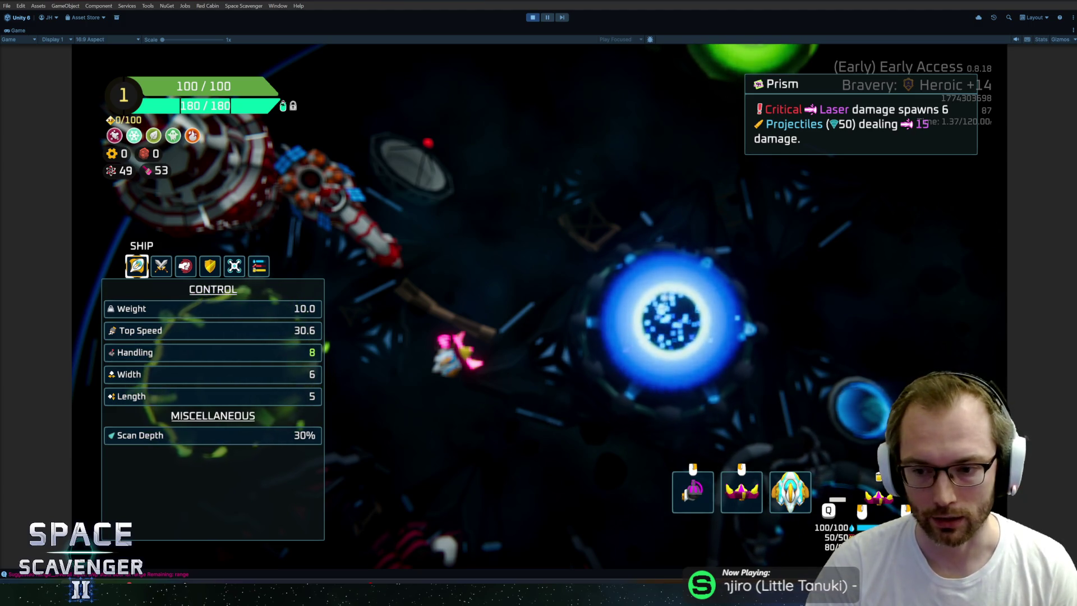
key(Escape)
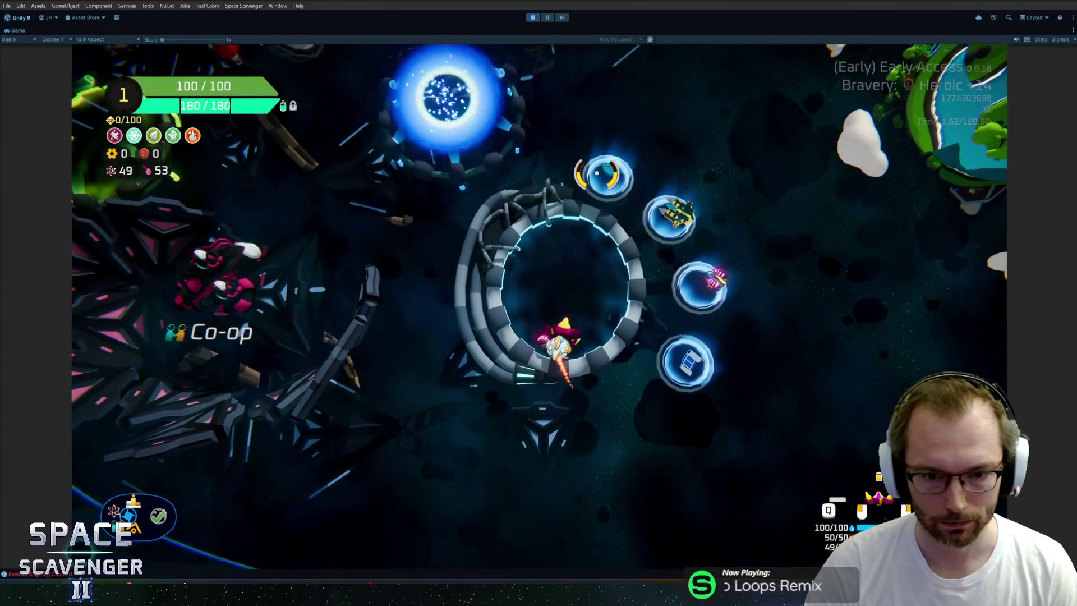
- Browse the ship skins on the customization screen, then close it
key(f)
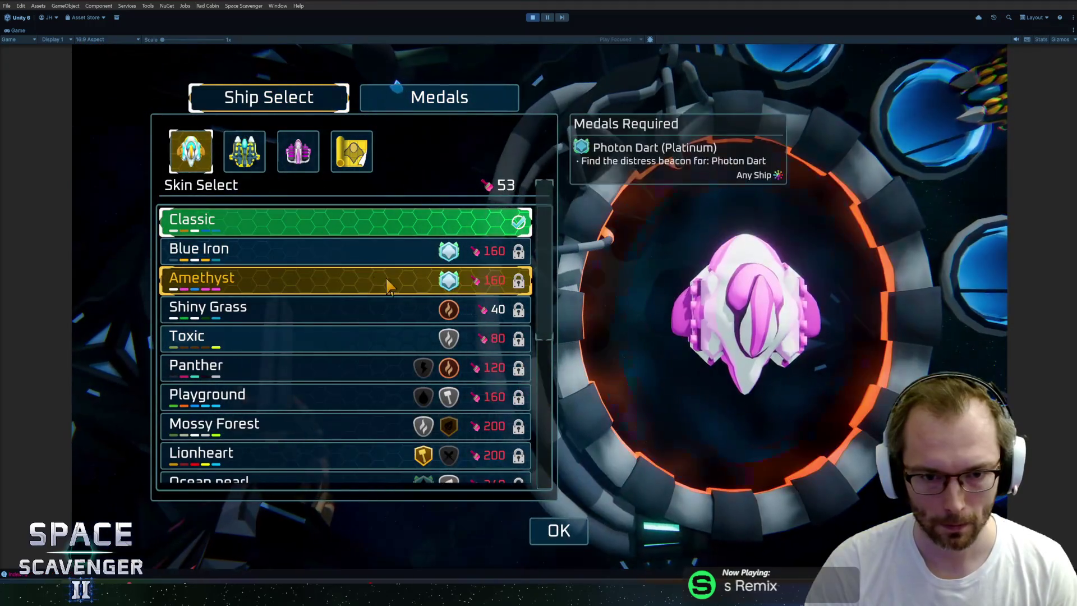
scroll(342, 284, down, 5)
scroll(334, 306, up, 5)
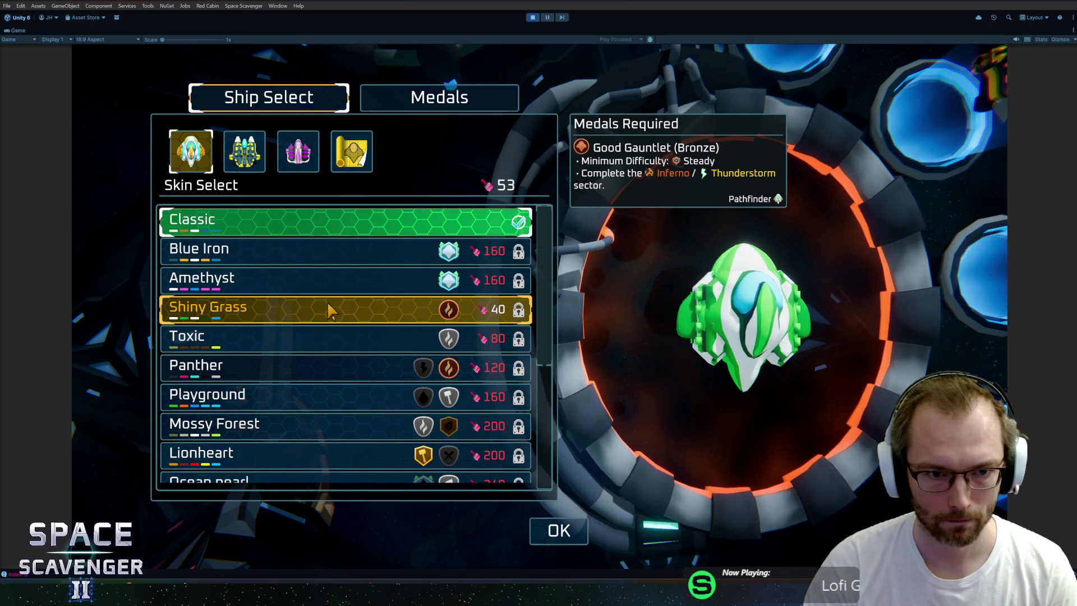
key(Escape)
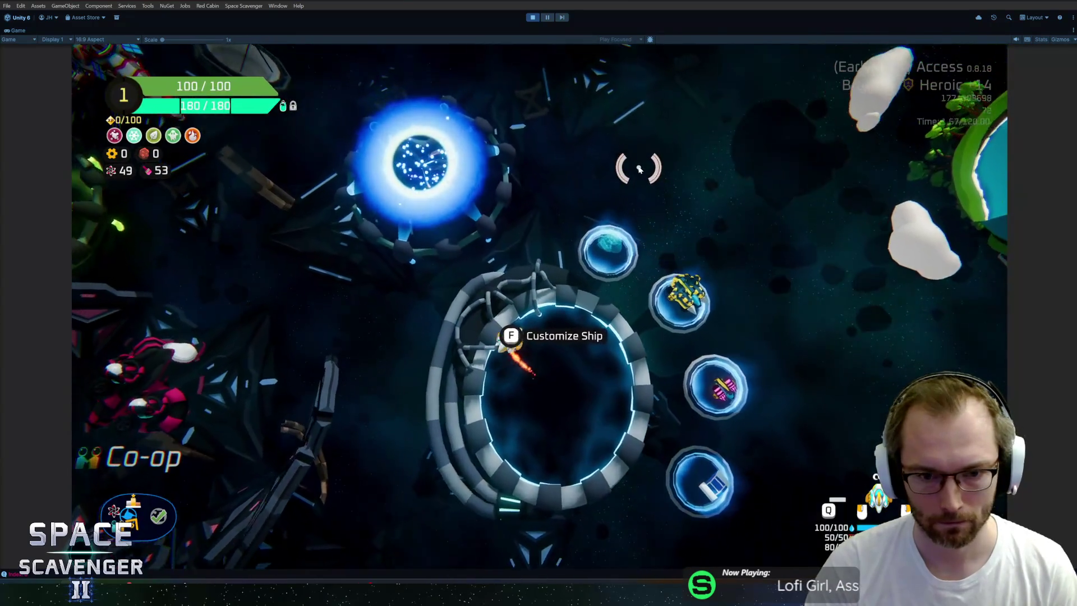
- View the ship's damage and control stats, then stop playing
key(Tab)
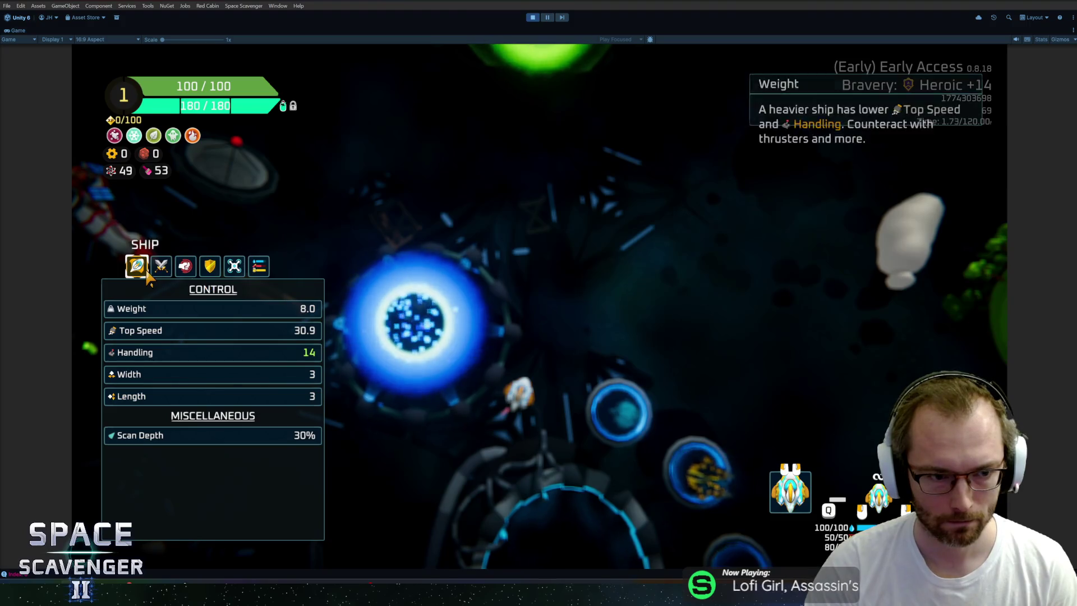
click(161, 266)
click(136, 266)
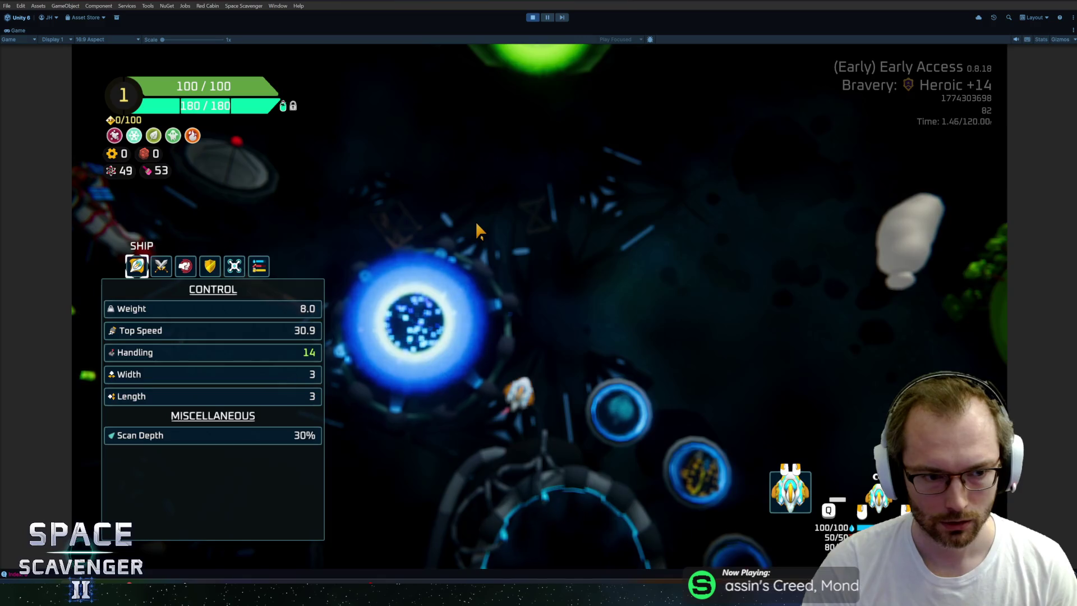
key(Tab)
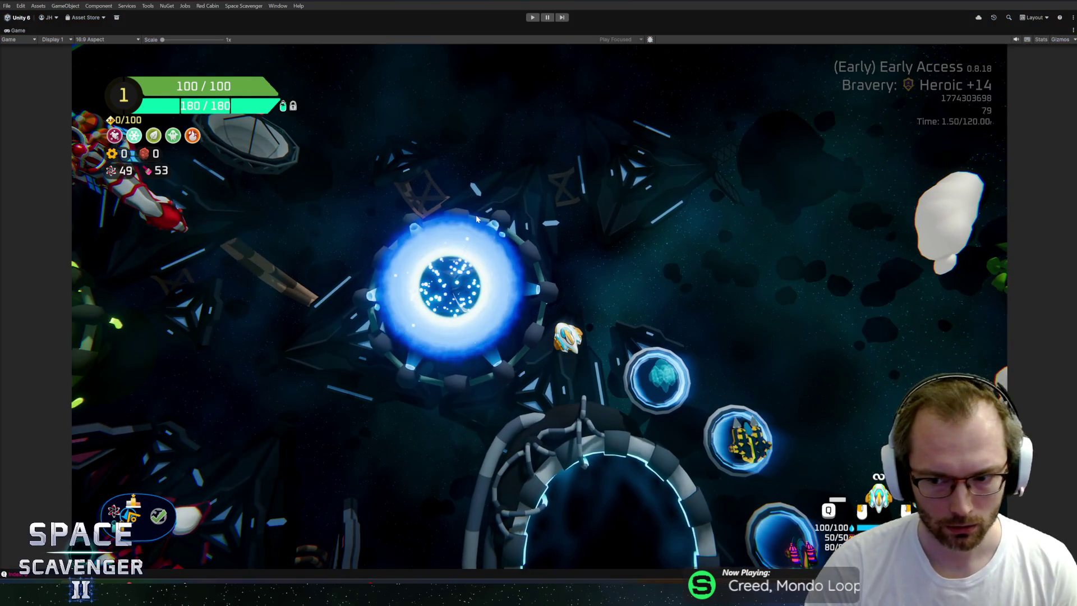
key(ctrl+p)
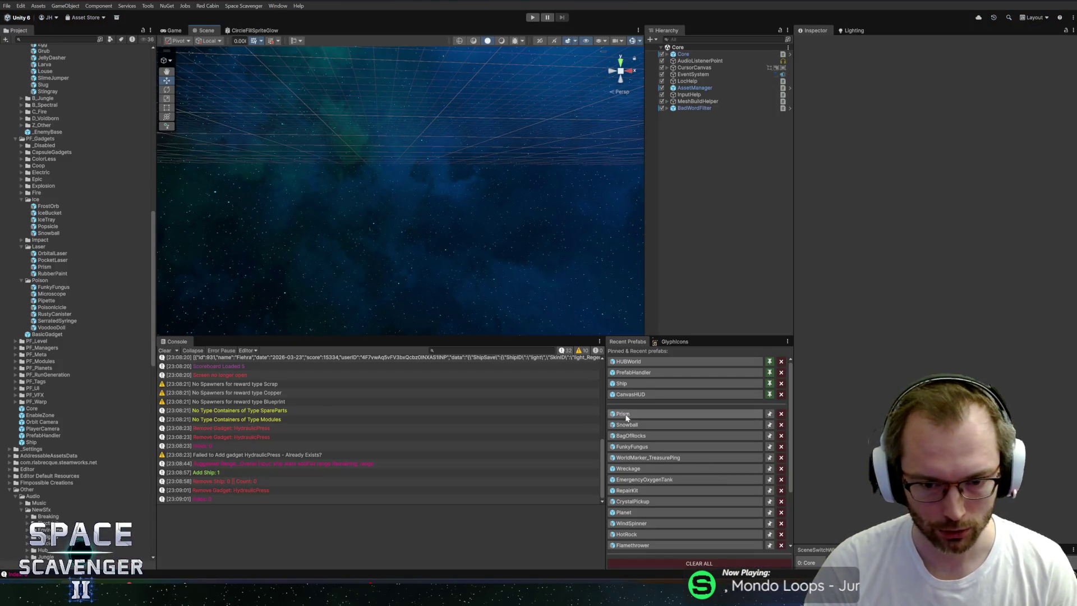
- Open the Prism prefab and add Laser as a required tag
click(625, 414)
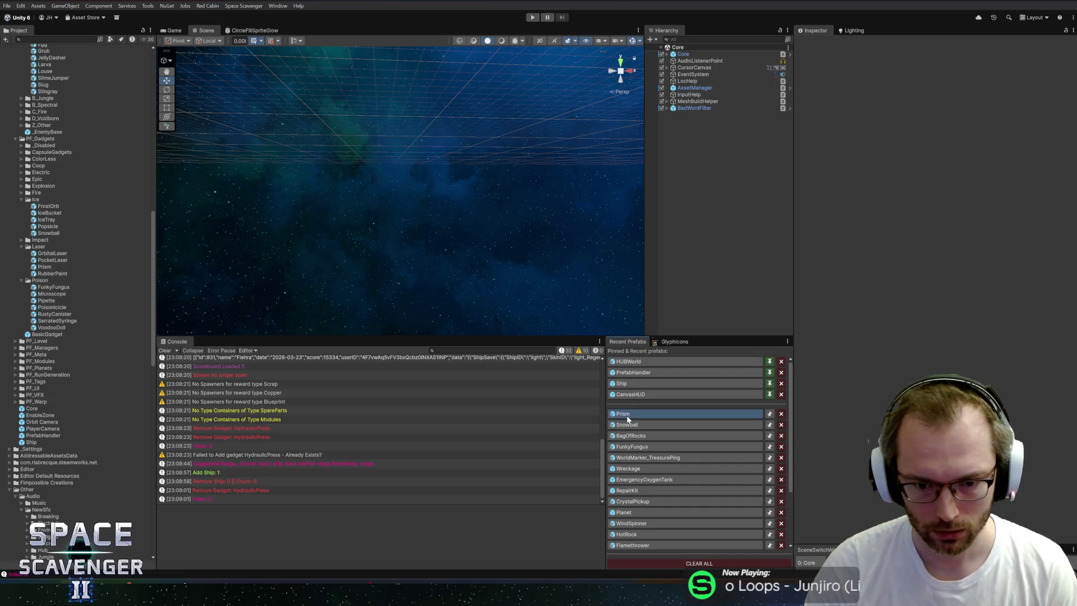
scroll(894, 288, down, 3)
scroll(863, 330, down, 3)
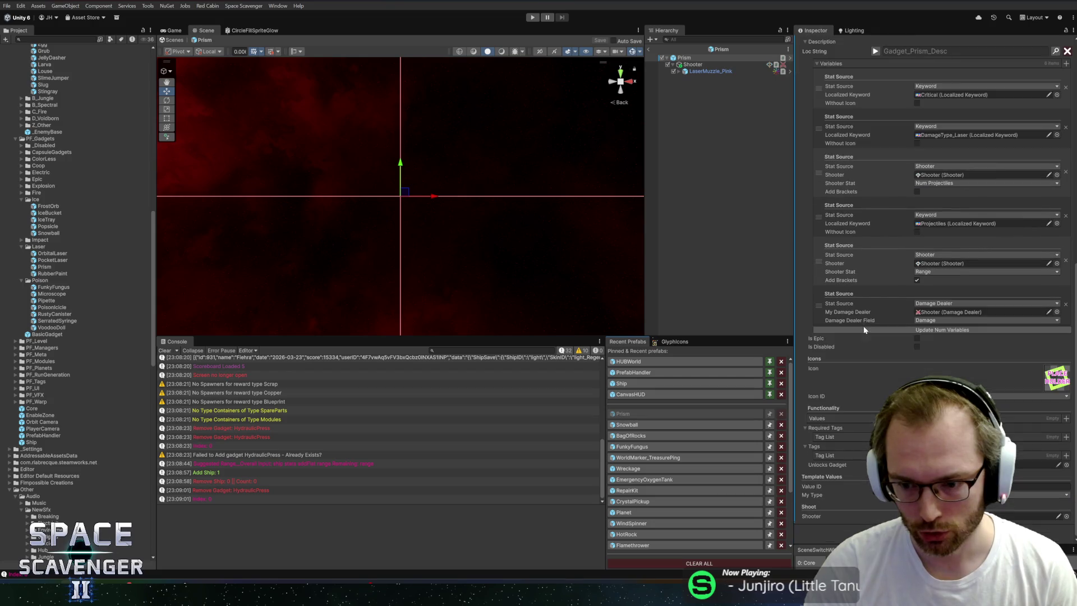
click(1067, 438)
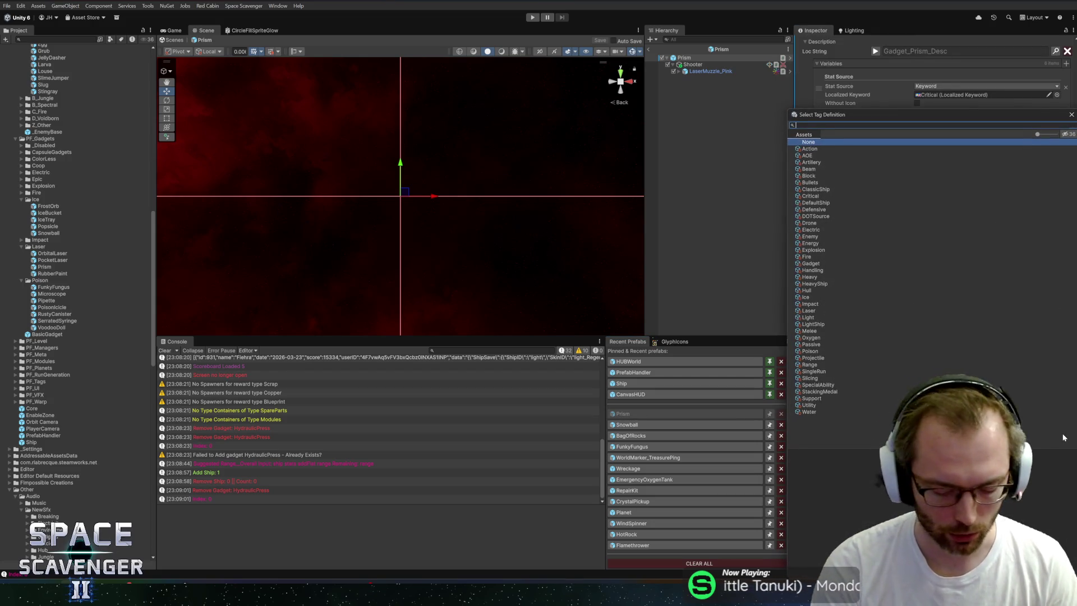
text(las)
double_click(808, 156)
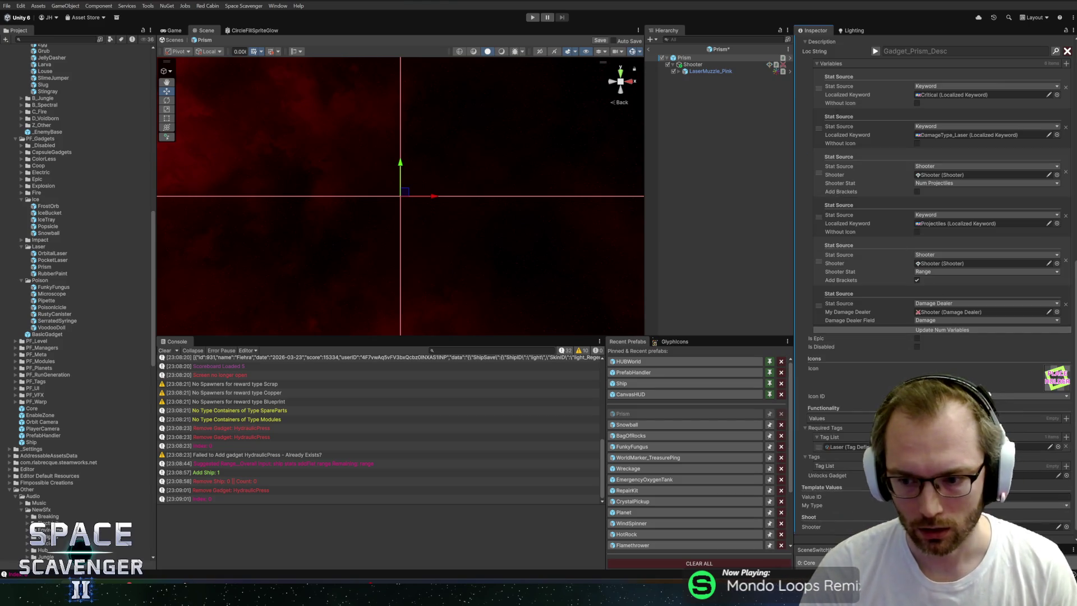
- Add the Critical and Laser tags to the gadget, with Laser ordered above Critical
scroll(900, 344, down, 1)
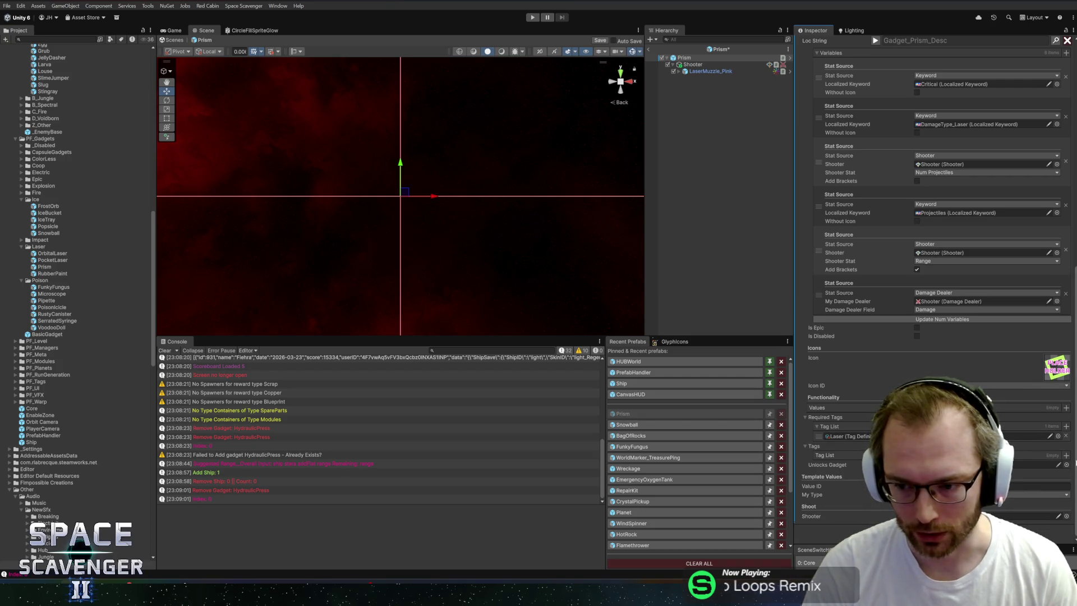
click(1066, 455)
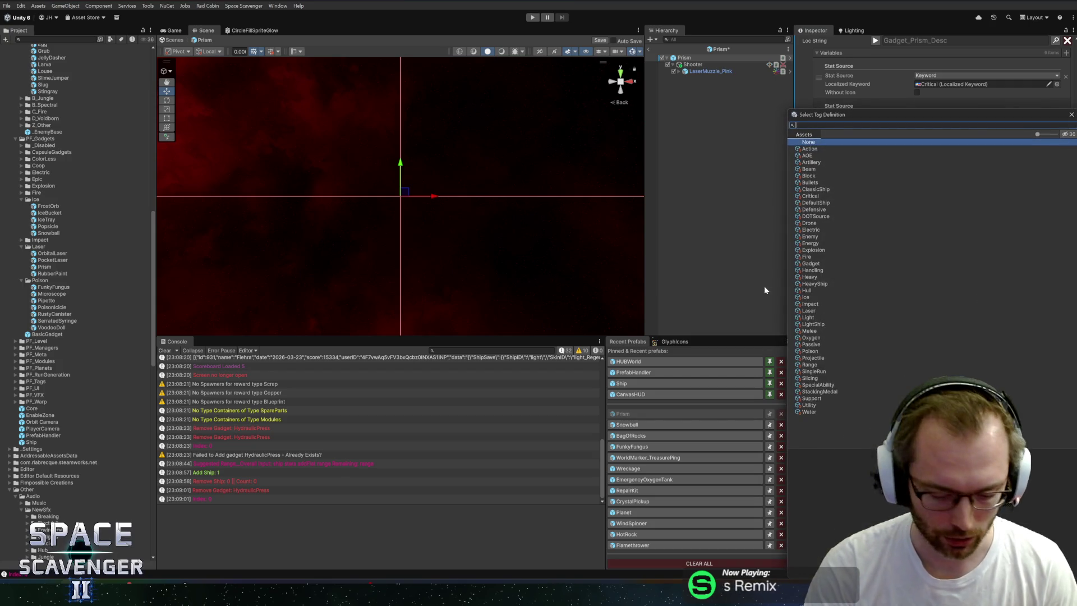
text(crit)
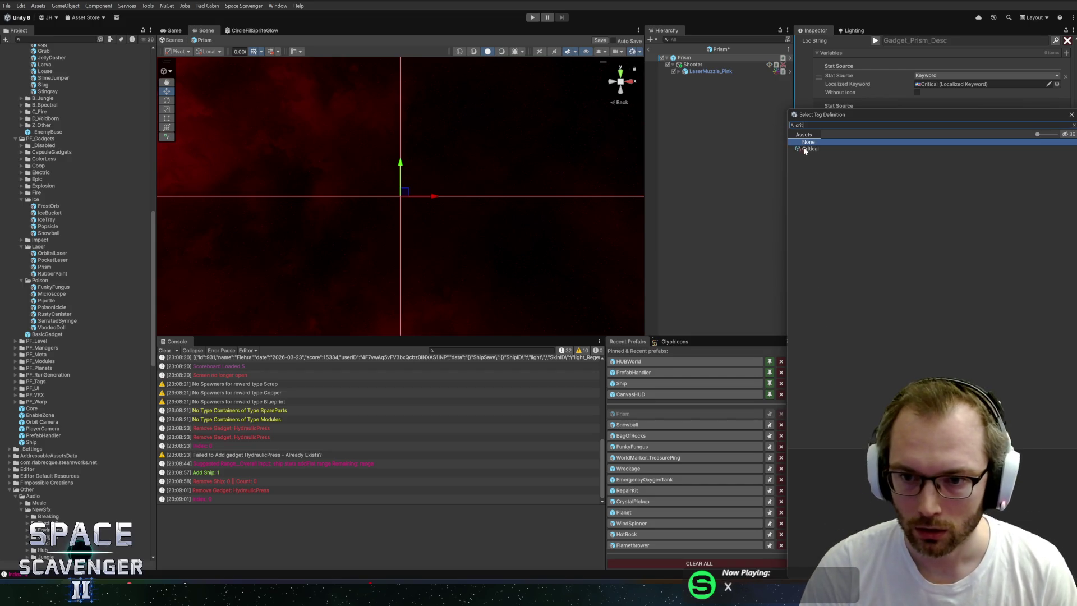
double_click(809, 148)
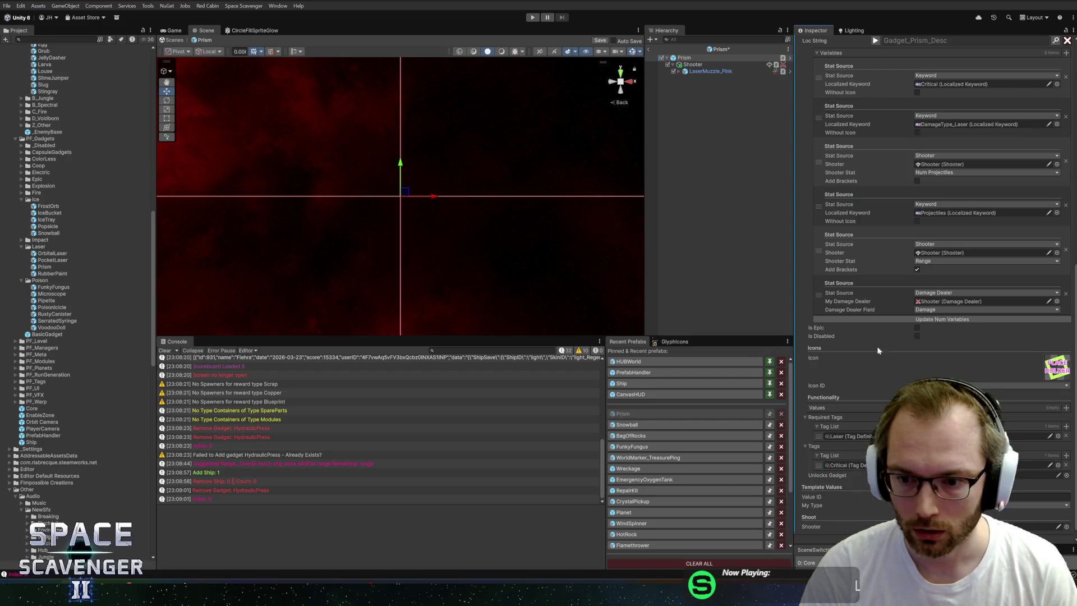
click(1066, 455)
text(laser)
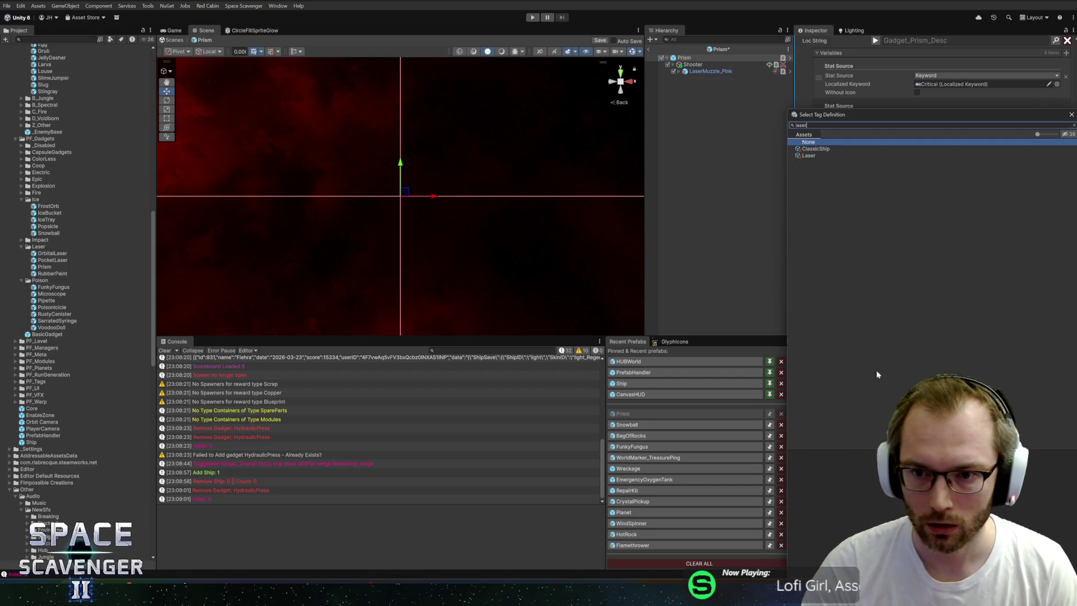
double_click(809, 155)
drag(817, 477, 818, 452)
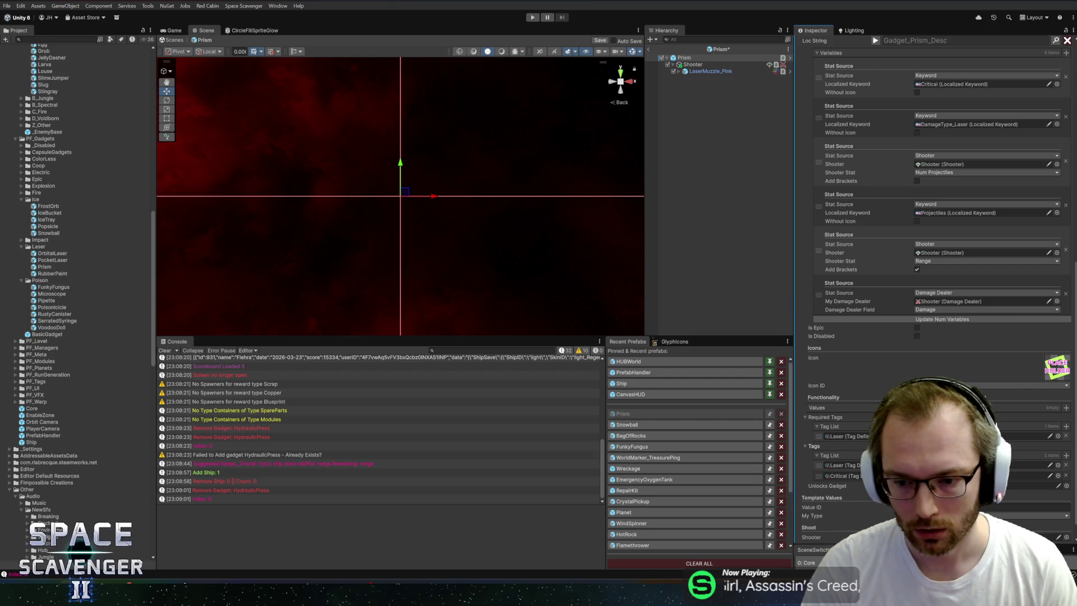
- Add the Projectile tag, save the prefab, and return to the Core scene
click(1067, 455)
text(proj)
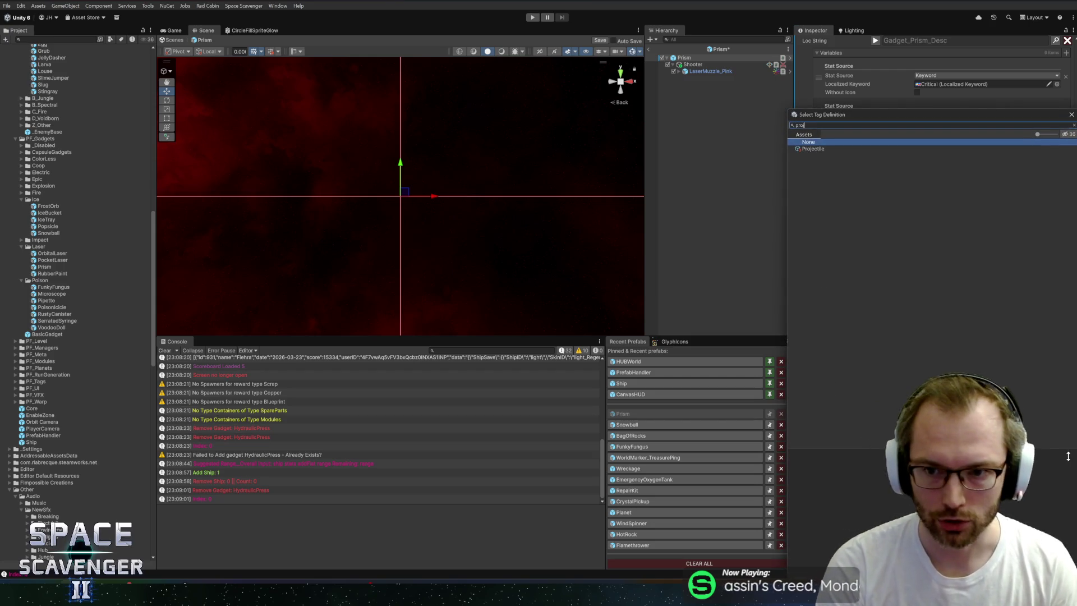
double_click(812, 149)
key(ctrl+s)
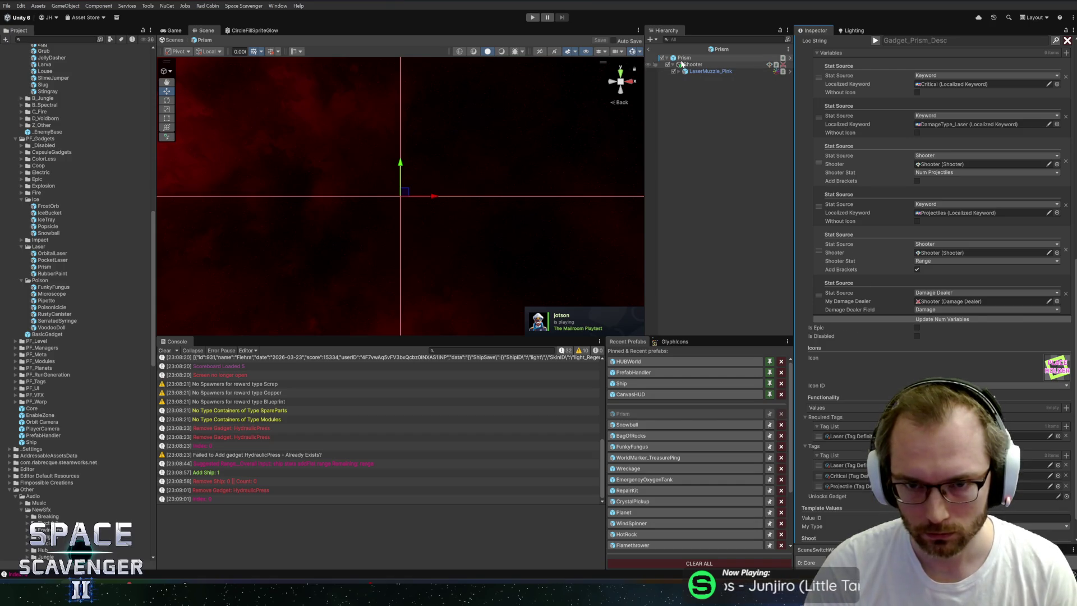
click(647, 53)
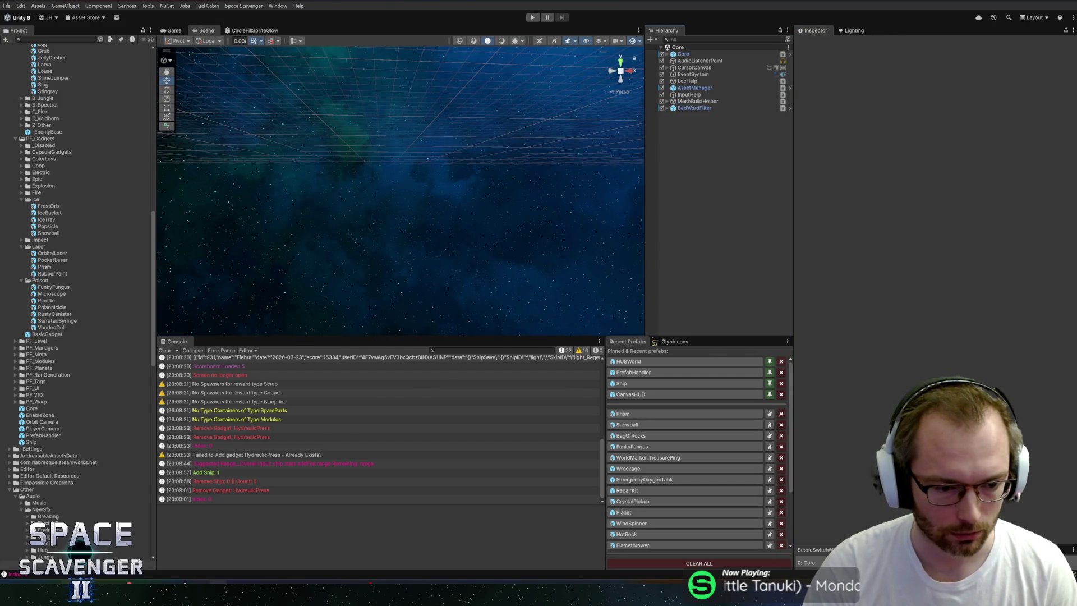
click(217, 582)
- Open the Scavenger 2 Icons file and zoom in on the antenna icon for reference
click(53, 2)
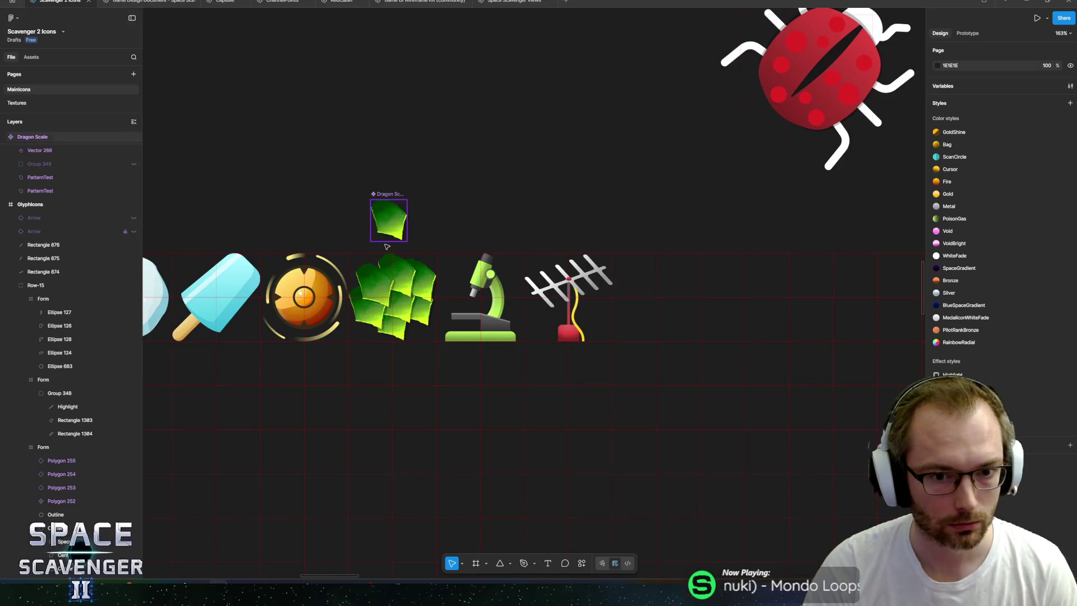
scroll(519, 281, up, 3)
scroll(519, 280, up, 5)
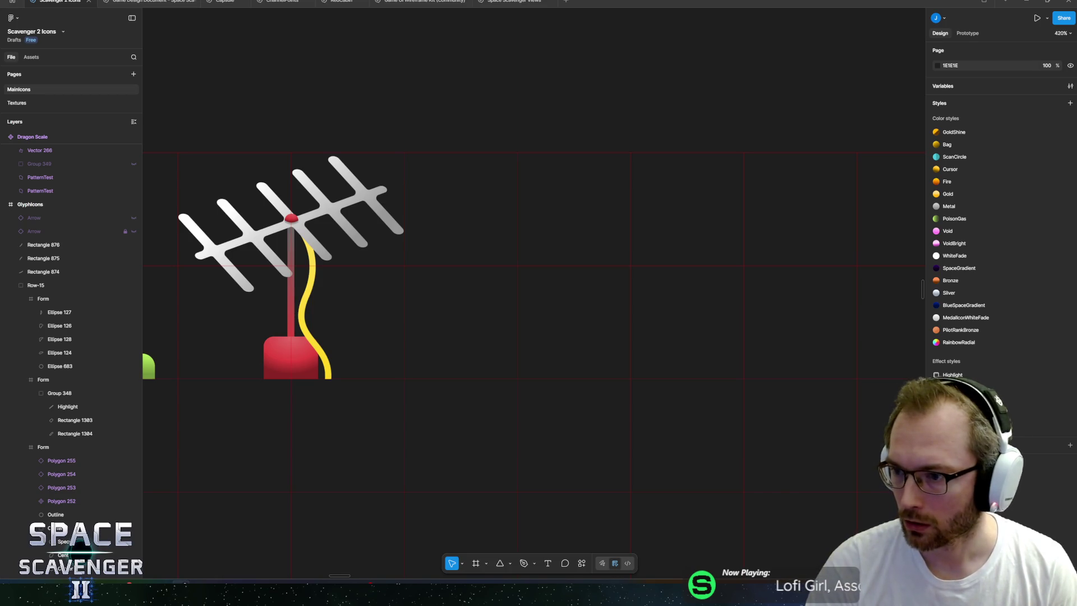
key(alt+Tab)
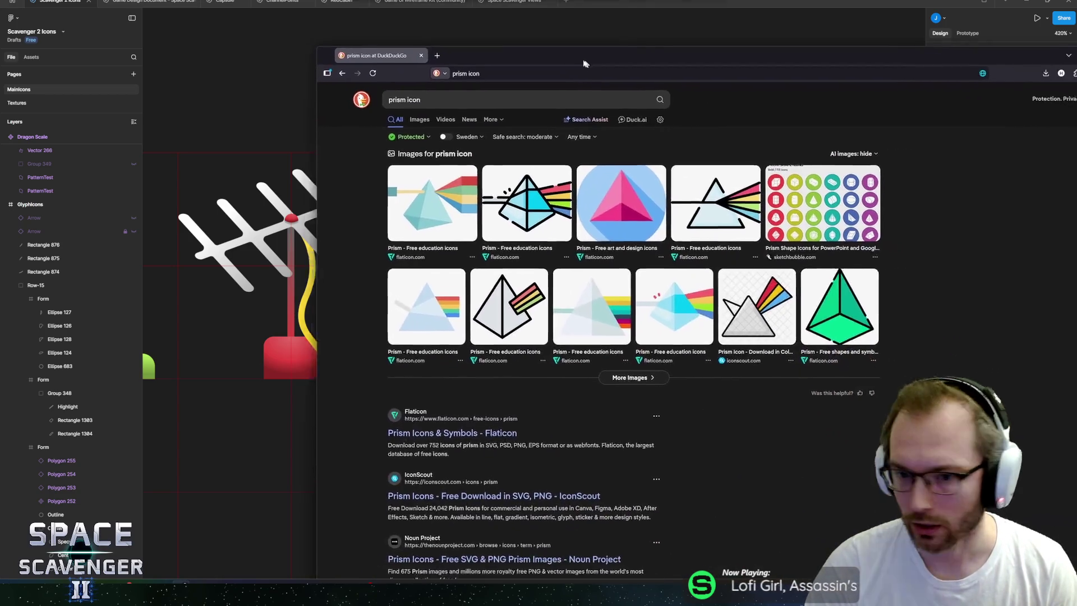
- Preview several 'prism icon' results, including black-outline and yellow circular prisms, then close the preview
click(560, 343)
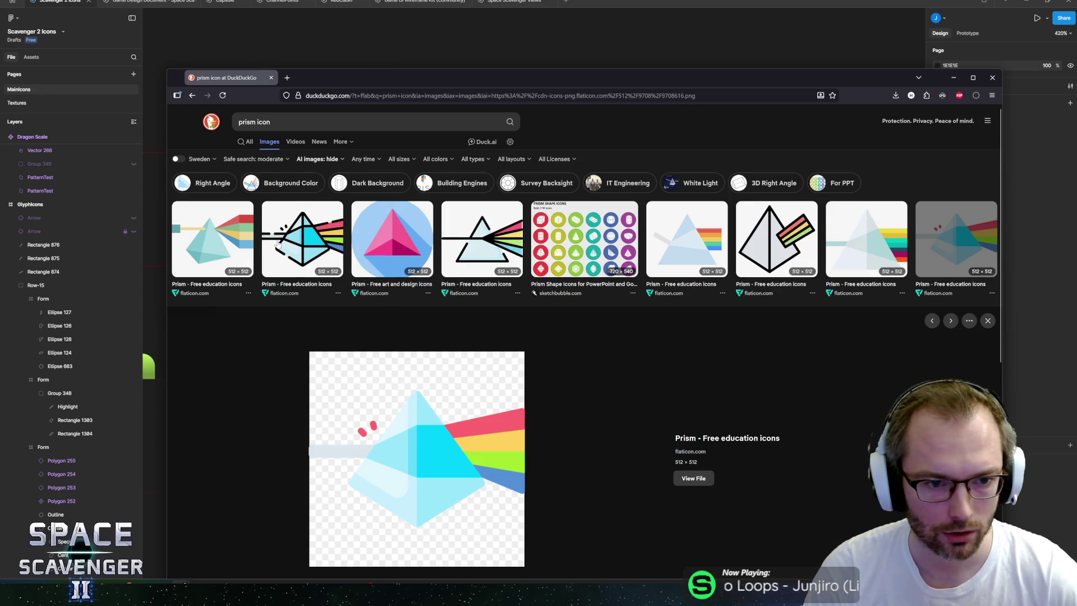
click(303, 241)
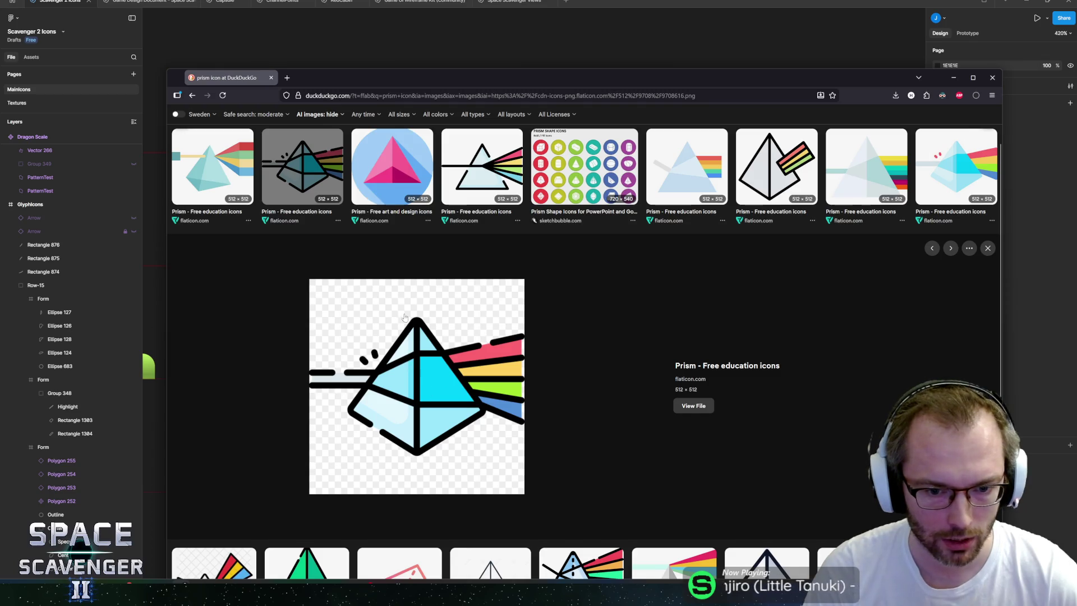
scroll(387, 309, down, 4)
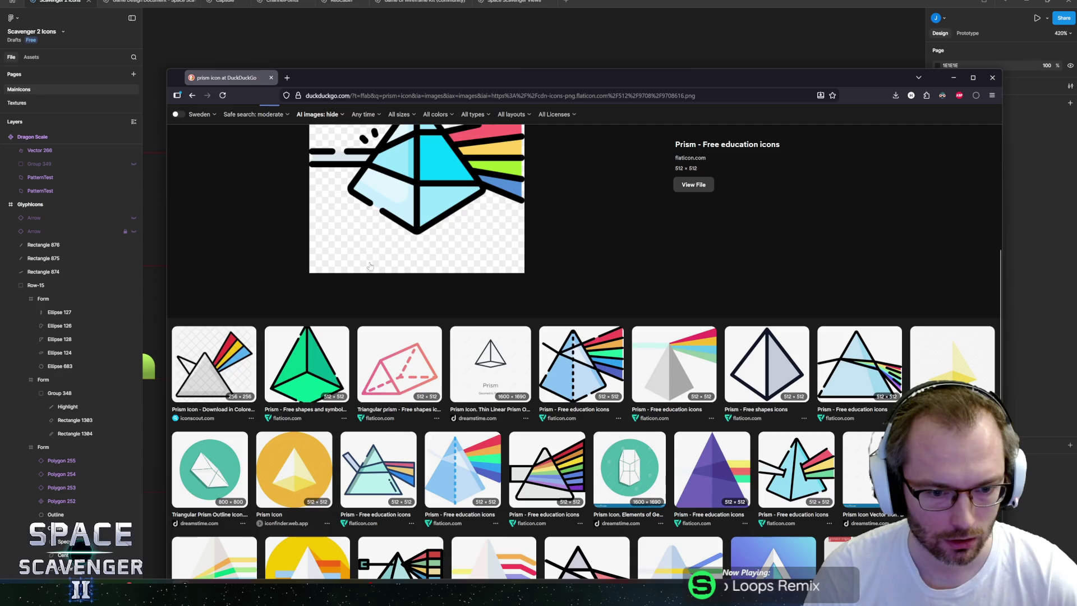
scroll(386, 436, down, 2)
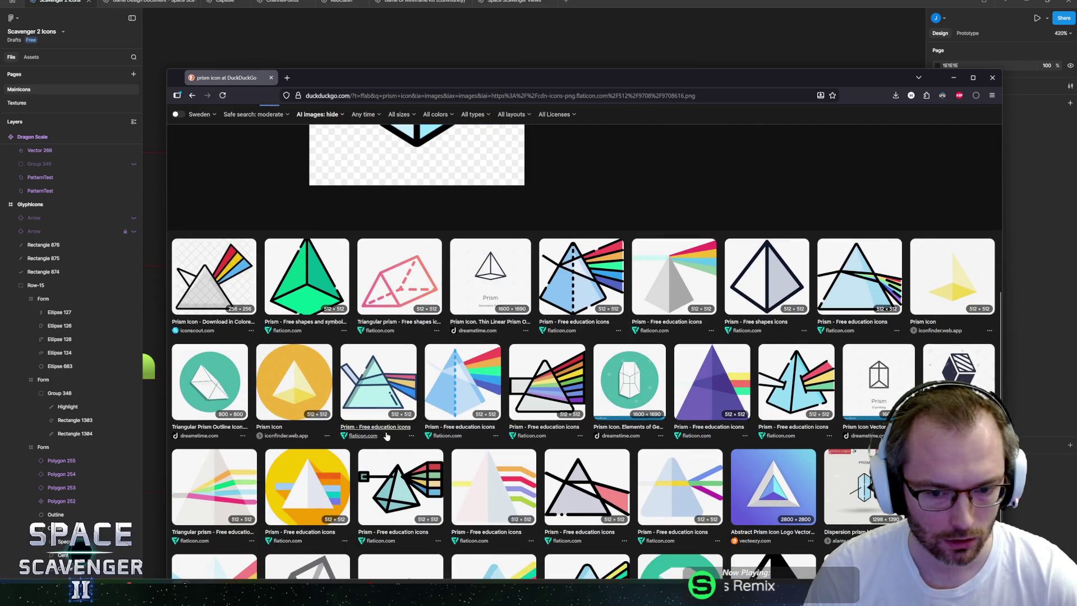
scroll(387, 437, down, 3)
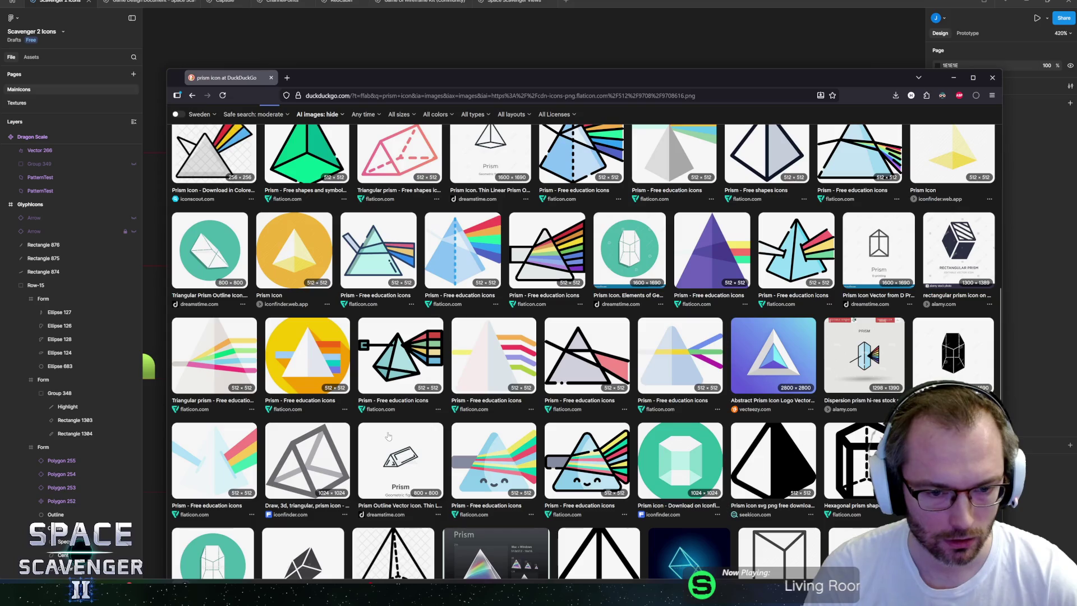
click(323, 335)
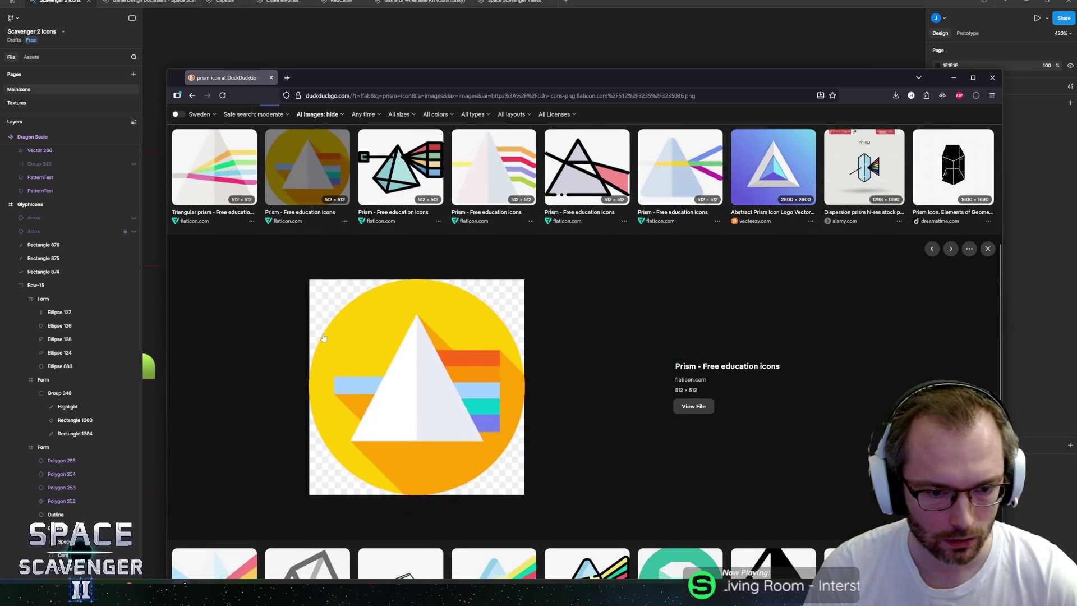
key(Escape)
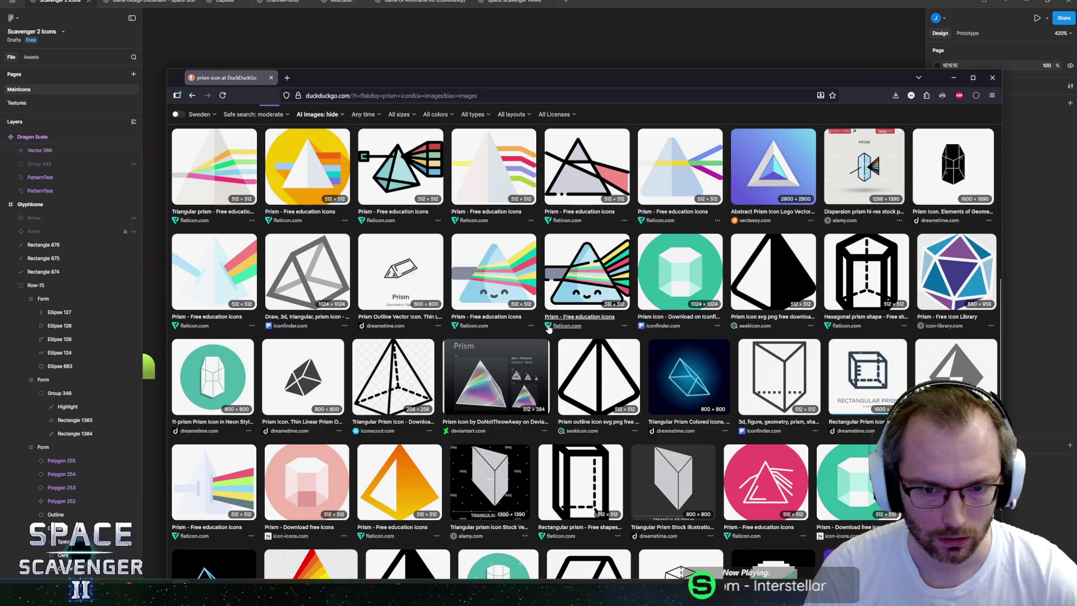
scroll(444, 339, up, 10)
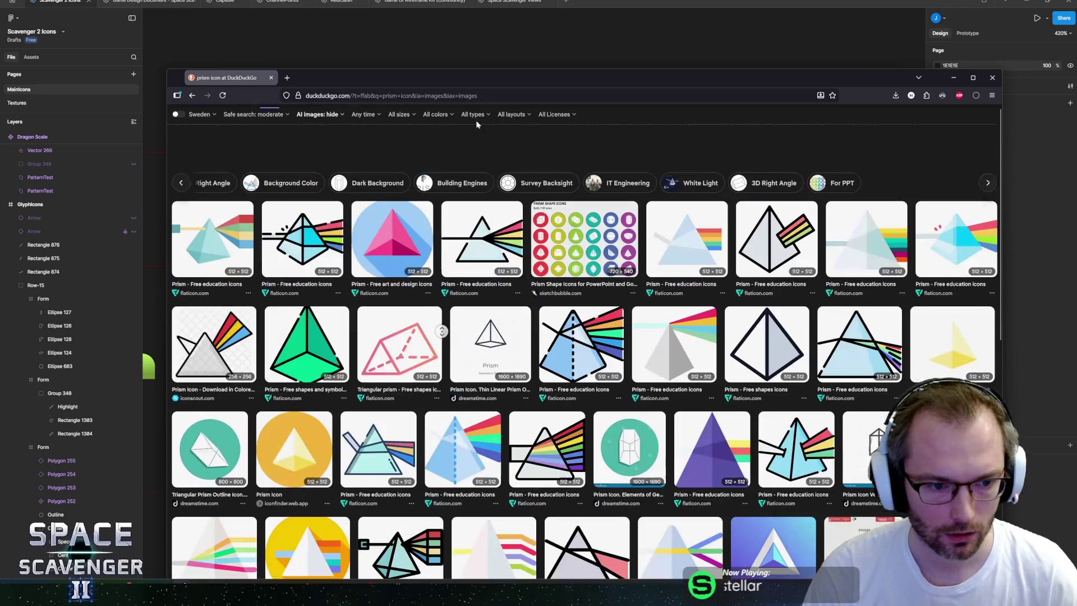
- Run image searches for 'prism' and then 'prism crystal'
click(328, 122)
key(BackSpace)
key(BackSpace)
key(BackSpace)
key(Return)
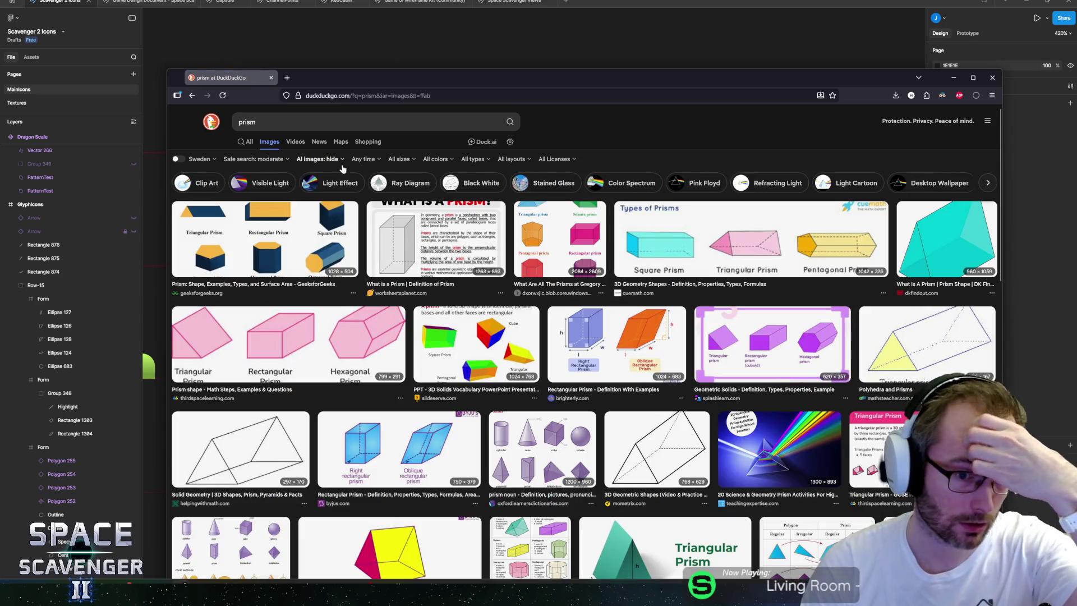
click(335, 122)
text(crystal)
key(Return)
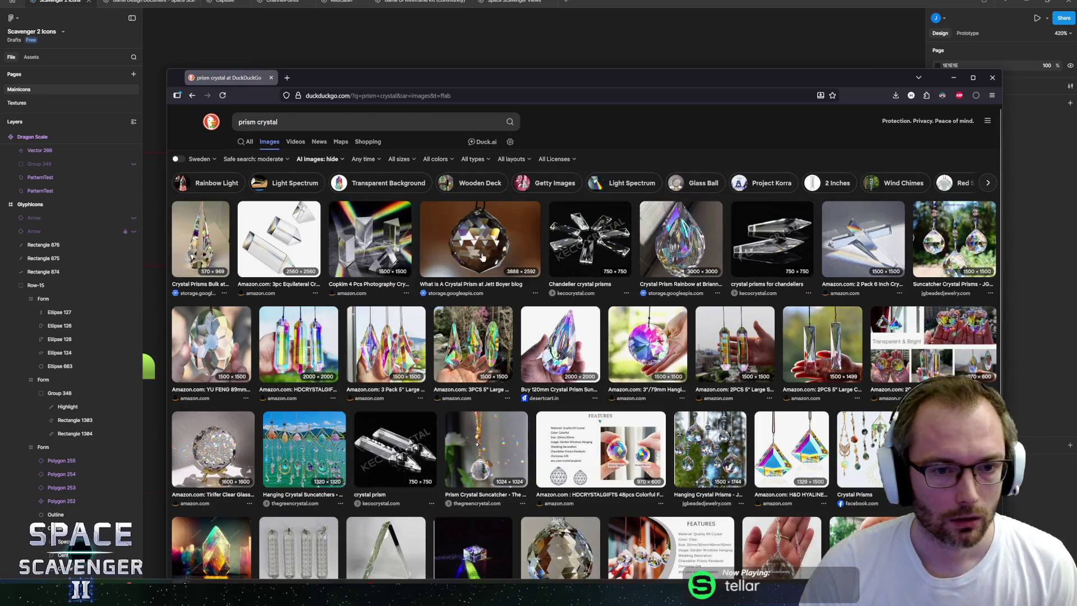
- Enlarge the crystal prisms photo, then go back to the 'prism pyramid' results and scroll them
click(370, 241)
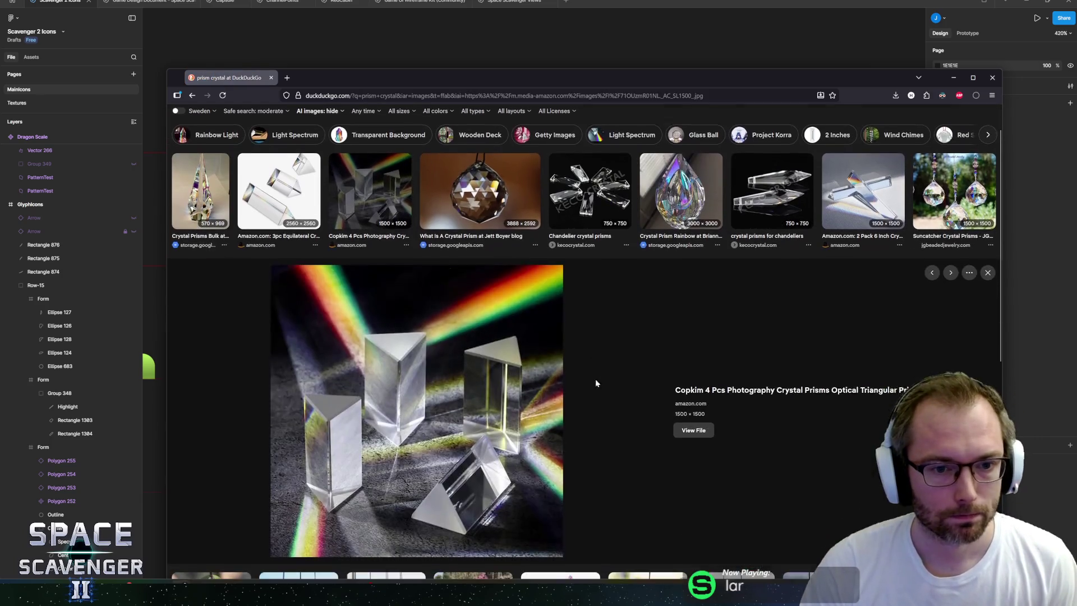
key(alt+Left)
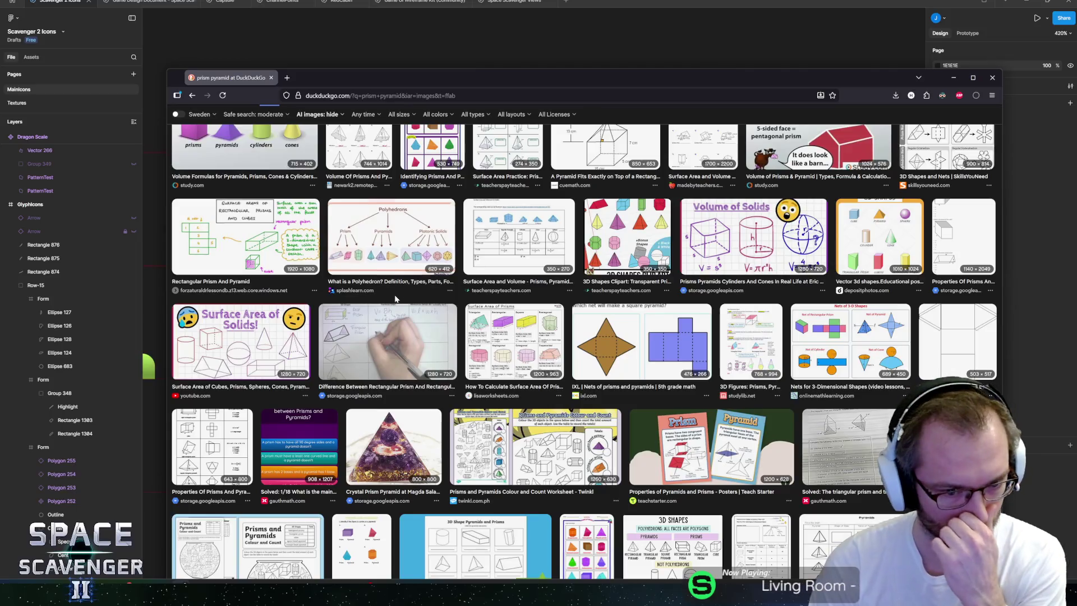
scroll(394, 298, down, 2)
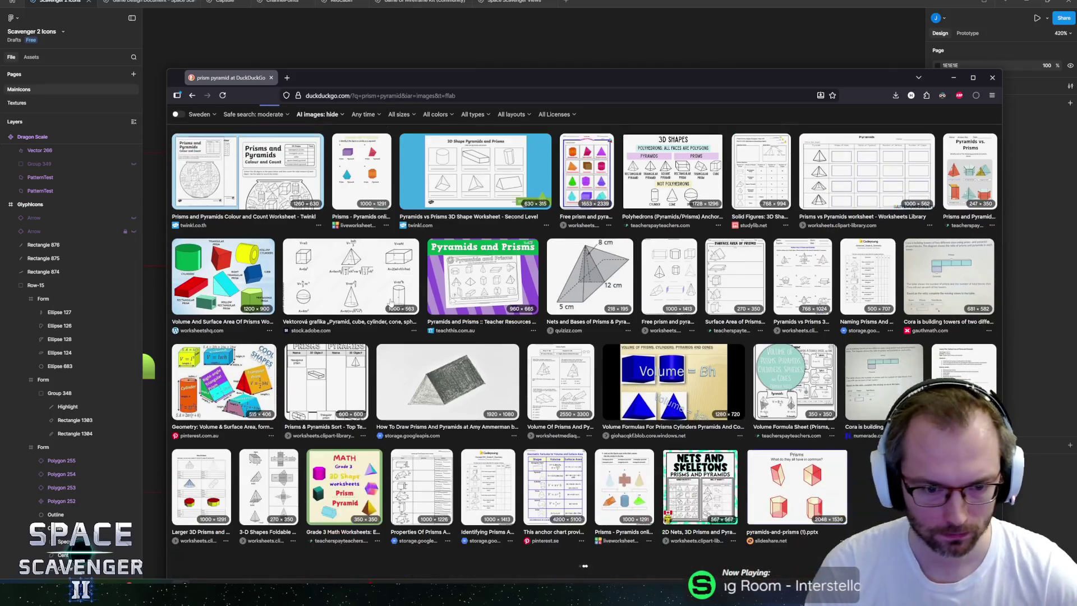
scroll(361, 370, down, 4)
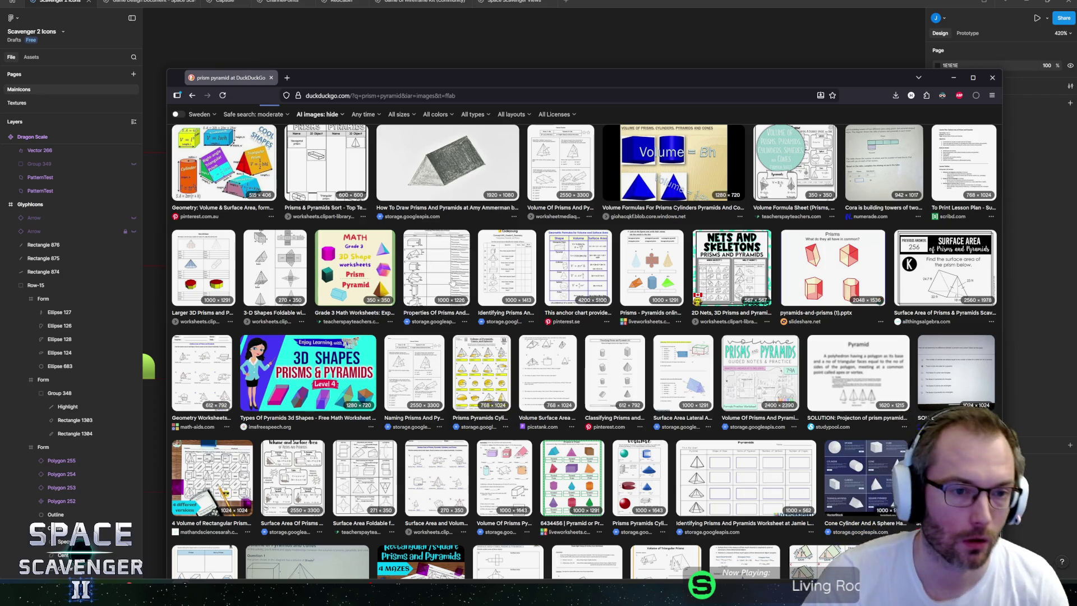
scroll(382, 335, down, 10)
- Change the image search to 'prism icon' and scroll through the results
scroll(584, 370, up, 10)
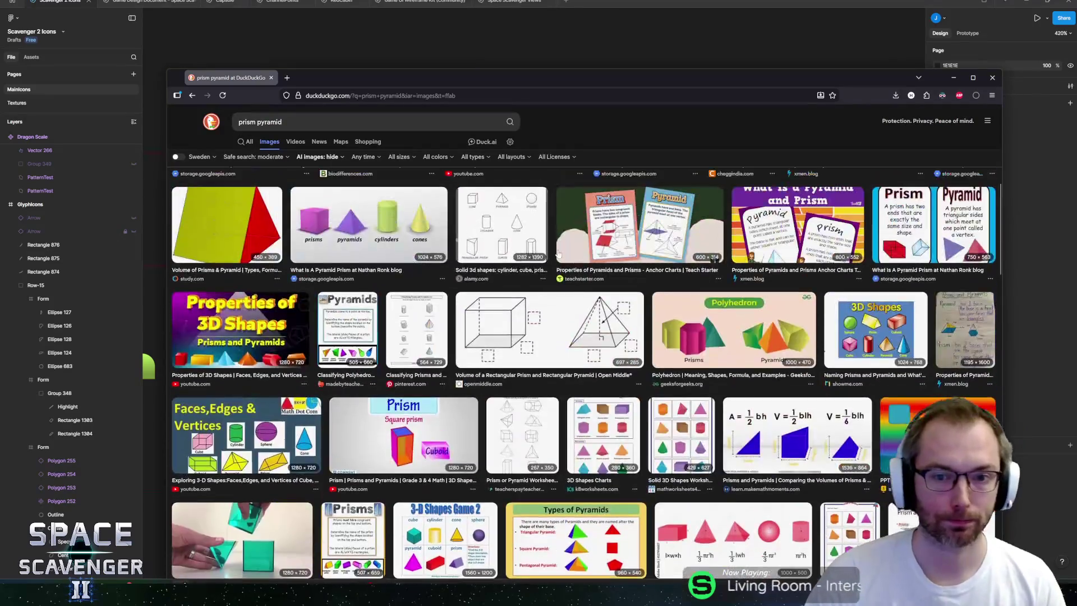
click(322, 122)
key(BackSpace)
key(BackSpace)
key(BackSpace)
text(icon)
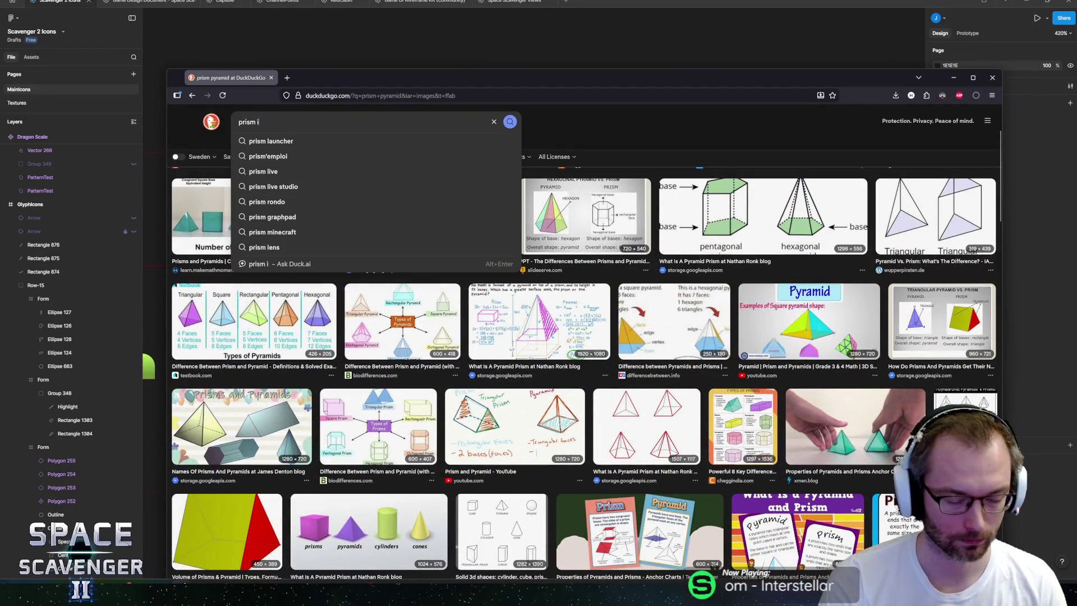
key(Return)
scroll(381, 210, down, 5)
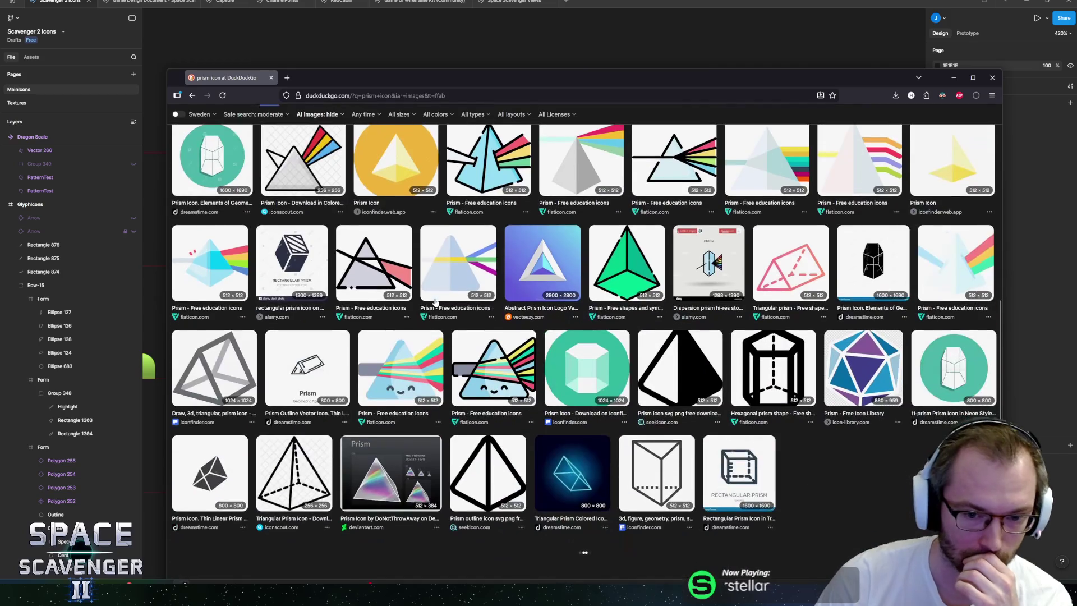
scroll(252, 157, up, 5)
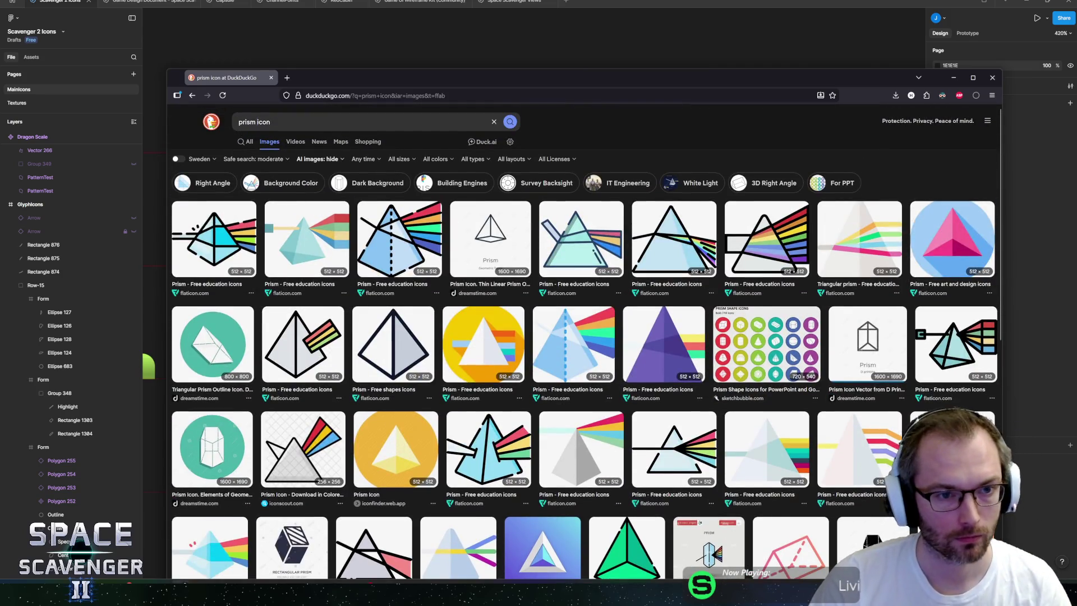
- Search 'prism 3d icon', open the 3D prism with rainbow light, then return to Figma
click(328, 123)
key(BackSpace)
key(BackSpace)
key(BackSpace)
text(3d icon)
key(Return)
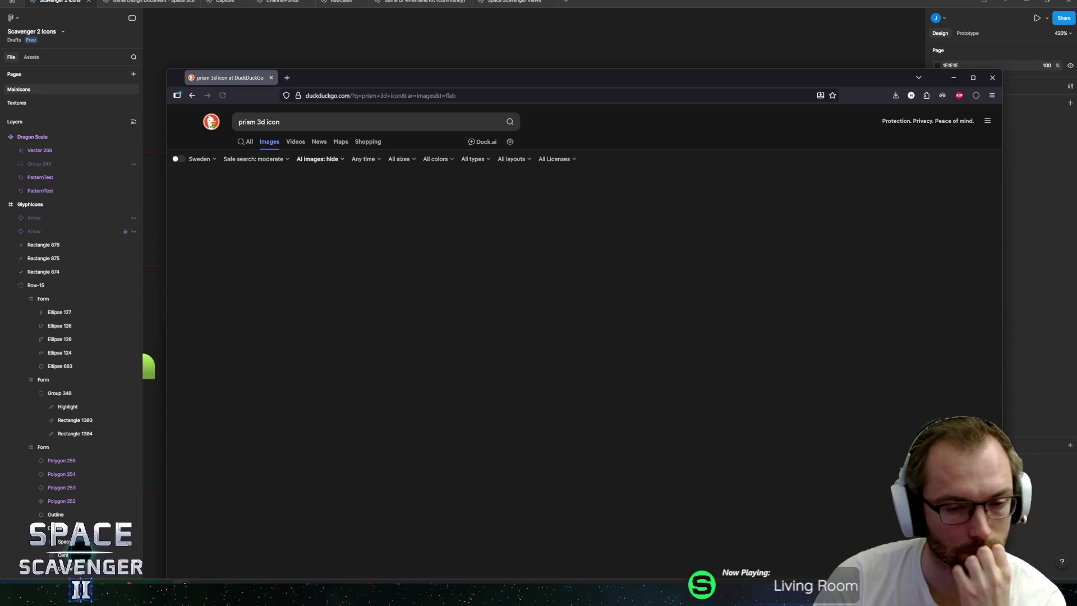
click(392, 314)
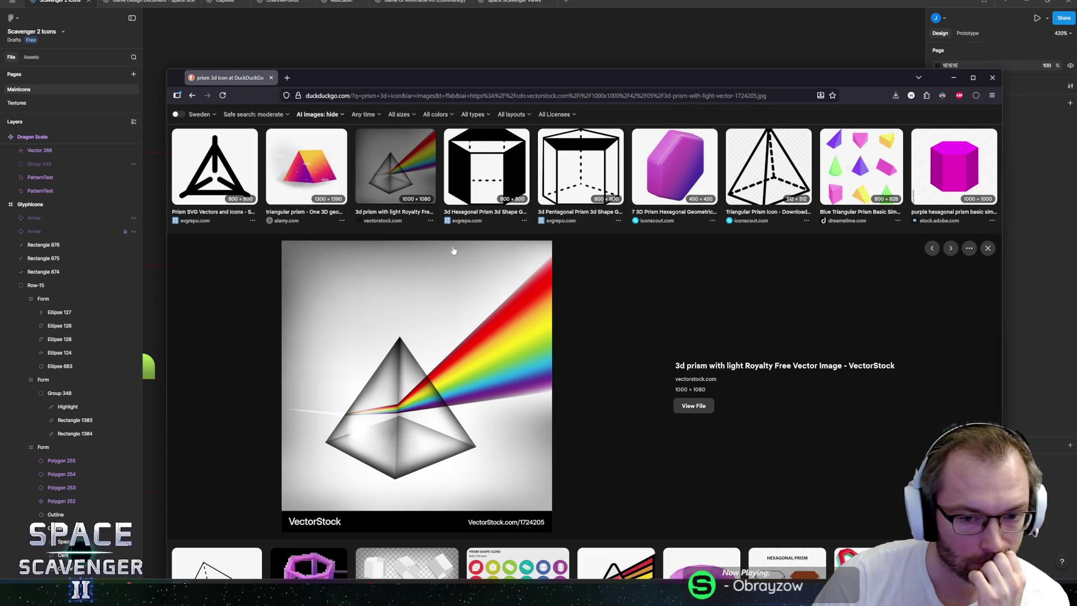
scroll(453, 250, down, 3)
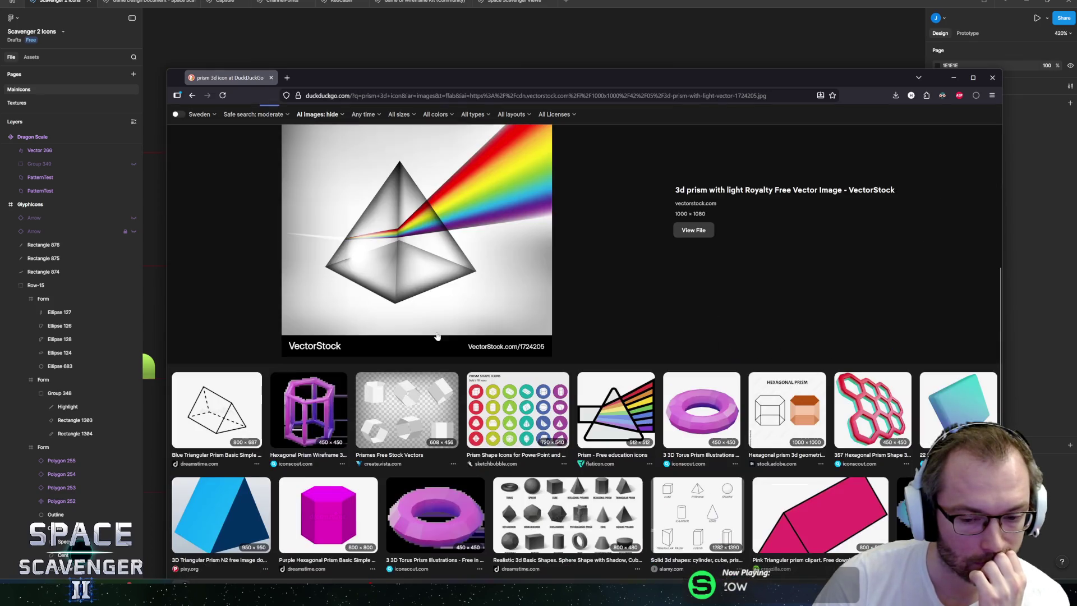
scroll(392, 313, up, 3)
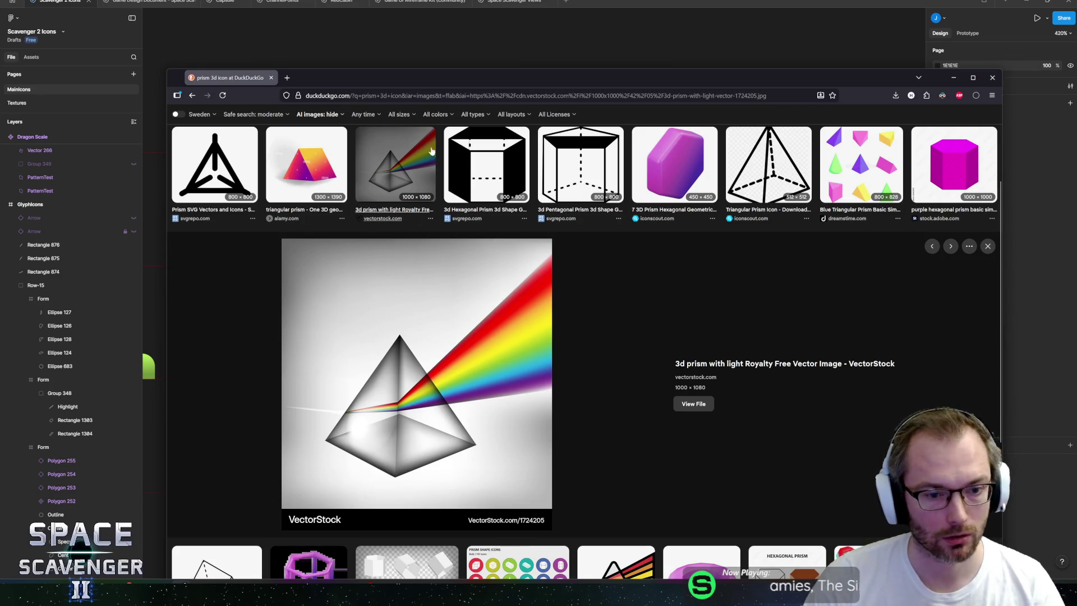
key(alt+Tab)
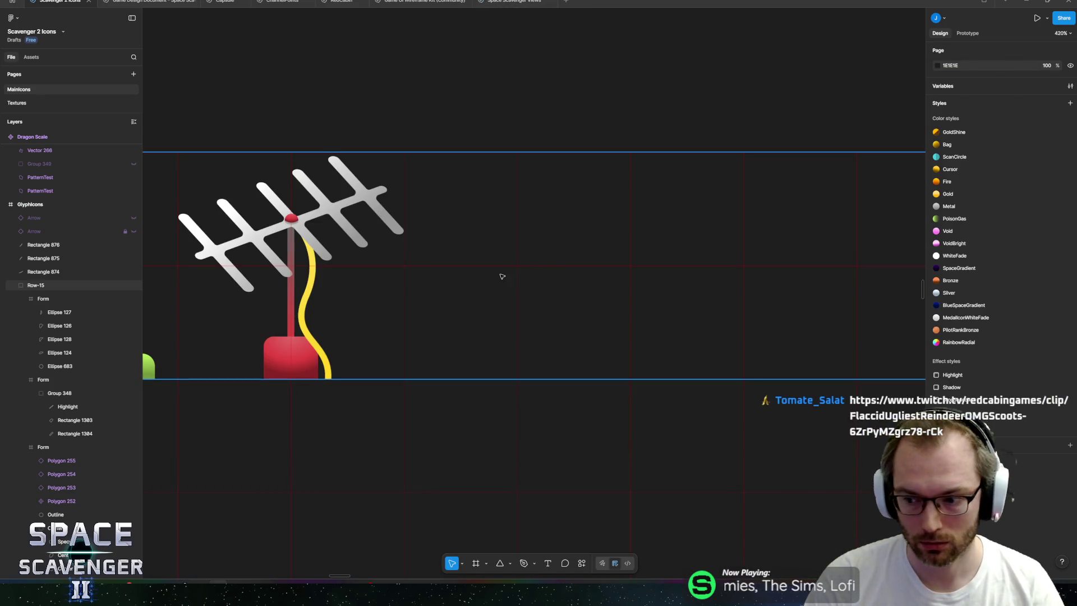
- Draw a D9D9D9 polygon triangle, 123.69 by 123.69, in the empty space beside the antenna icon
drag(503, 275, 457, 291)
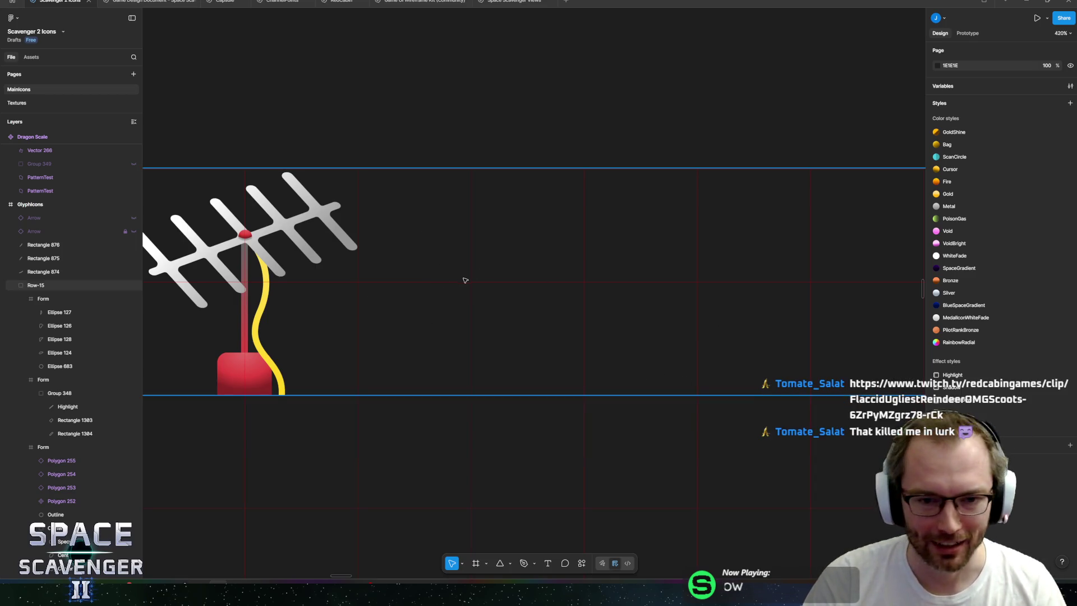
scroll(482, 285, up, 1)
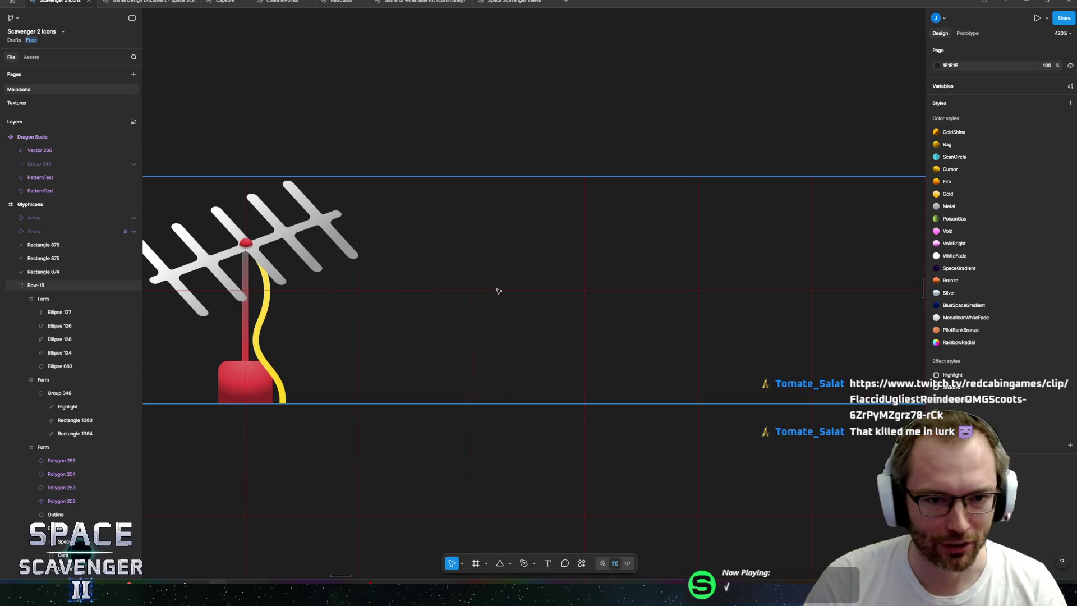
click(501, 564)
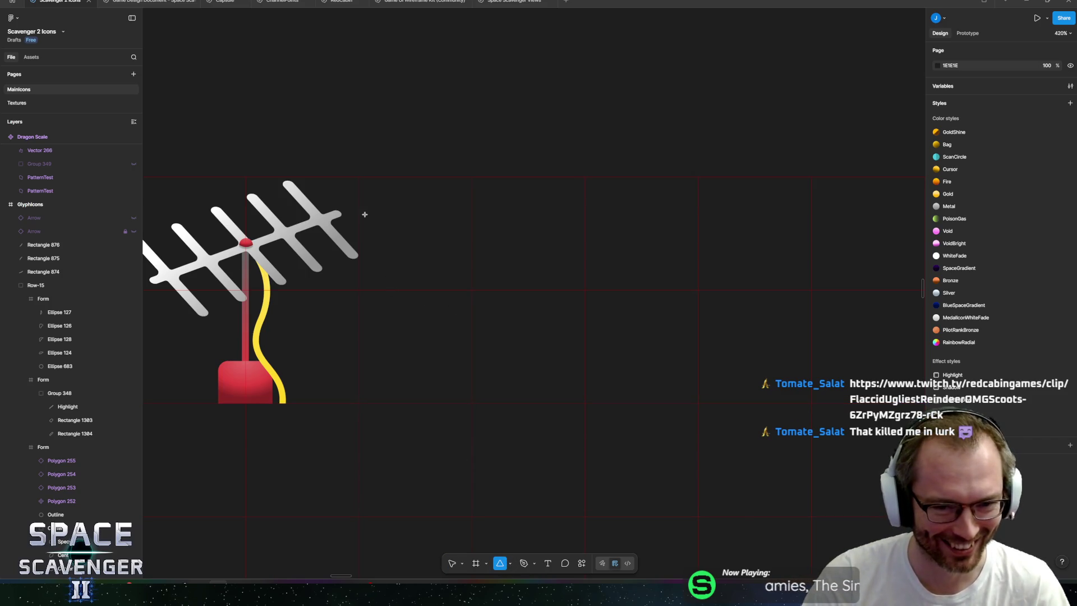
mouse_move(387, 215)
mouse_down()
mouse_move(569, 378)
mouse_move(577, 421)
mouse_move(607, 433)
mouse_up()
mouse_move(521, 337)
mouse_down()
mouse_move(481, 320)
mouse_move(494, 324)
mouse_up()
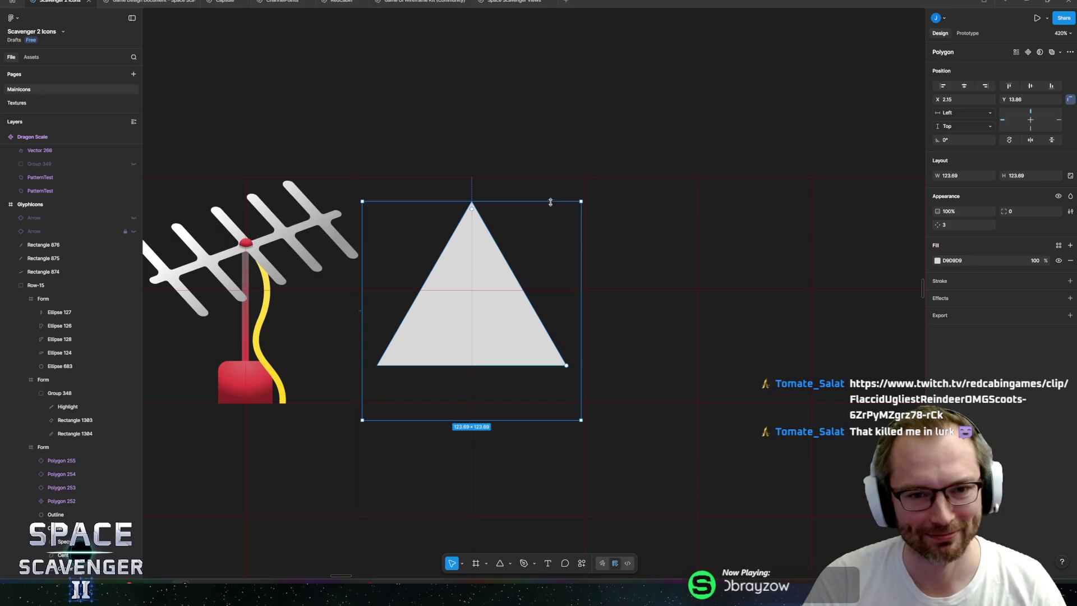
- Make the triangle taller, then draw an 83 px square rotated 45° and group it
mouse_move(482, 201)
mouse_down()
mouse_move(495, 184)
mouse_move(495, 209)
mouse_up()
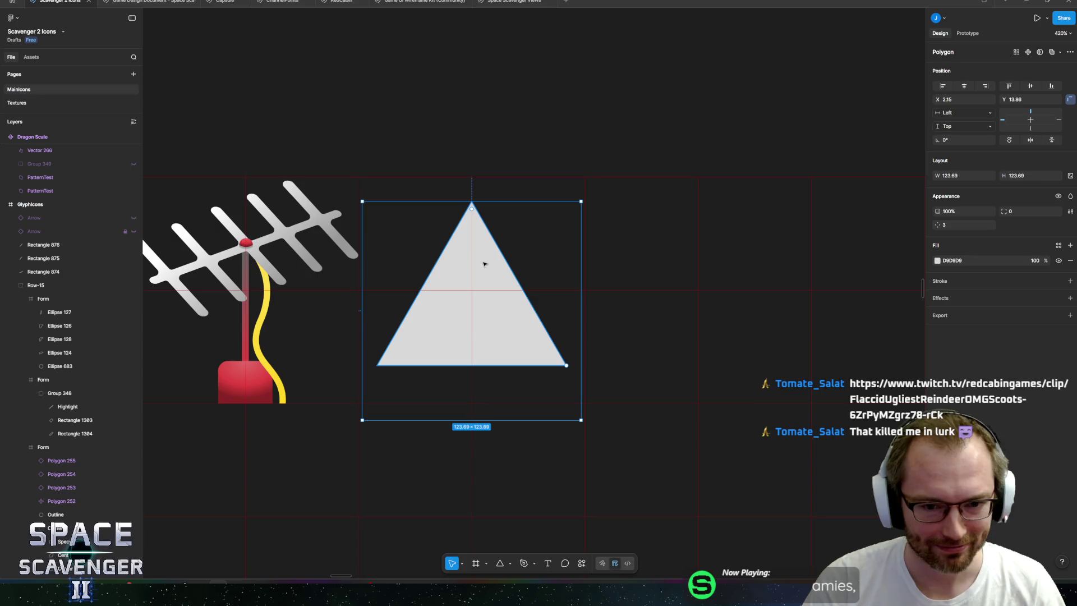
click(509, 563)
click(543, 485)
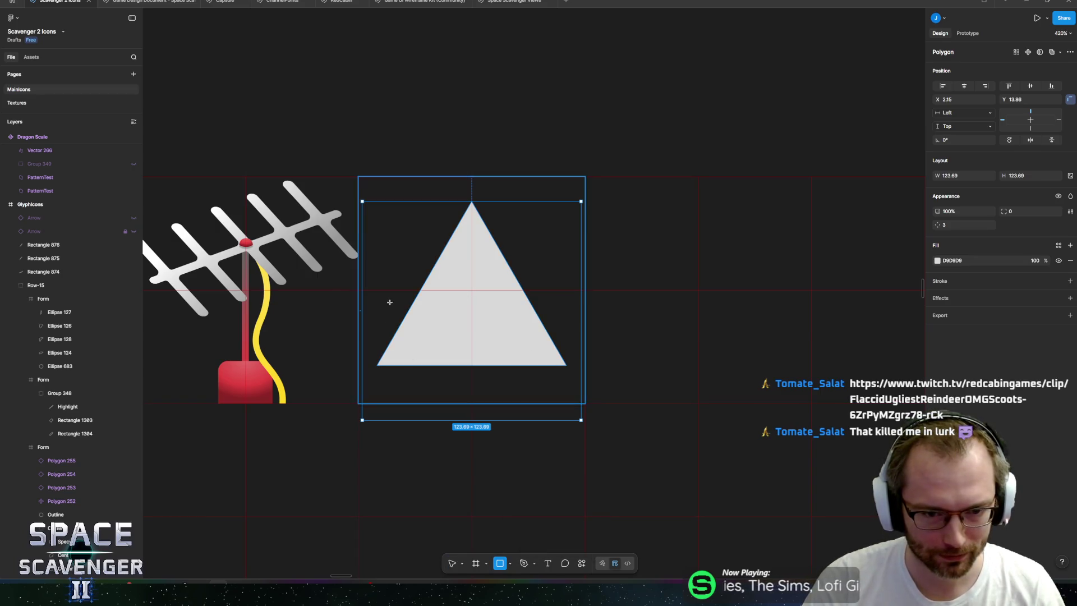
drag(389, 303, 534, 446)
mouse_move(534, 362)
mouse_down()
mouse_move(565, 365)
mouse_move(537, 362)
mouse_up()
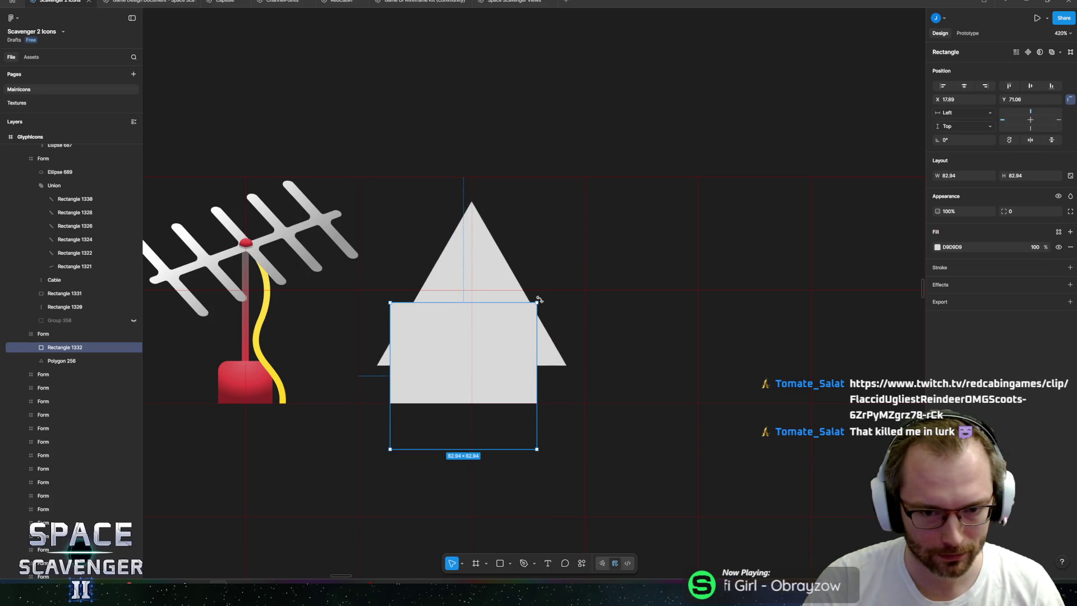
drag(539, 297, 468, 254)
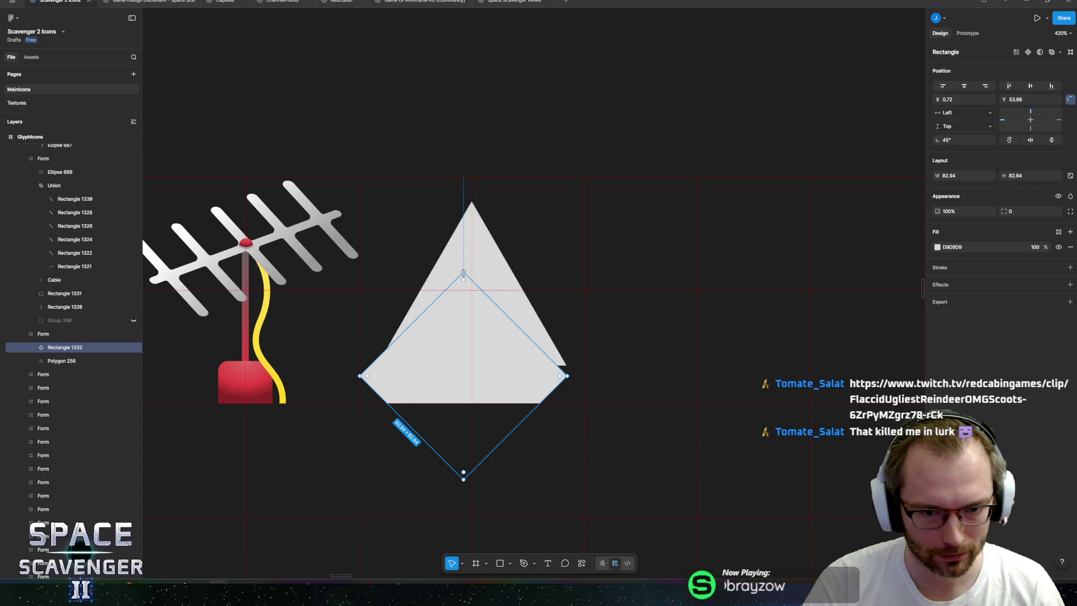
key(ctrl+g)
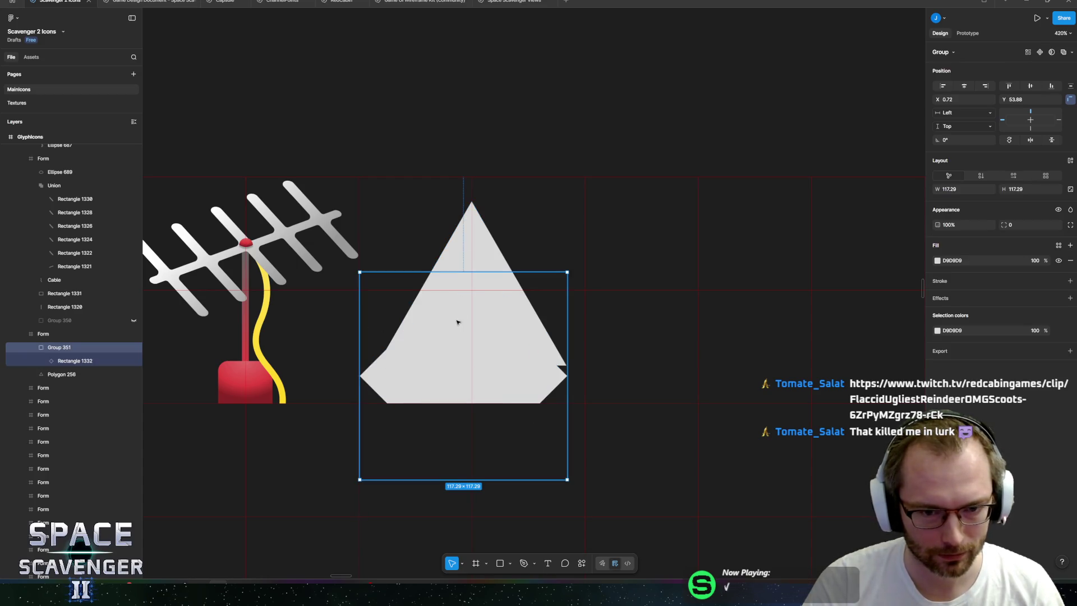
- Trim the diamond's group and move it under the triangle, then reposition and narrow the triangle
drag(464, 274, 465, 324)
drag(475, 391, 482, 357)
click(483, 276)
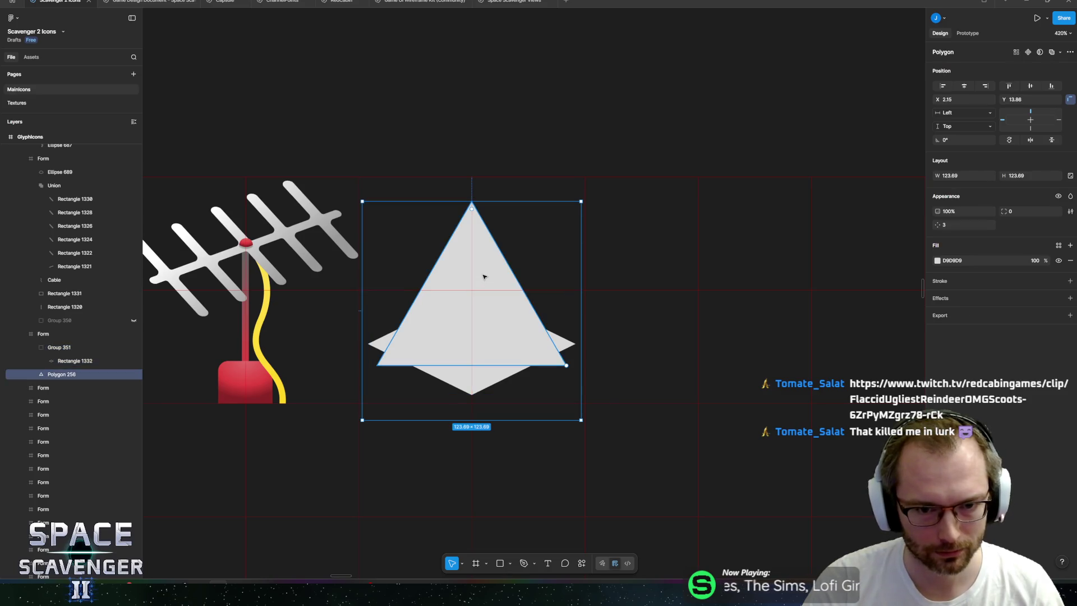
drag(466, 308, 466, 286)
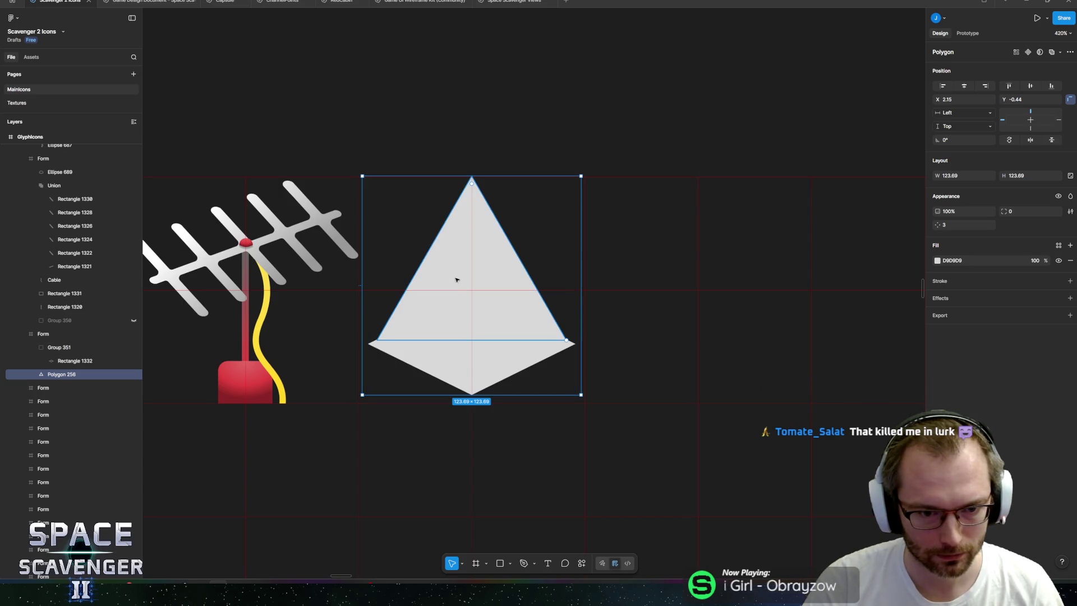
drag(363, 394, 356, 402)
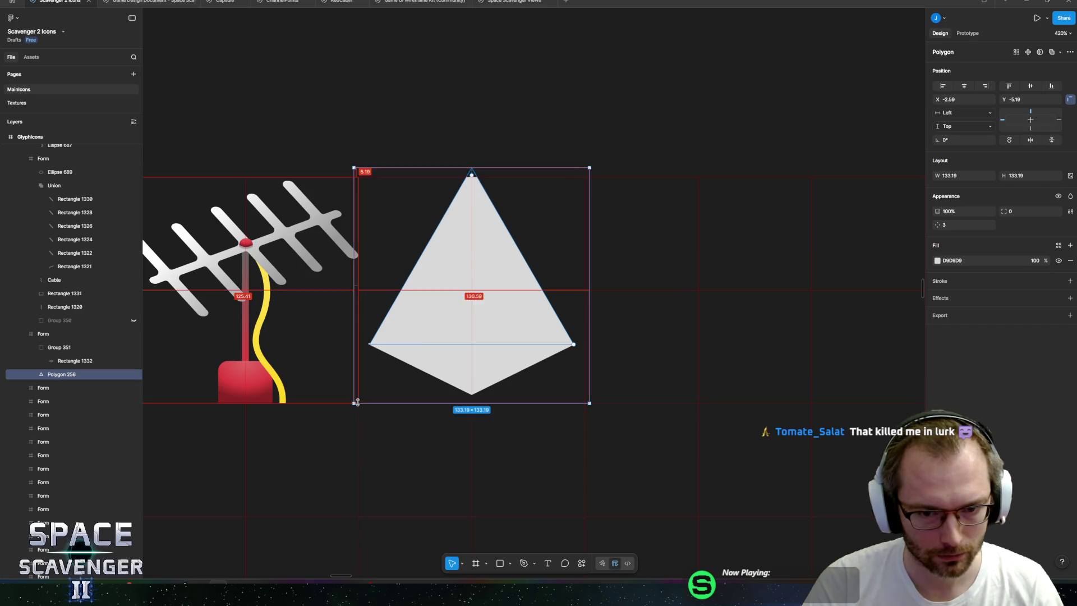
scroll(447, 396, up, 5)
- Nudge the diamond down and shrink it to 64.29 so its side corners touch the triangle
click(502, 355)
scroll(733, 348, right, 3)
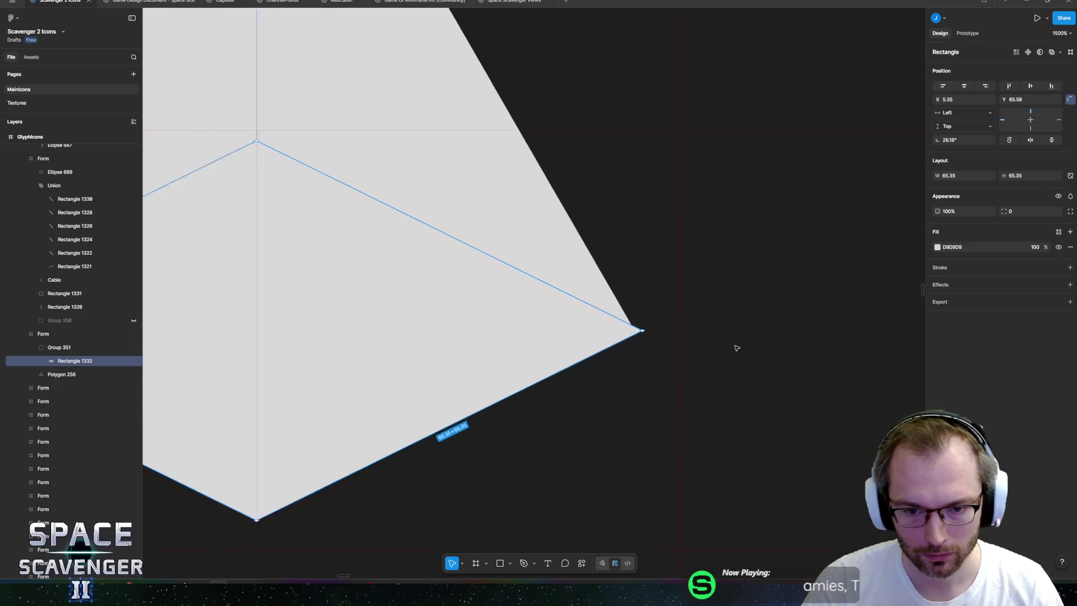
scroll(594, 330, up, 10)
key(Down)
key(Down)
key(Down)
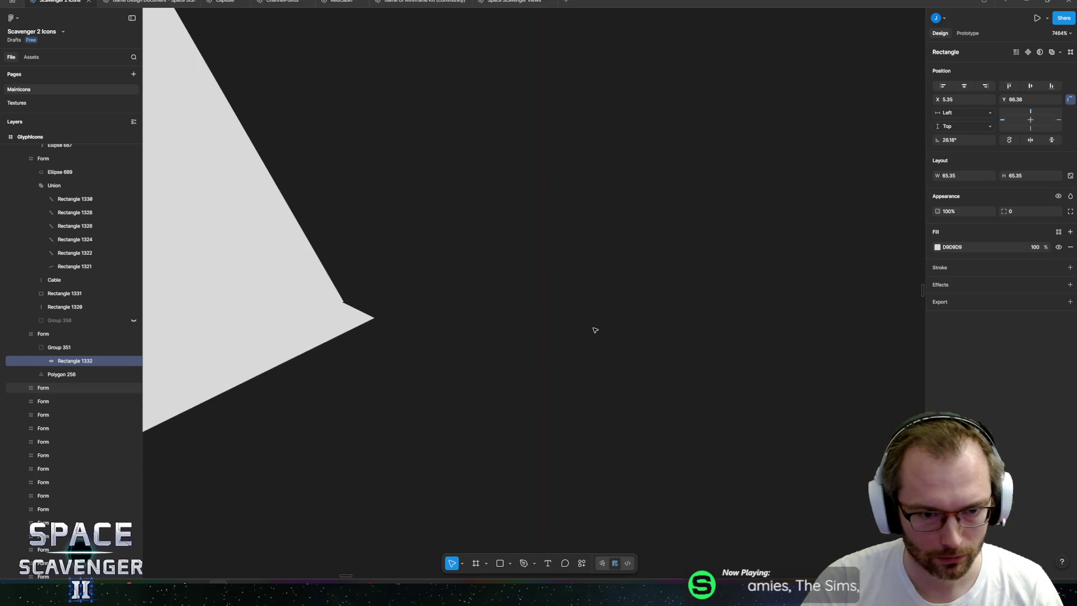
scroll(432, 346, down, 15)
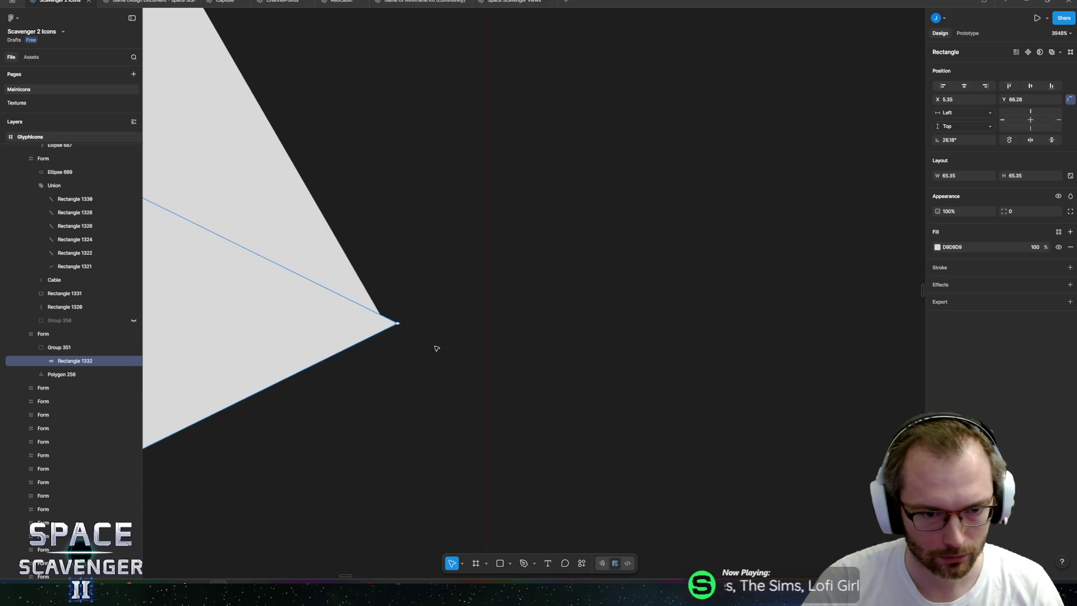
scroll(486, 411, up, 3)
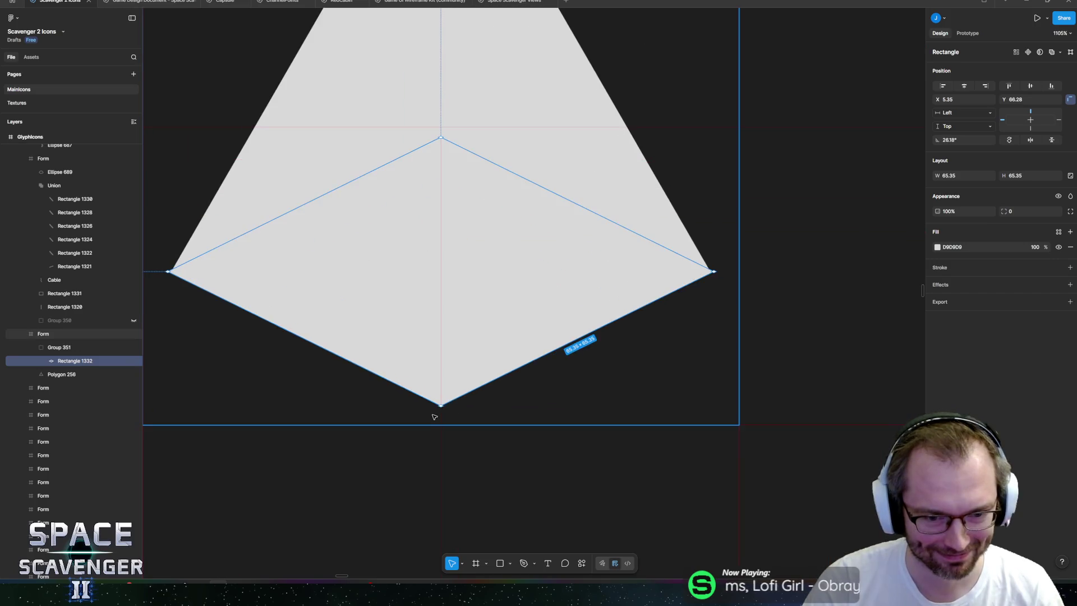
drag(440, 408, 443, 402)
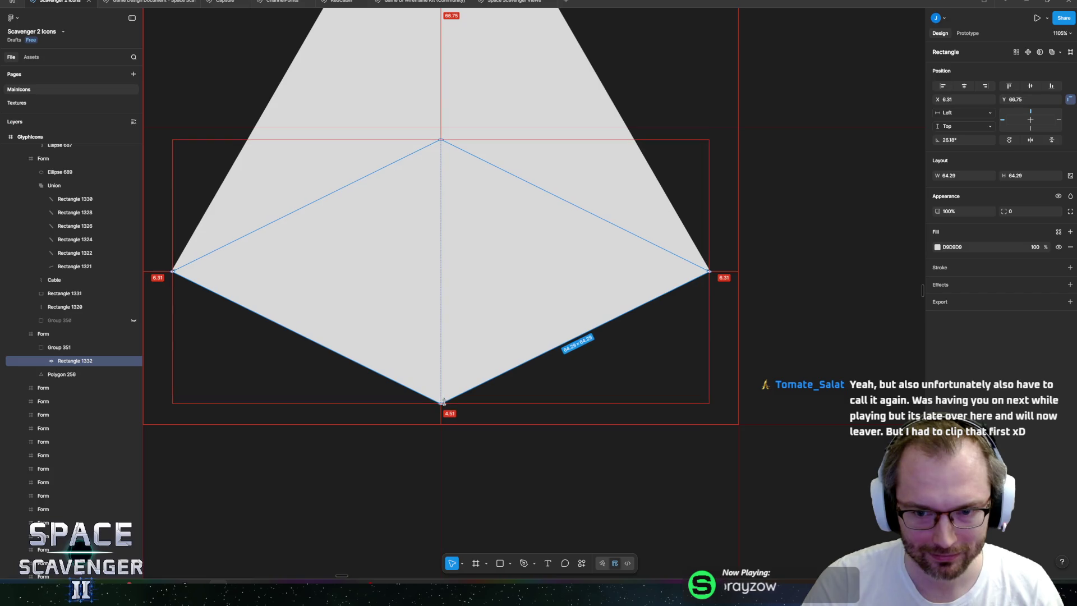
scroll(808, 199, up, 5)
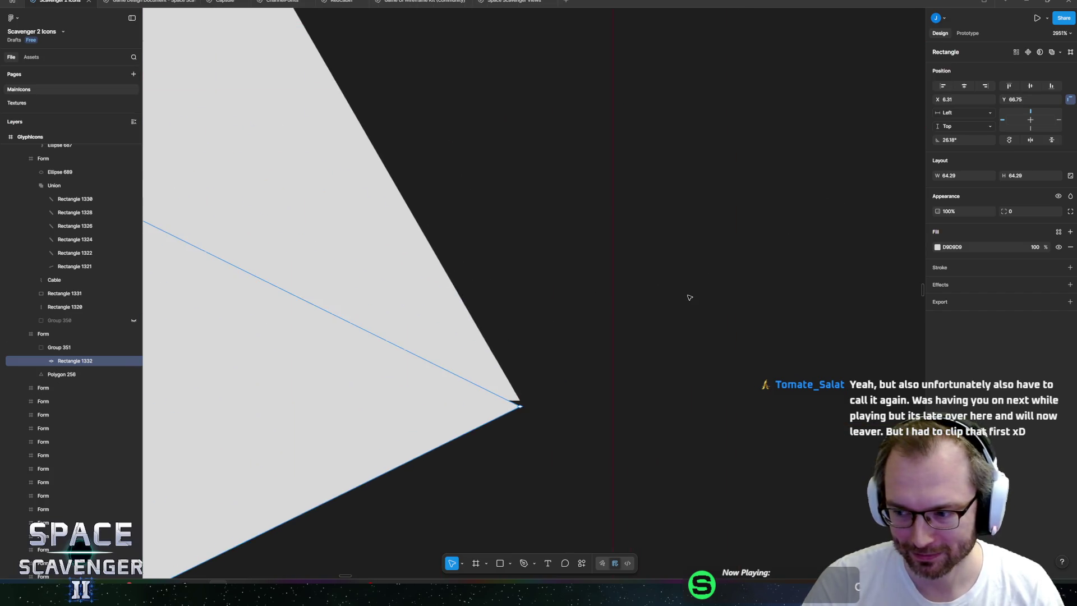
scroll(750, 240, left, 4)
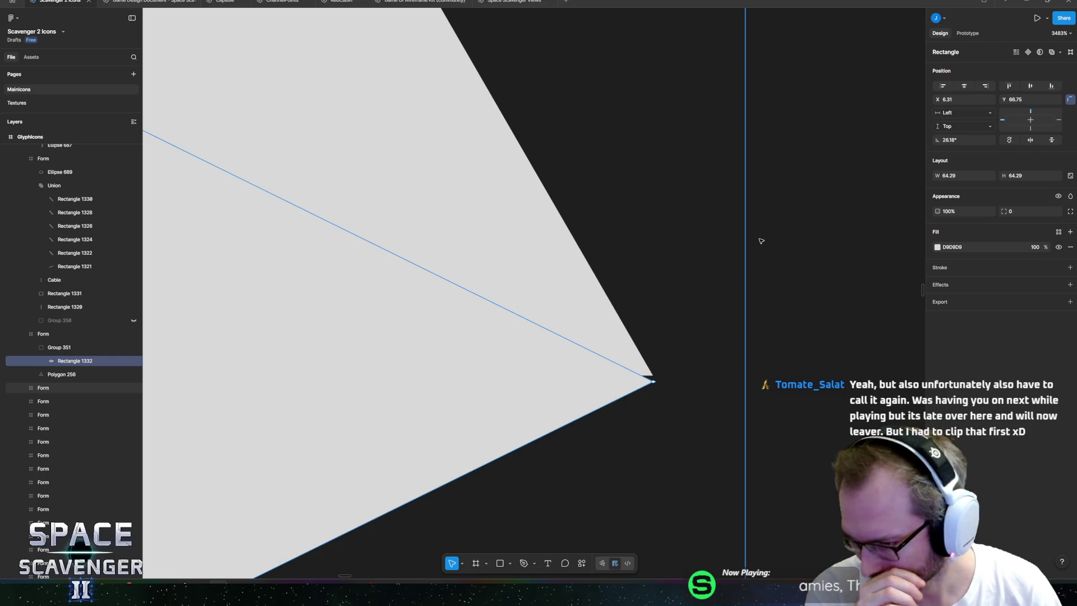
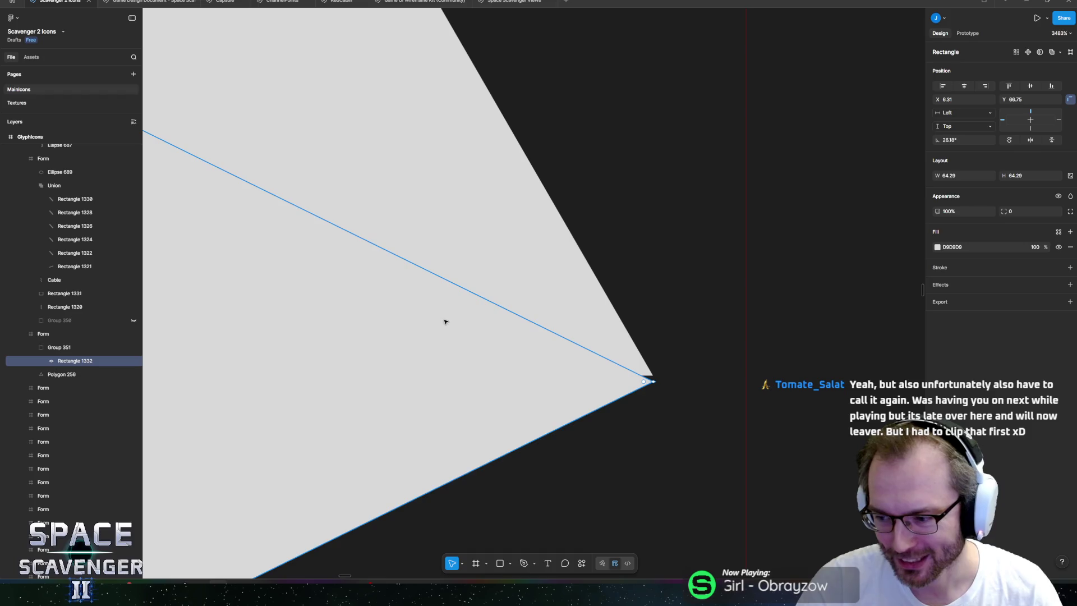
- Nudge Rectangle 1332 up slightly and move Polygon 256 above Group 351 in Layers
scroll(444, 319, down, 2)
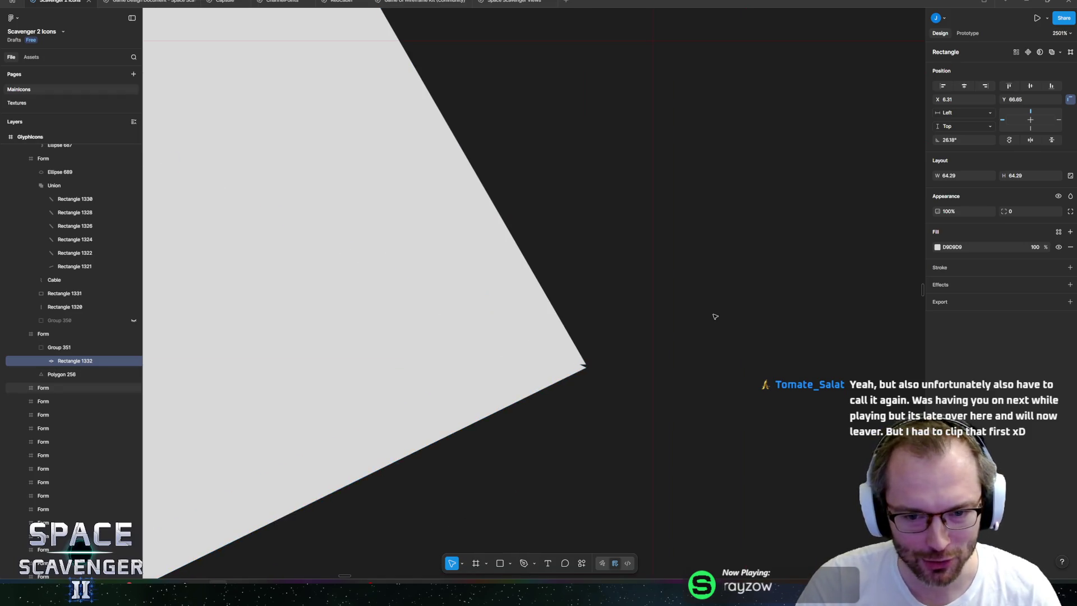
key(Up)
scroll(329, 166, down, 10)
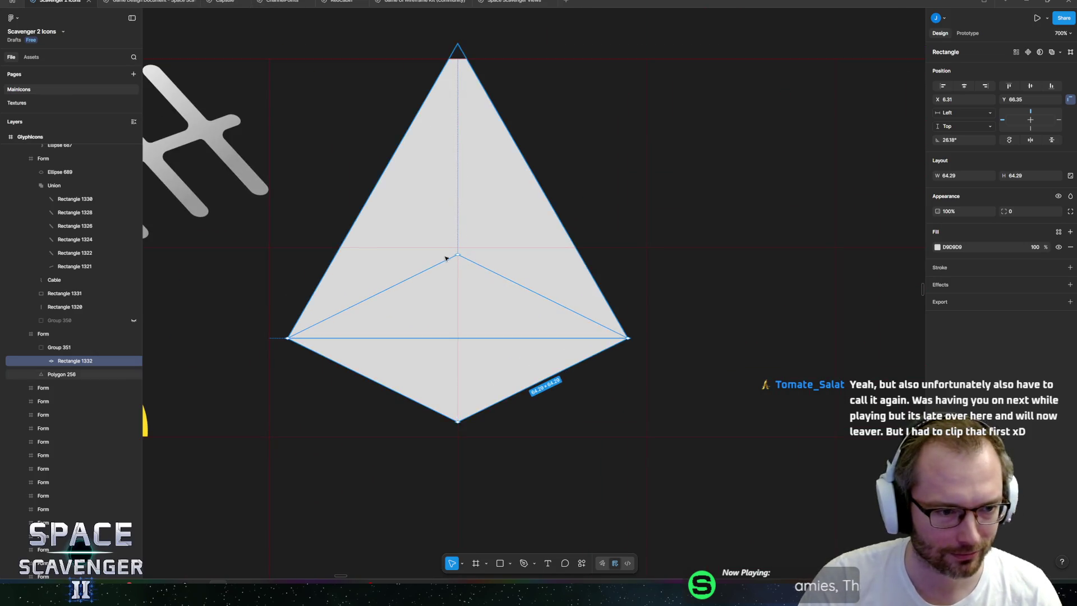
scroll(501, 290, left, 3)
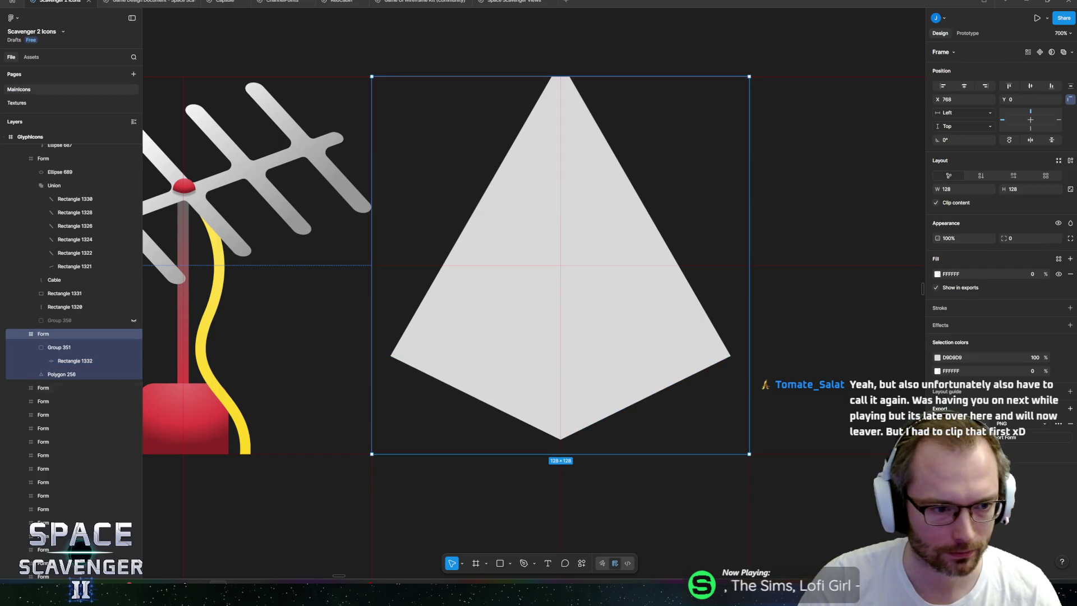
click(68, 243)
click(61, 374)
drag(62, 374, 62, 341)
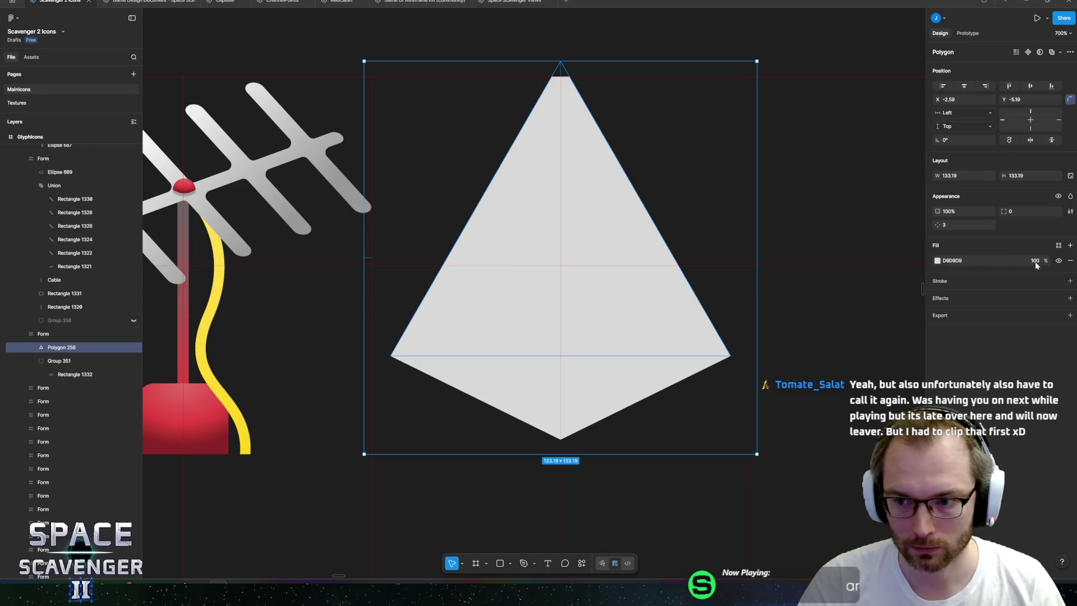
- Try 60% fill opacity on the triangle and diamond, then undo it
text(60)
key(Return)
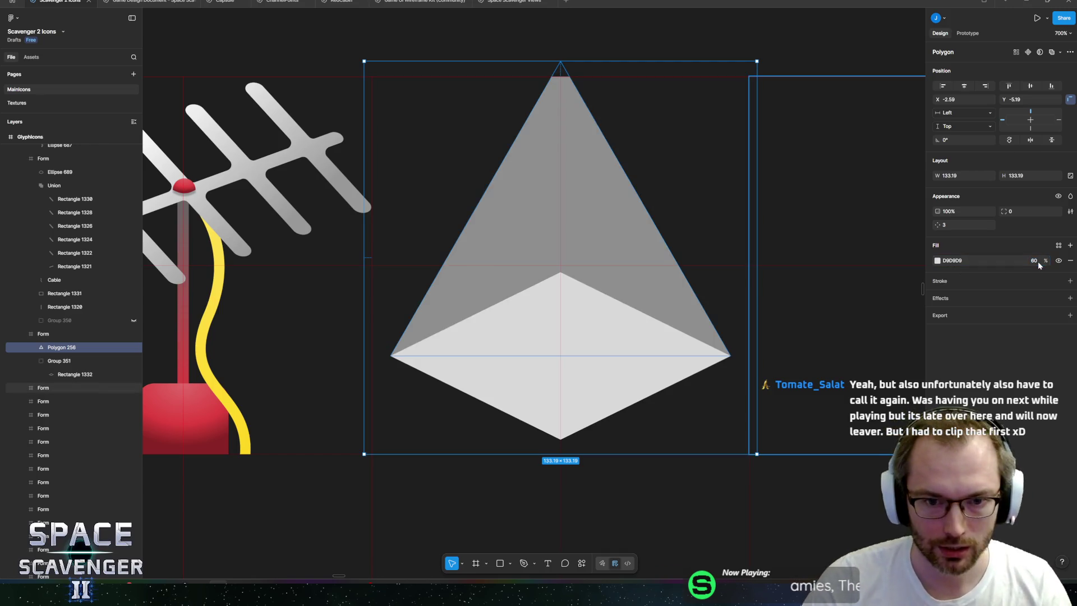
click(59, 360)
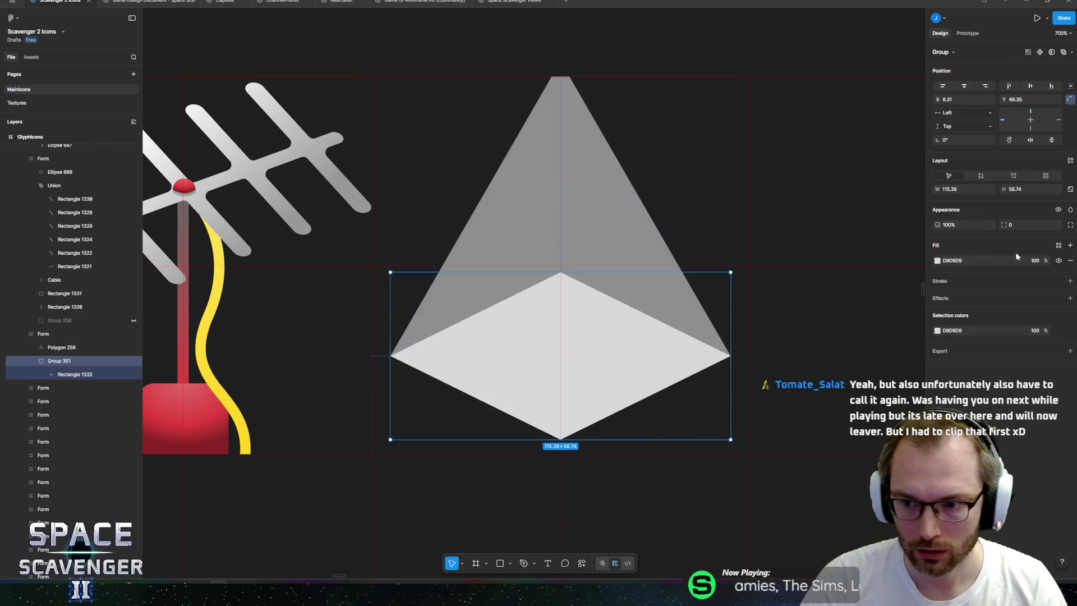
click(1036, 261)
text(60)
key(Return)
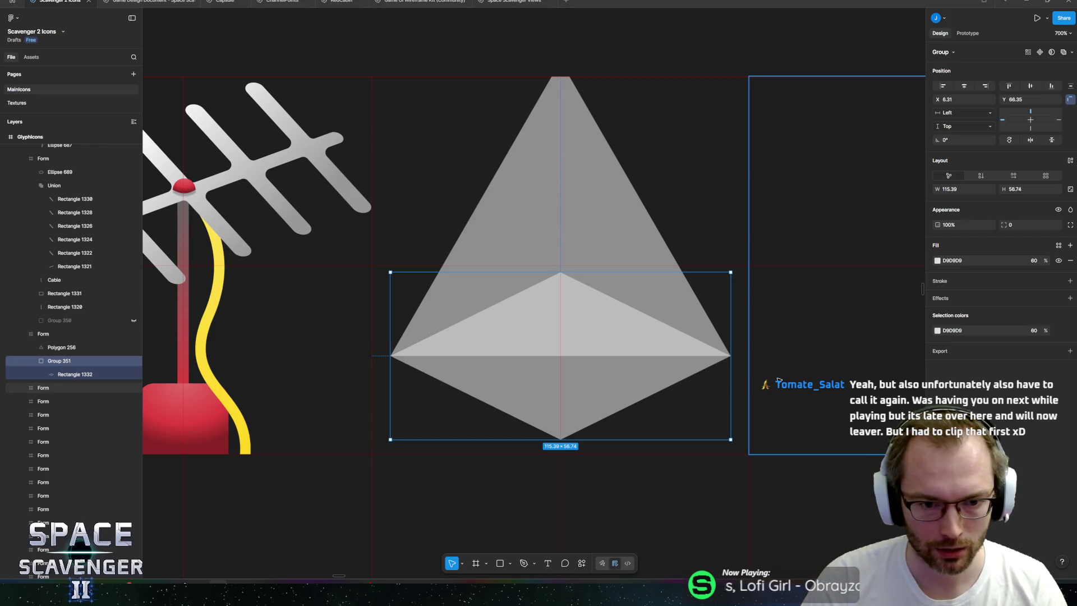
key(ctrl+z)
key(ctrl+z)
key(ctrl+z)
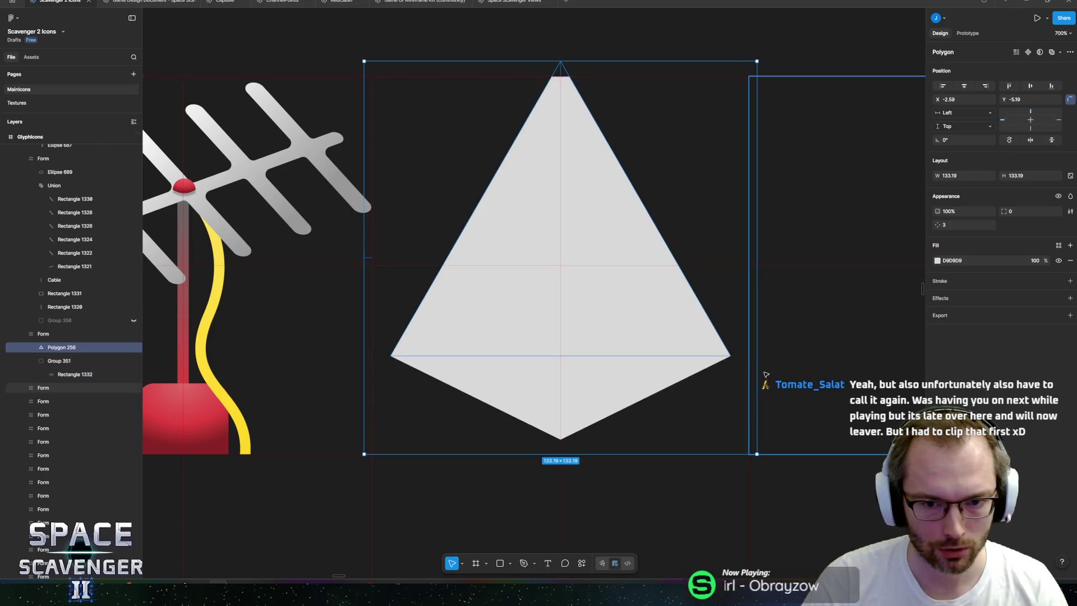
- Pull Rectangle 1332 out of Group 351 and union it with Polygon 256
click(67, 361)
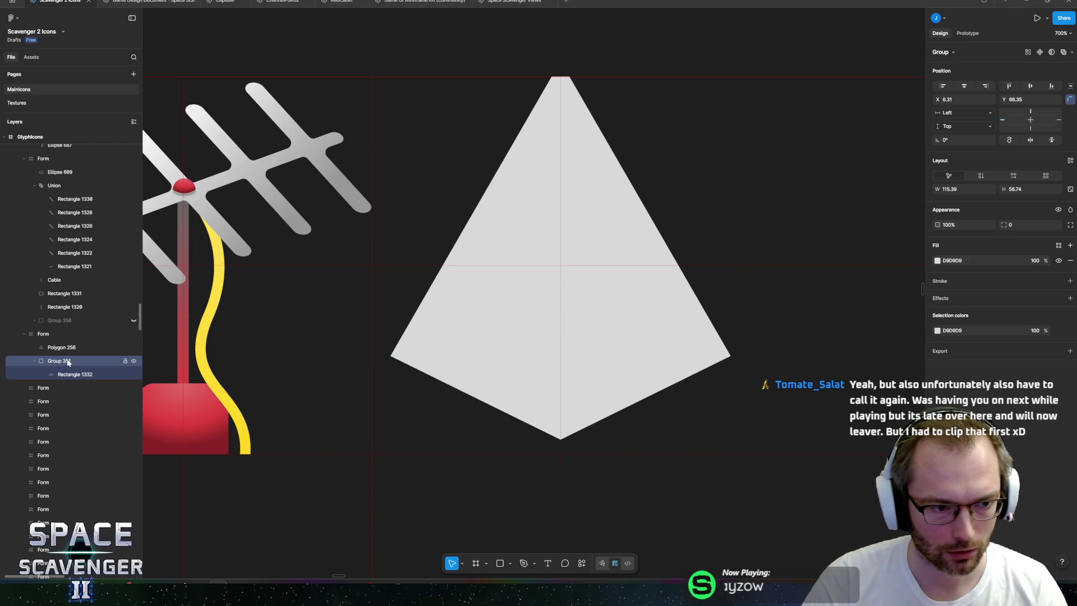
click(67, 374)
drag(67, 374, 77, 354)
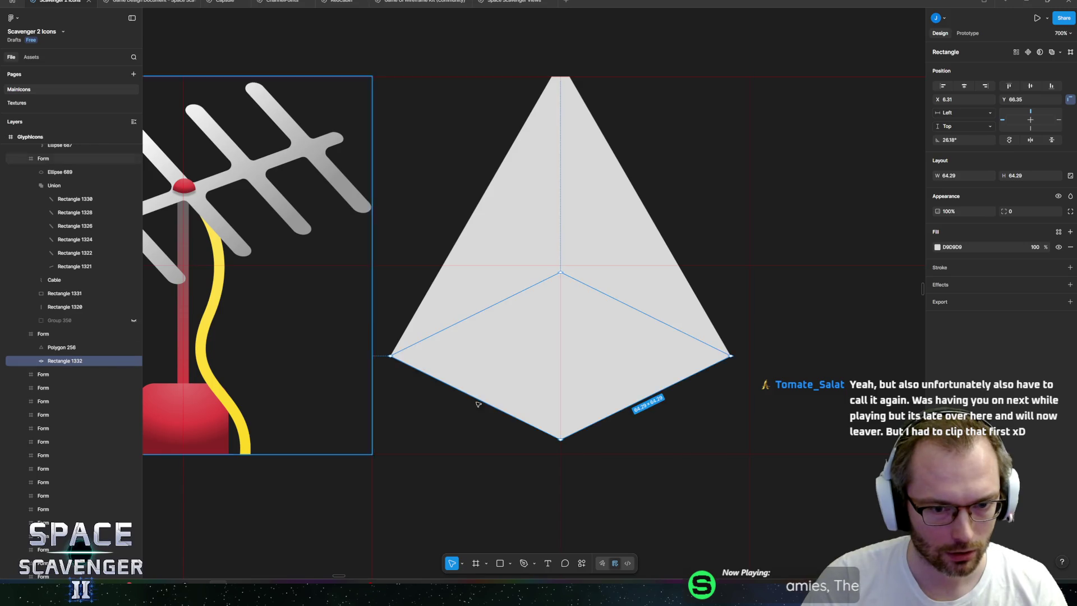
click(548, 436)
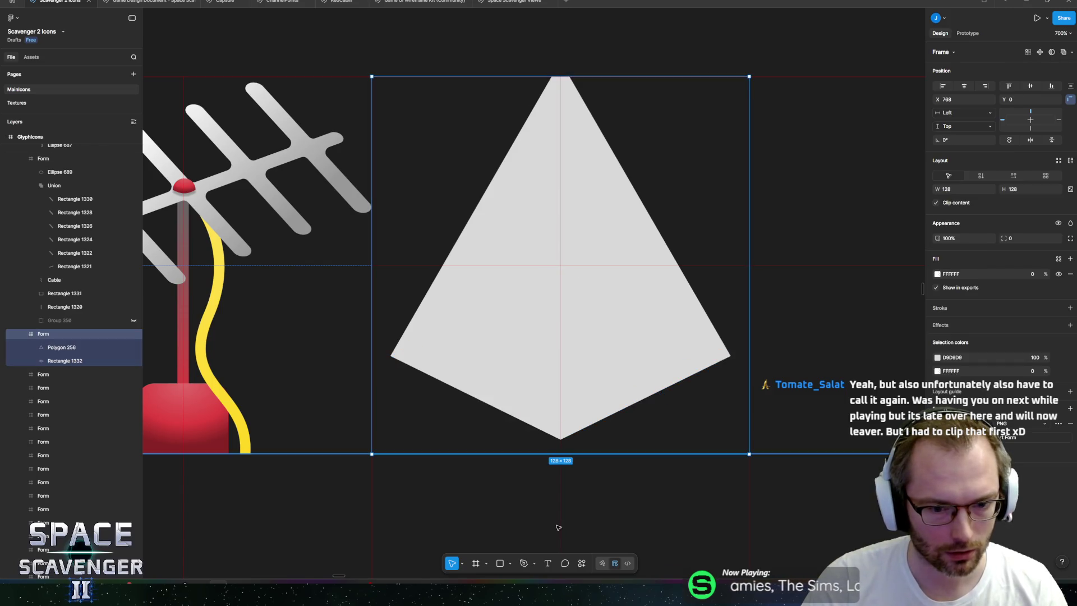
click(584, 567)
text(union)
key(Return)
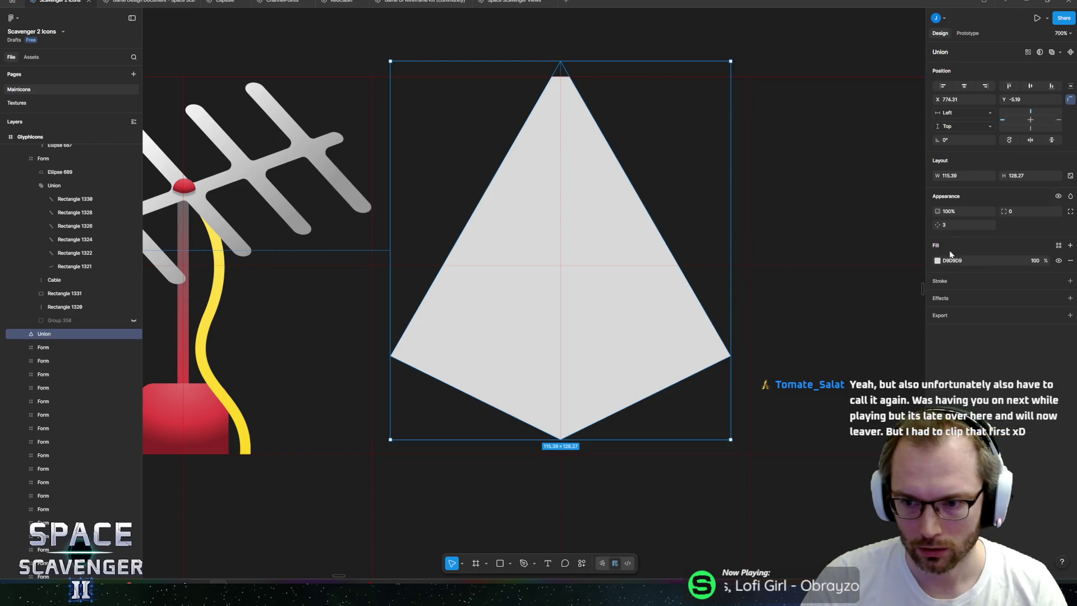
- Fill the Union with white FFFFFF at 50% opacity and shift it down to Y -0.27
click(937, 261)
drag(891, 297, 657, 213)
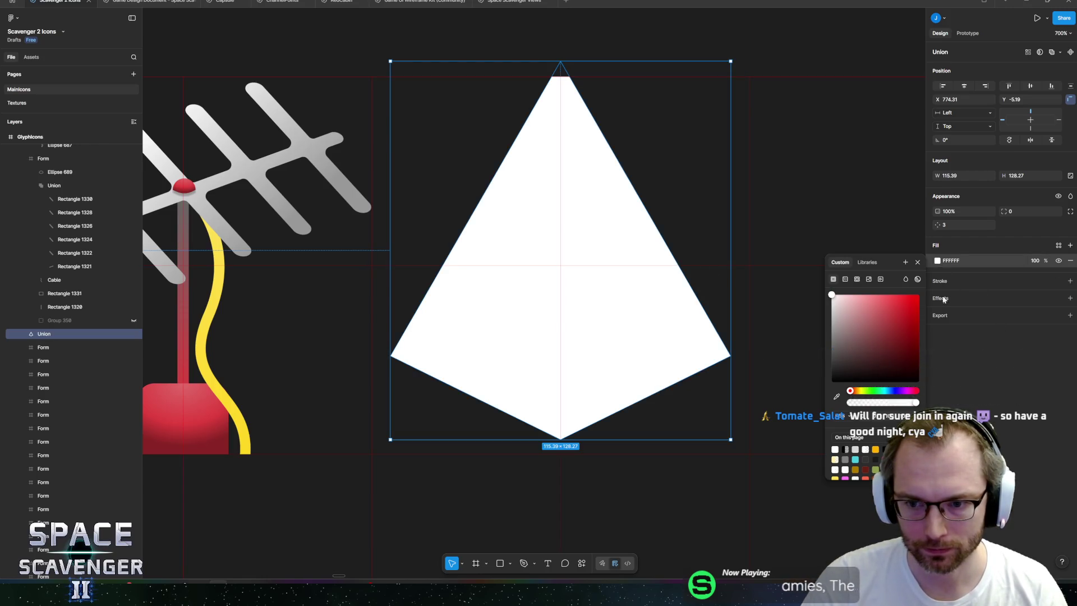
click(1039, 262)
text(50)
key(Return)
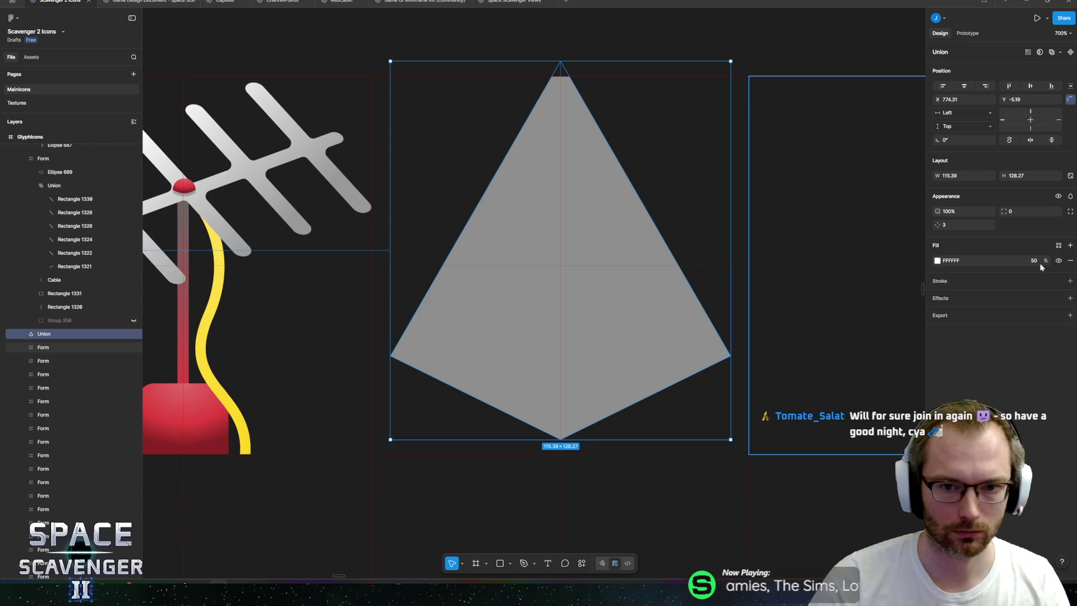
drag(553, 271, 551, 286)
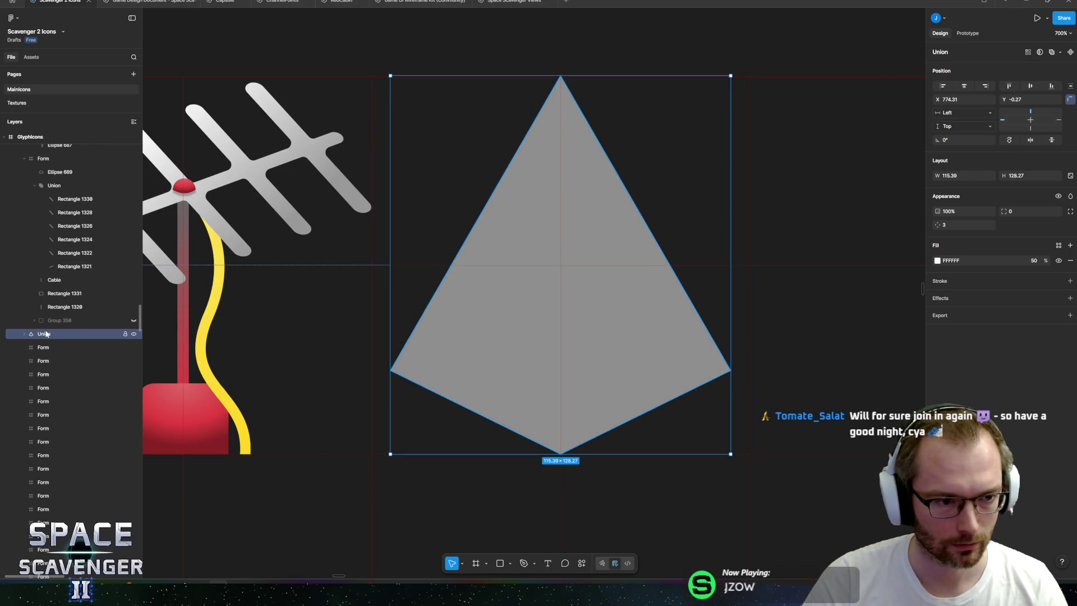
- Collapse the antenna's layers and move the Union into the neighbouring Form frame
click(43, 347)
click(44, 334)
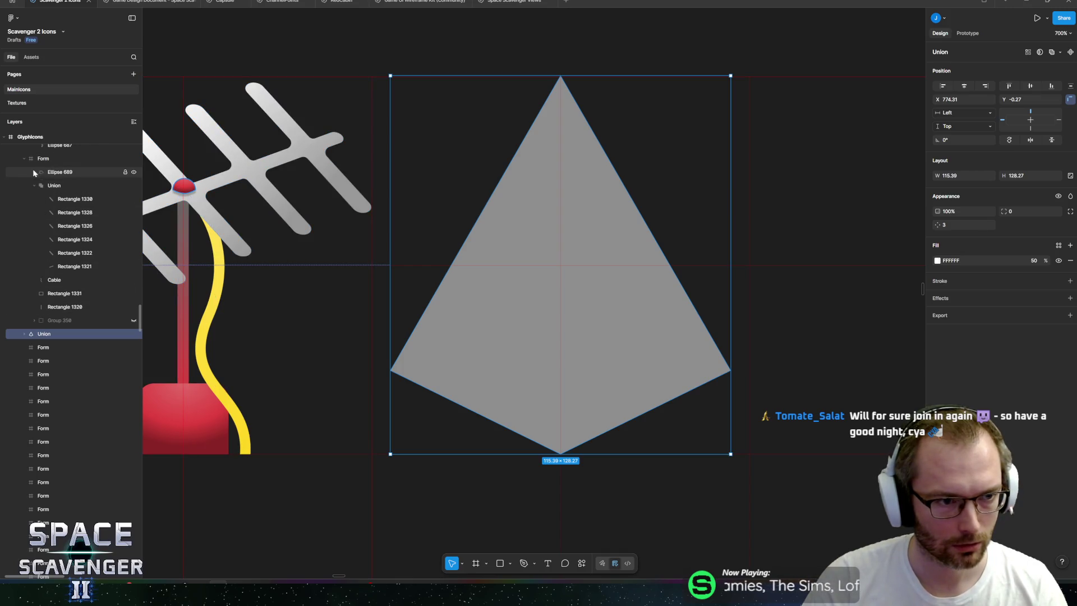
click(34, 186)
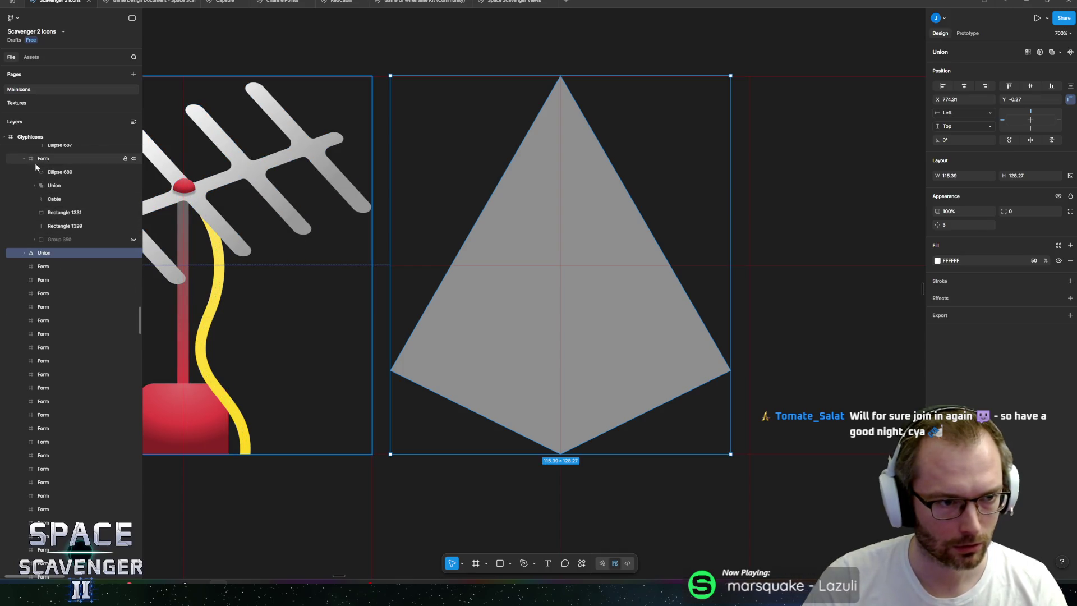
click(24, 159)
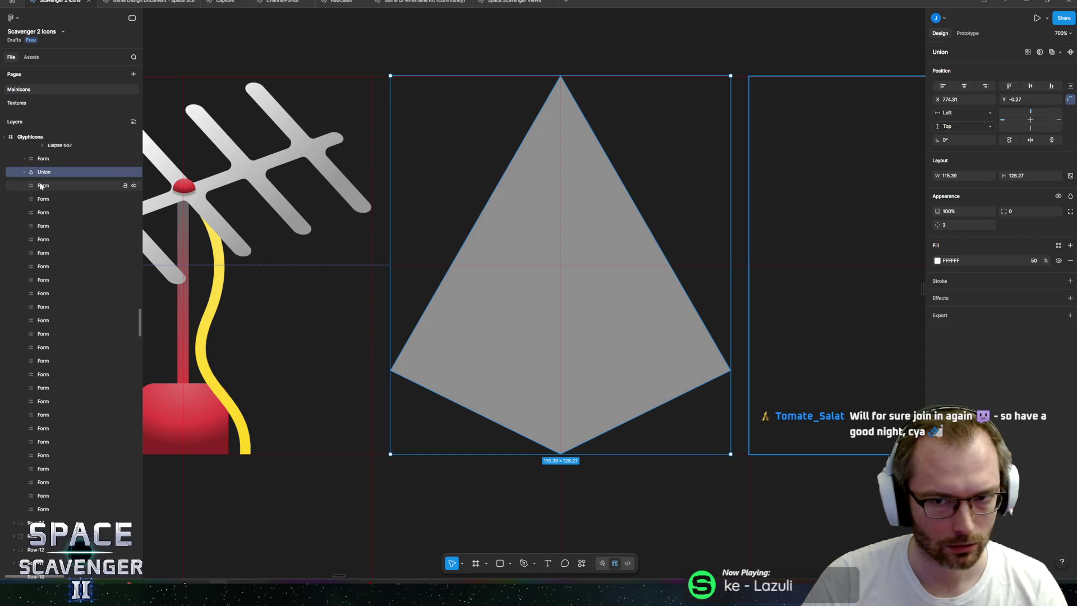
drag(42, 172, 47, 188)
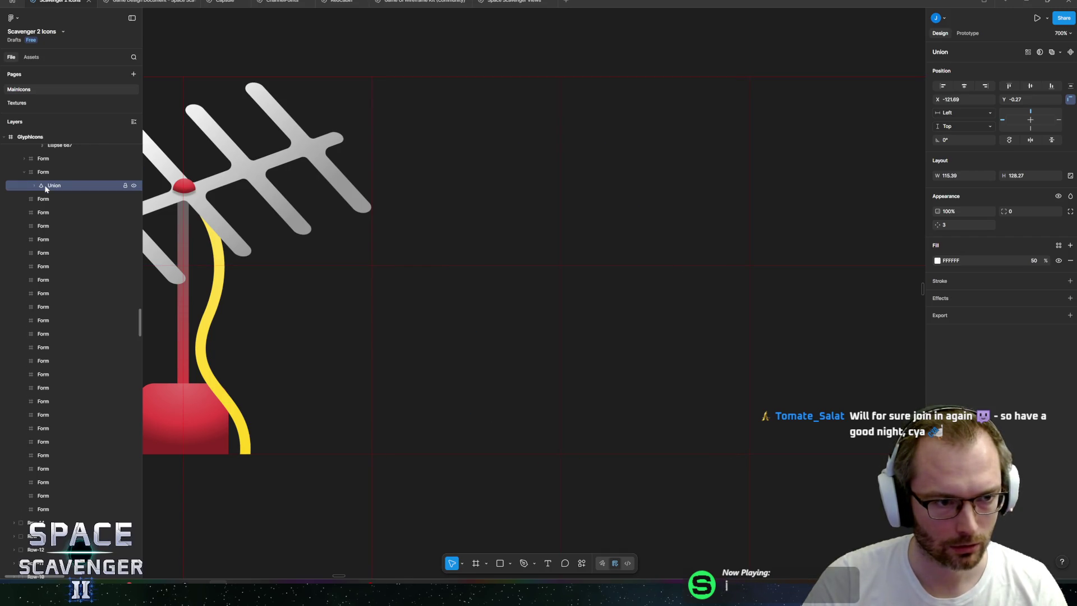
click(45, 174)
key(shift+2)
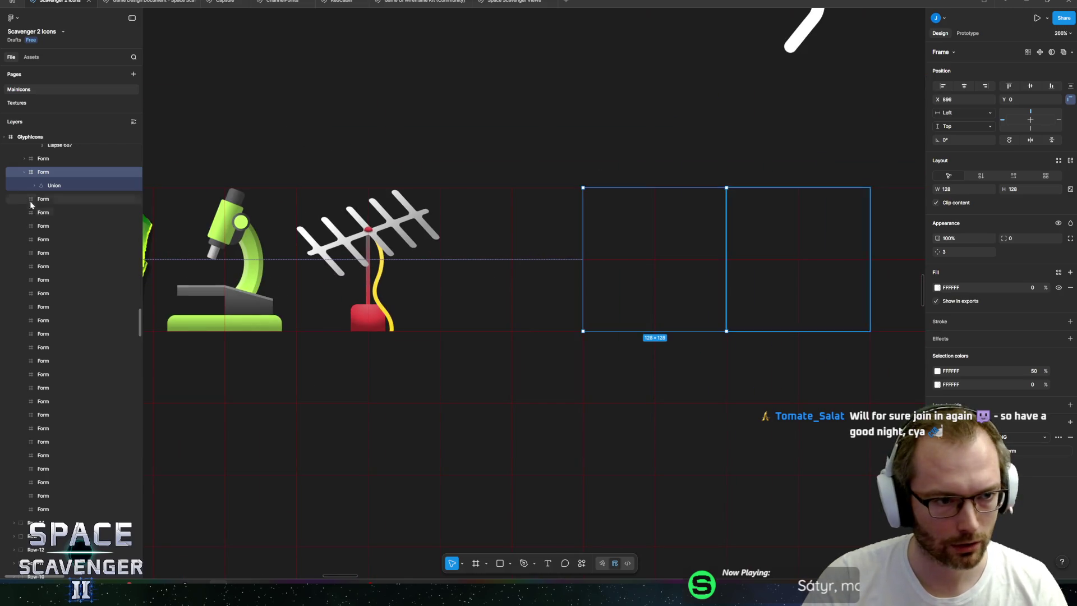
- Undo back to separate Polygon 256 and Group 351 in D9D9D9 fill
click(44, 199)
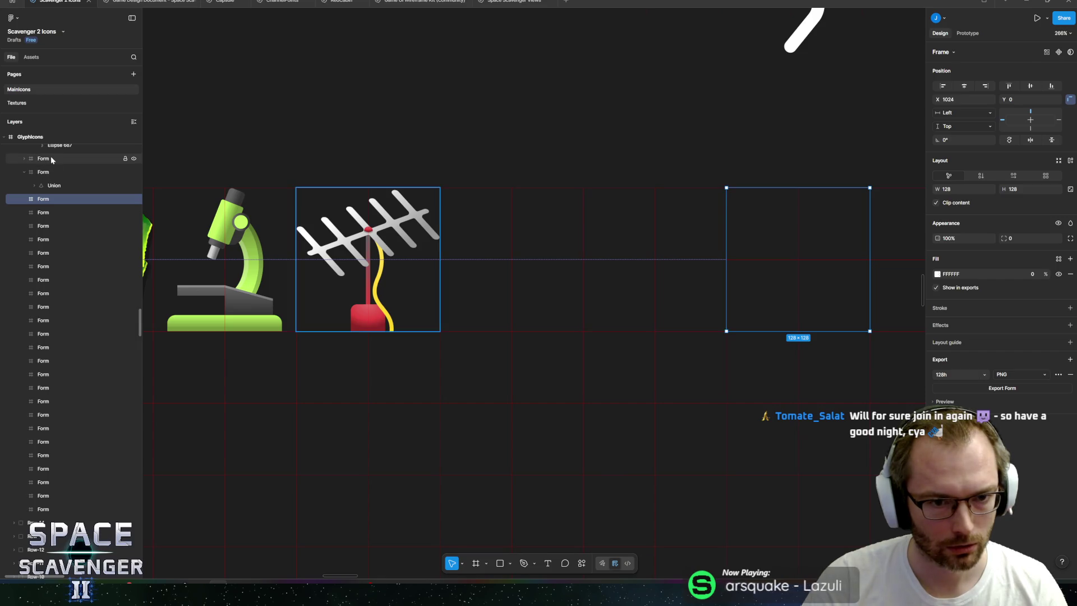
click(50, 172)
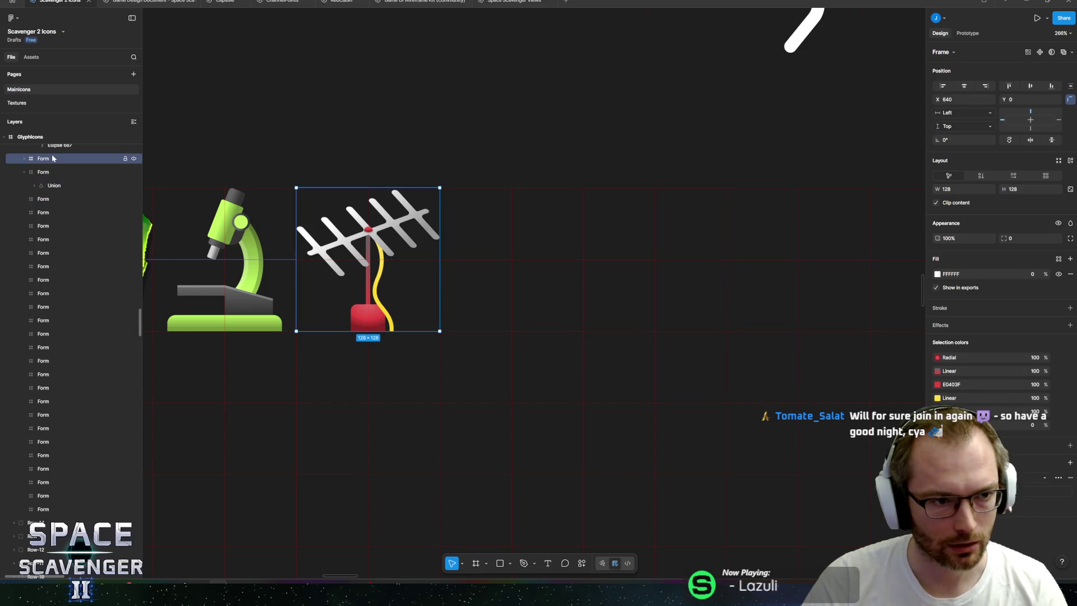
click(532, 256)
key(ctrl+z)
key(ctrl+z)
key(ctrl+z)
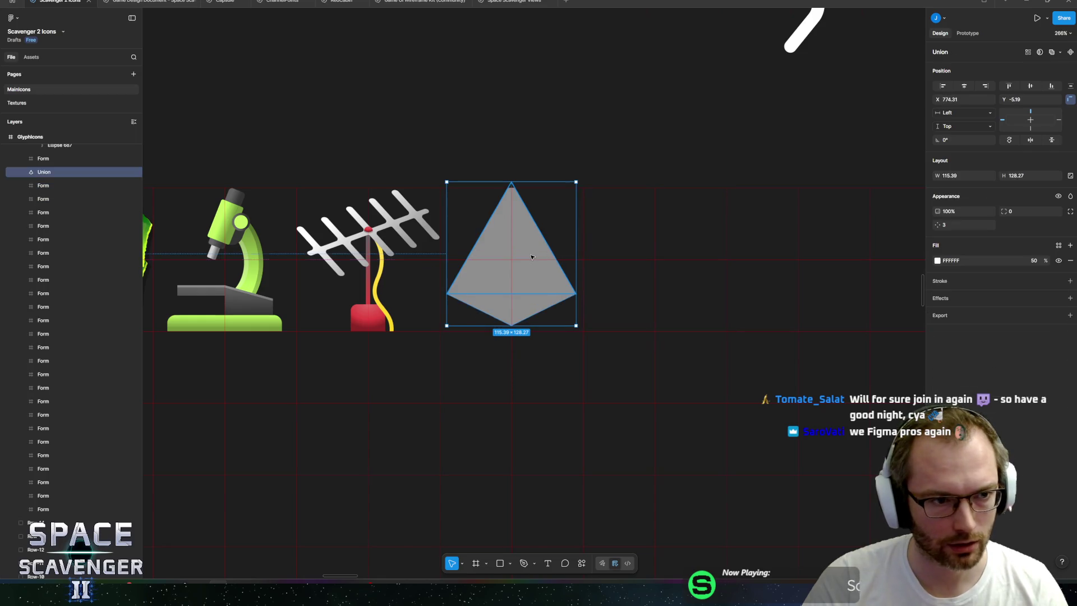
key(ctrl+z)
key(ctrl+z)
key(ctrl+z)
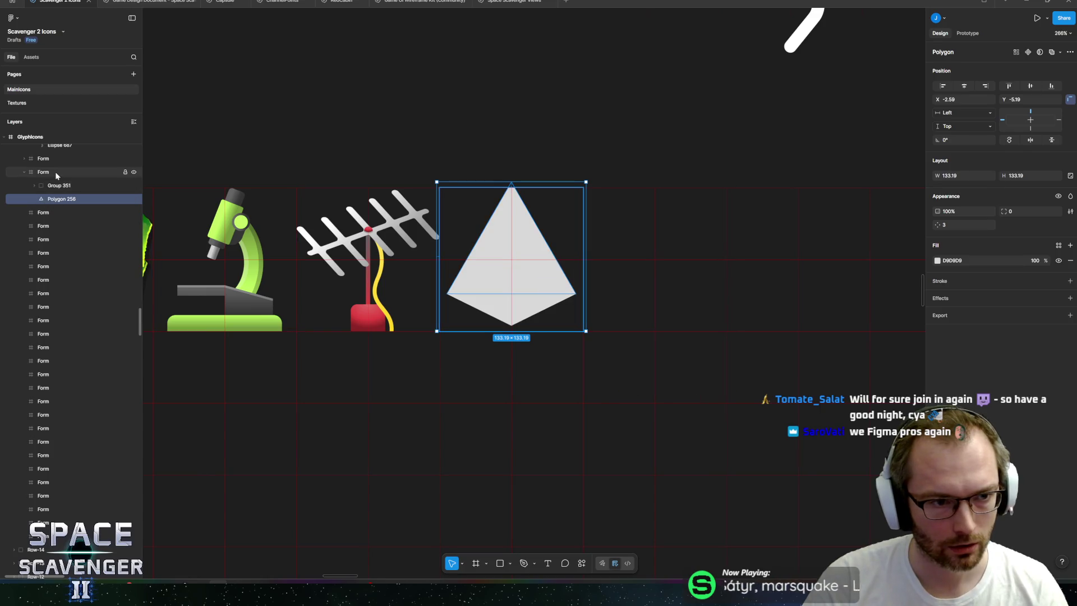
- Move Rectangle 1332 out of Group 351 and union it with Polygon 256
click(55, 185)
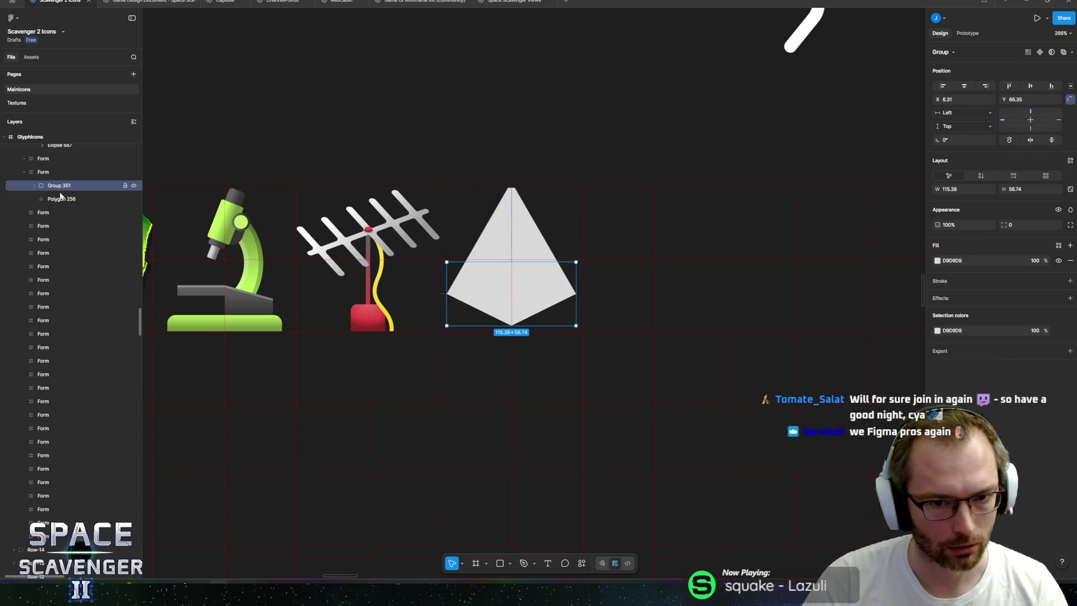
click(33, 186)
click(67, 199)
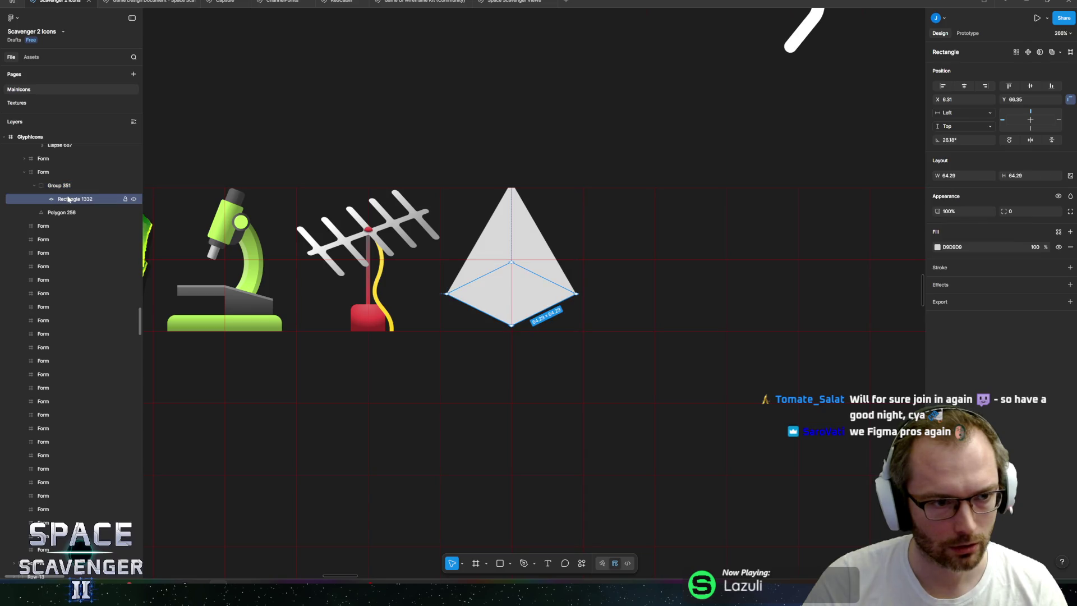
drag(68, 199, 53, 206)
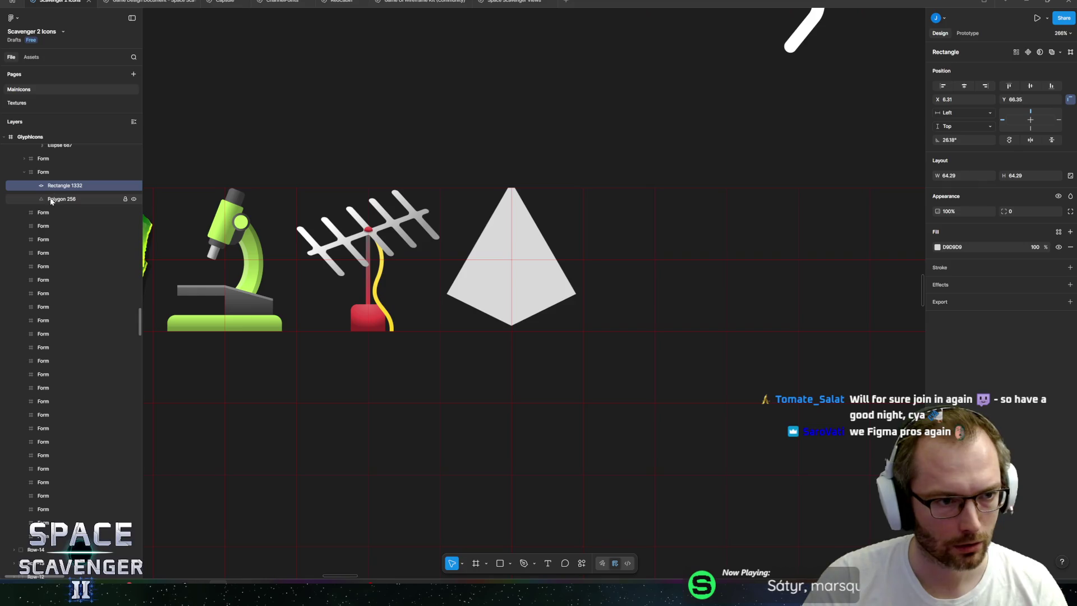
click(51, 200)
click(54, 191)
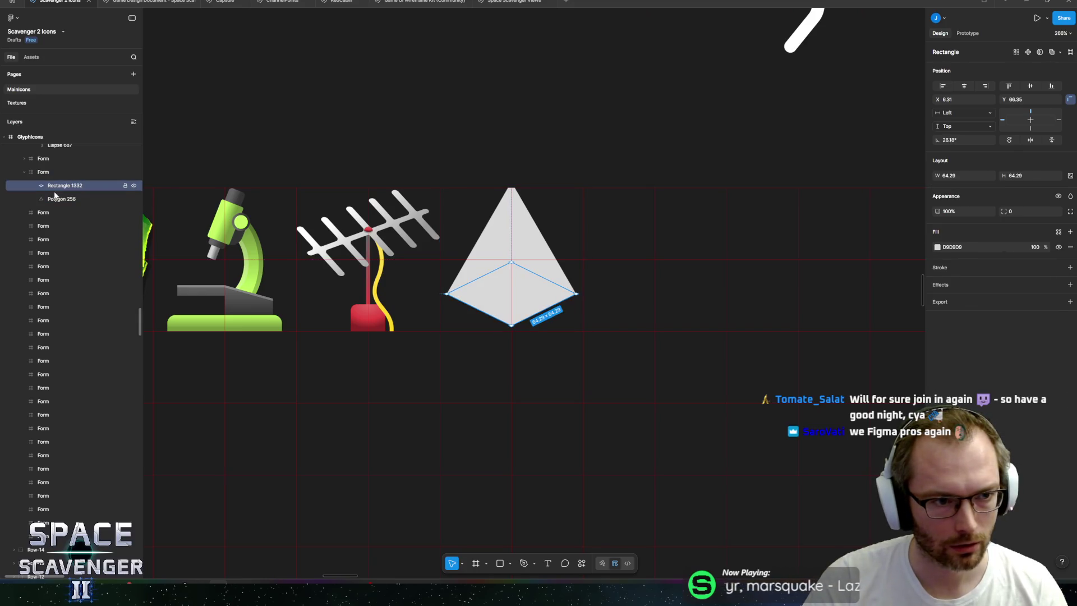
shift+click(54, 198)
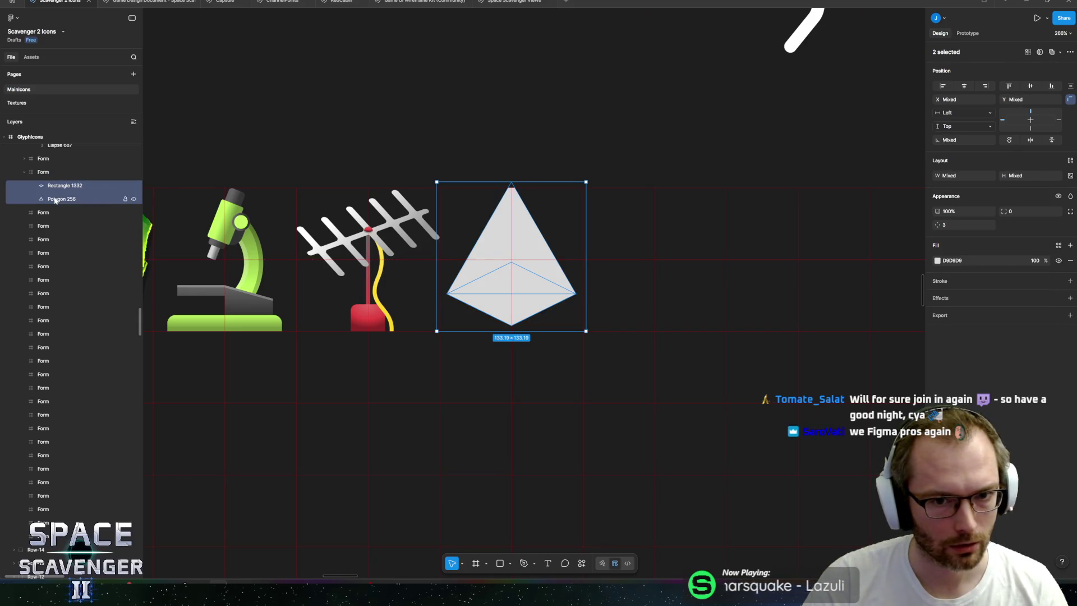
click(582, 563)
text(union)
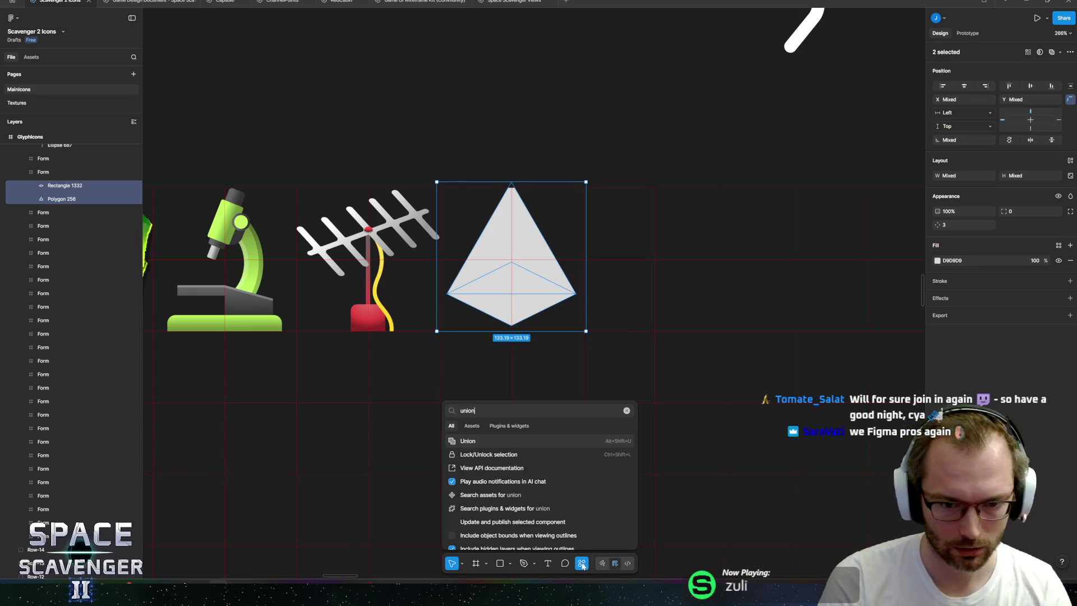
key(Return)
- Shorten the Union to 115.39 × 107 and position it at Y 10.5
scroll(514, 272, up, 3)
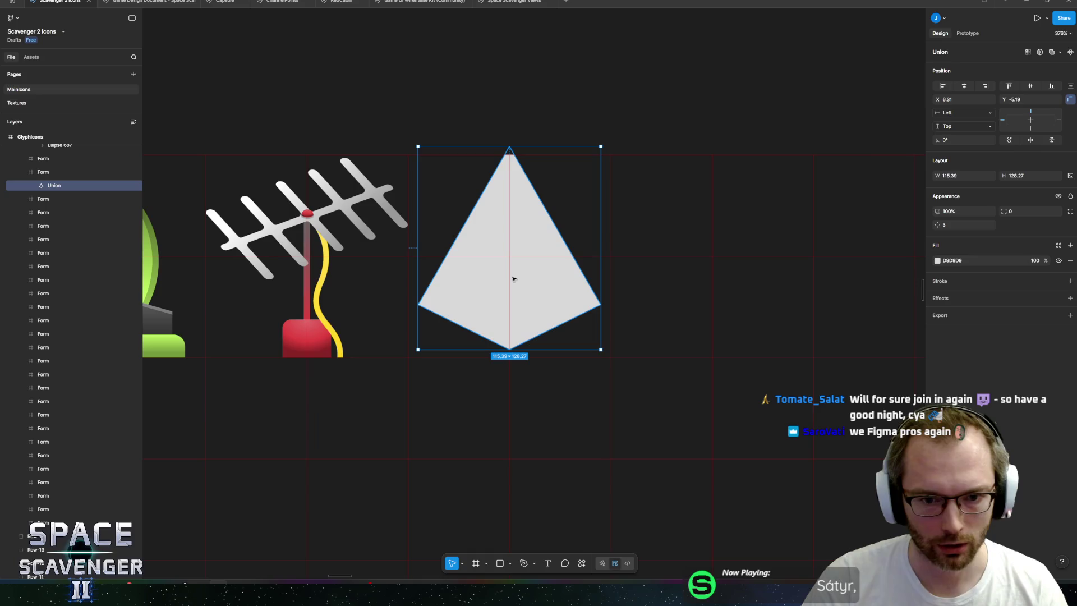
drag(512, 268, 512, 276)
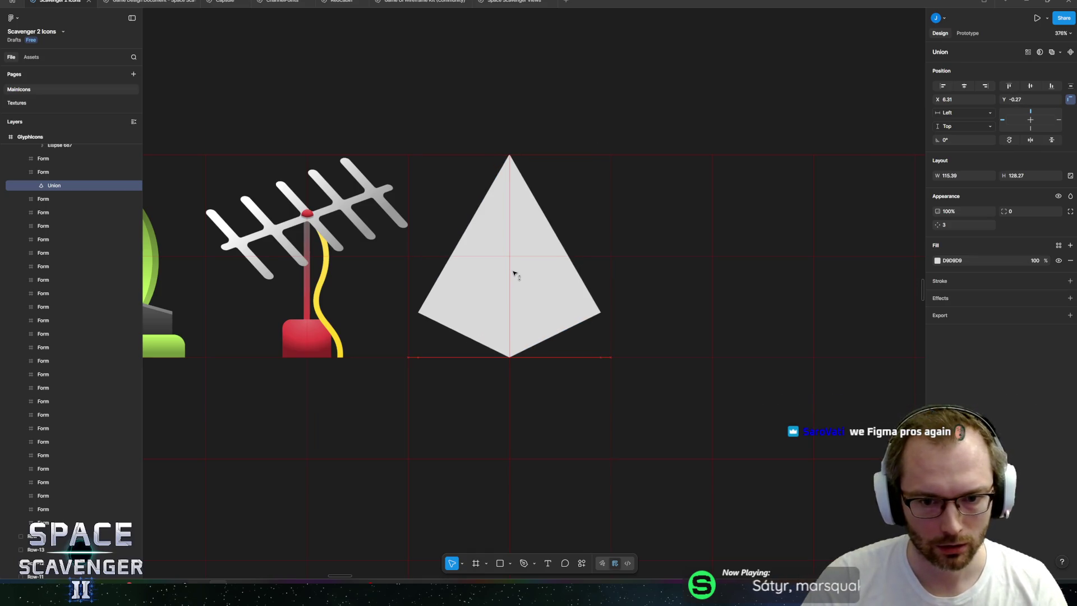
drag(510, 156, 516, 187)
drag(517, 315, 519, 298)
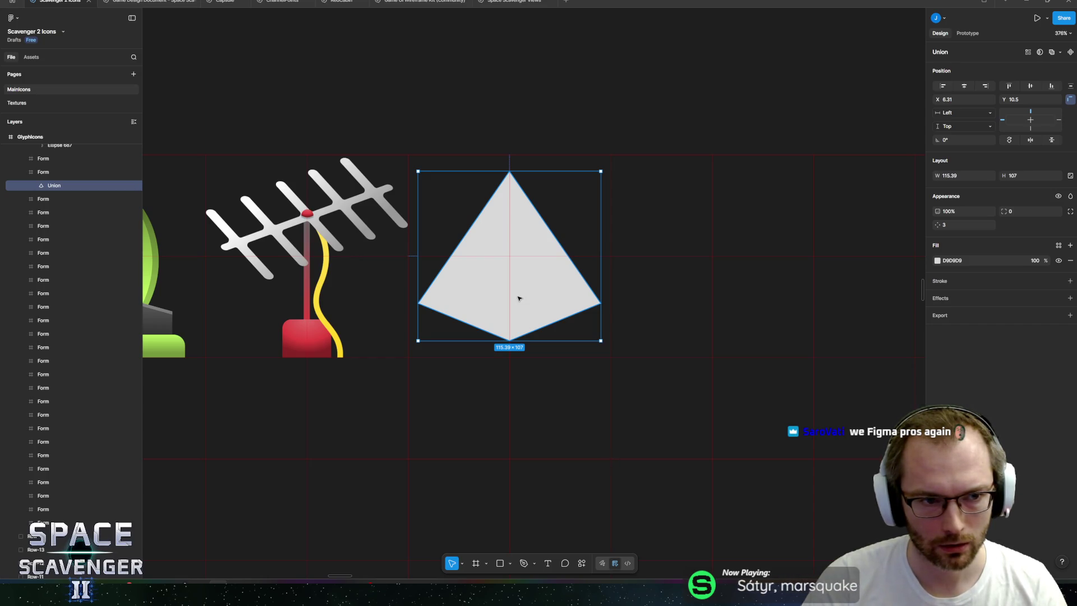
click(938, 261)
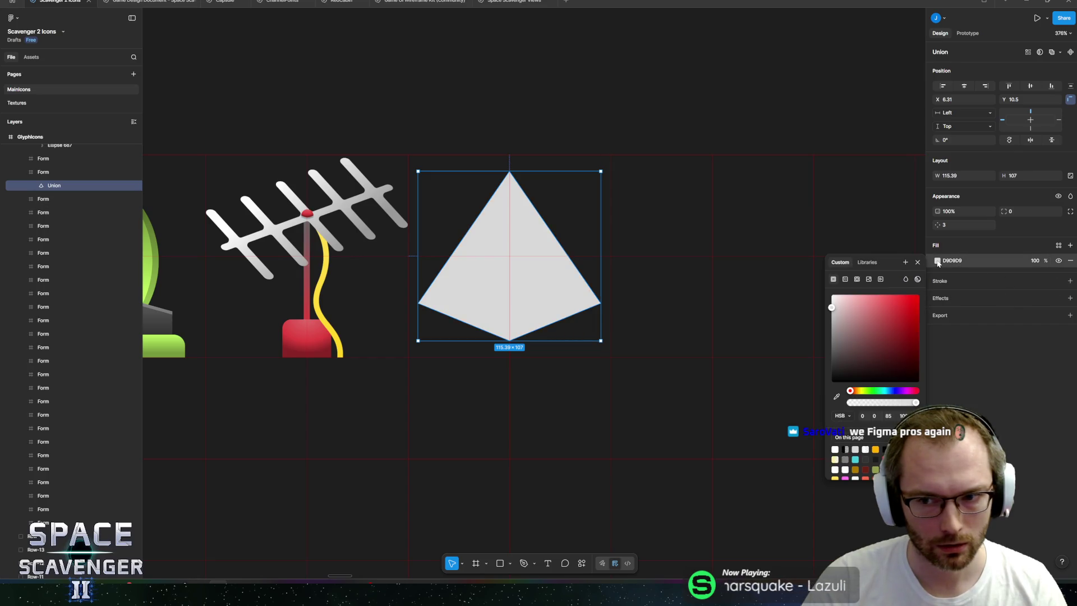
- Fill the pyramid with a horizontal linear gradient: 737373 at 49%, D9D9D9 at 51%
click(845, 279)
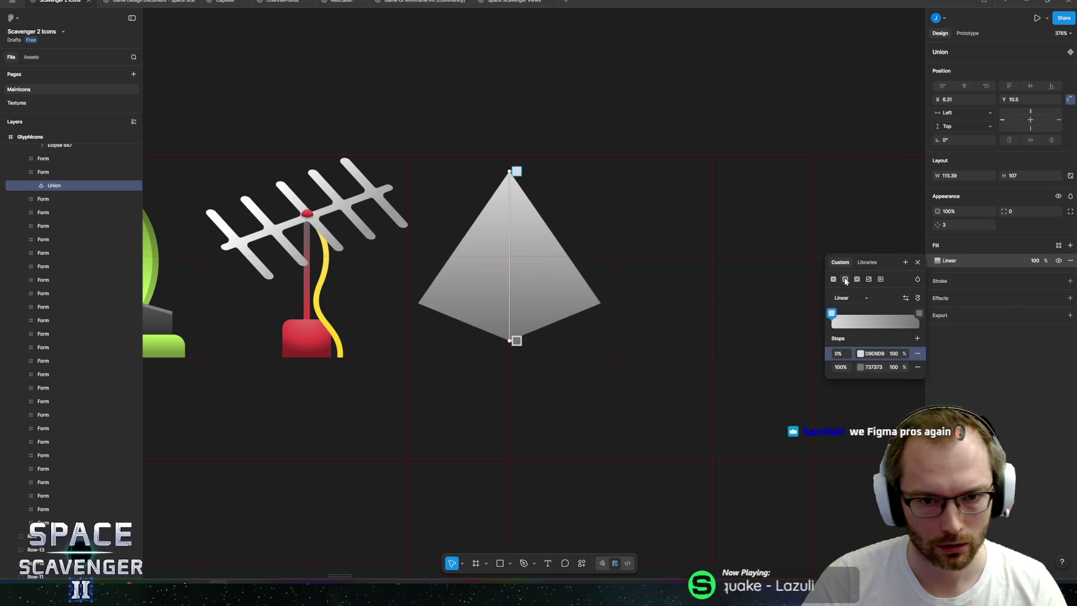
click(906, 299)
click(918, 299)
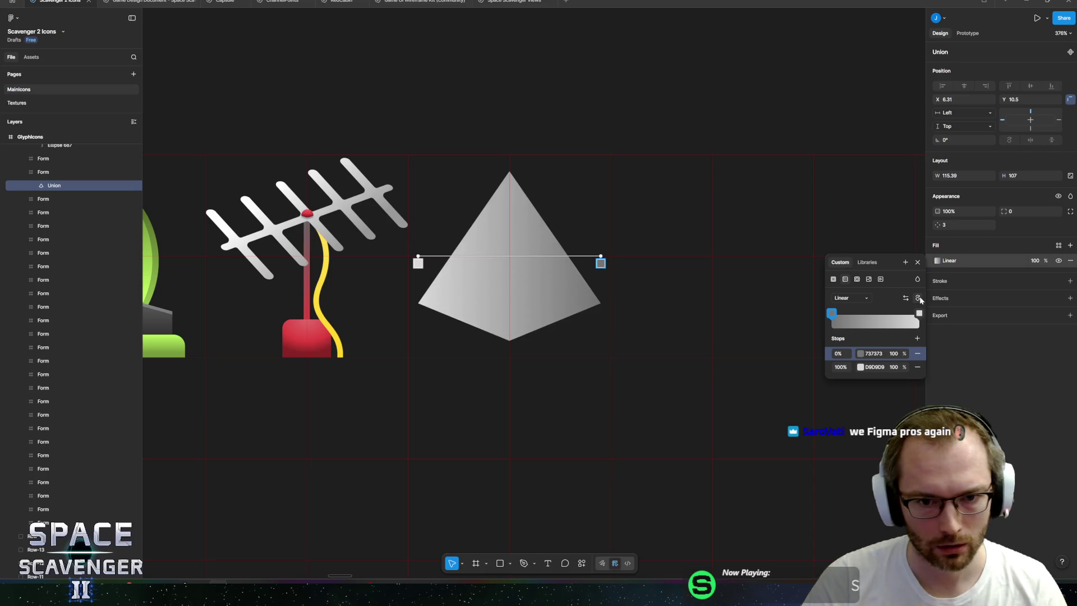
click(847, 356)
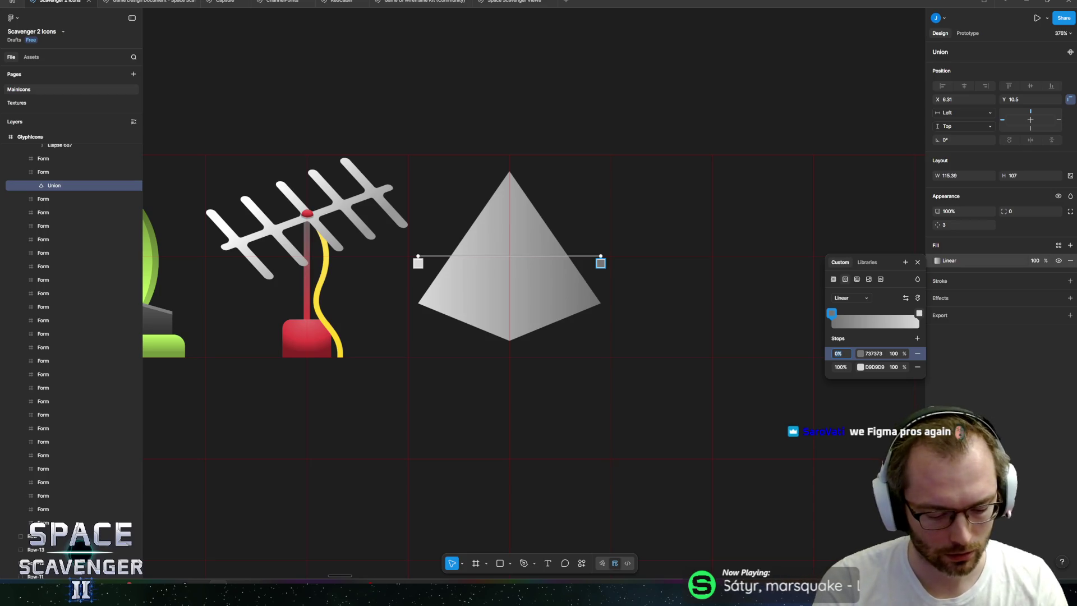
text(49)
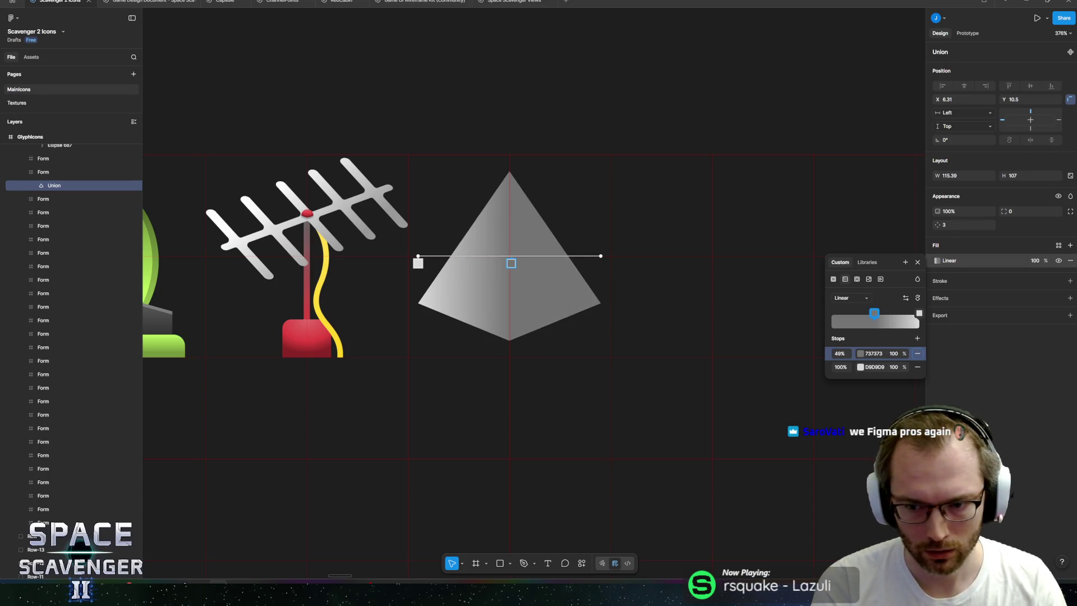
key(Tab)
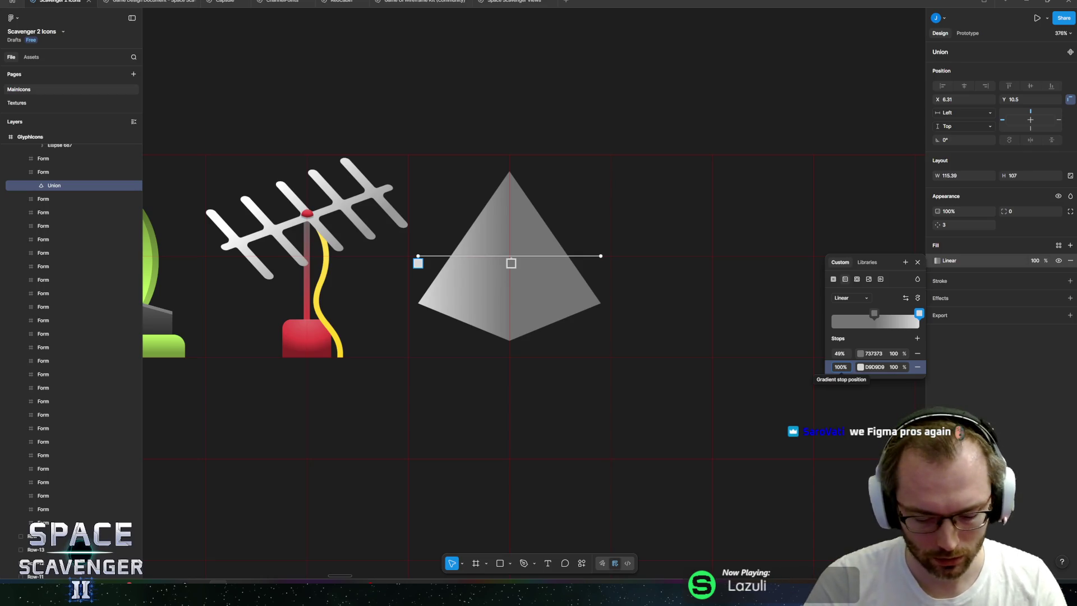
text(51)
key(Return)
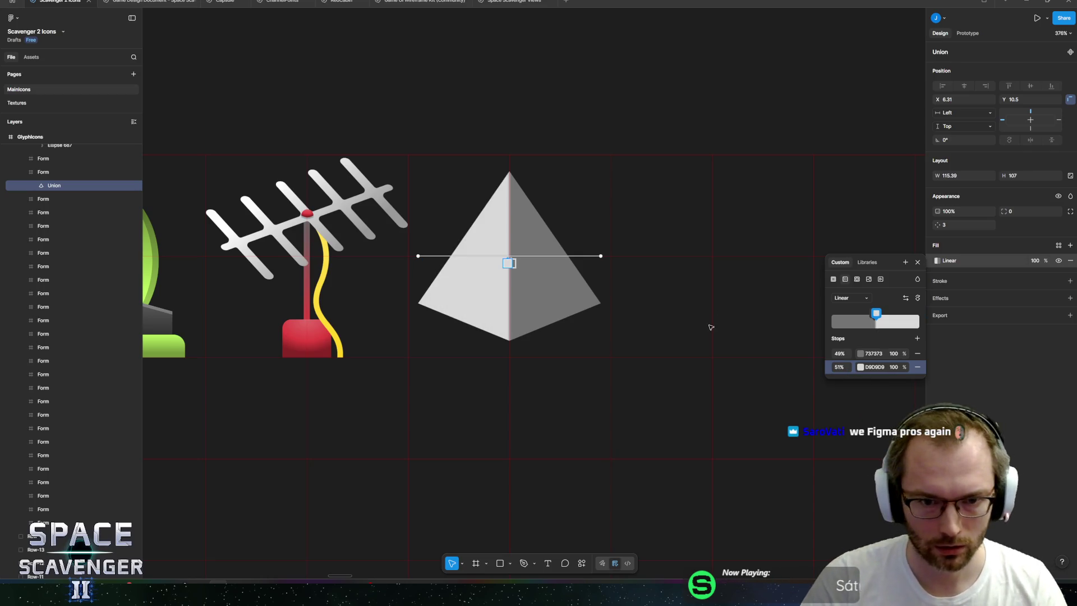
key(Escape)
scroll(585, 145, down, 5)
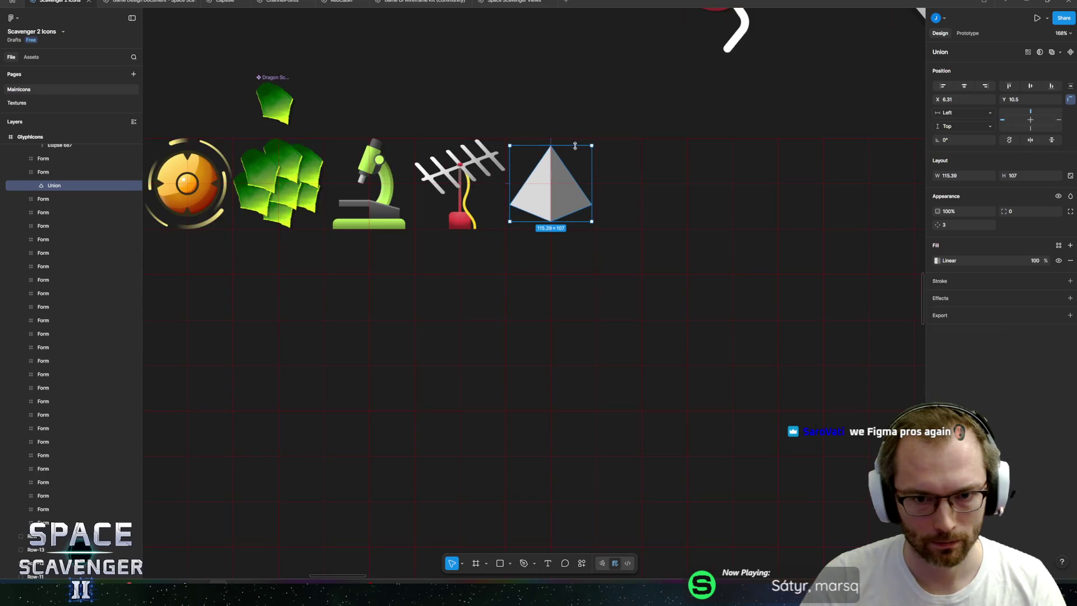
scroll(556, 201, up, 5)
scroll(556, 201, up, 1)
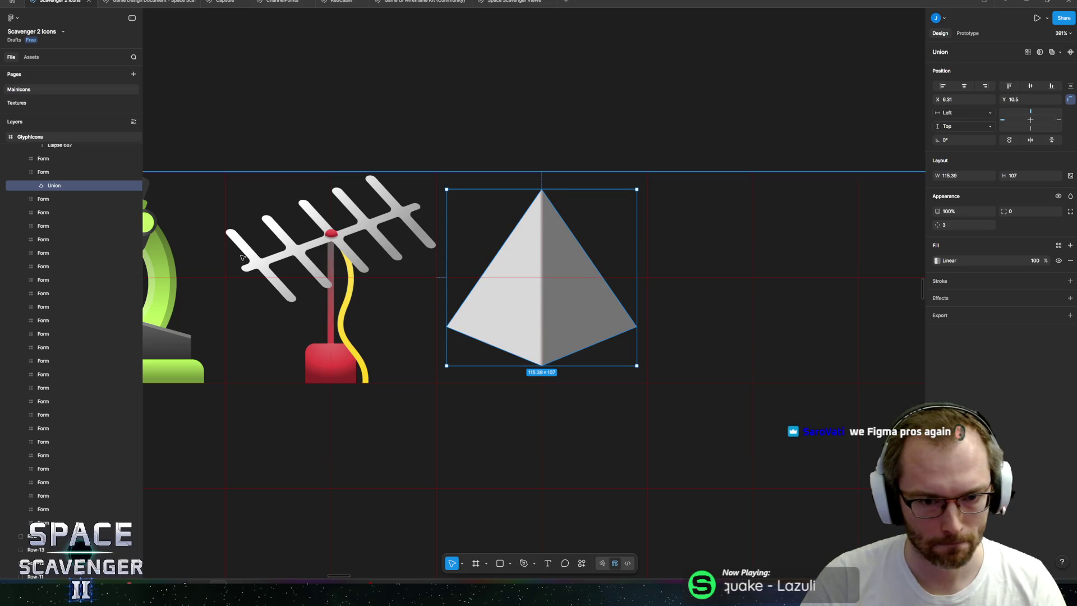
- Copy Rectangle 1332 out of the Union and bring the Union in front of it
click(34, 186)
click(71, 213)
click(71, 199)
drag(71, 199, 58, 187)
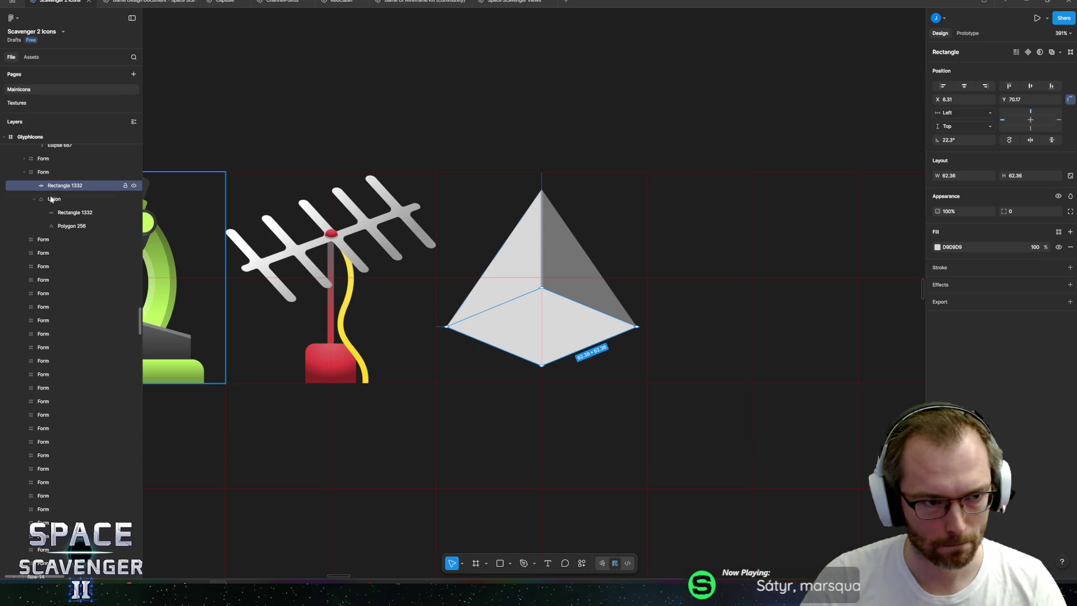
click(35, 199)
click(56, 198)
key(ctrl+])
click(58, 201)
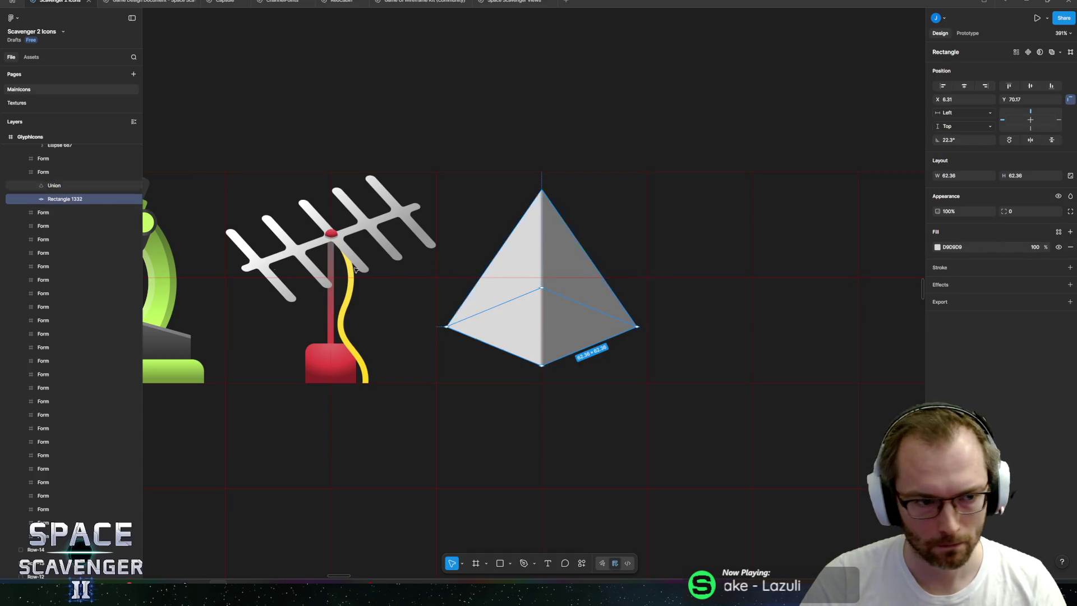
- Set the Union's fill opacity to 50% and the base rhombus's to 20%
click(55, 185)
click(1035, 260)
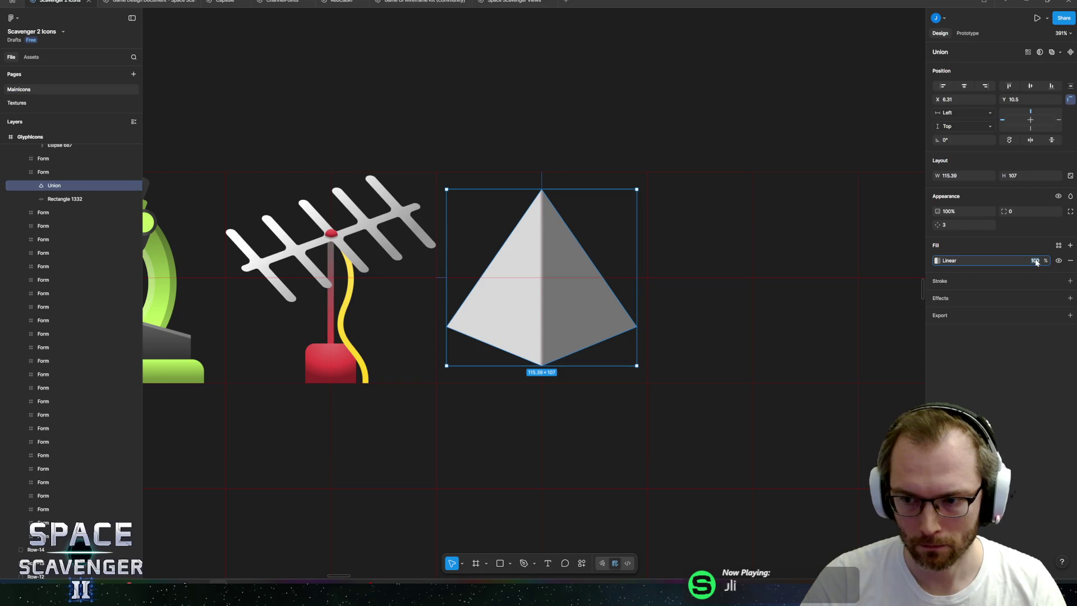
text(50)
key(Return)
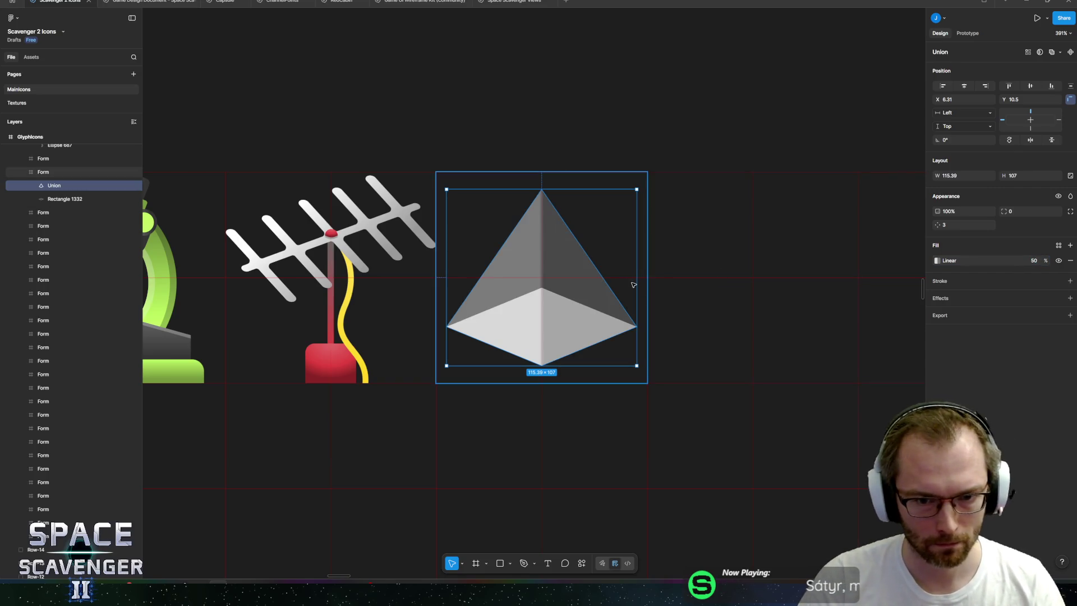
click(73, 199)
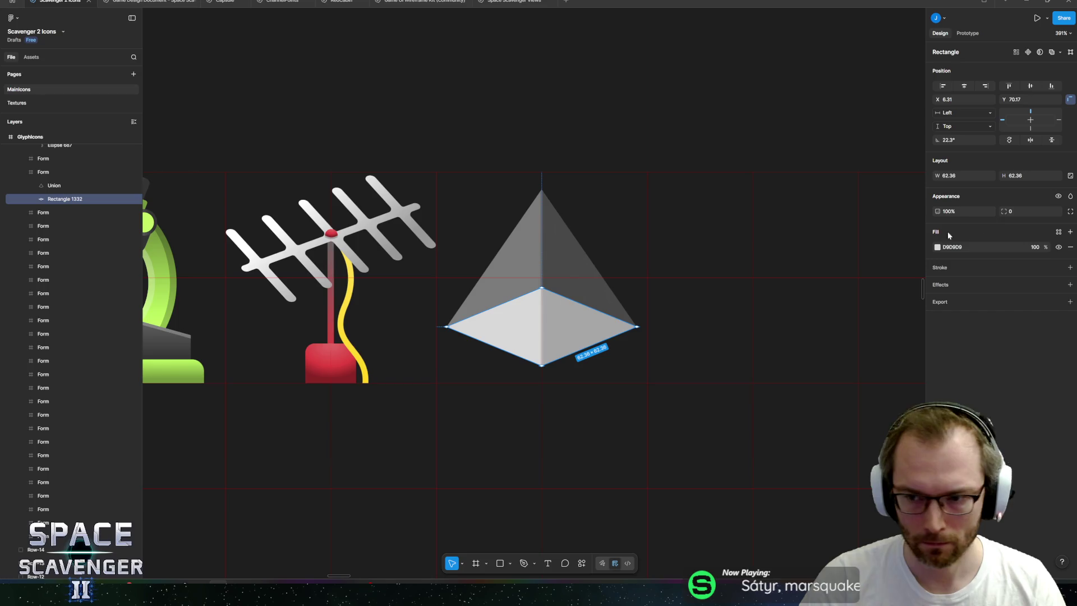
click(1035, 248)
text(20)
key(Return)
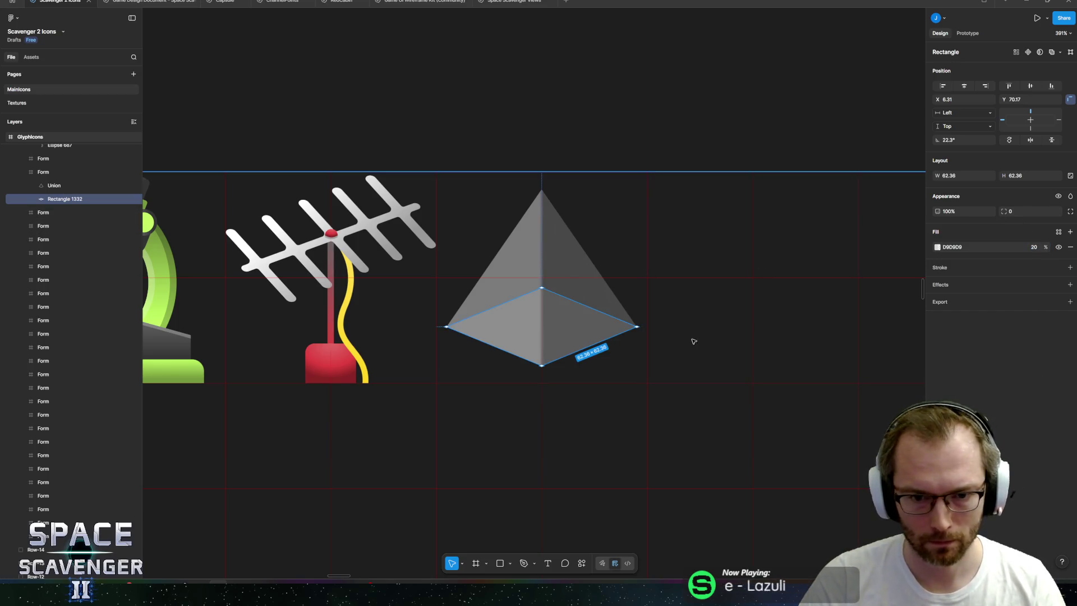
click(604, 118)
scroll(604, 118, down, 10)
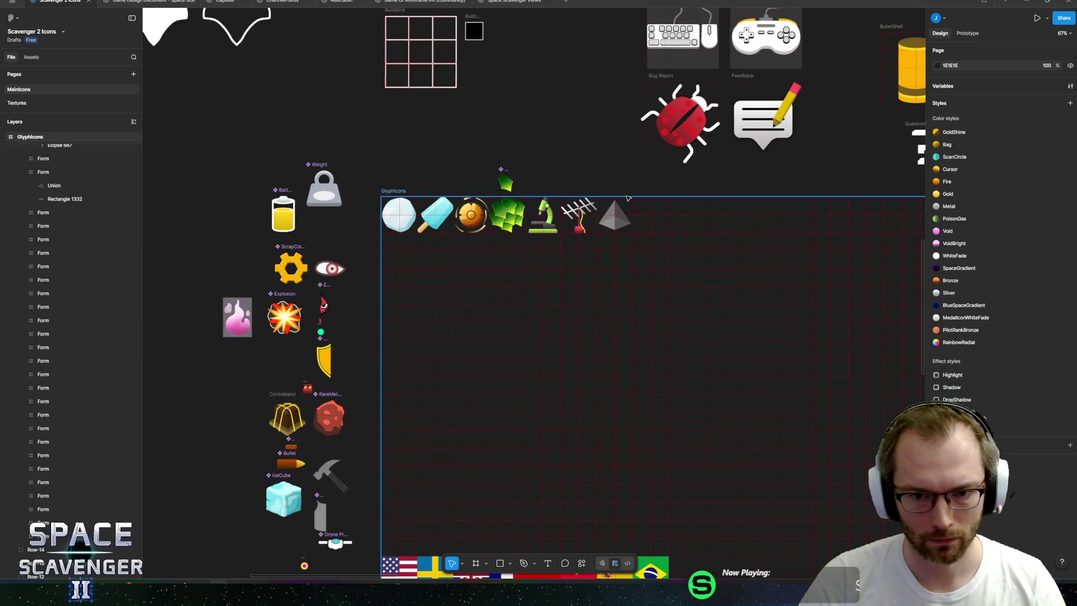
scroll(628, 197, up, 10)
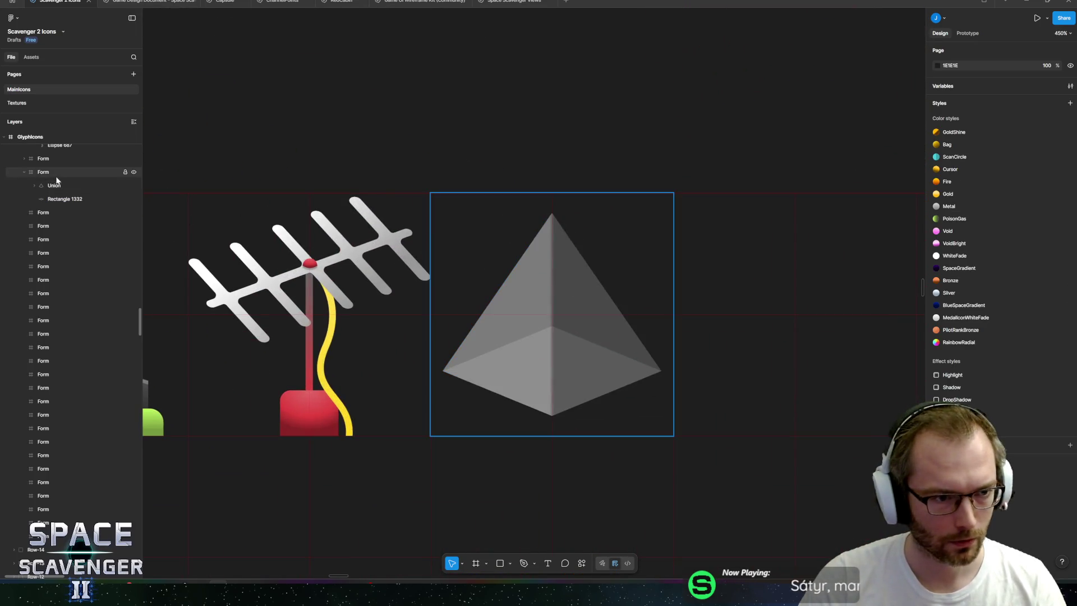
- Set the pyramid gradient's 51% stop to FFFFFF and 49% stop to 808080, brightness 60
click(58, 181)
click(936, 261)
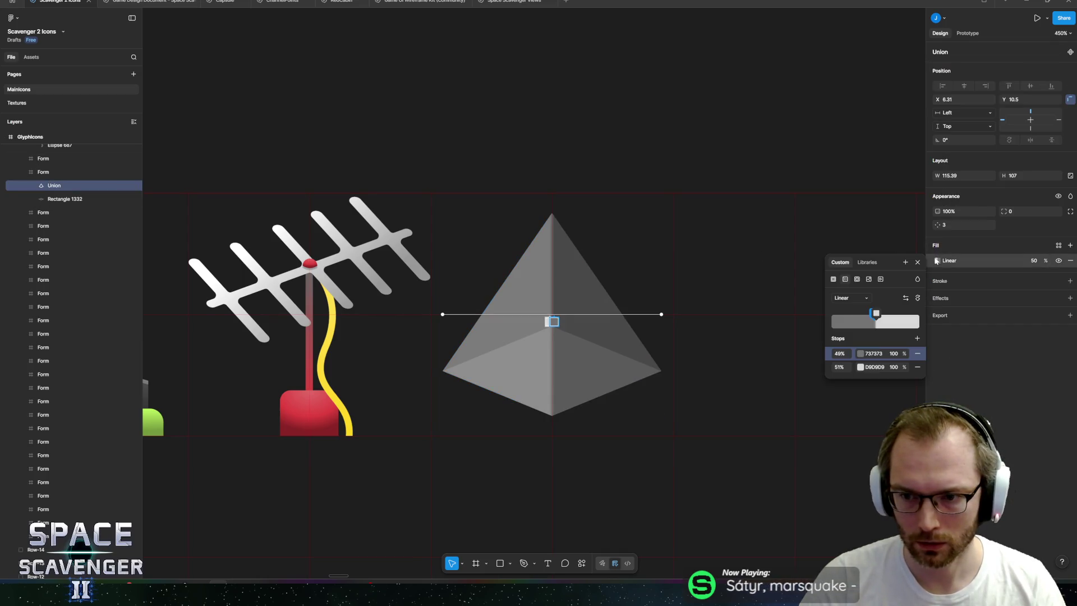
click(860, 367)
drag(786, 404, 593, 341)
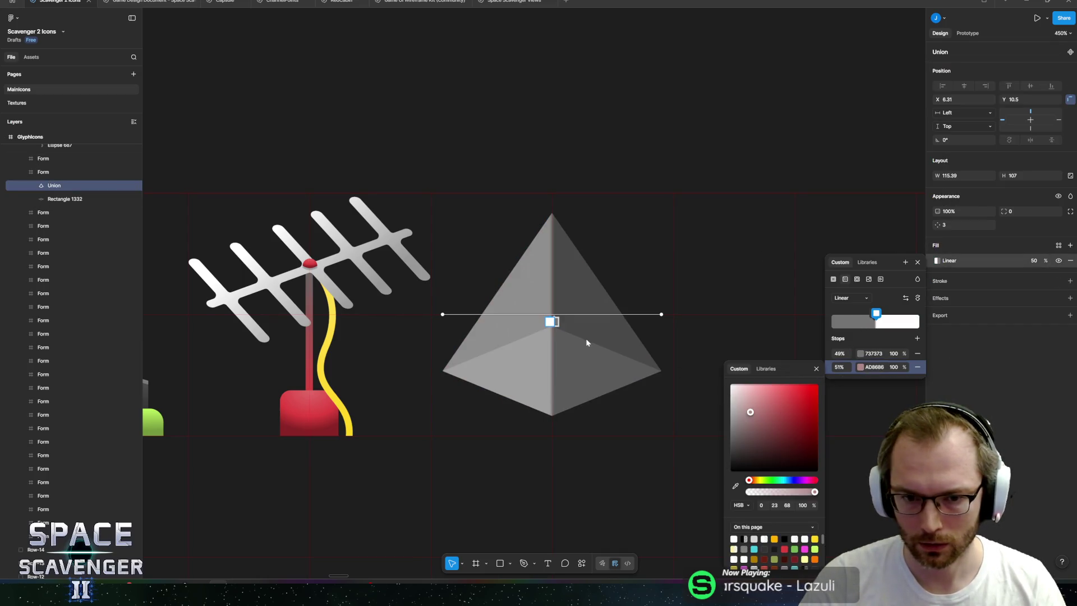
click(862, 356)
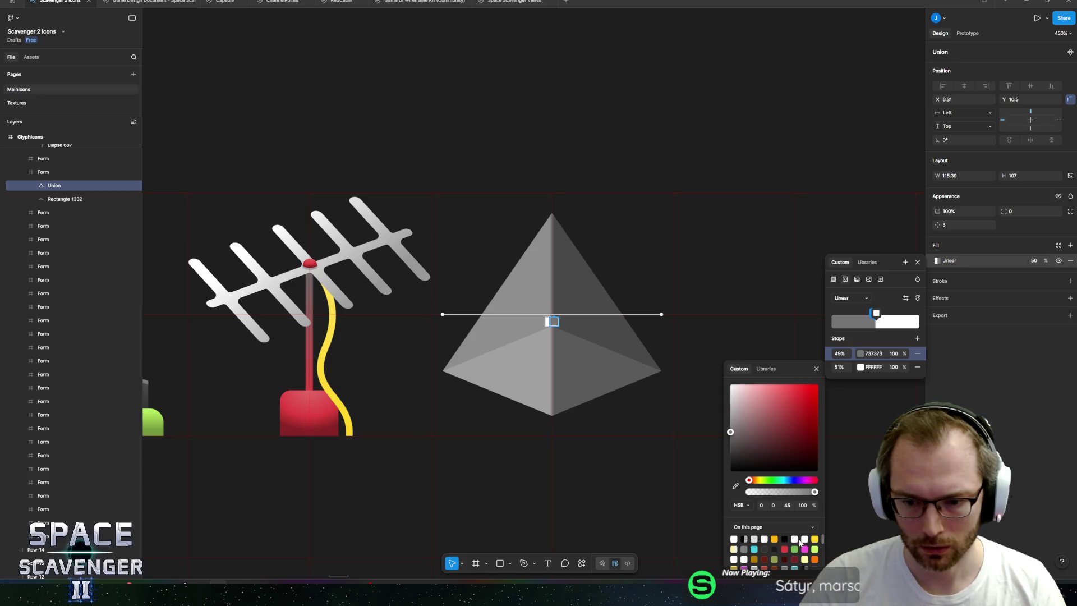
text(808080)
key(Return)
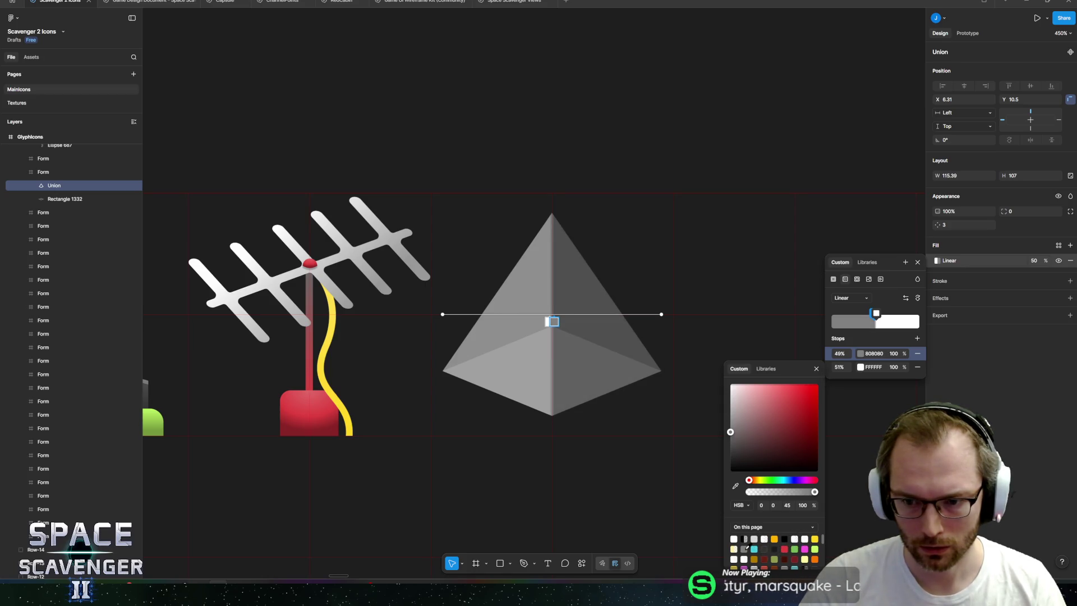
text(50)
click(786, 505)
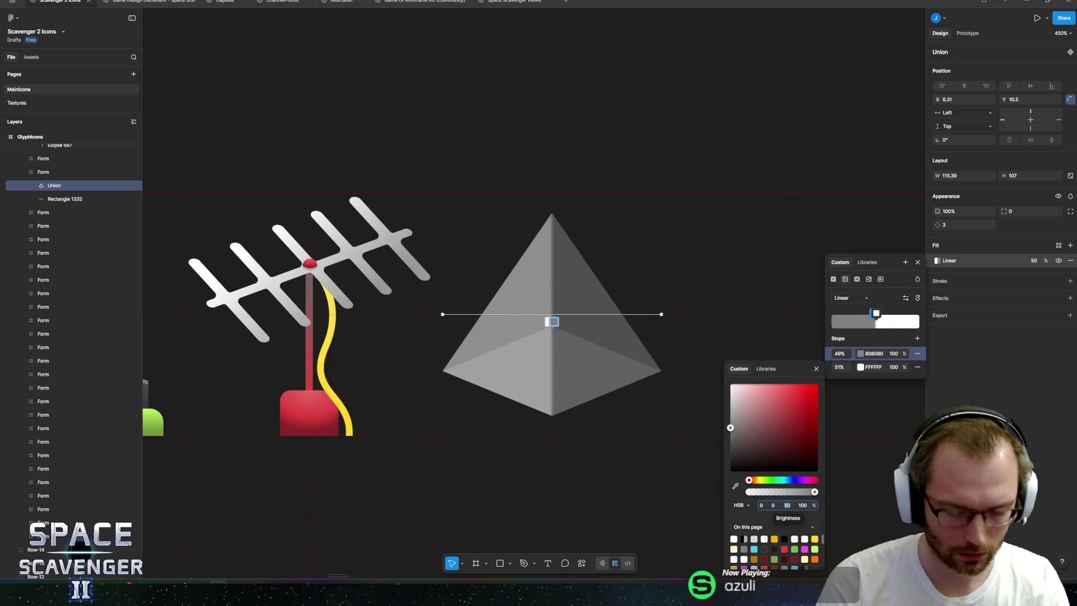
text(60)
key(Return)
click(69, 201)
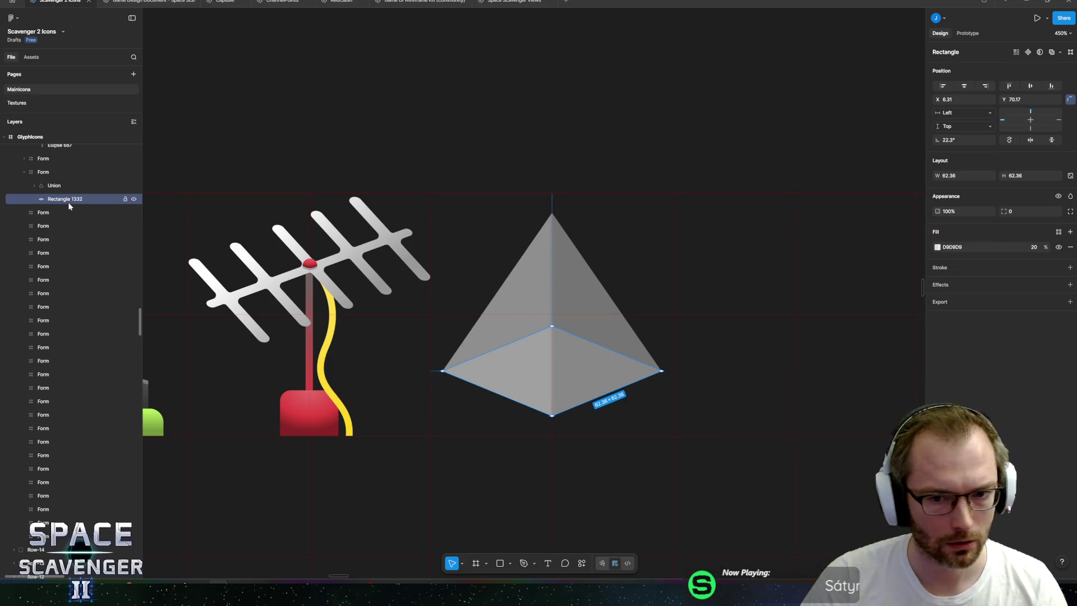
- Make the base rhombus fill white at 50% opacity
click(937, 247)
click(831, 281)
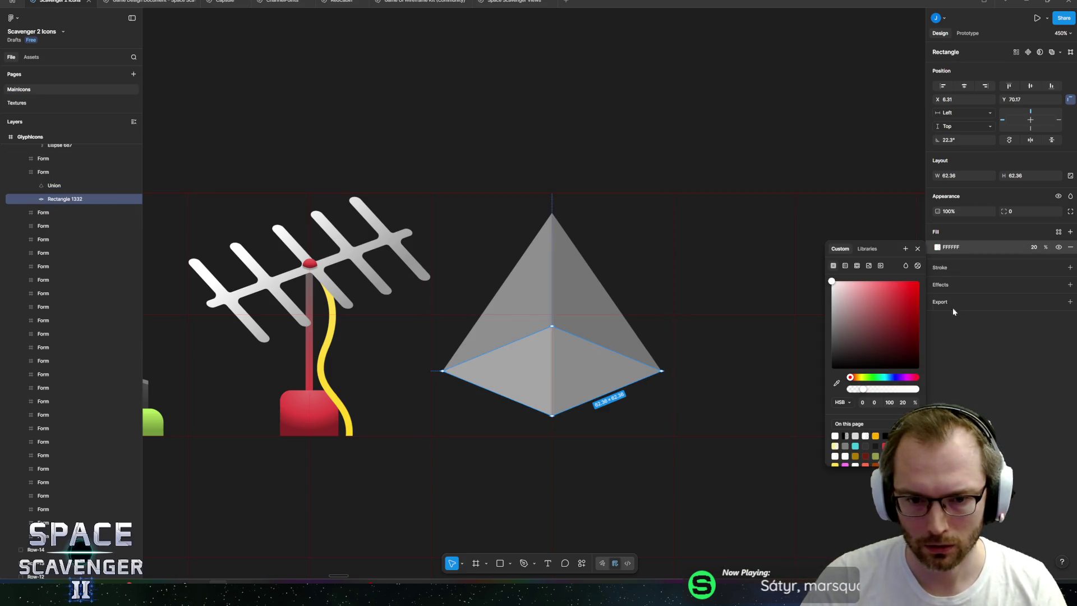
click(1036, 249)
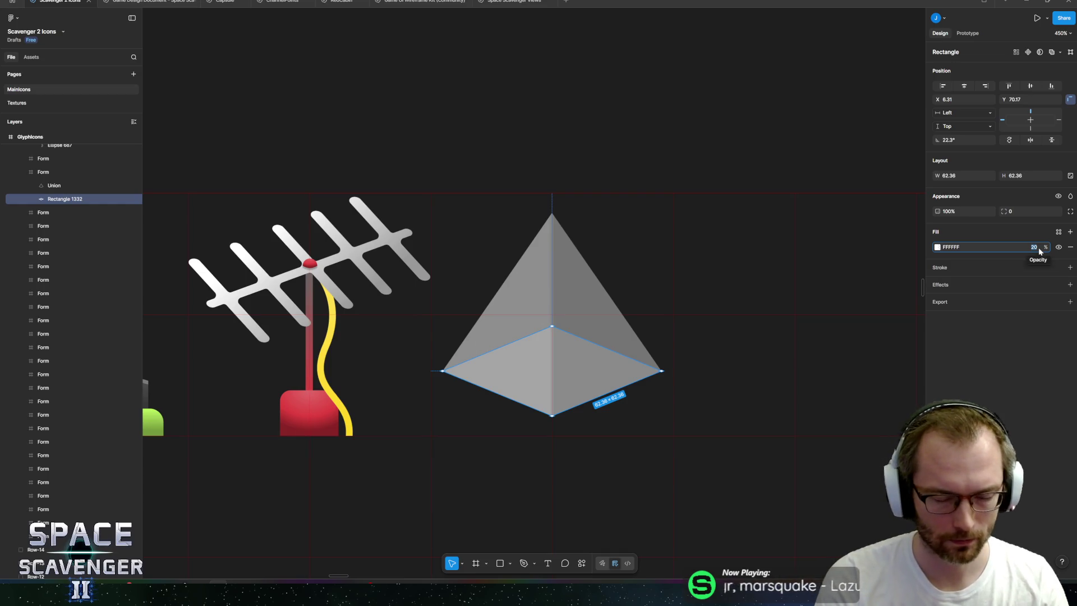
text(50)
key(Return)
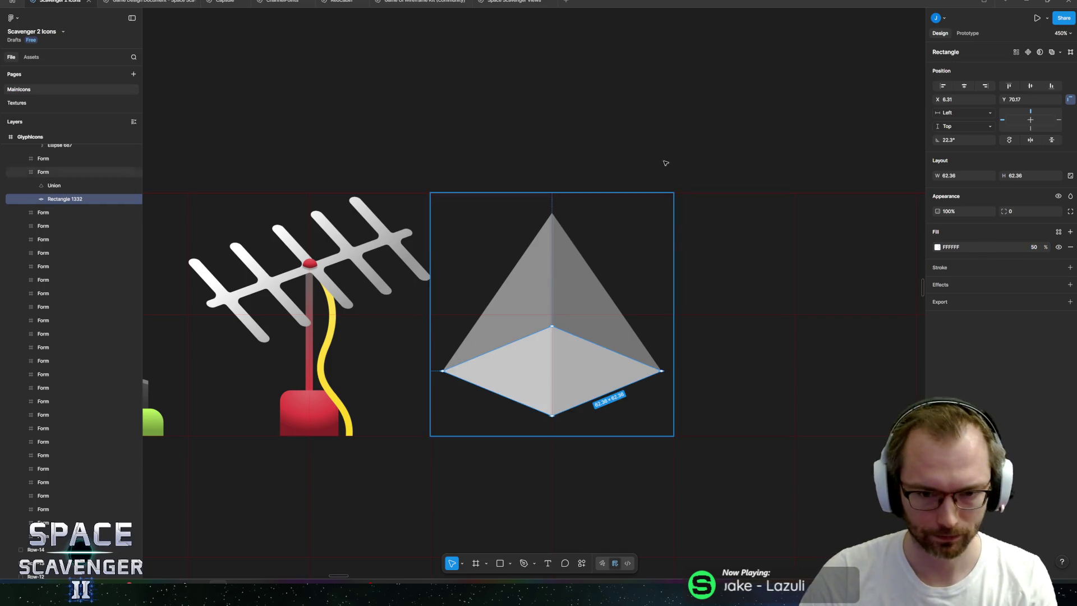
- Raise the pyramid's centre vertex slightly in point editing, then exit and zoom out
key(Return)
drag(479, 295, 559, 332)
key(Down)
key(Down)
key(Down)
key(Down)
key(Down)
key(Down)
key(Up)
key(Up)
key(Up)
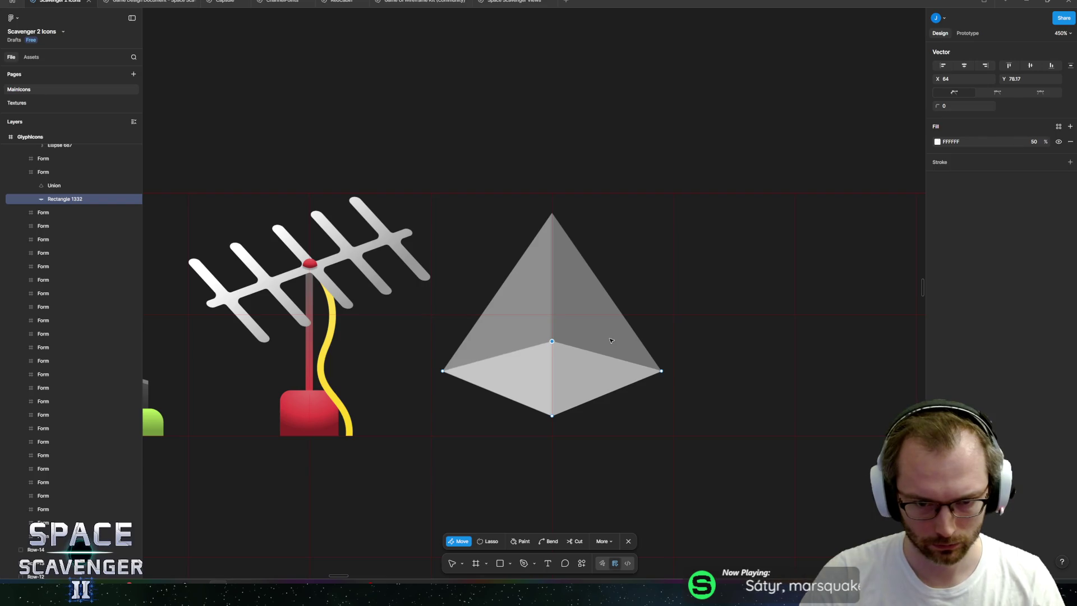
key(shift+Down)
key(shift+Up)
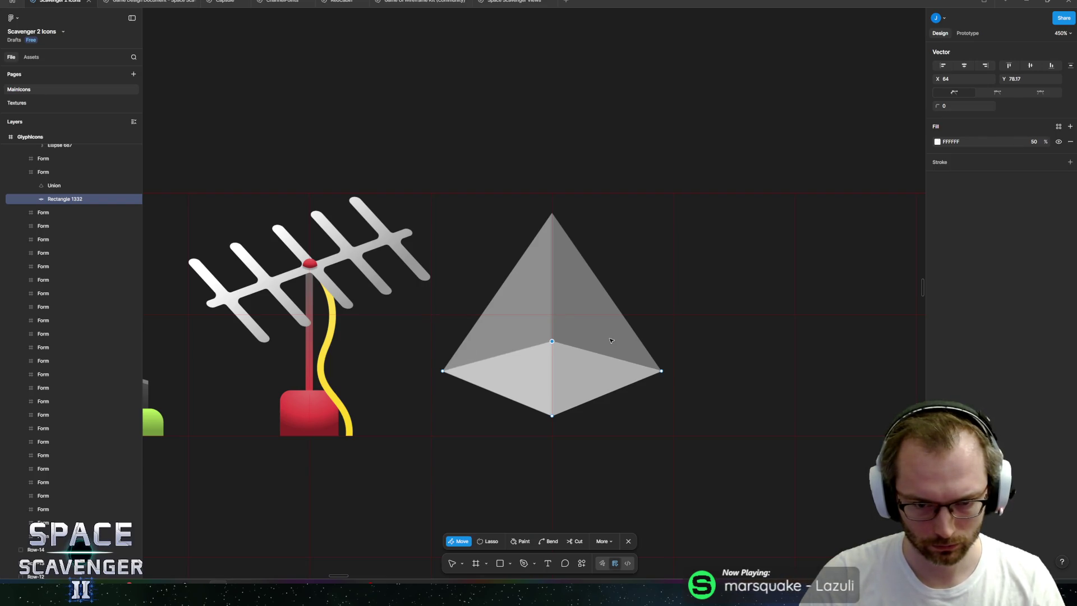
key(ctrl)
key(Up)
key(Up)
key(Up)
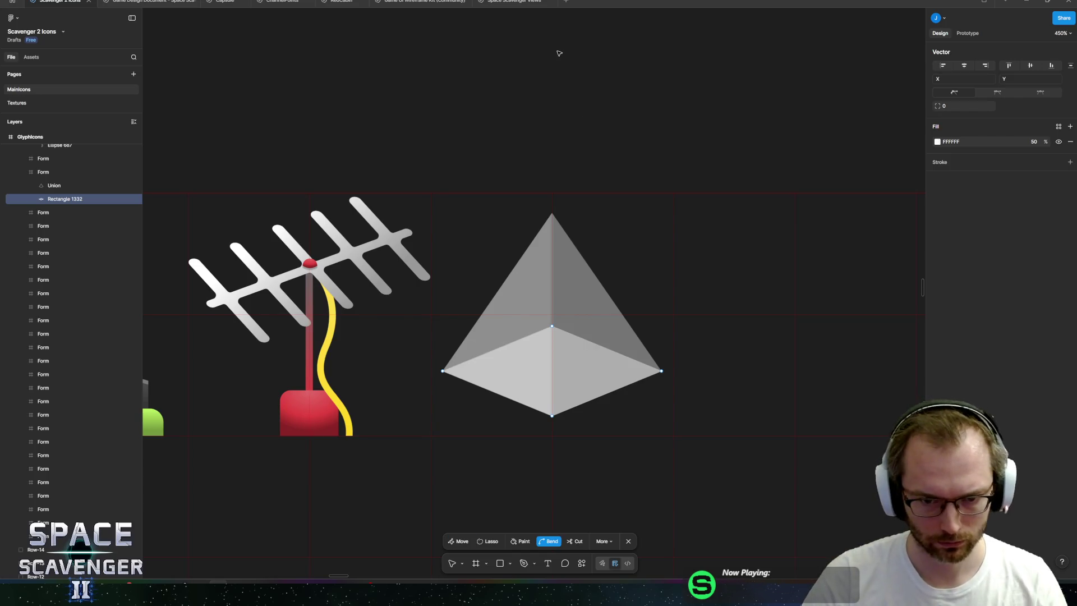
scroll(584, 51, down, 5)
key(Escape)
key(Escape)
scroll(574, 65, down, 2)
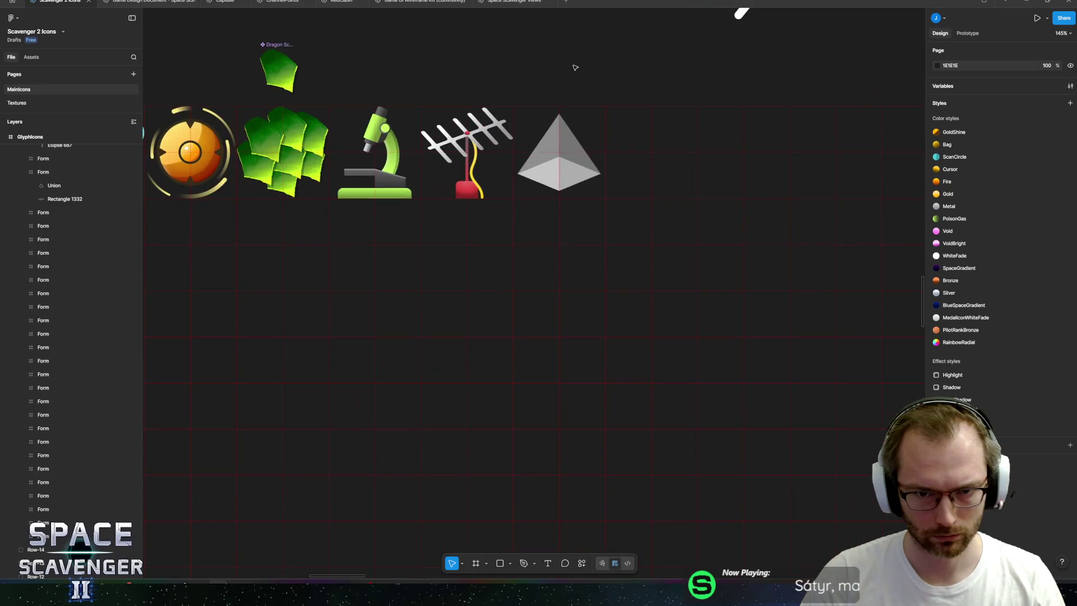
- Draw a thin rectangle left of the pyramid and fill it pink FA5AE0
scroll(570, 184, up, 3)
scroll(569, 184, up, 5)
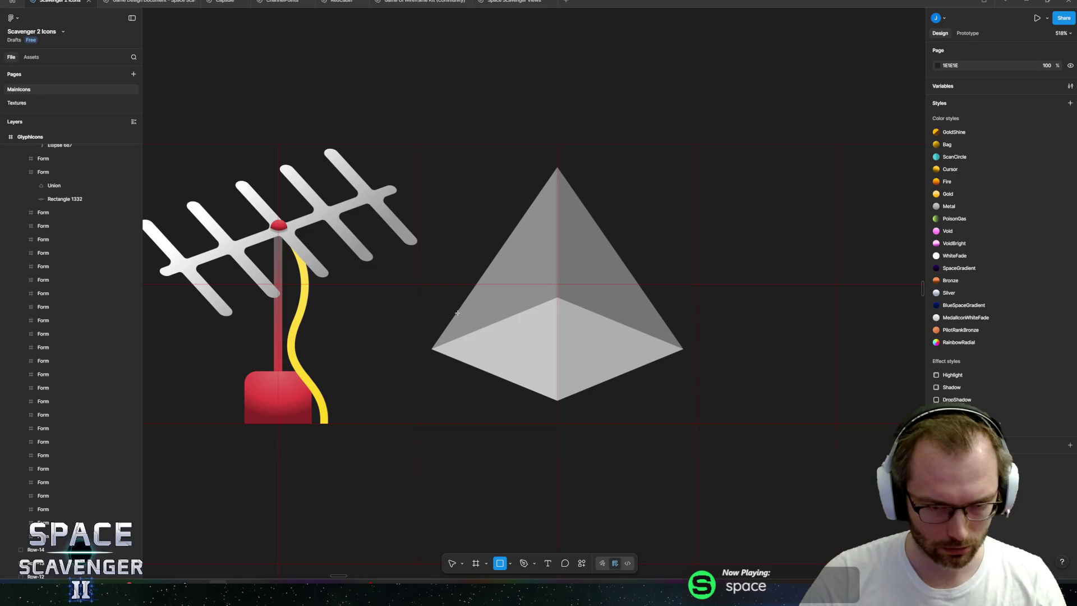
key(r)
mouse_move(423, 215)
mouse_down()
mouse_move(531, 232)
mouse_move(507, 231)
mouse_up()
scroll(508, 232, up, 3)
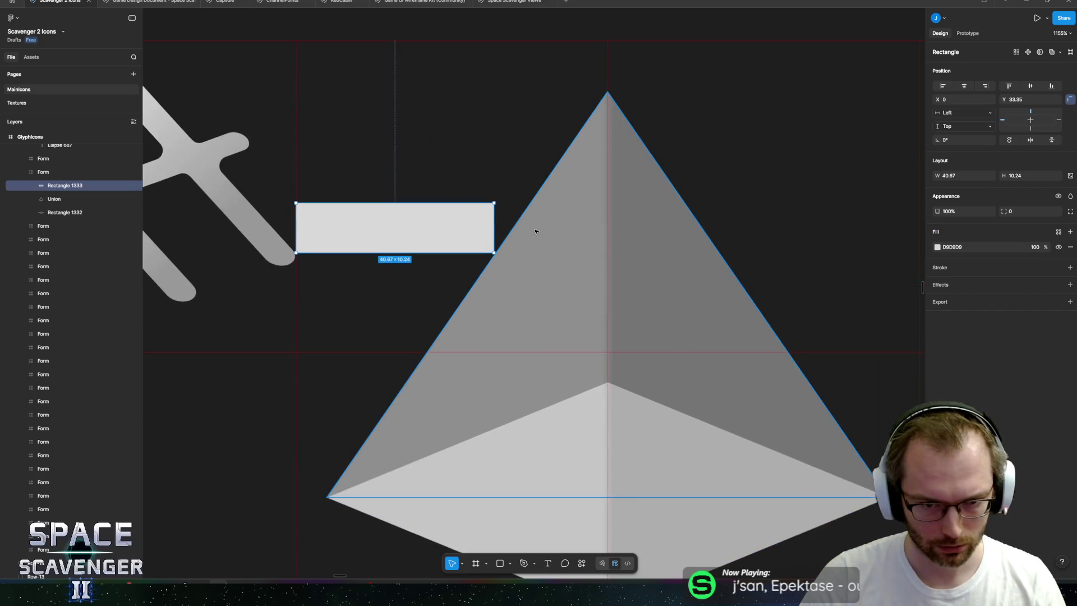
click(937, 248)
click(845, 465)
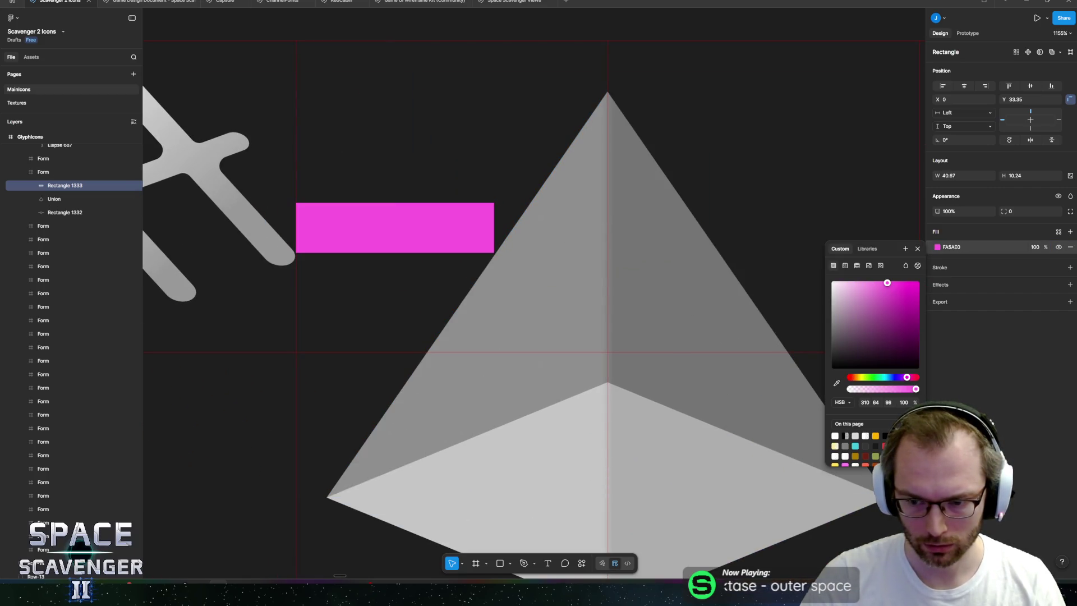
- Stretch the pink bar, move it to the pyramid's upper left, and duplicate it
mouse_move(497, 223)
mouse_down()
mouse_move(533, 224)
mouse_move(526, 276)
mouse_move(480, 315)
mouse_move(489, 320)
mouse_up()
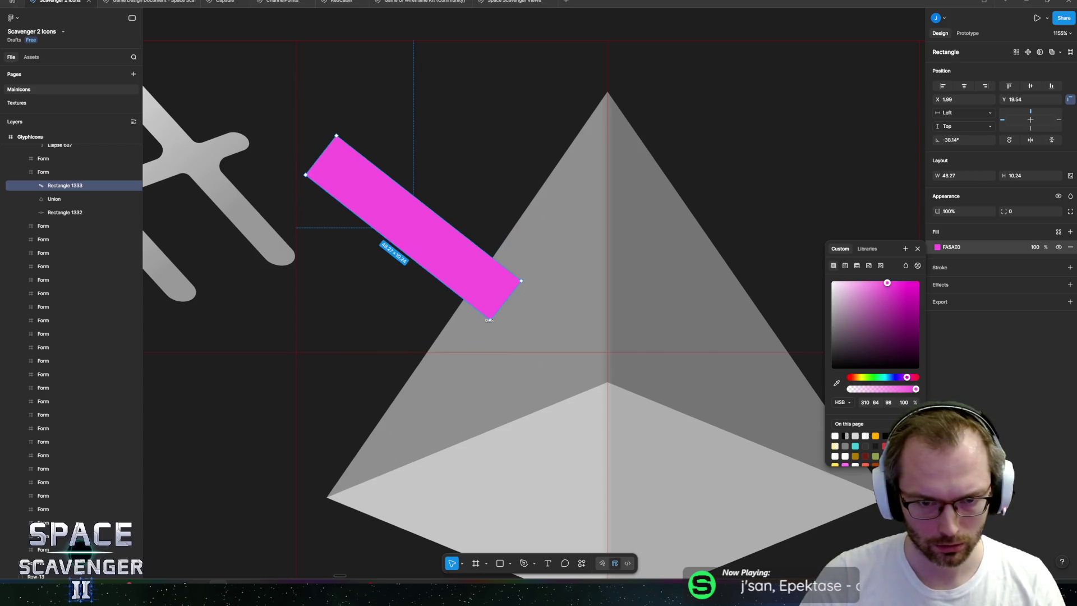
mouse_move(467, 283)
mouse_down()
mouse_move(457, 260)
mouse_move(438, 270)
mouse_up()
scroll(437, 264, down, 5)
scroll(434, 246, right, 3)
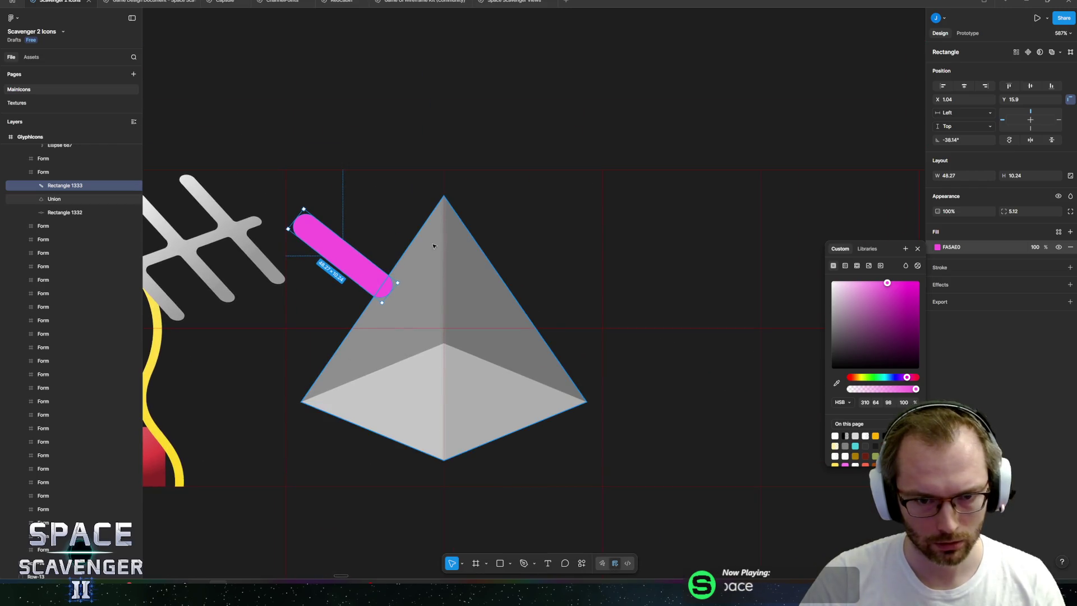
scroll(454, 260, up, 3)
scroll(459, 265, up, 2)
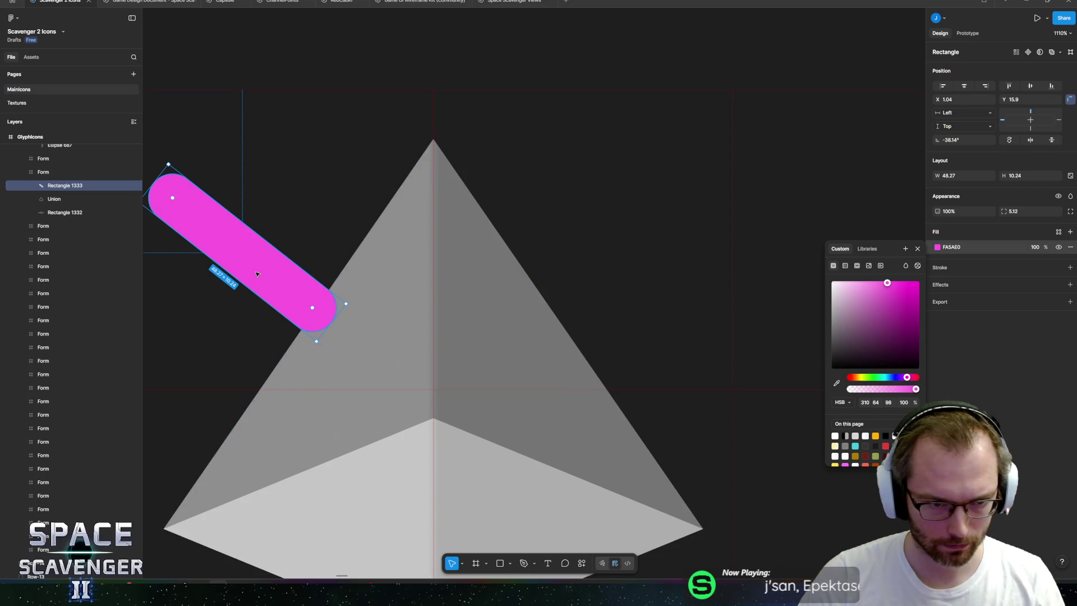
key(ctrl+d)
- Flip the copied bar horizontally and move it, wider, onto the pyramid's right side
right_click(243, 258)
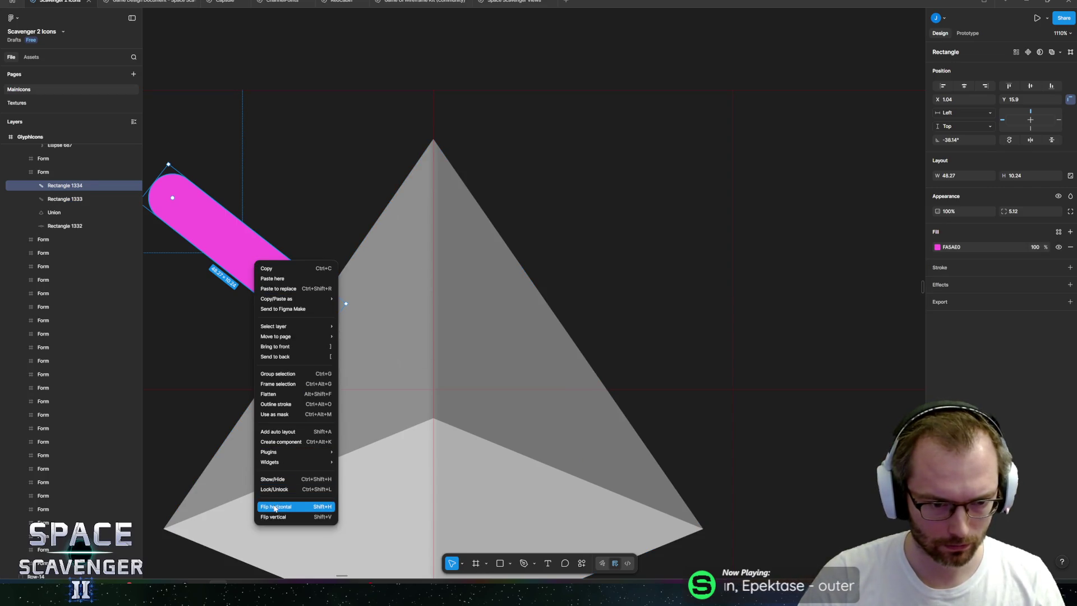
key(shift+h)
mouse_move(243, 257)
mouse_down()
mouse_move(630, 255)
mouse_move(708, 310)
mouse_up()
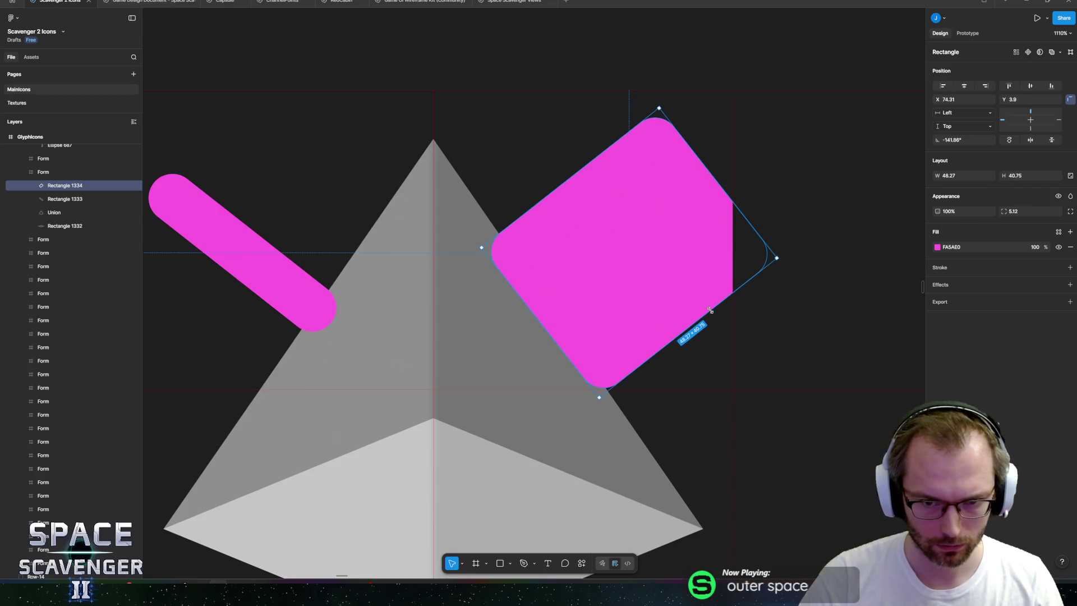
- Apply the RainbowRadial library style to the copy's fill, then detach it from the style
click(937, 247)
click(867, 248)
click(858, 314)
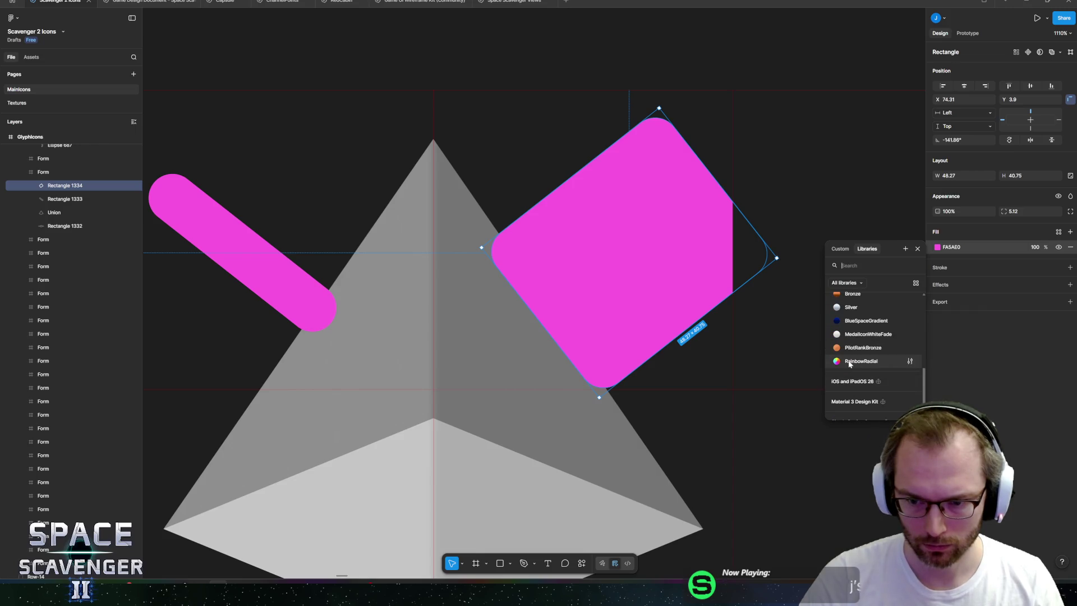
click(852, 365)
click(938, 247)
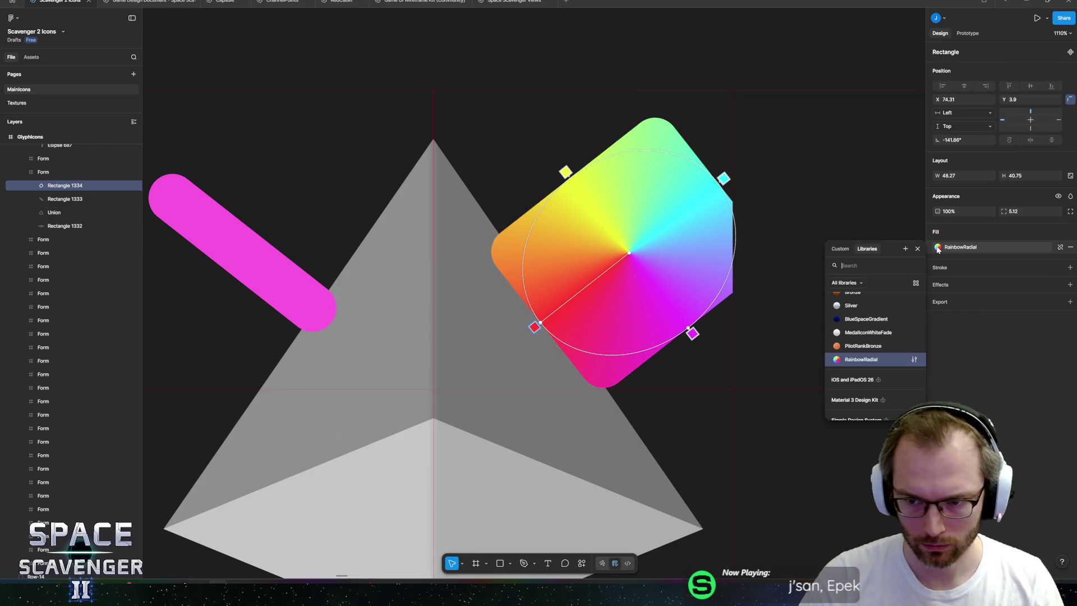
click(996, 312)
click(1058, 248)
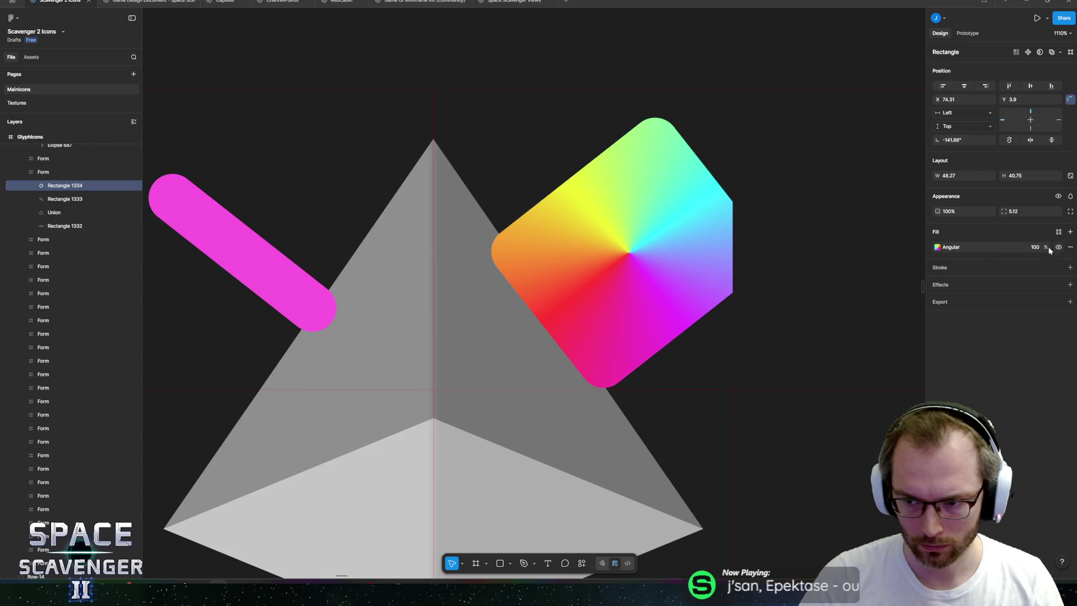
- Switch the rainbow to a linear gradient, rotated to -141.86° for diagonal bands across the block
click(937, 248)
click(845, 266)
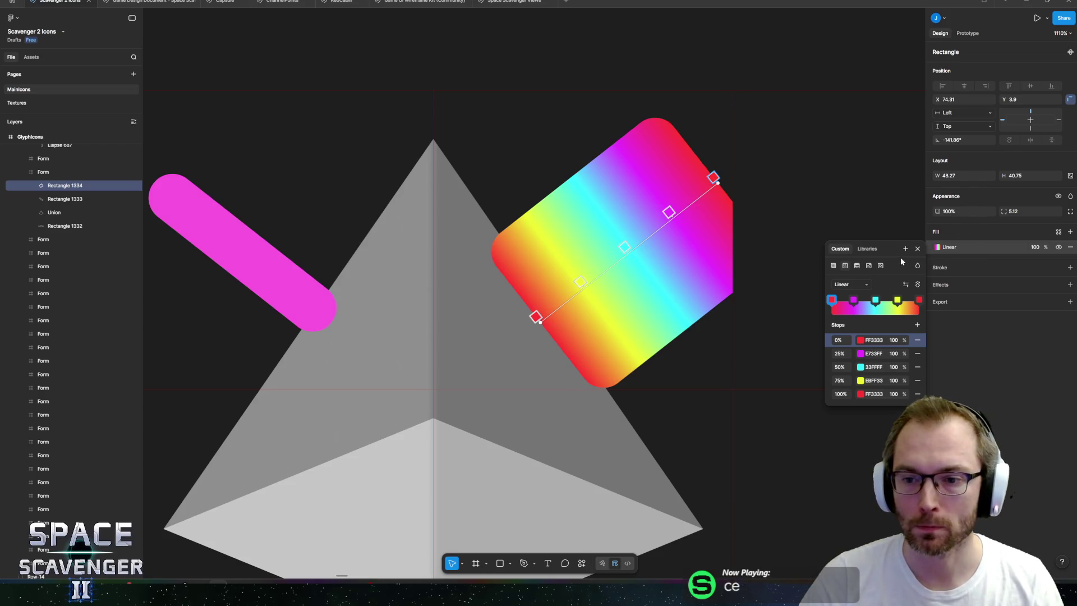
click(917, 286)
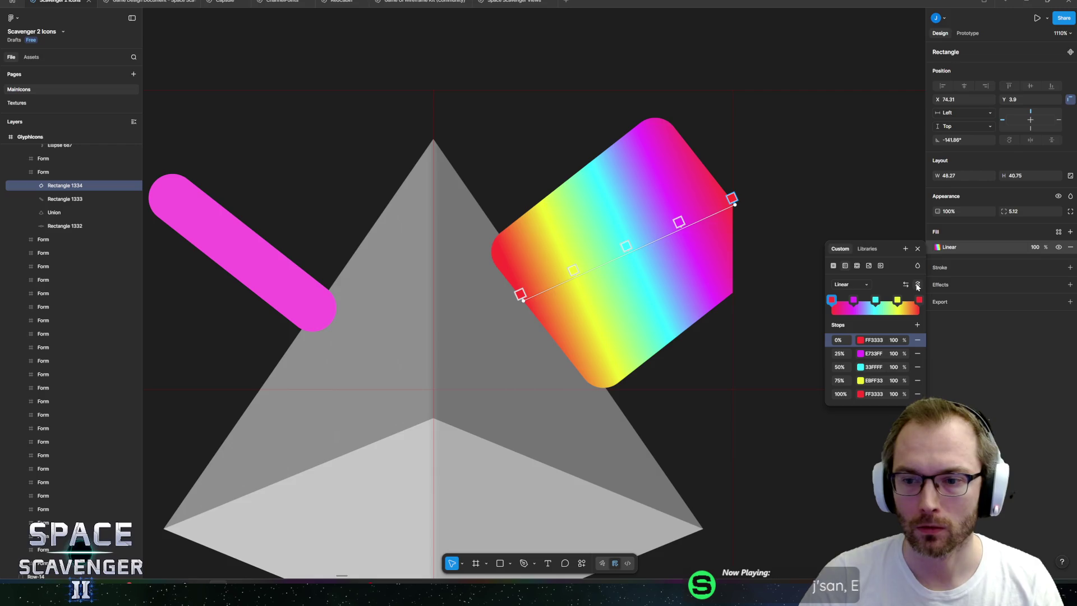
click(917, 286)
click(917, 285)
click(917, 285)
click(917, 285)
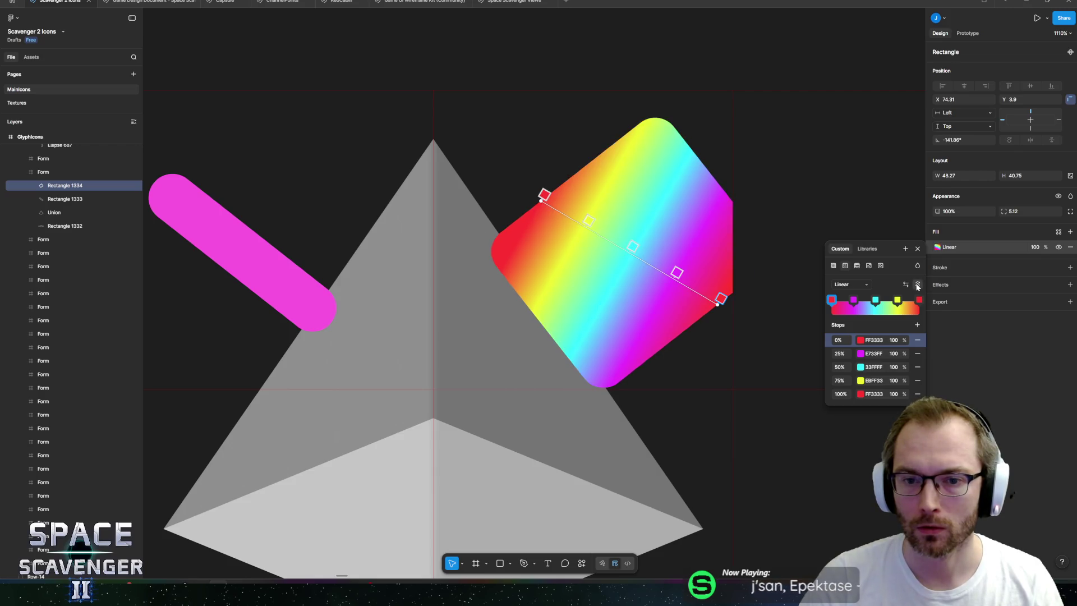
click(918, 285)
click(917, 286)
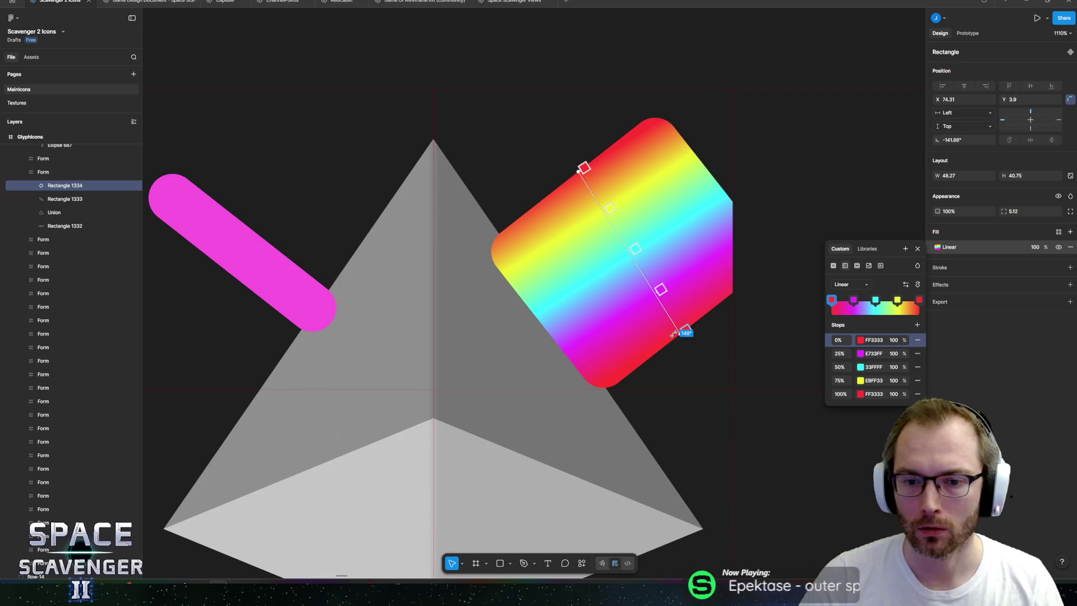
mouse_move(678, 335)
mouse_down()
mouse_move(691, 327)
mouse_move(716, 360)
mouse_move(715, 349)
mouse_up()
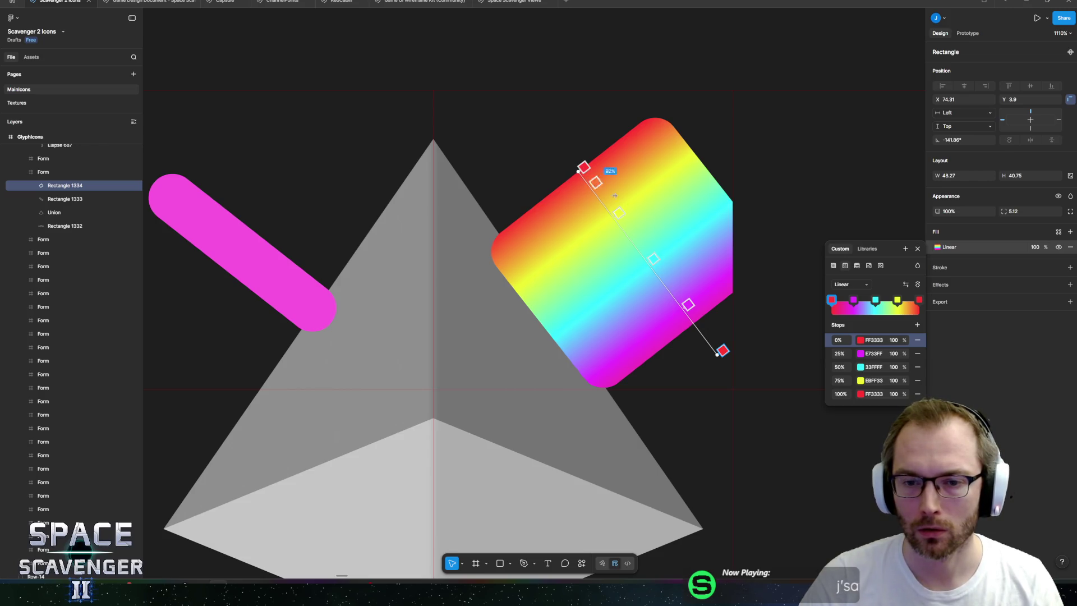
key(Escape)
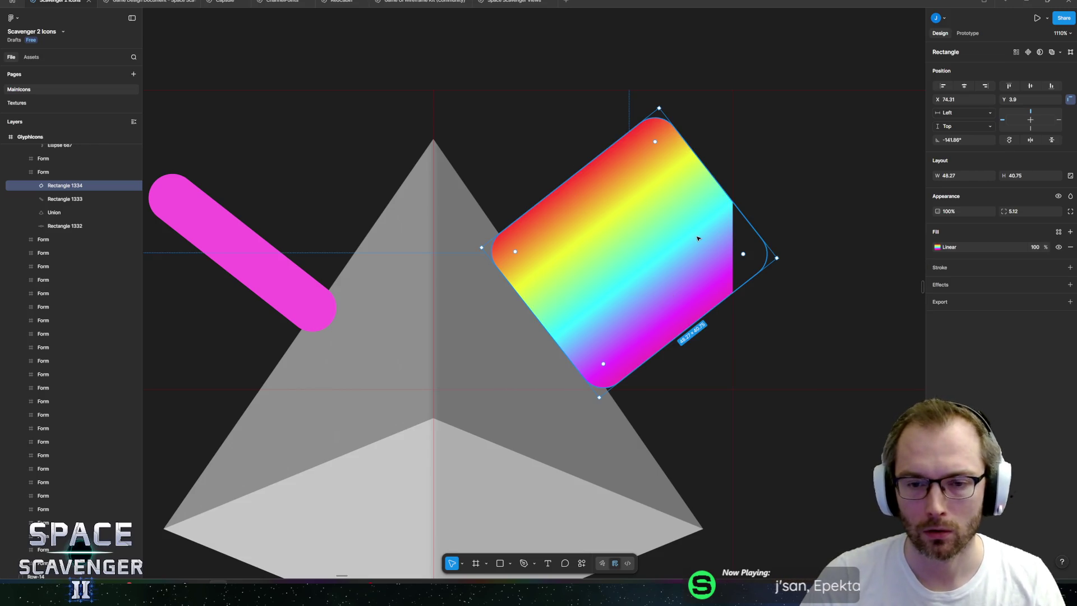
- Add a 20% black-to-grey linear gradient overlay fill, rotated diagonally above the rainbow
click(1070, 232)
click(936, 247)
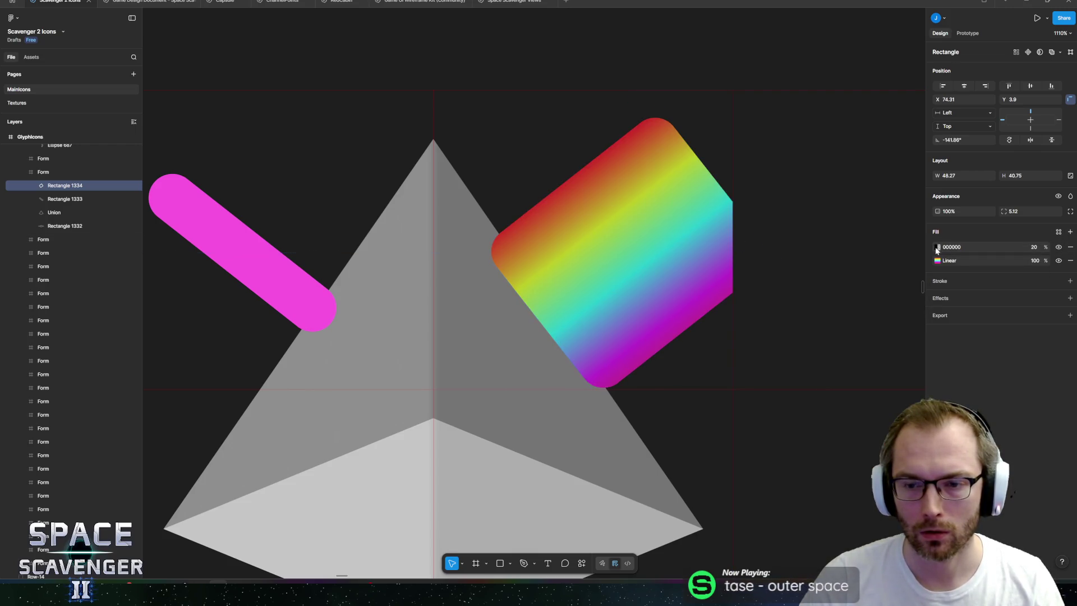
click(936, 248)
click(844, 266)
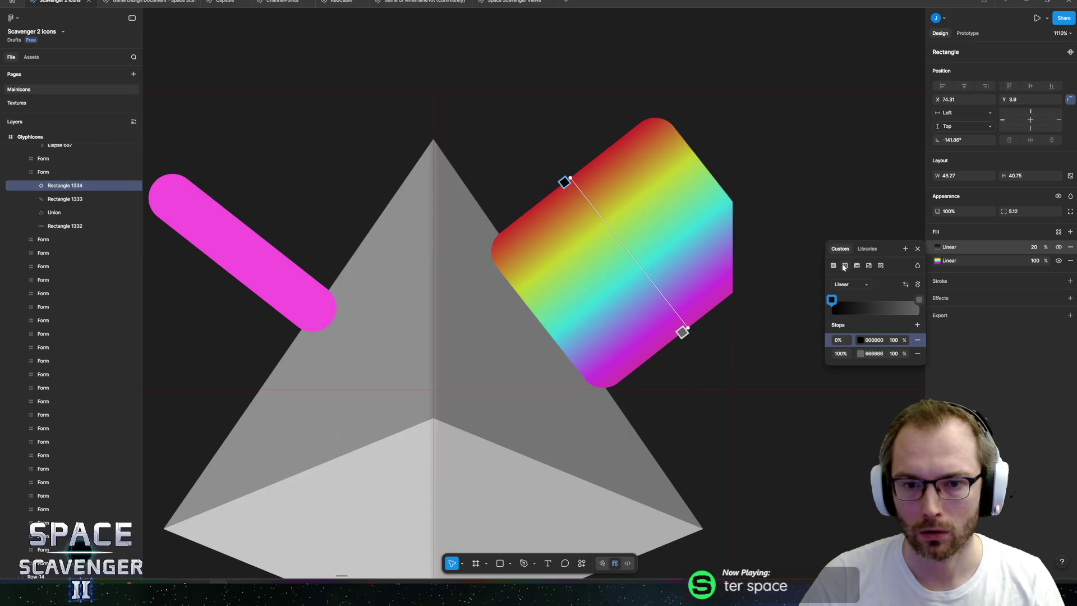
click(917, 285)
click(917, 285)
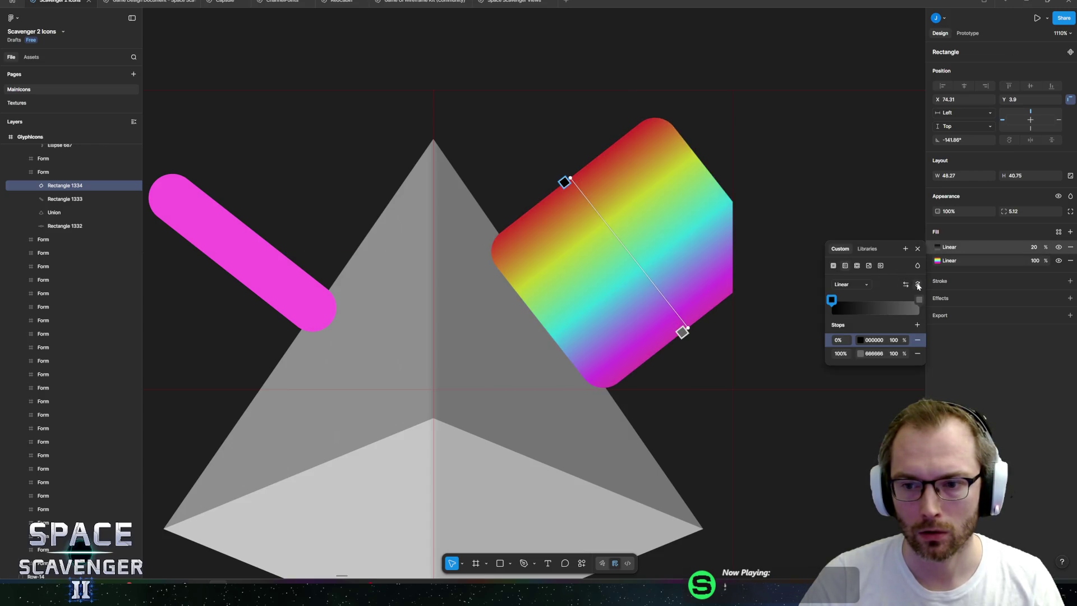
click(918, 285)
click(918, 285)
click(918, 285)
click(917, 285)
drag(721, 185, 714, 175)
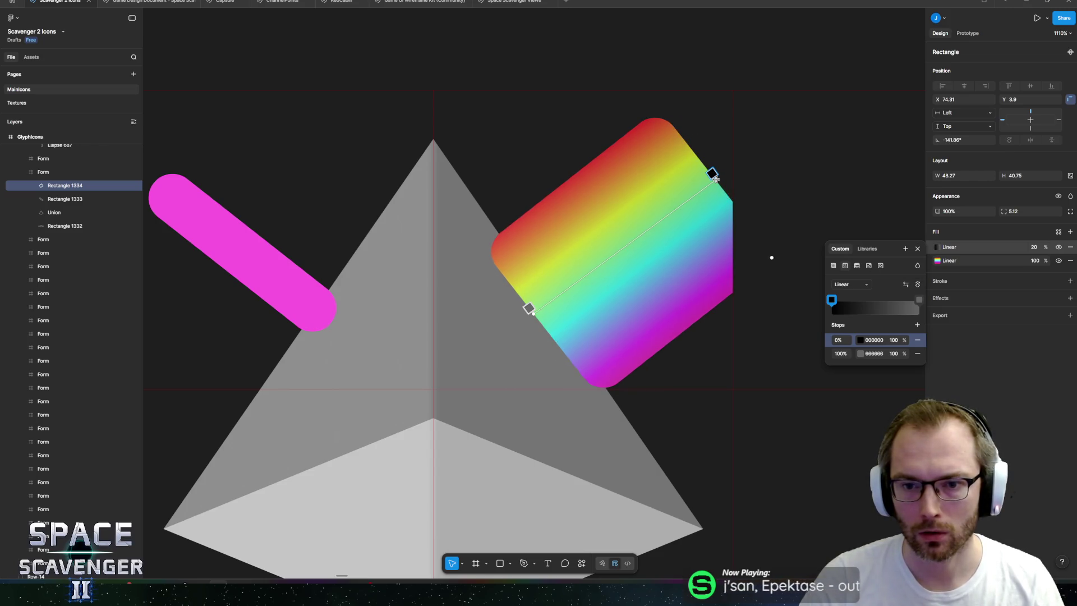
- Set the overlay's first gradient stop to 0 opacity, then delete the dark overlay fill
click(895, 340)
text(0)
key(Return)
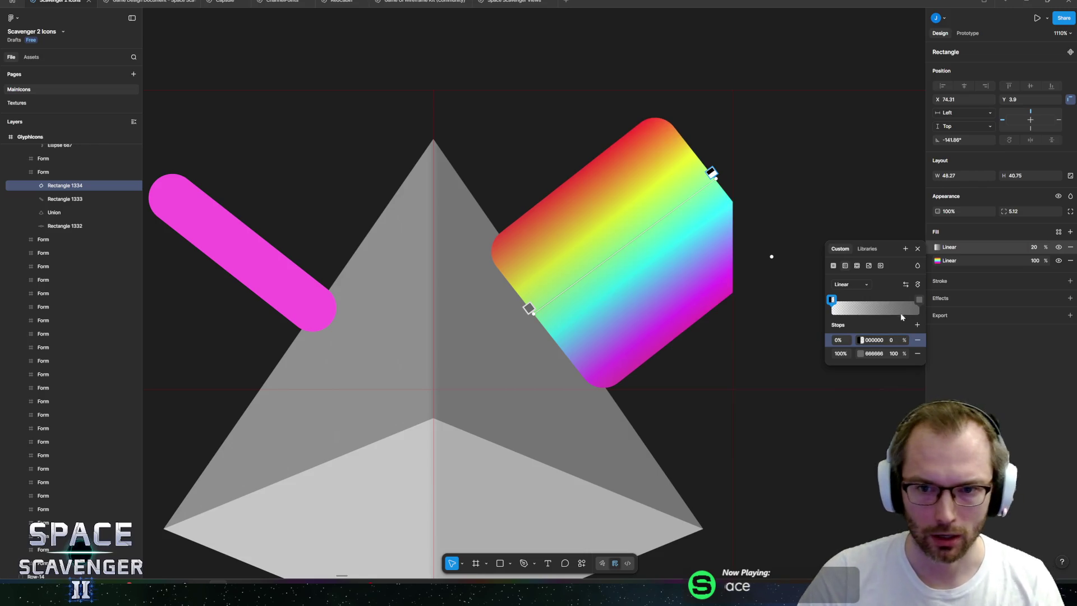
click(918, 248)
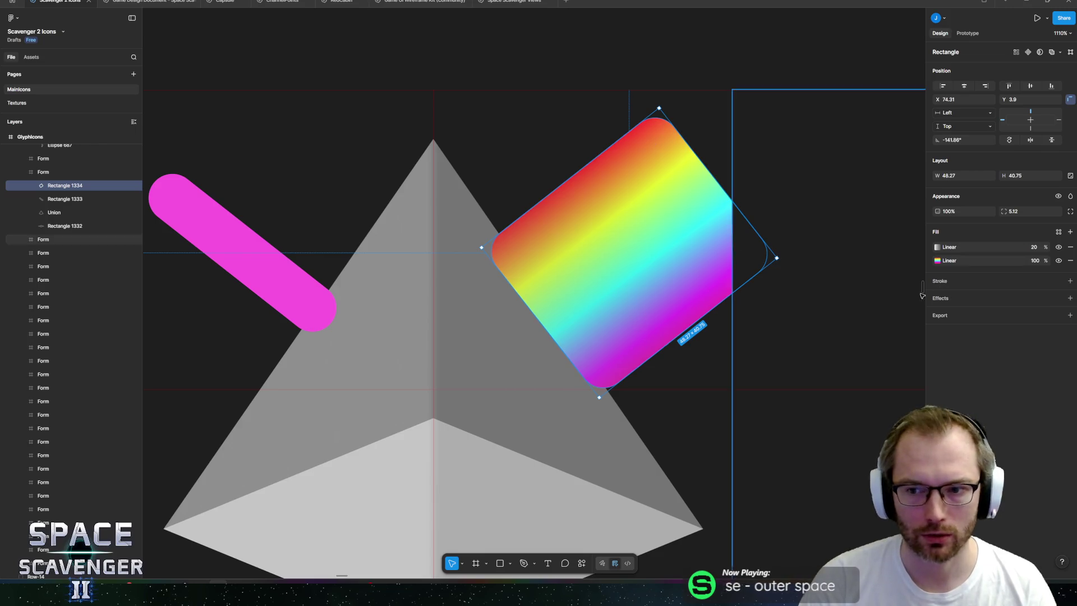
click(1070, 247)
- Set corner radius to 0 and move and shorten the block into a 48.27 × 27.46 beam
scroll(615, 252, right, 2)
scroll(615, 252, right, 1)
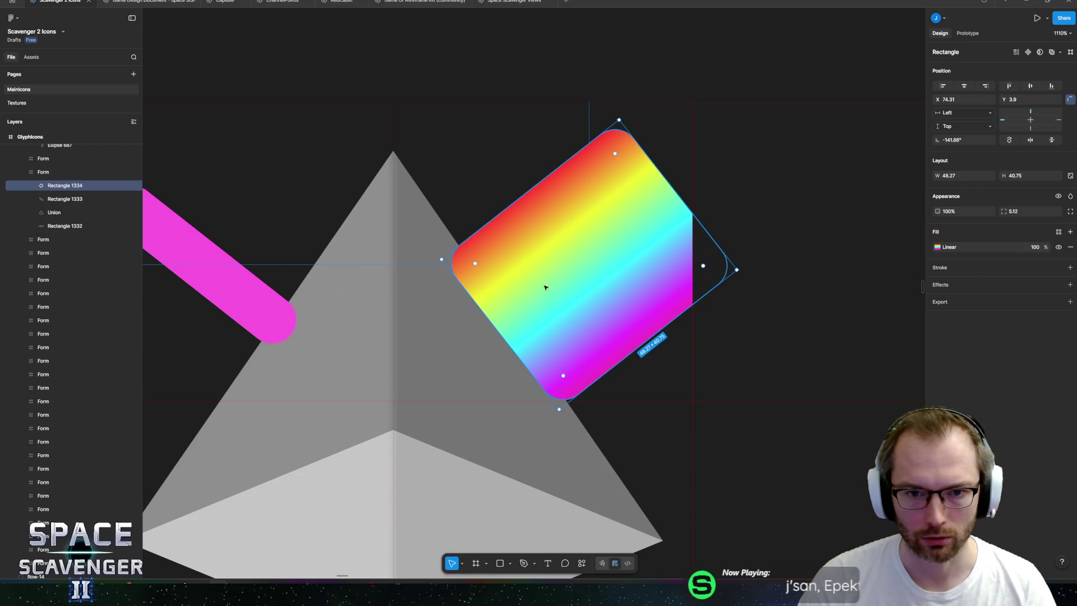
drag(475, 264, 446, 257)
mouse_move(601, 305)
mouse_down()
mouse_move(585, 305)
mouse_move(534, 217)
mouse_move(548, 232)
mouse_up()
mouse_move(597, 273)
mouse_down()
mouse_move(569, 232)
mouse_move(574, 245)
mouse_up()
- Select the pink inner beam and add an FA5AE0 outline stroke to it
ctrl+scroll(572, 251, down, 5)
ctrl+scroll(573, 251, down, 3)
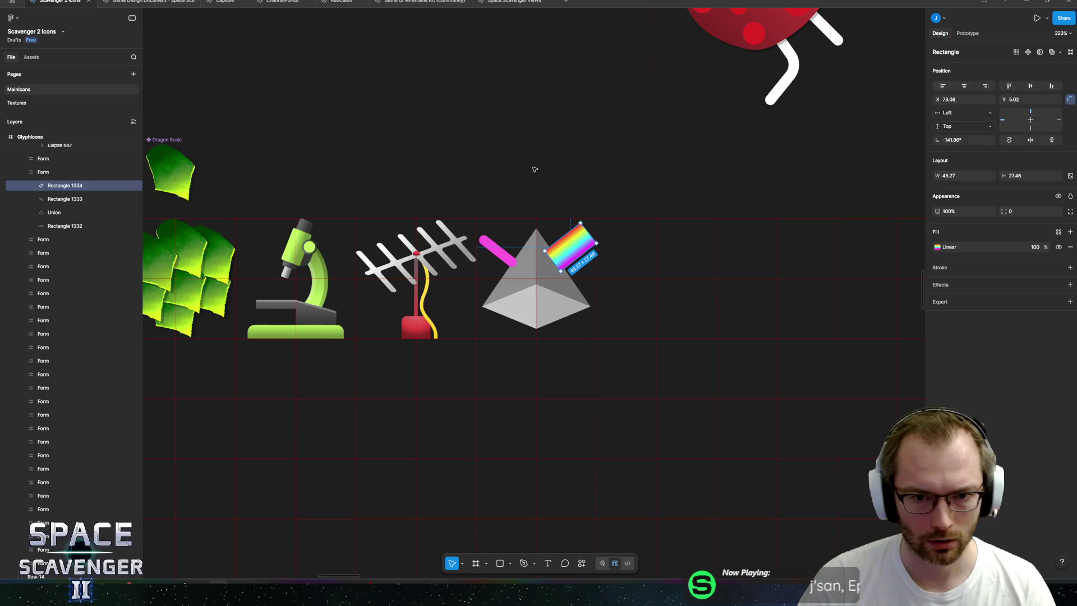
click(580, 211)
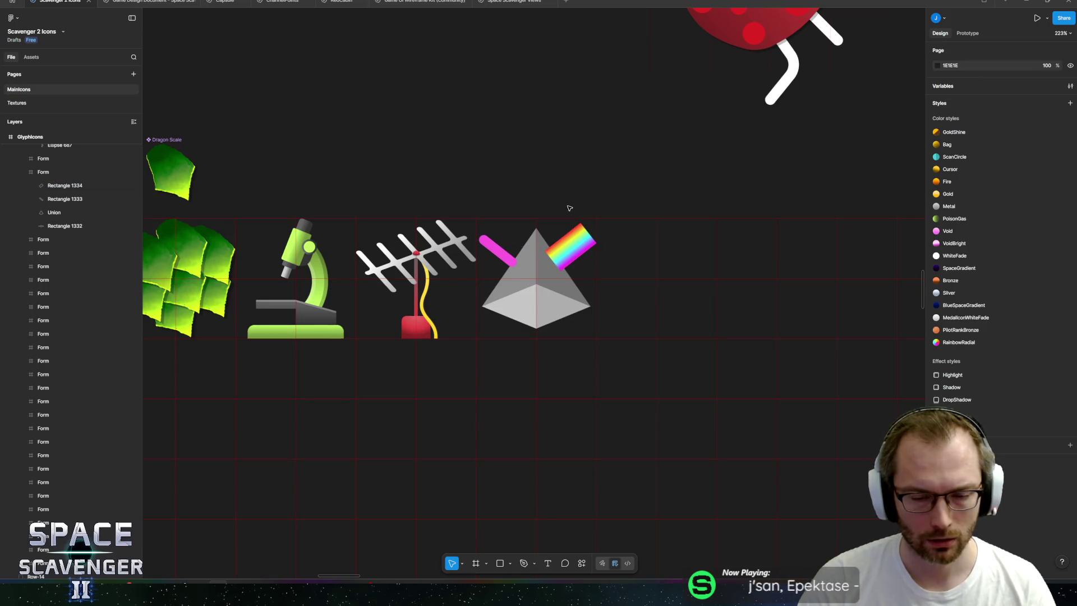
ctrl+scroll(565, 208, down, 6)
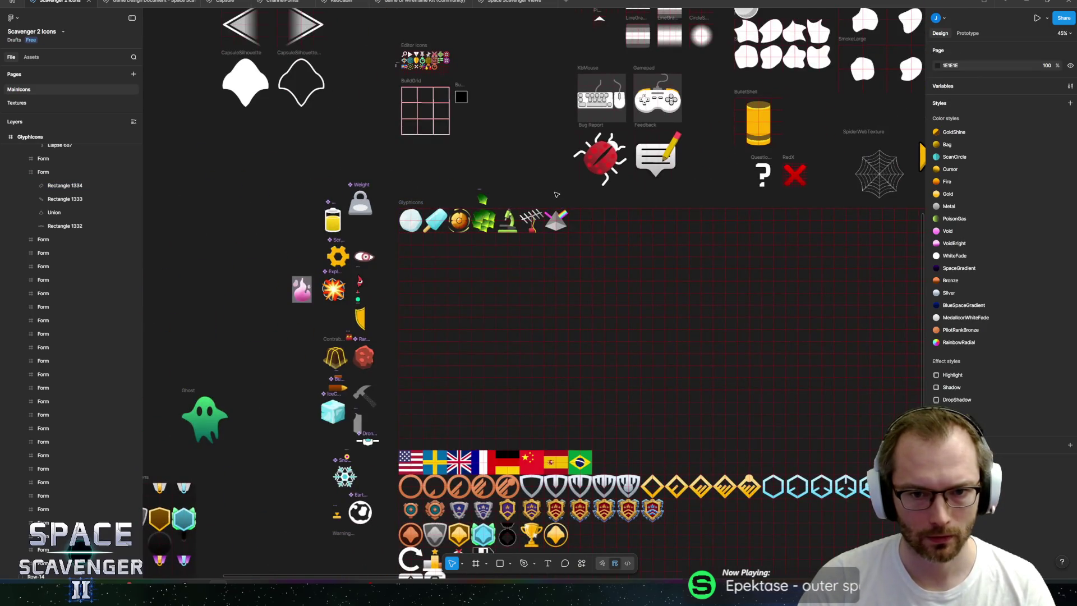
ctrl+scroll(564, 228, up, 5)
ctrl+scroll(563, 228, up, 10)
click(370, 279)
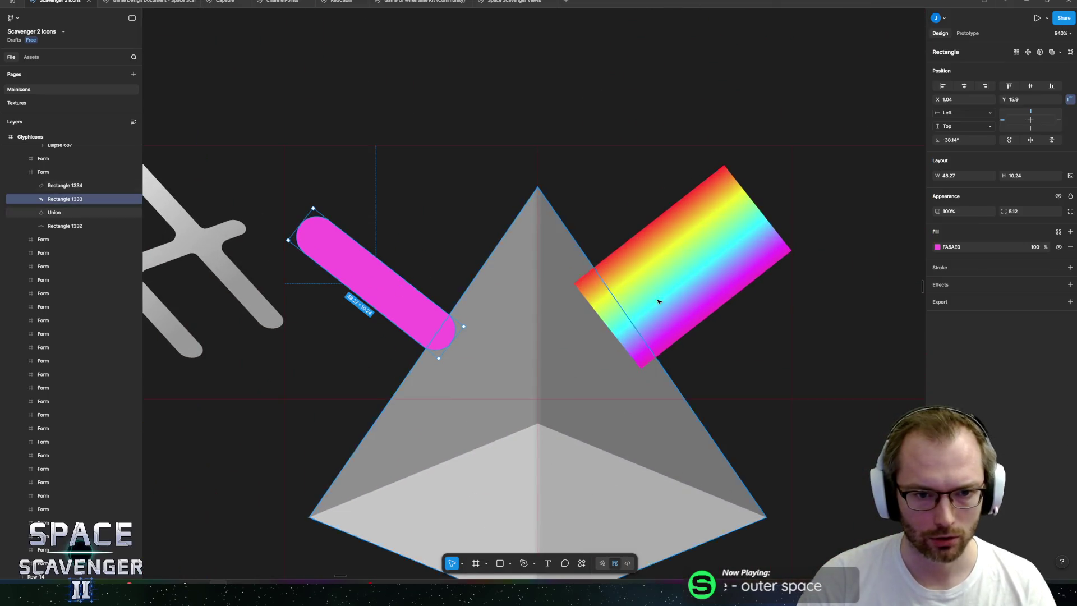
click(936, 248)
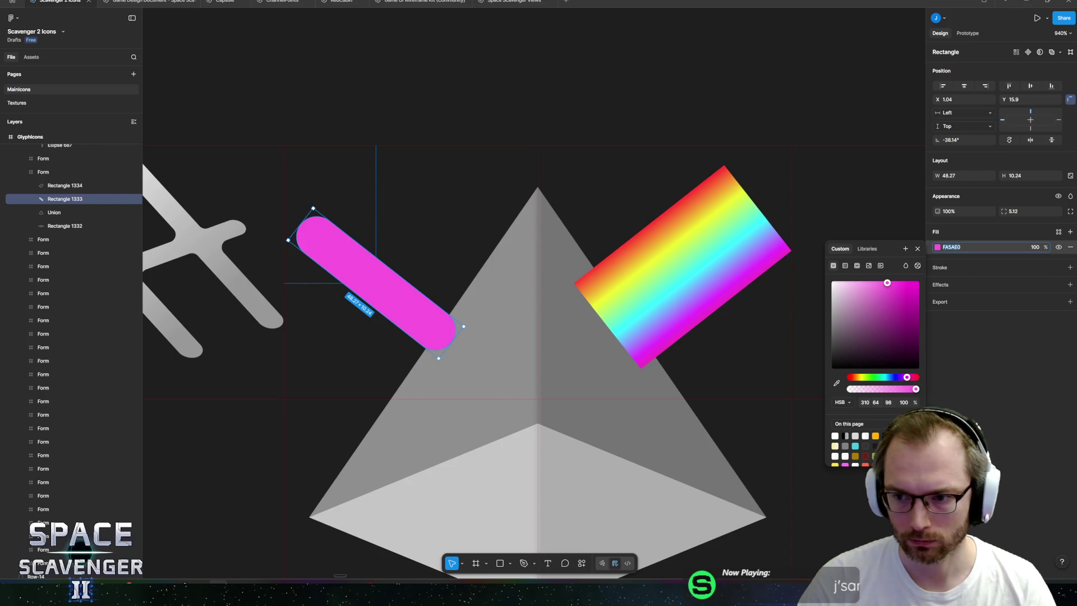
click(1070, 267)
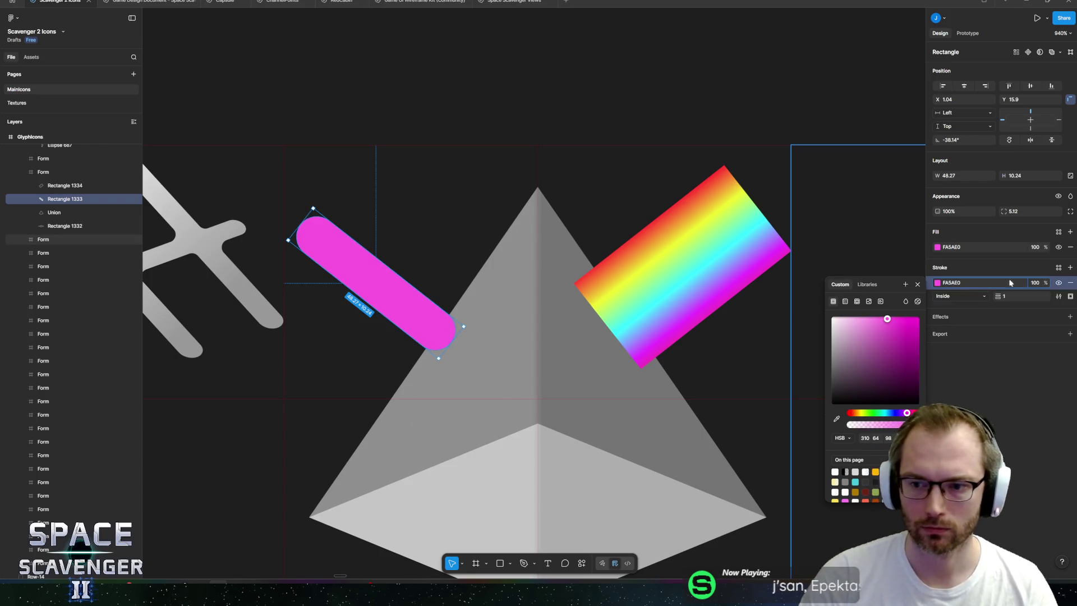
mouse_move(998, 296)
mouse_down()
mouse_move(981, 300)
mouse_move(999, 296)
mouse_up()
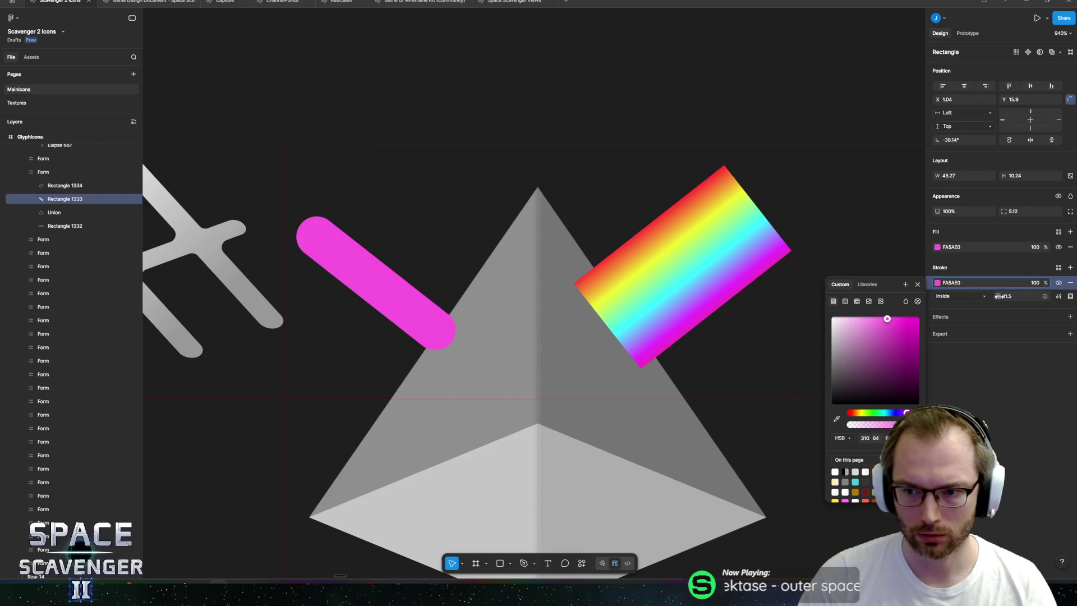
- Make the beam's fill white FFFFFF and keep a 2 px pink stroke inside the edge
click(938, 247)
key(ctrl+z)
key(Escape)
click(945, 299)
click(947, 296)
drag(997, 296, 986, 296)
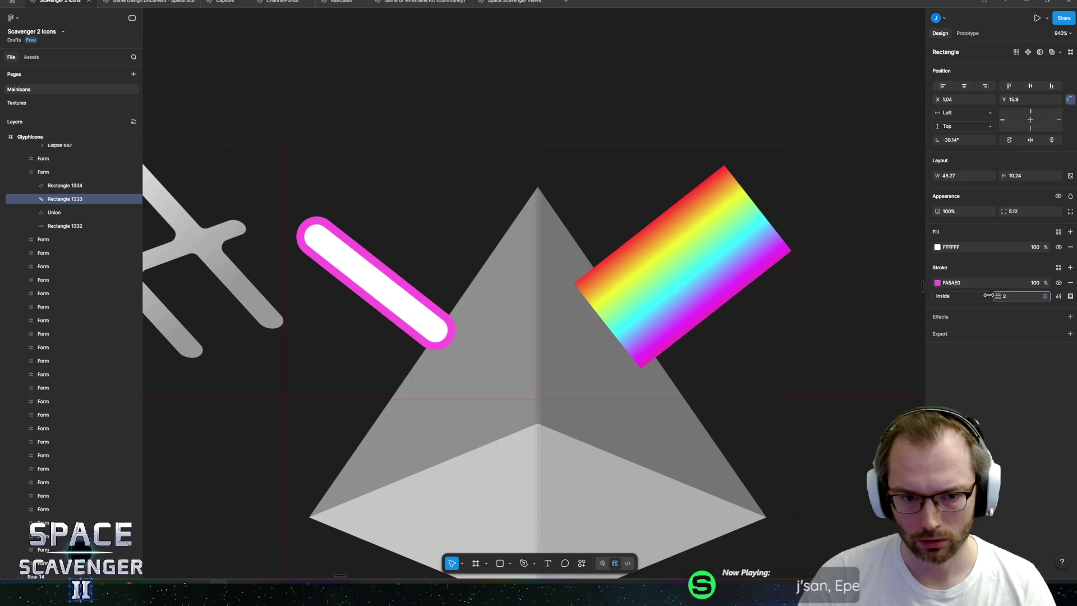
click(733, 267)
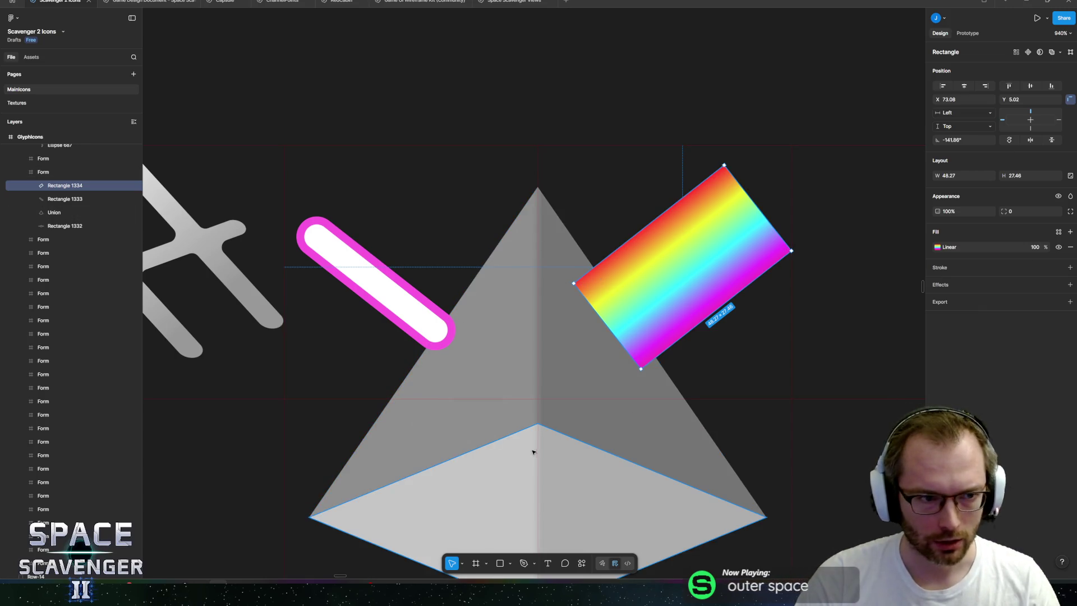
- Try grouping and framing the rainbow beam, then undo both
key(ctrl+g)
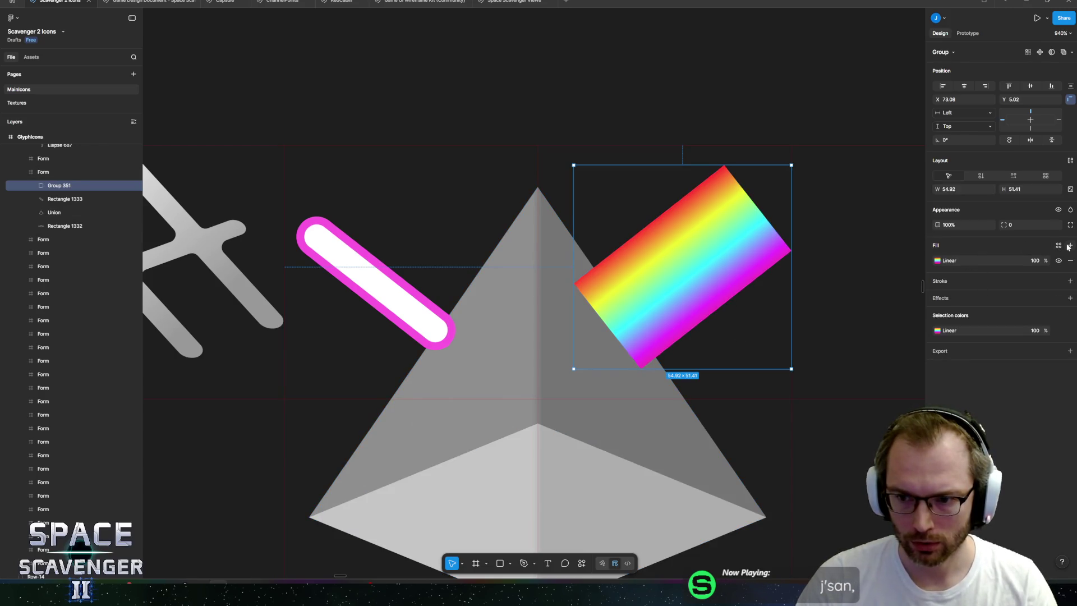
key(ctrl+z)
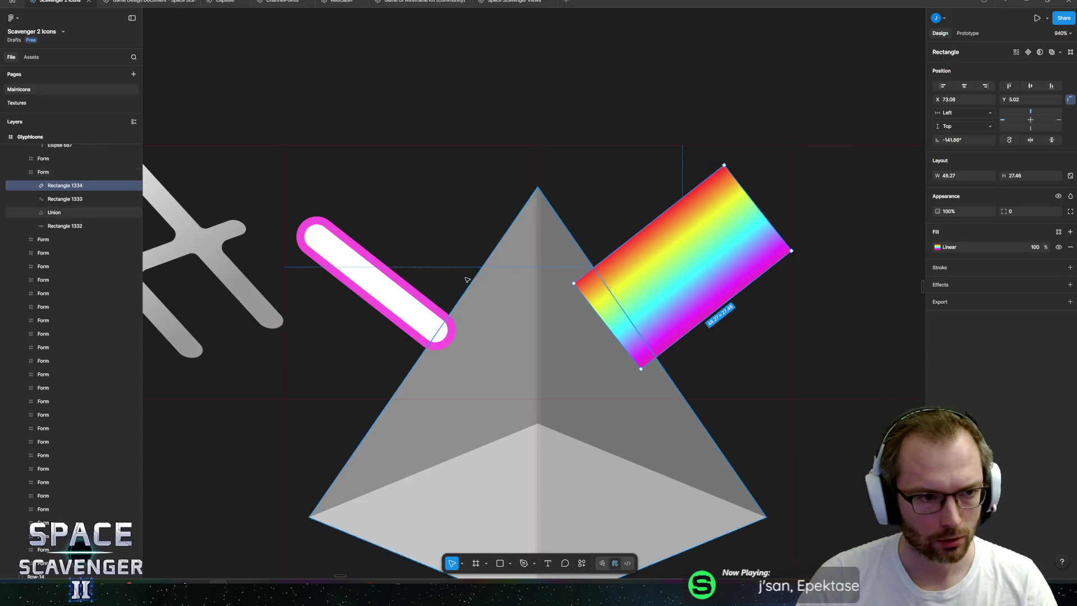
right_click(51, 186)
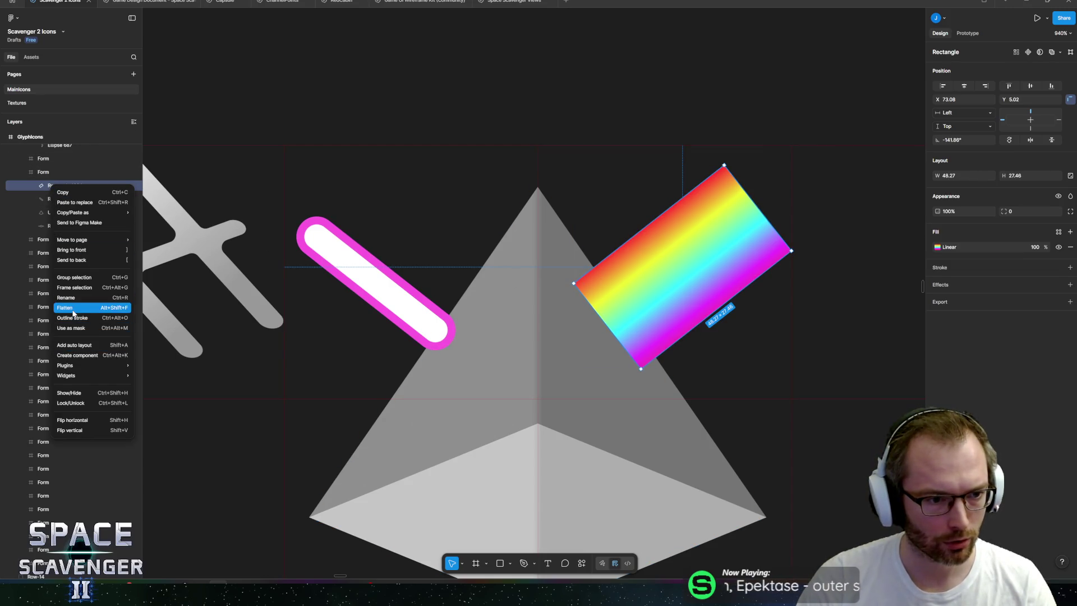
click(78, 287)
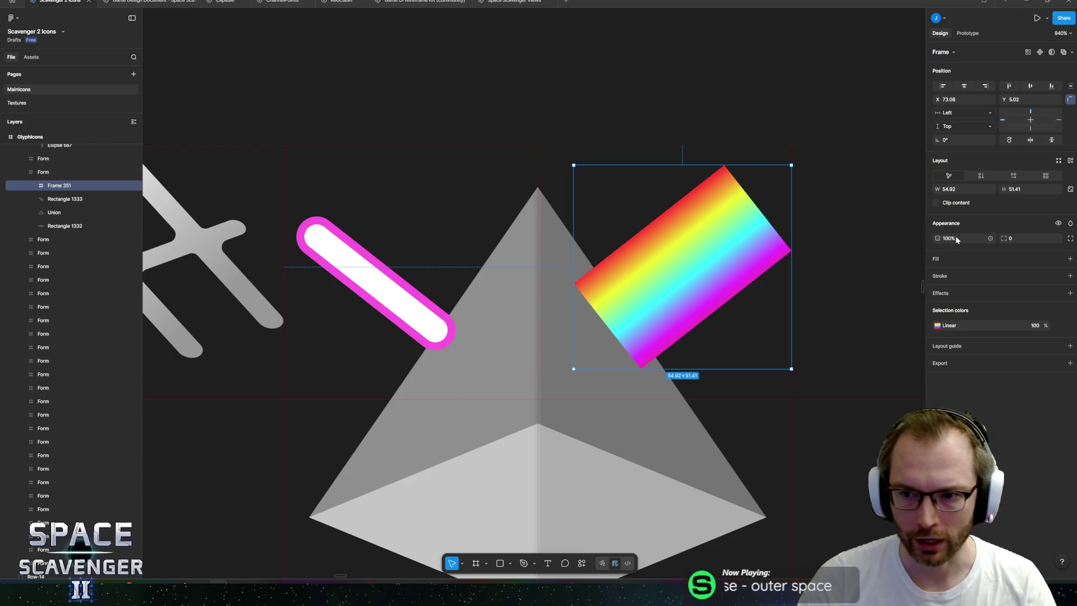
click(1070, 259)
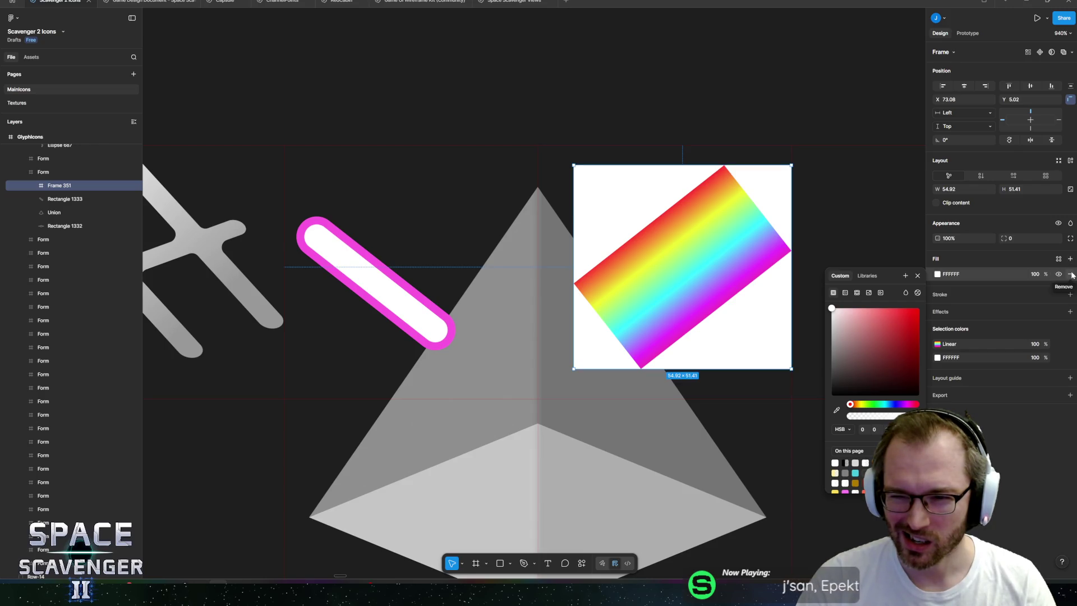
click(1070, 274)
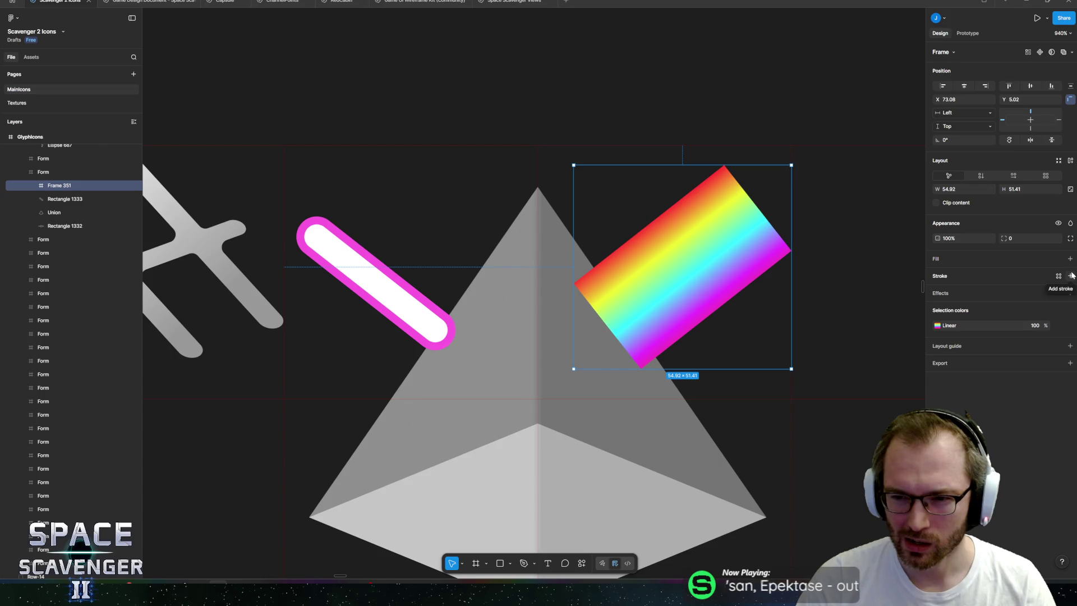
key(ctrl+z)
key(ctrl+shift+g)
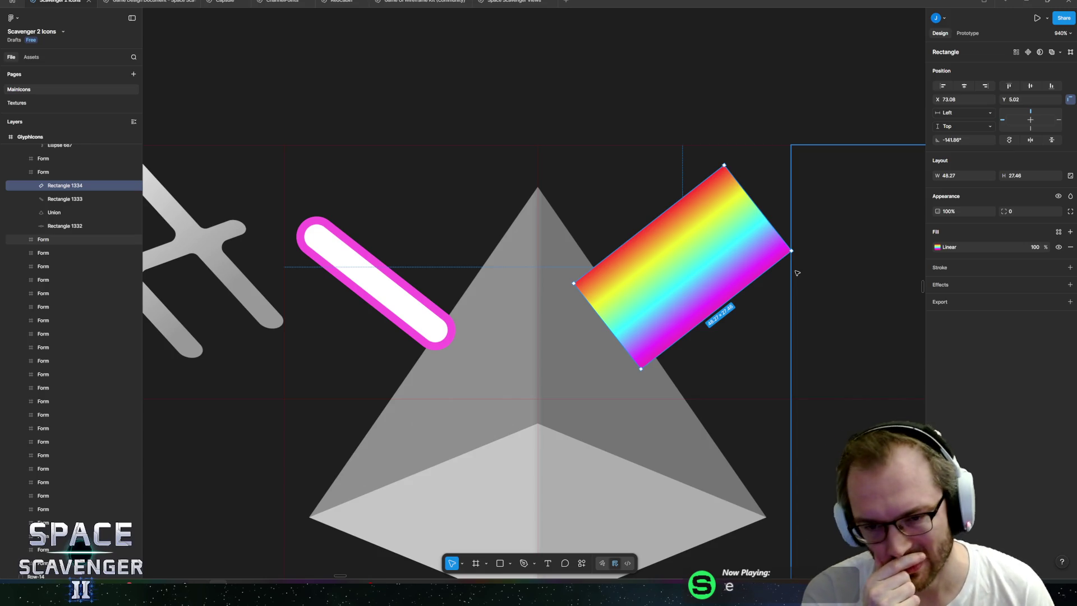
- Flatten the rainbow beam rectangle into a vector path
right_click(718, 268)
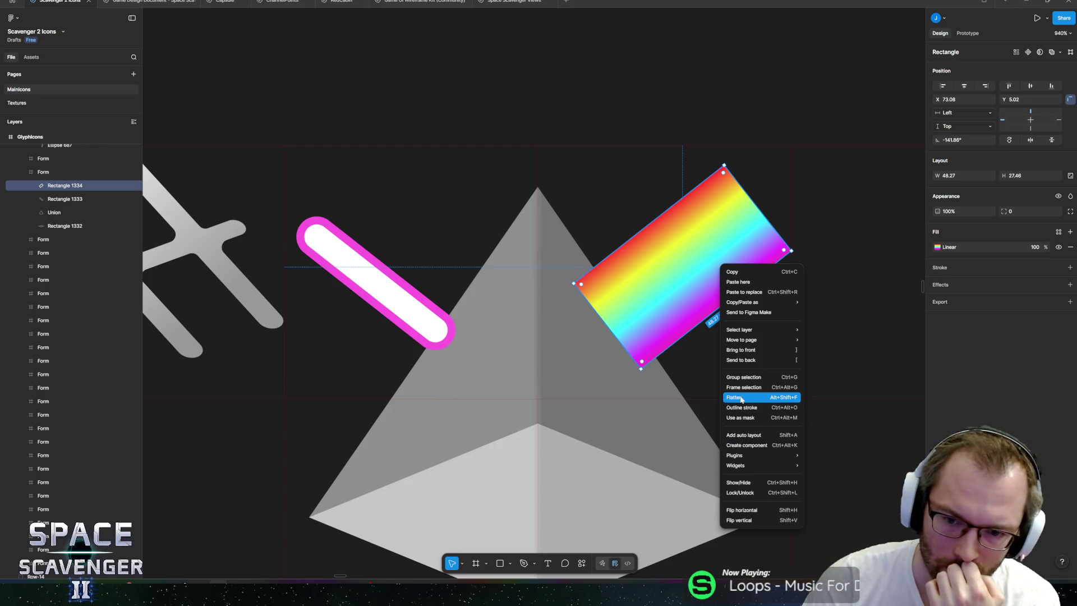
click(742, 400)
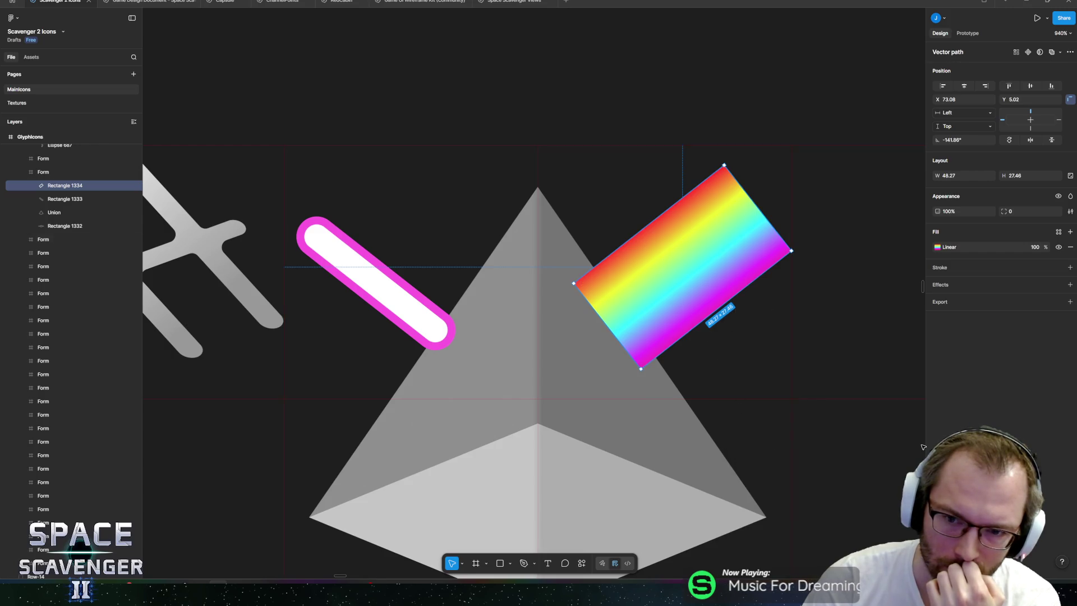
right_click(701, 271)
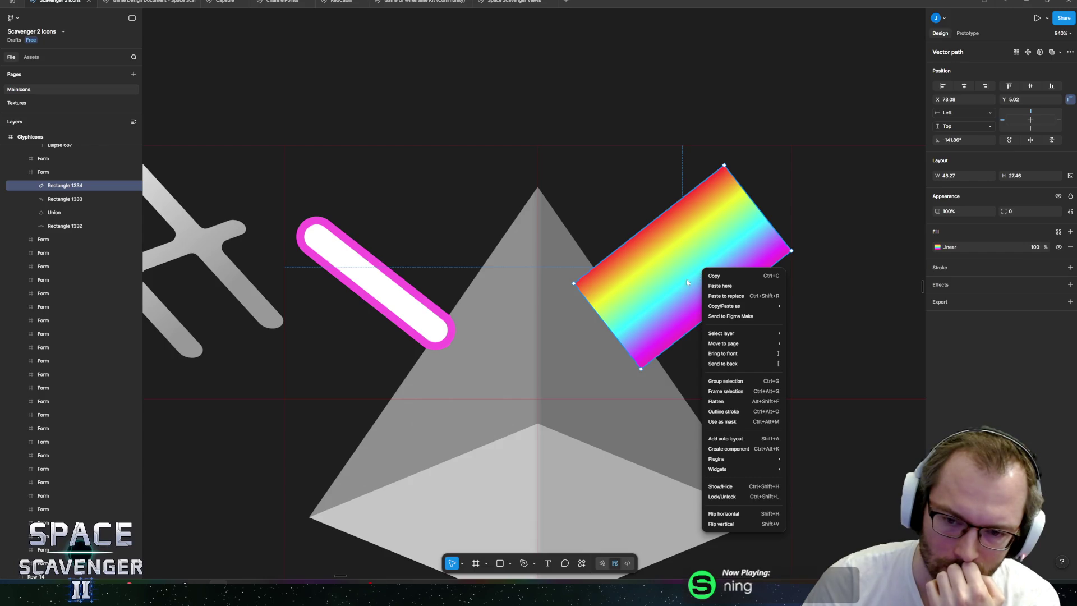
click(678, 284)
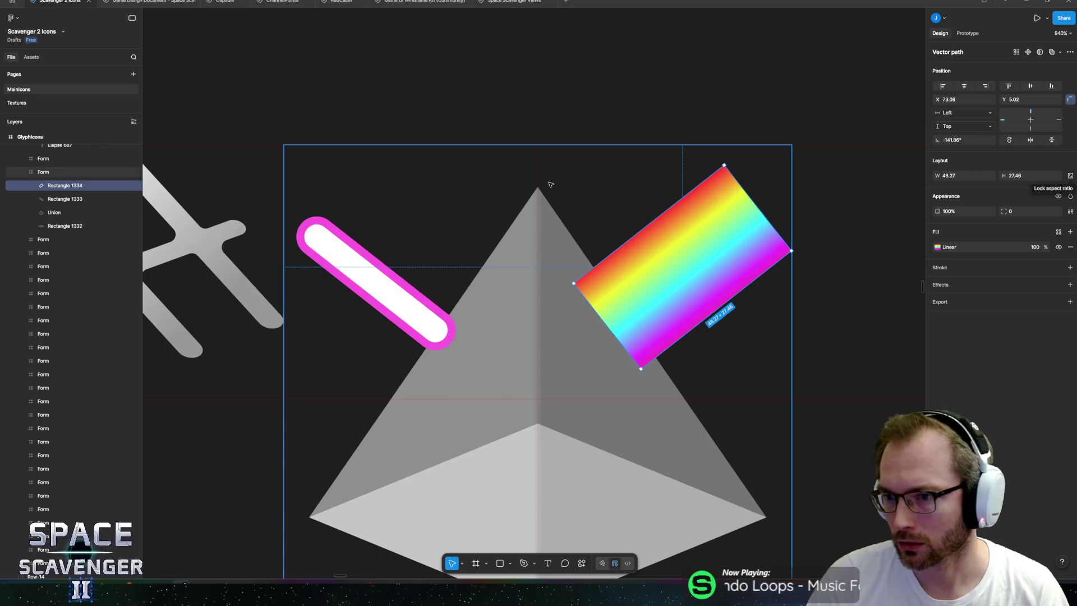
scroll(646, 255, right, 3)
scroll(646, 255, up, 1)
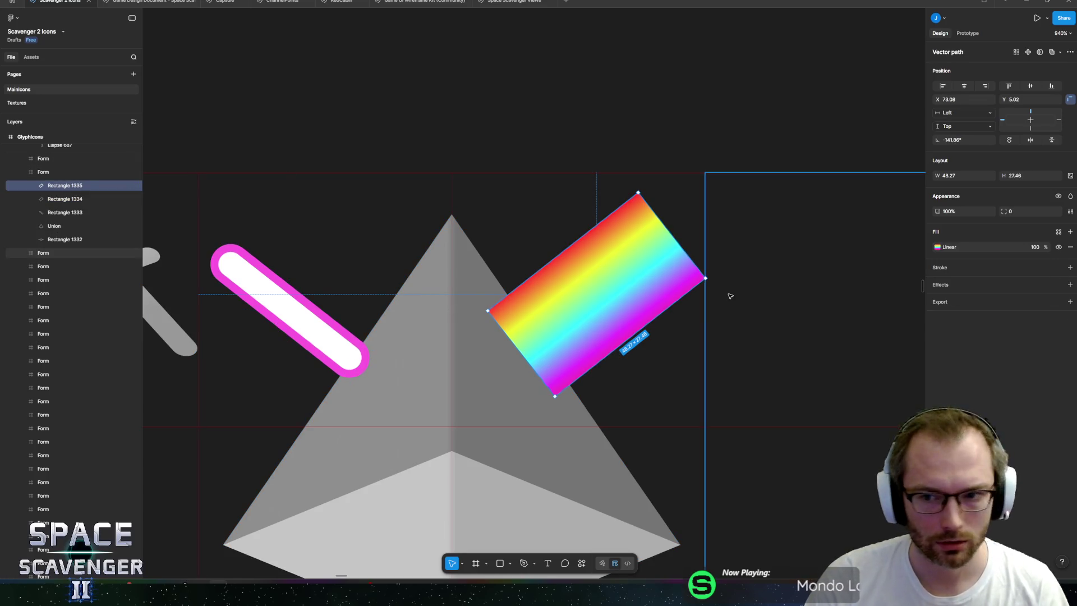
- Duplicate the beam, rename the lower copy 'Mask', and use it to mask the other copy
key(ctrl+d)
double_click(56, 200)
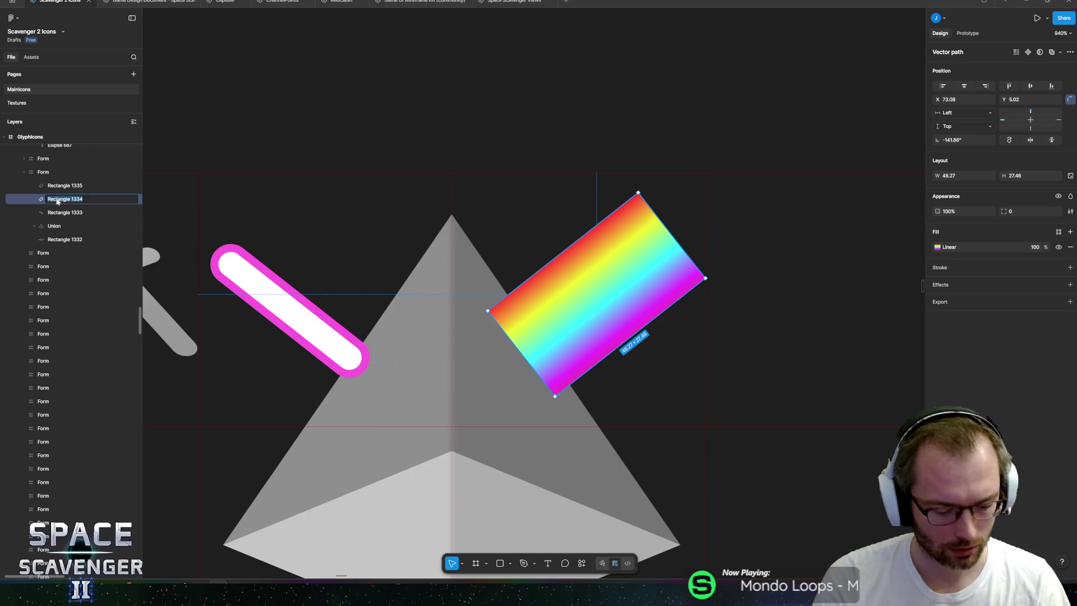
text(Mask)
key(Return)
shift+click(67, 188)
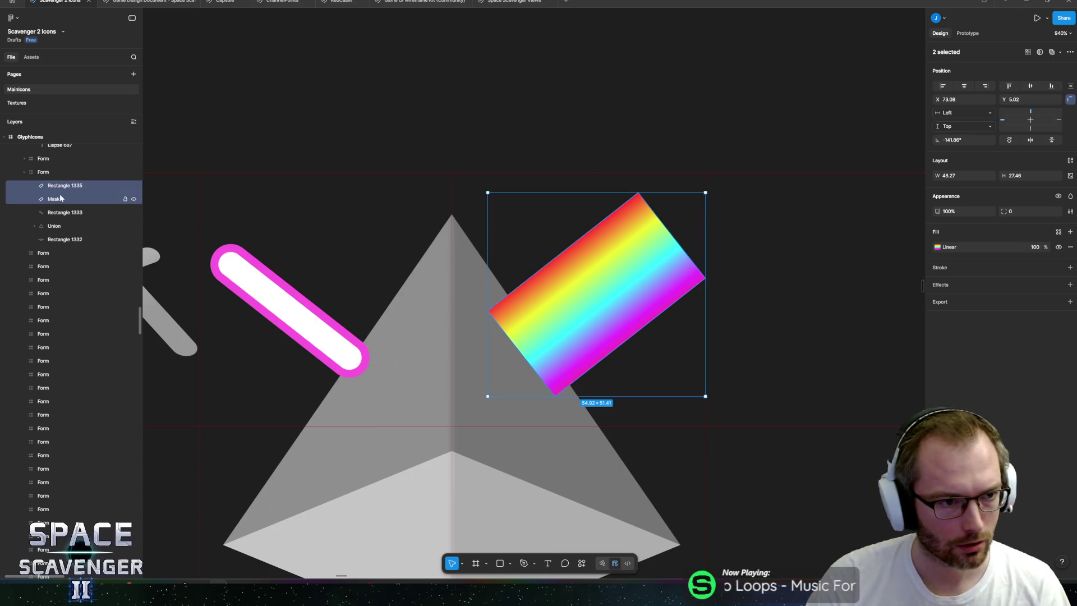
click(581, 564)
text(mask)
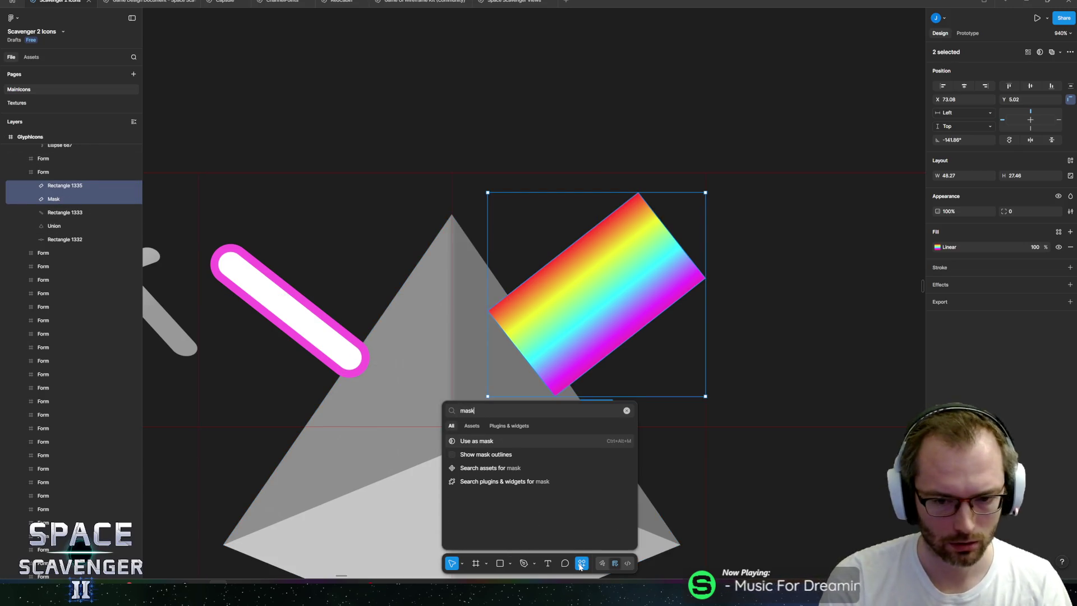
key(Return)
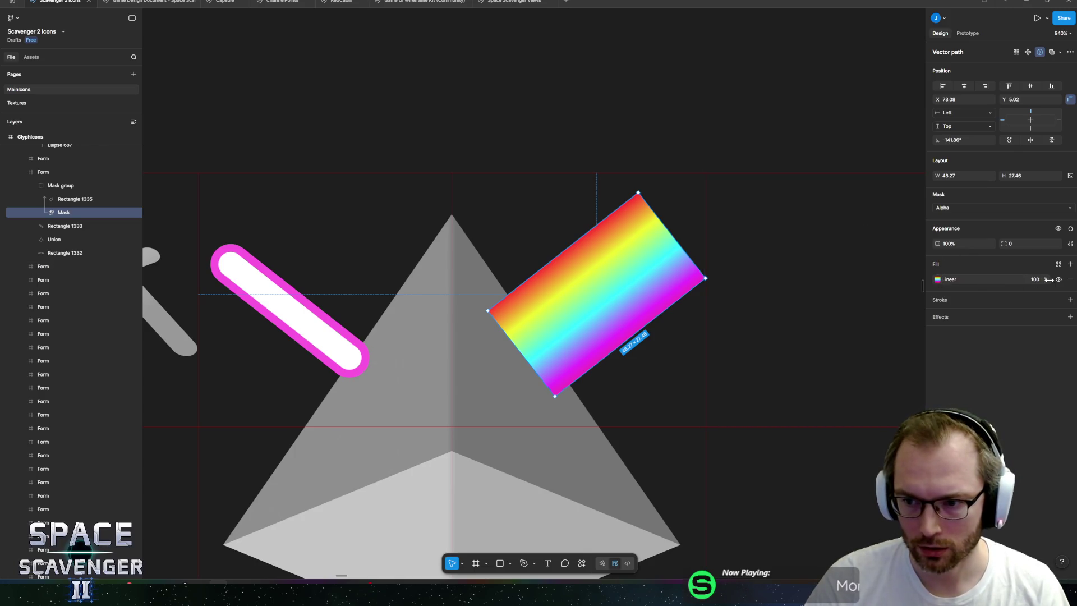
- Replace the mask's rainbow fill with a linear gradient running along the beam from the prism
click(1071, 263)
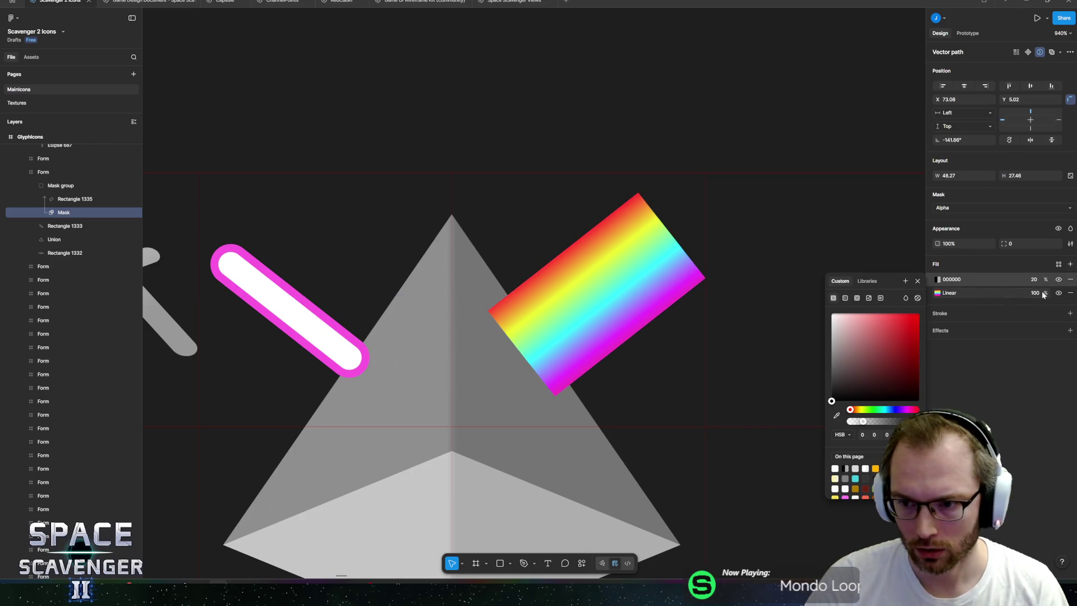
click(1070, 293)
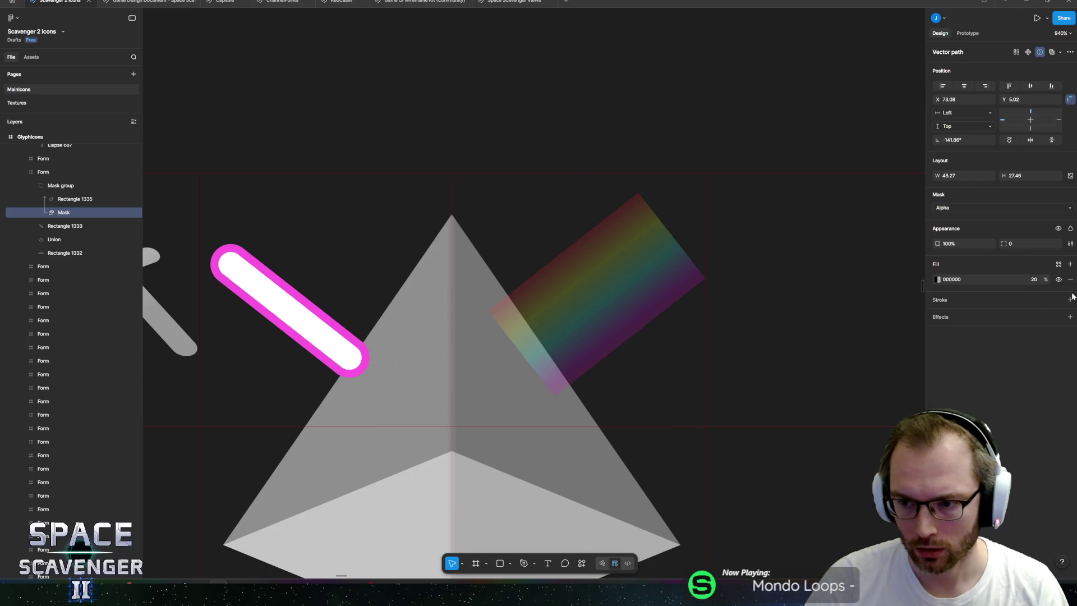
click(938, 279)
click(845, 298)
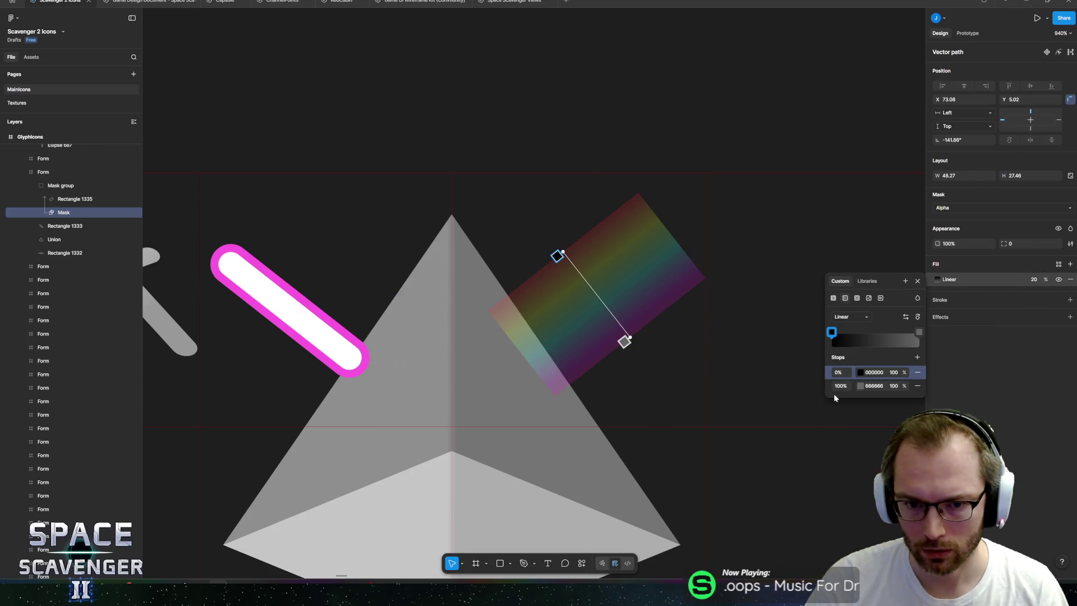
click(917, 317)
click(918, 318)
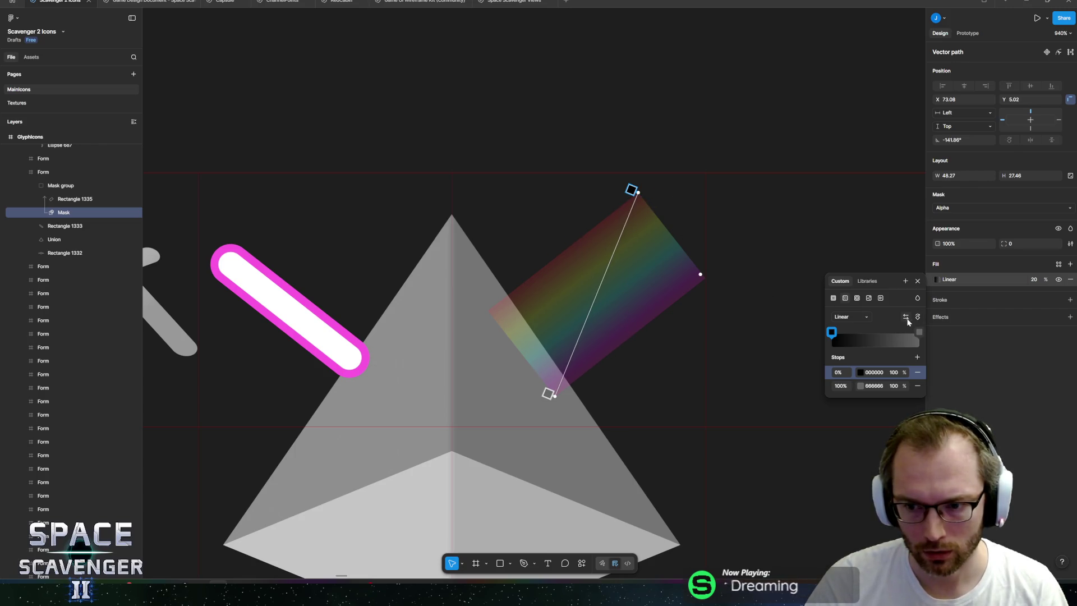
click(918, 318)
drag(519, 352, 515, 349)
- Give the mask gradient a 0% opacity start stop and 100% overall fill opacity
click(893, 372)
text(0)
key(Return)
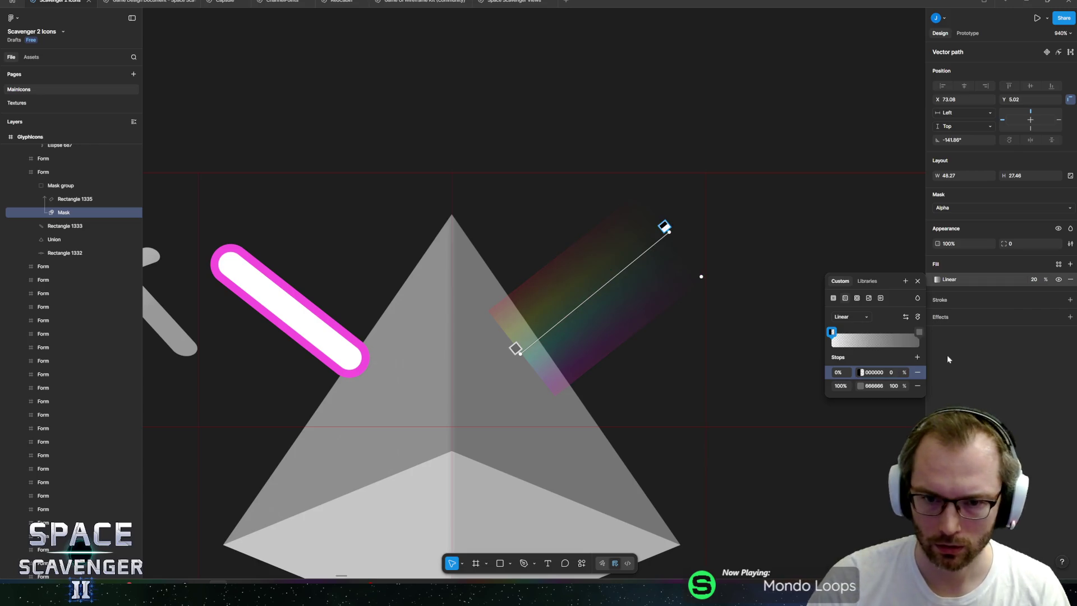
click(1034, 279)
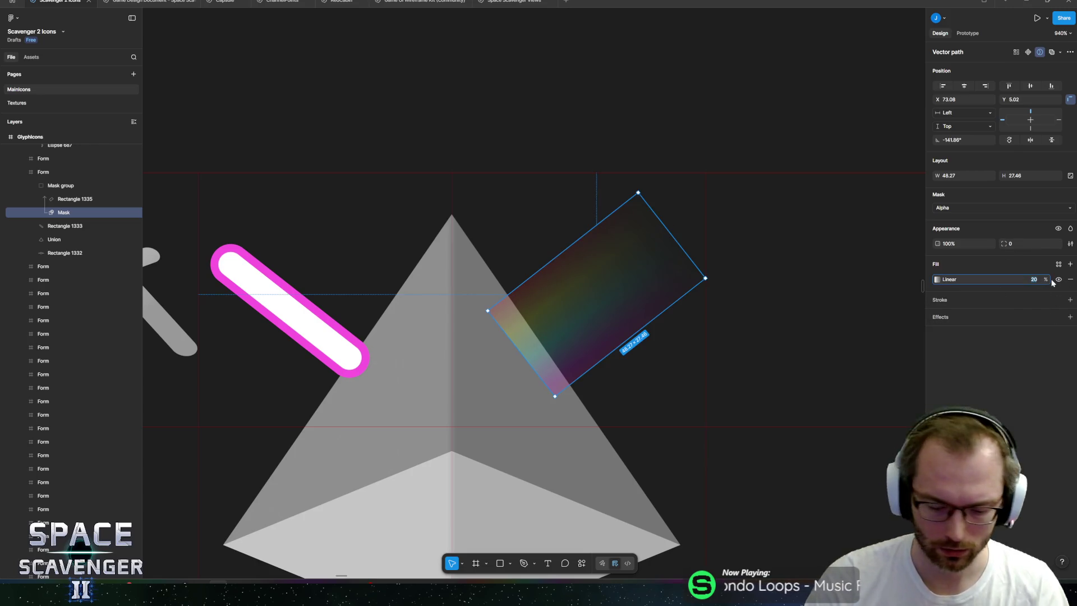
text(100)
key(Return)
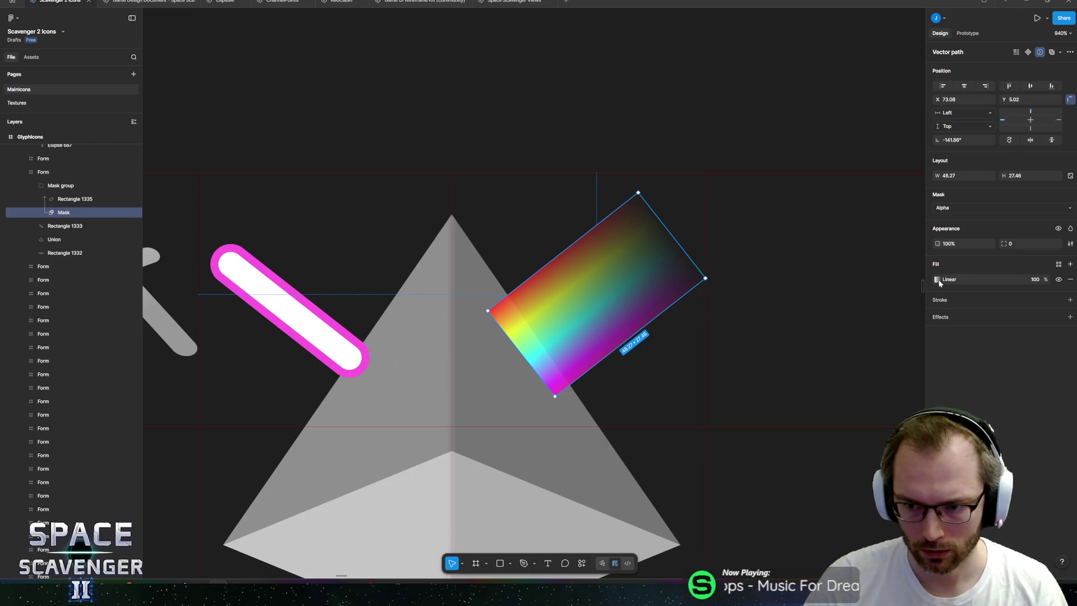
- Set both the end stop and the 0% stop of the mask gradient to white FFFFFF
click(937, 279)
click(860, 386)
click(730, 387)
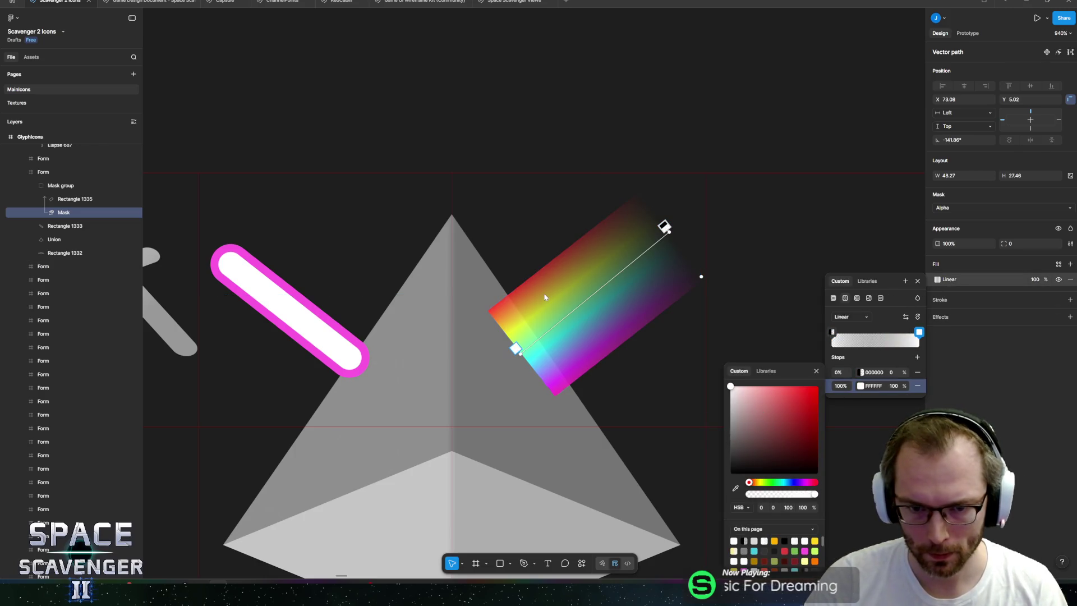
key(Escape)
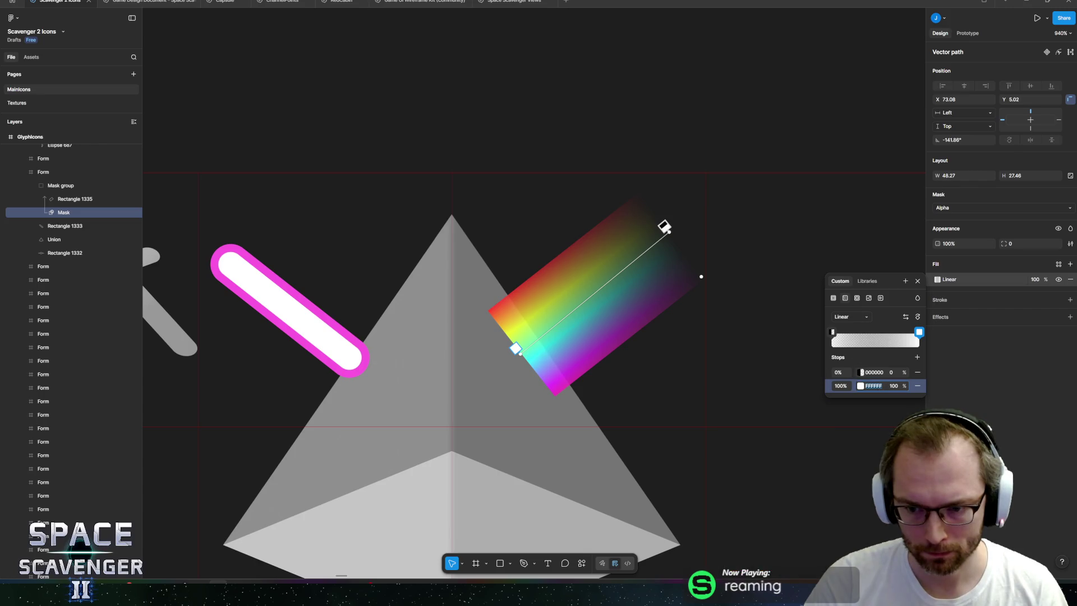
click(874, 373)
text(FFFFFF)
key(Return)
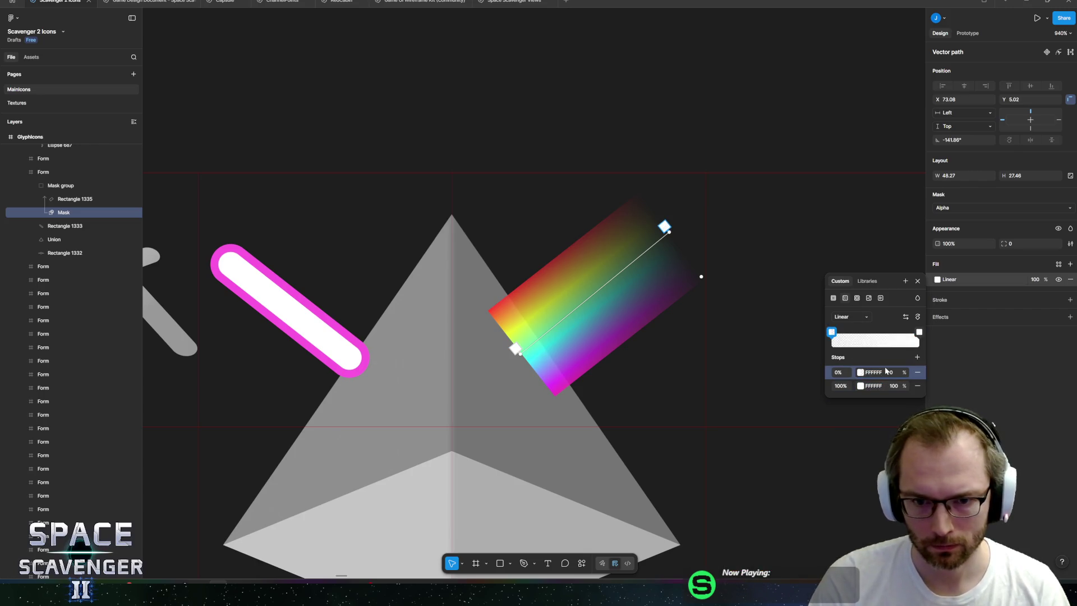
key(Escape)
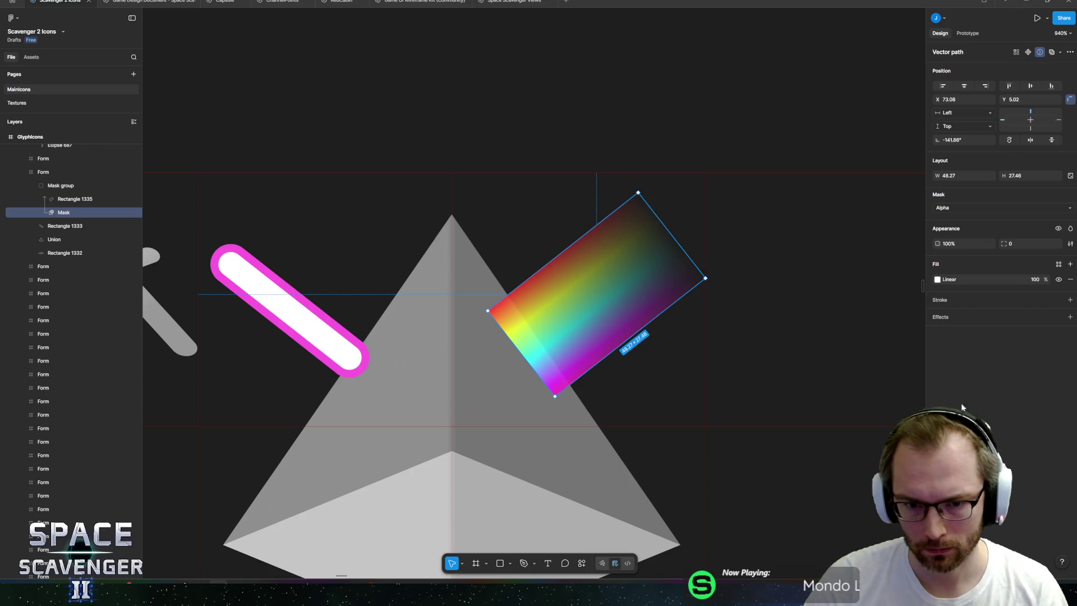
- Deselect and pan around to check the faded beam in the whole icon row
scroll(695, 365, down, 5)
click(639, 258)
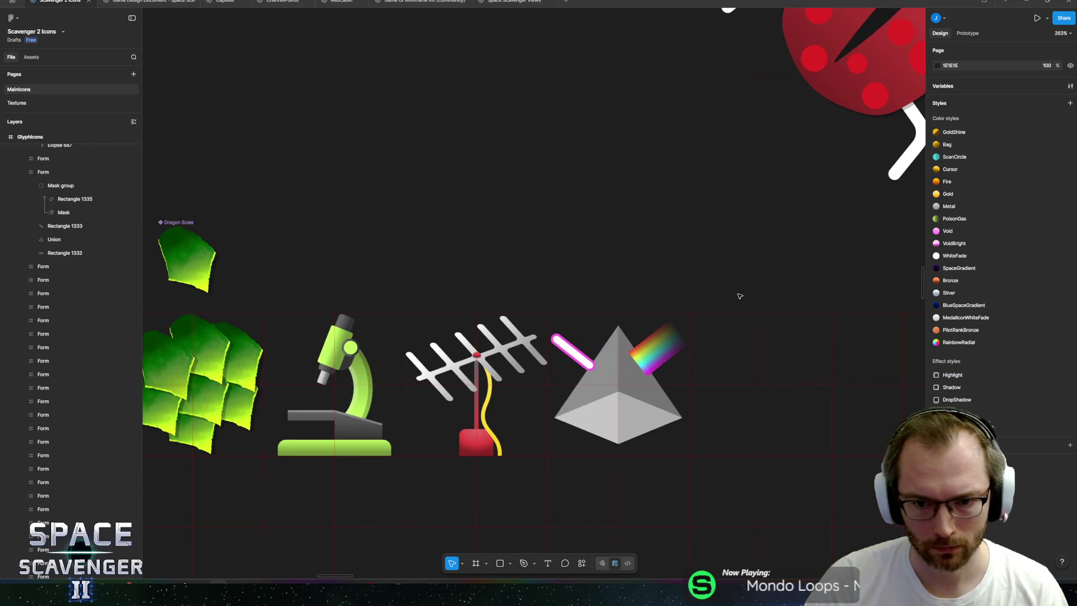
scroll(752, 344, down, 5)
drag(699, 294, 669, 268)
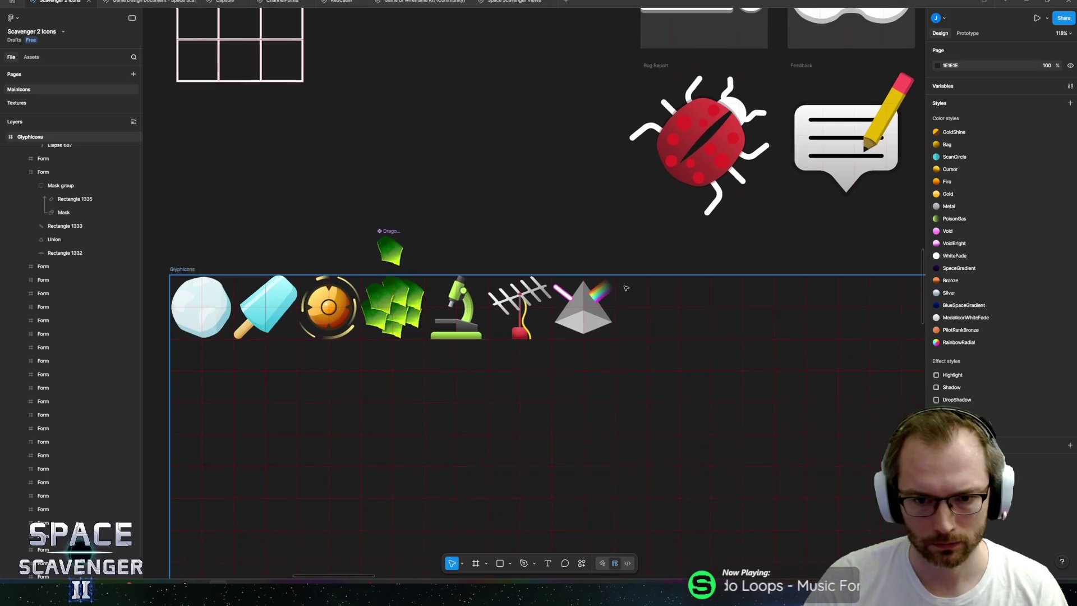
scroll(667, 317, up, 10)
scroll(555, 291, up, 3)
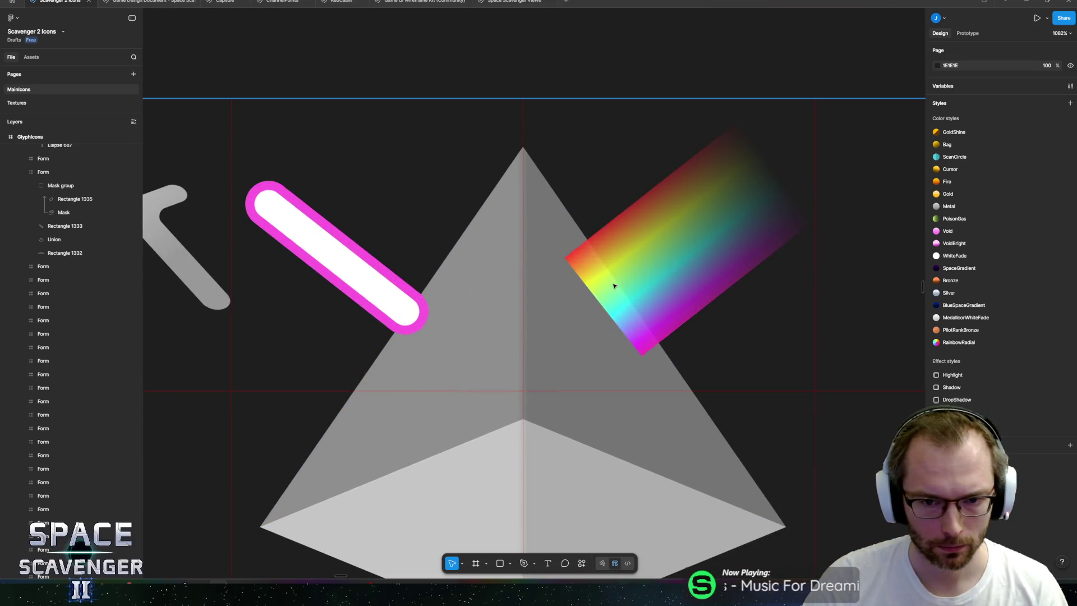
- After checking the Firefox reference, rotate Rectangle 1335 and Mask together to about -90°
click(658, 276)
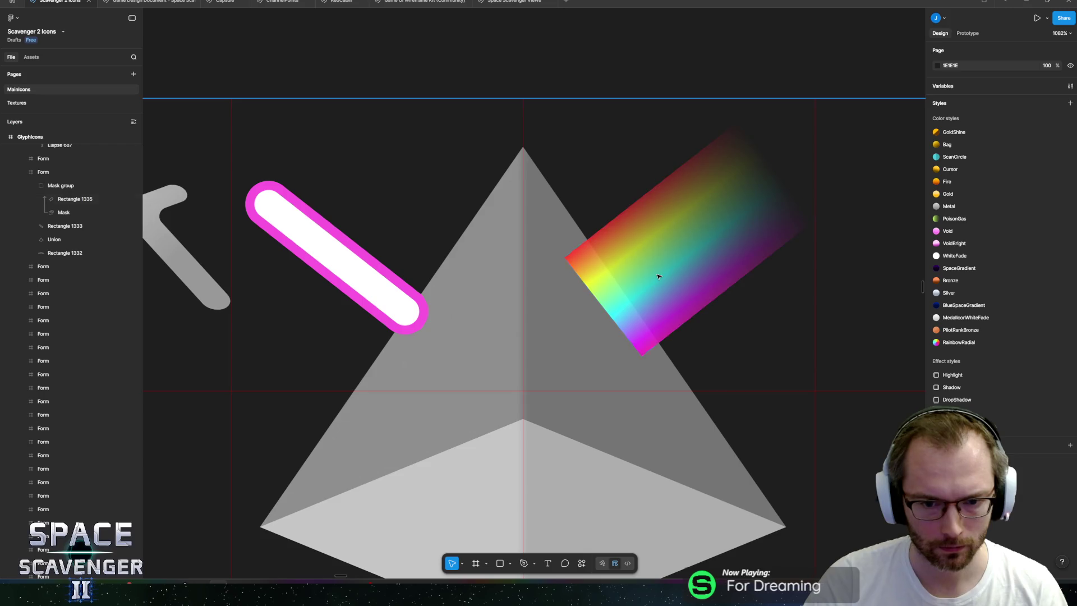
key(alt+Tab)
key(alt+Tab)
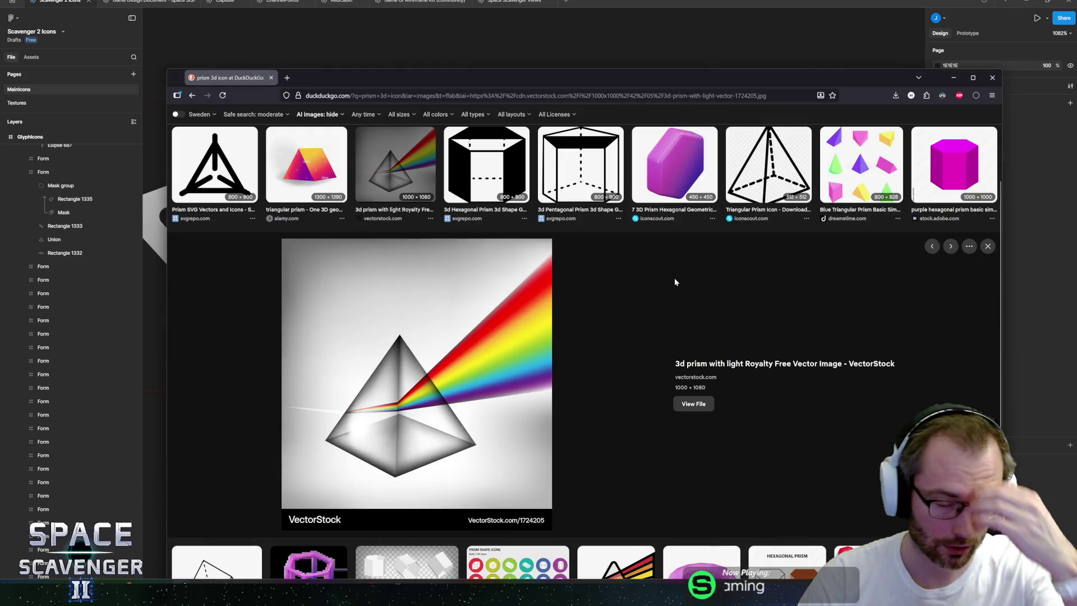
key(alt+Tab)
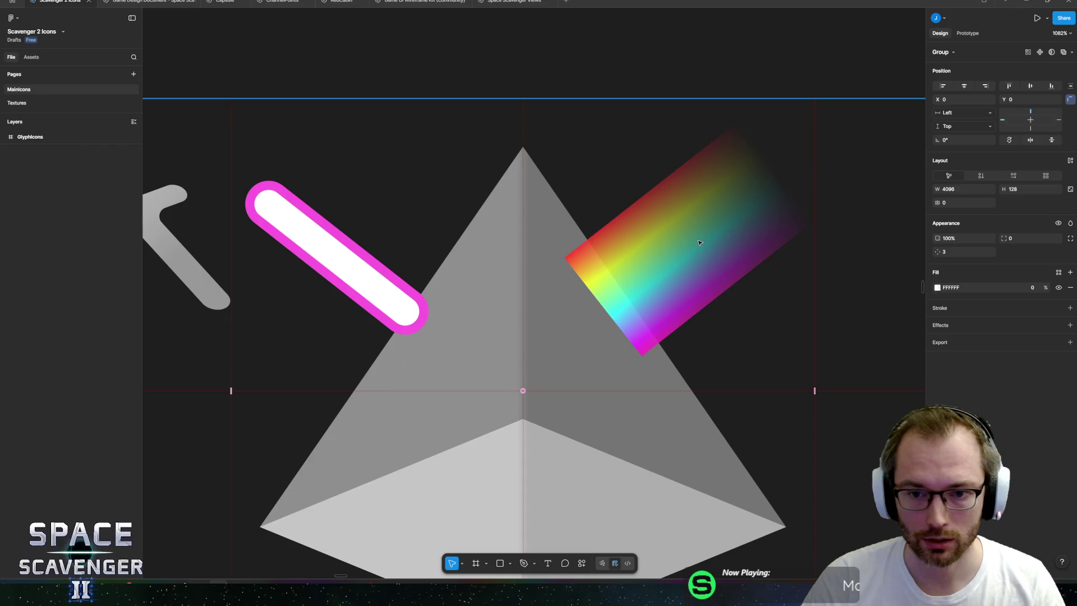
double_click(699, 243)
key(Return)
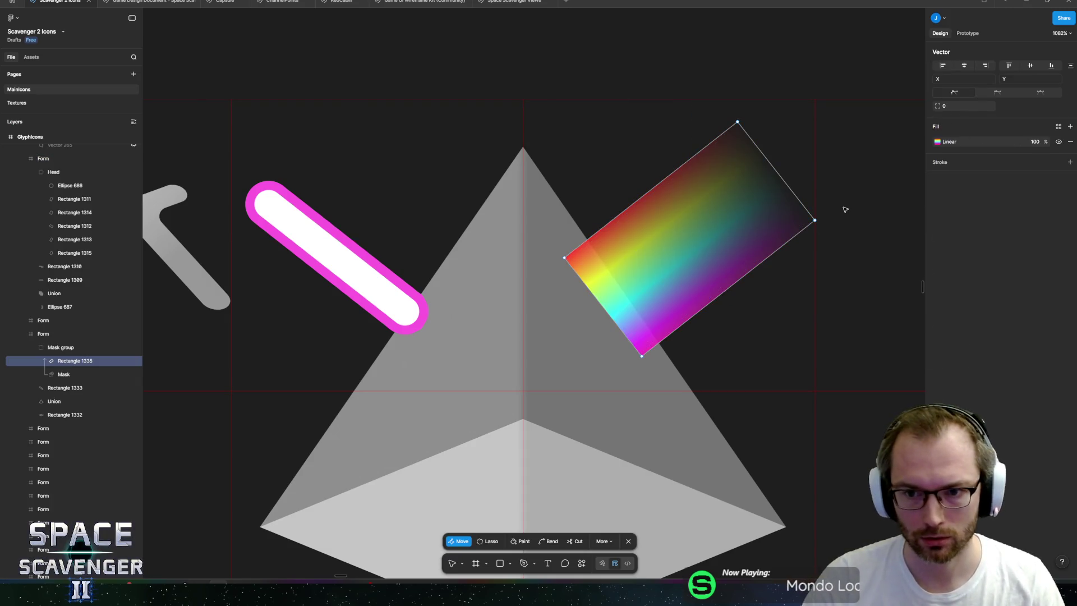
key(Escape)
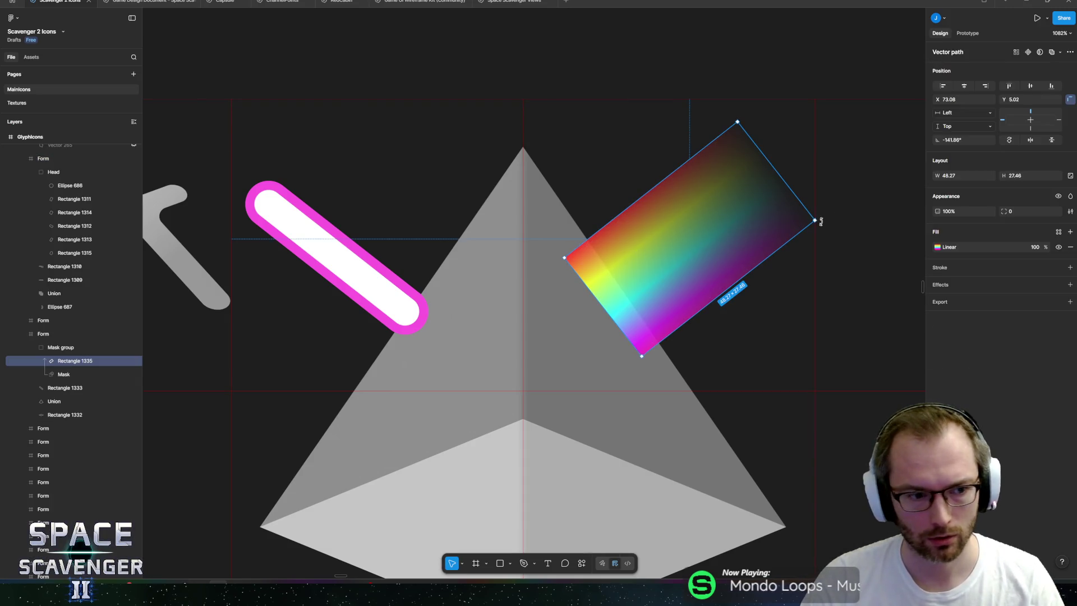
shift+click(64, 374)
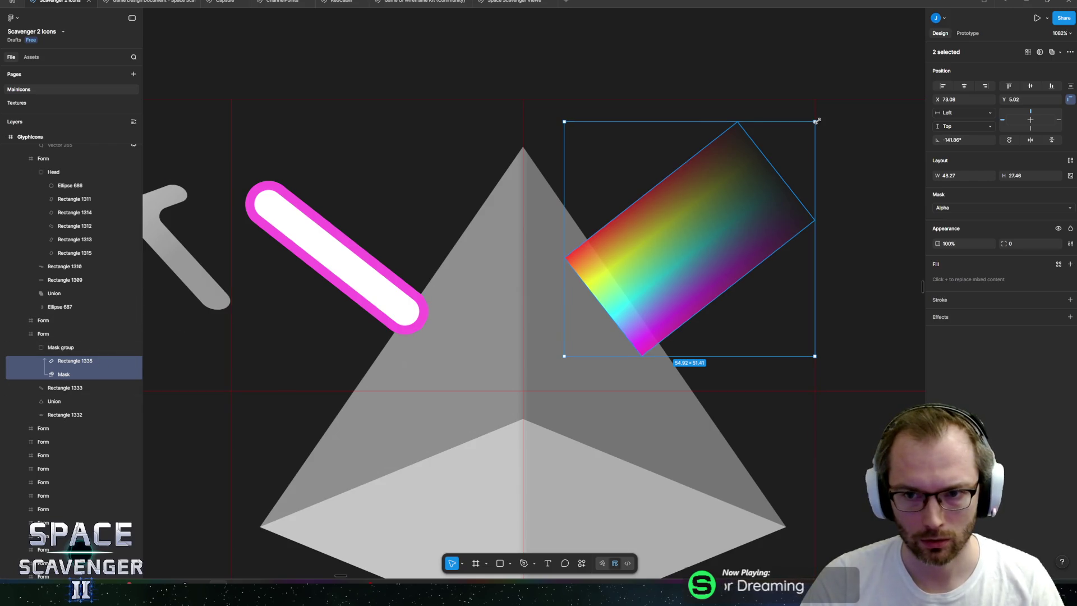
mouse_move(819, 119)
mouse_down()
mouse_move(666, 89)
mouse_move(677, 85)
mouse_up()
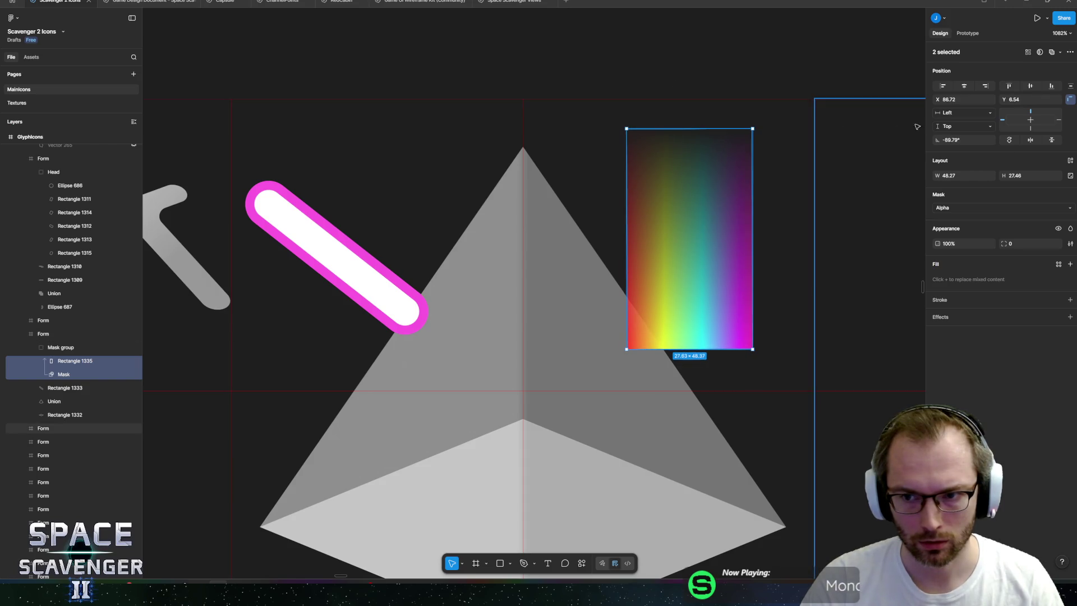
- Reset the beam's rotation to 0° and turn the Mask group around to 180°
click(951, 140)
text(0)
key(Return)
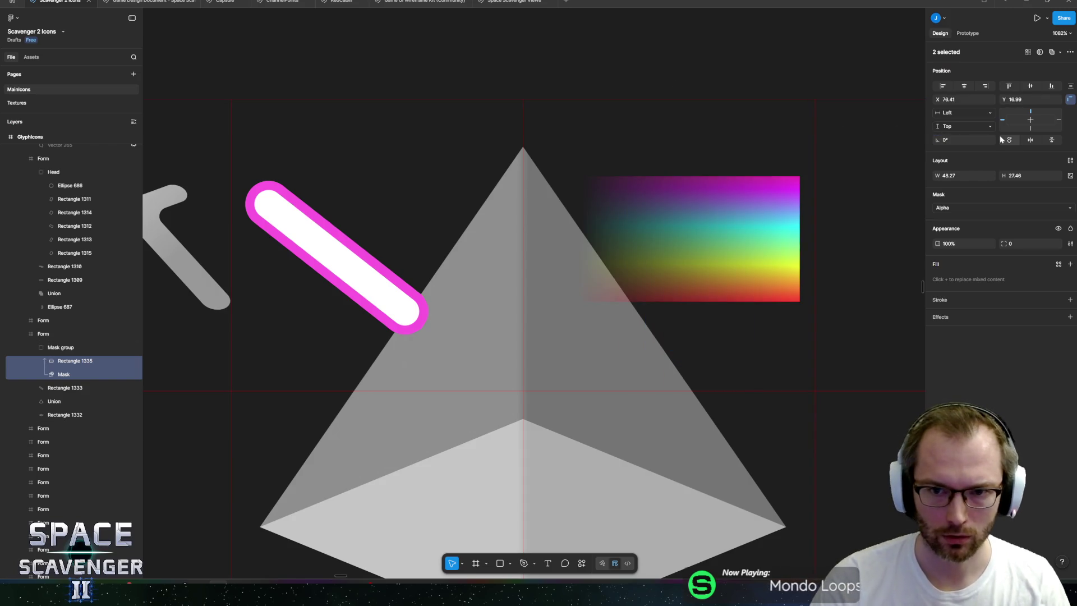
click(56, 347)
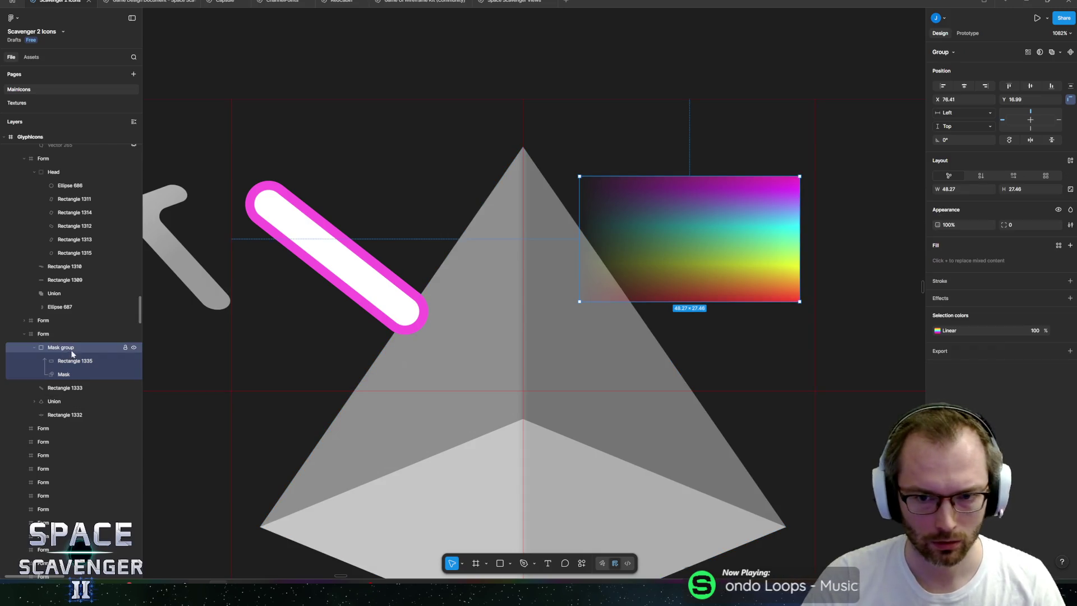
mouse_move(802, 172)
mouse_down()
mouse_move(724, 115)
mouse_move(548, 301)
mouse_up()
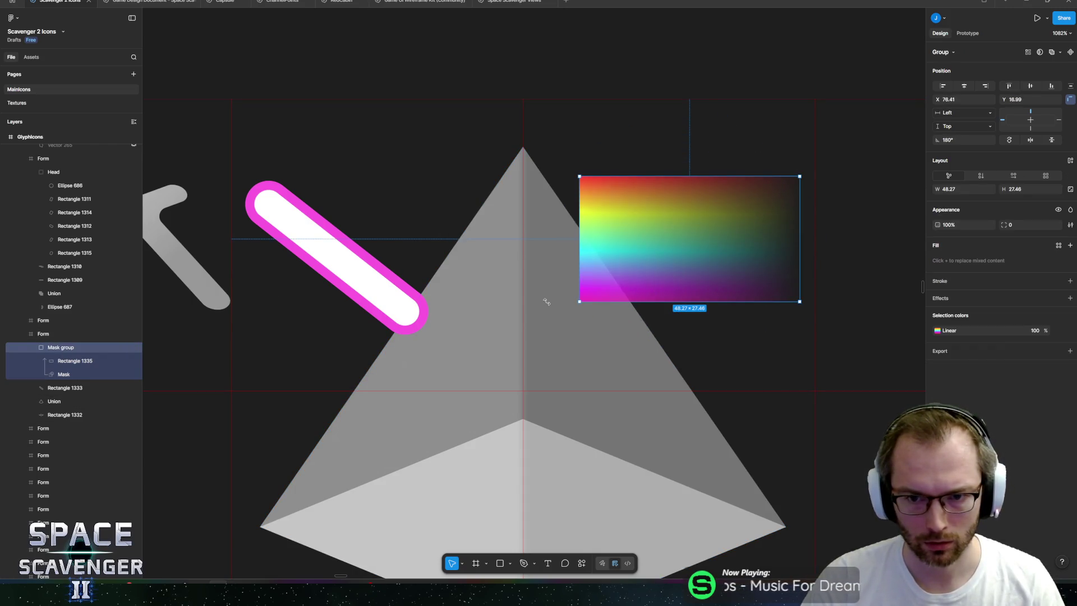
- Stretch the Mask layer taller upward so it covers the beam
click(63, 360)
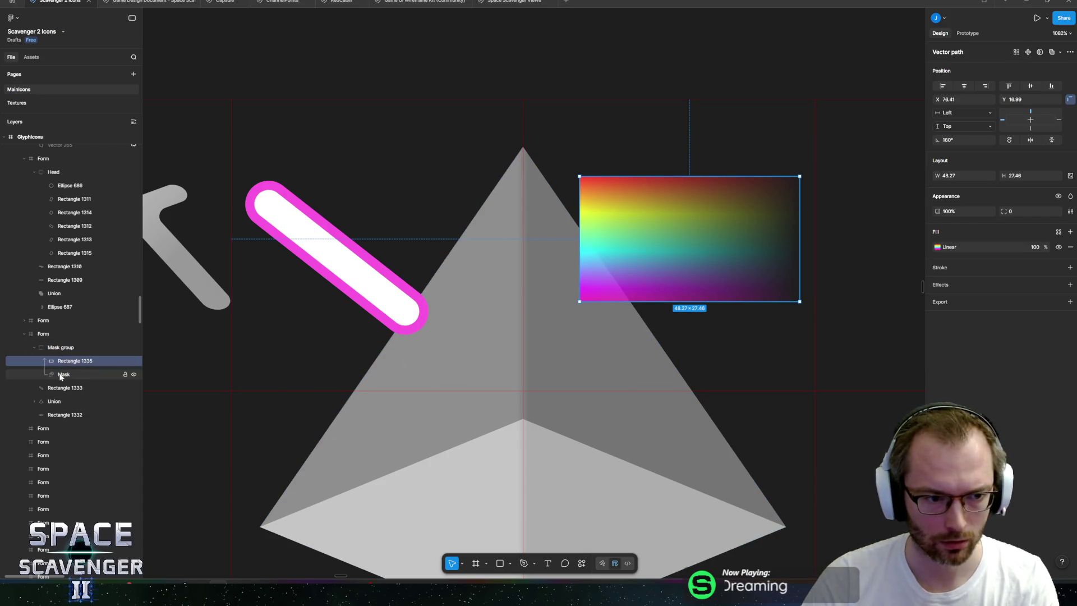
shift+click(60, 374)
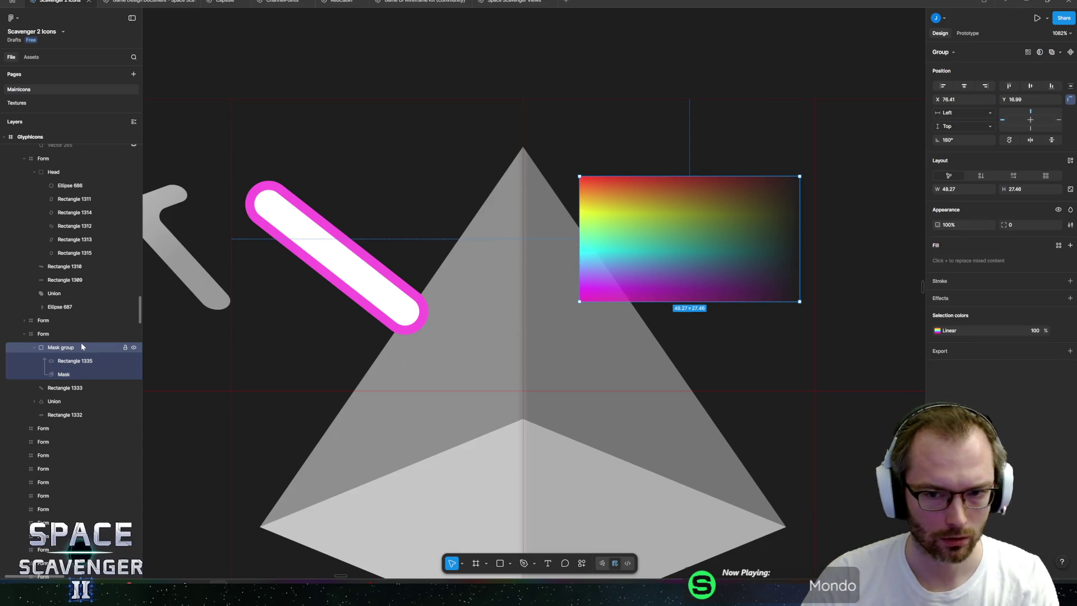
key(Return)
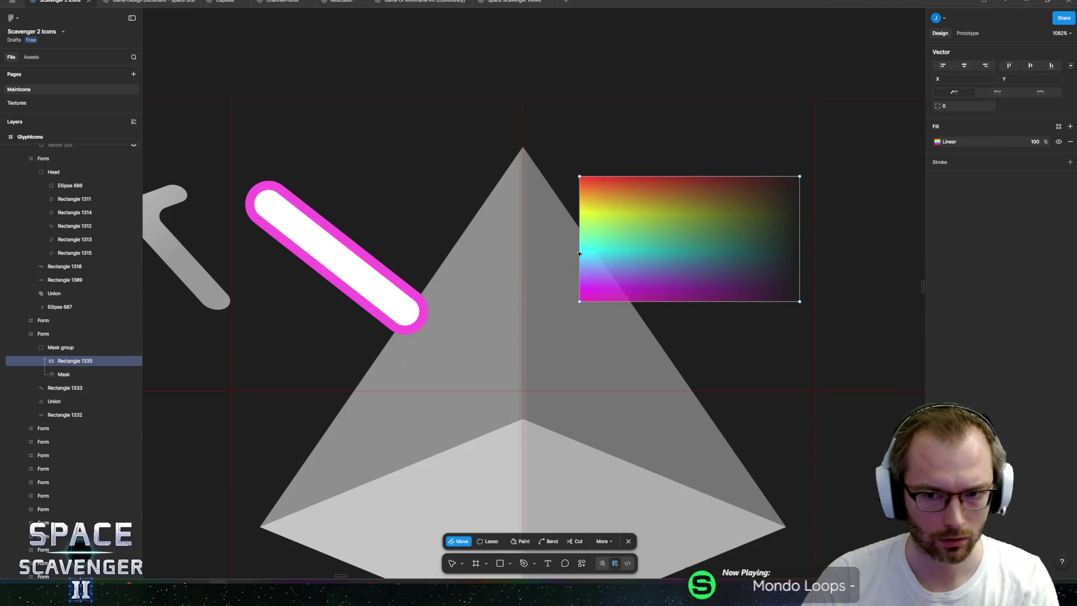
click(741, 216)
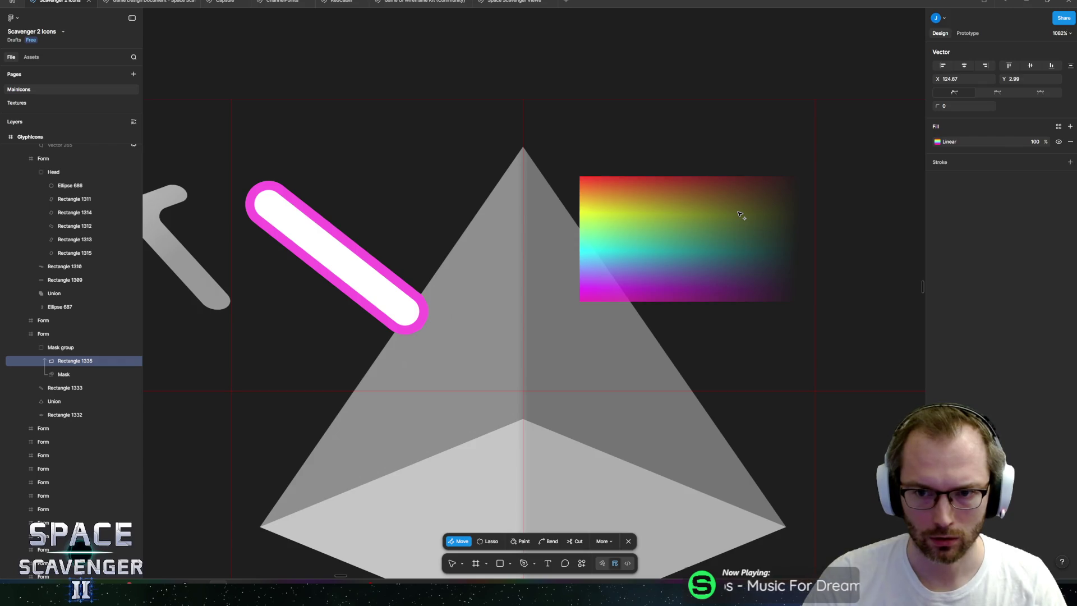
key(ctrl)
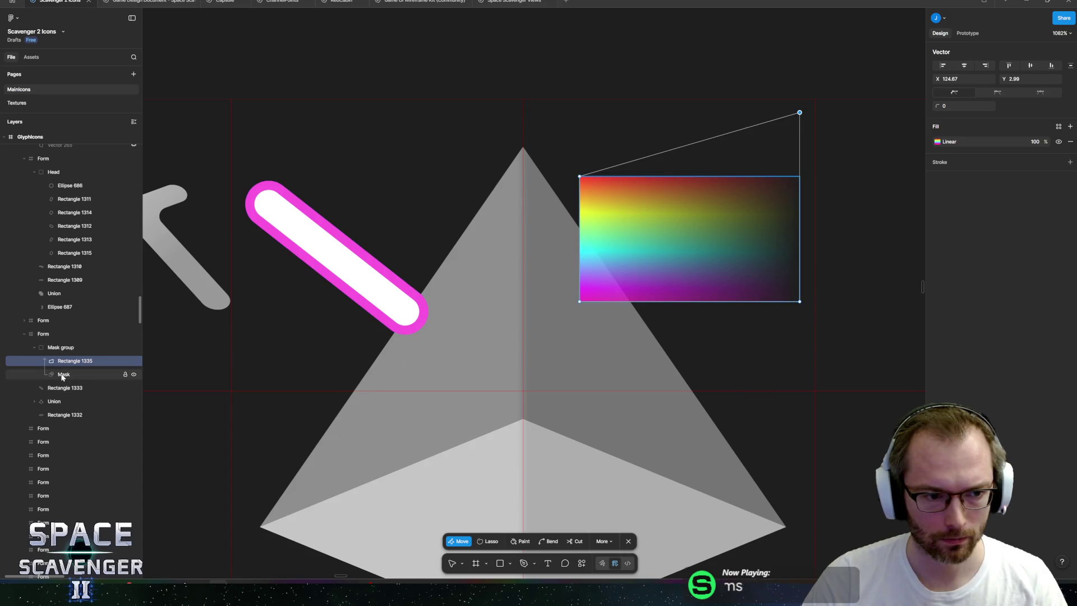
click(63, 375)
key(Escape)
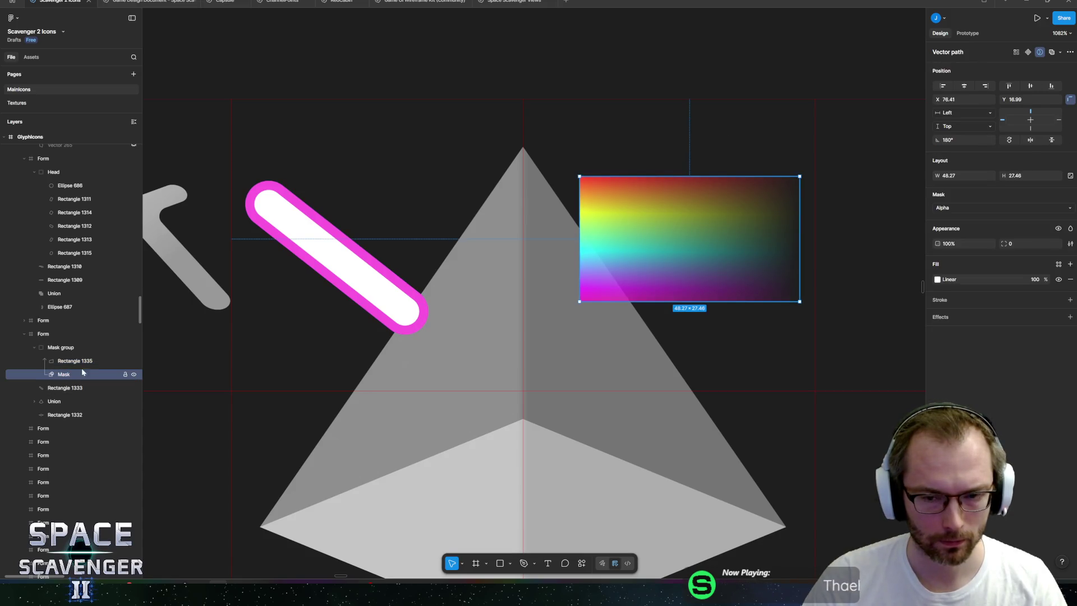
key(Return)
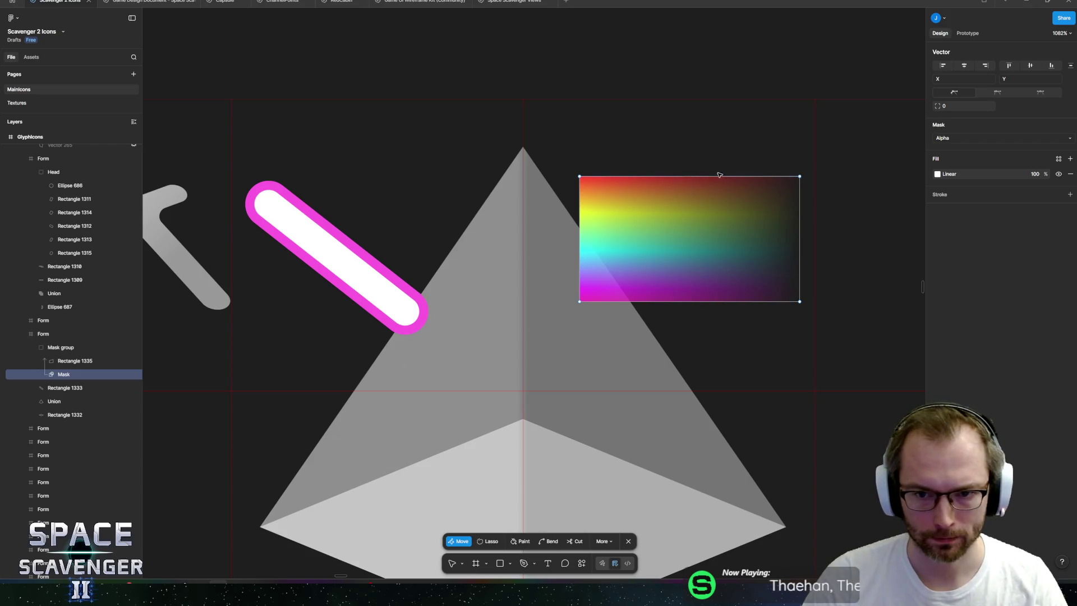
key(Escape)
drag(714, 177, 702, 42)
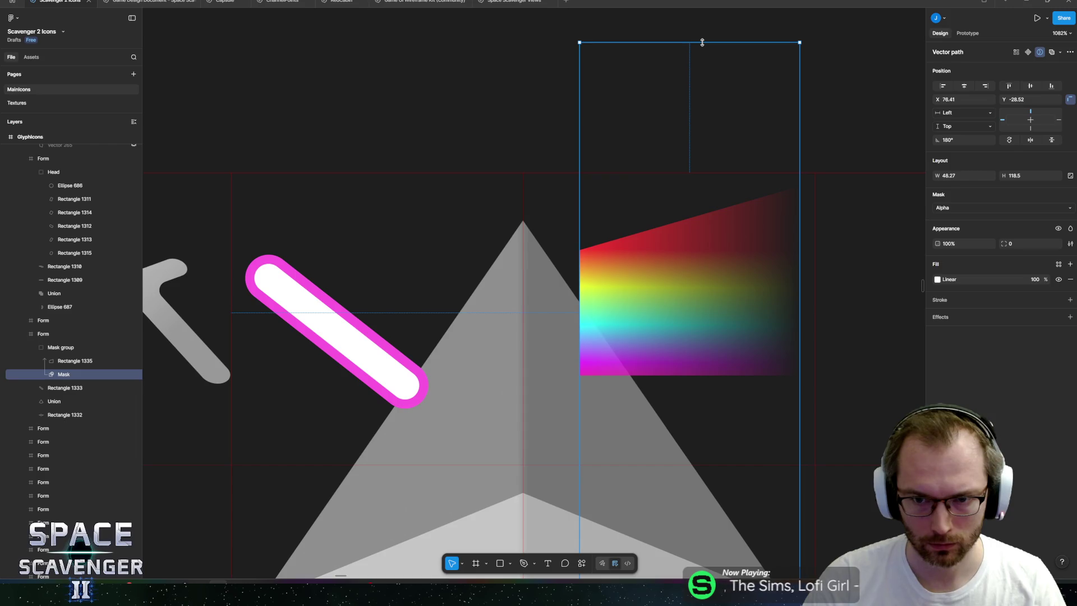
- Move the rainbow rectangle's bottom-right vertex down, making a 48.27 × 55.46 flaring trapezoid
click(75, 361)
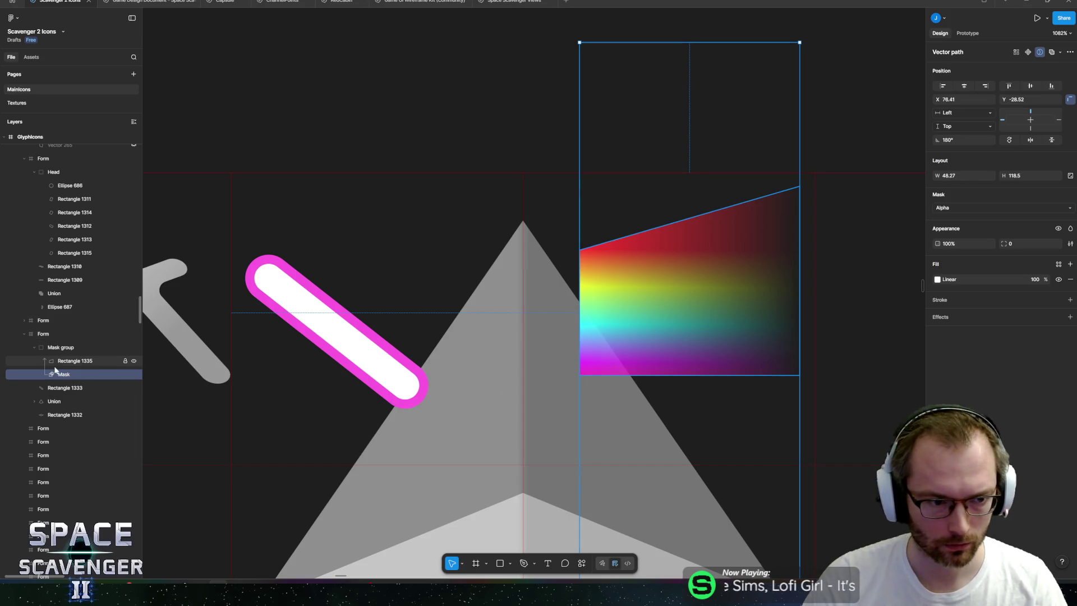
double_click(765, 266)
click(799, 375)
key(Down)
key(Down)
key(Down)
key(Down)
key(Down)
key(Down)
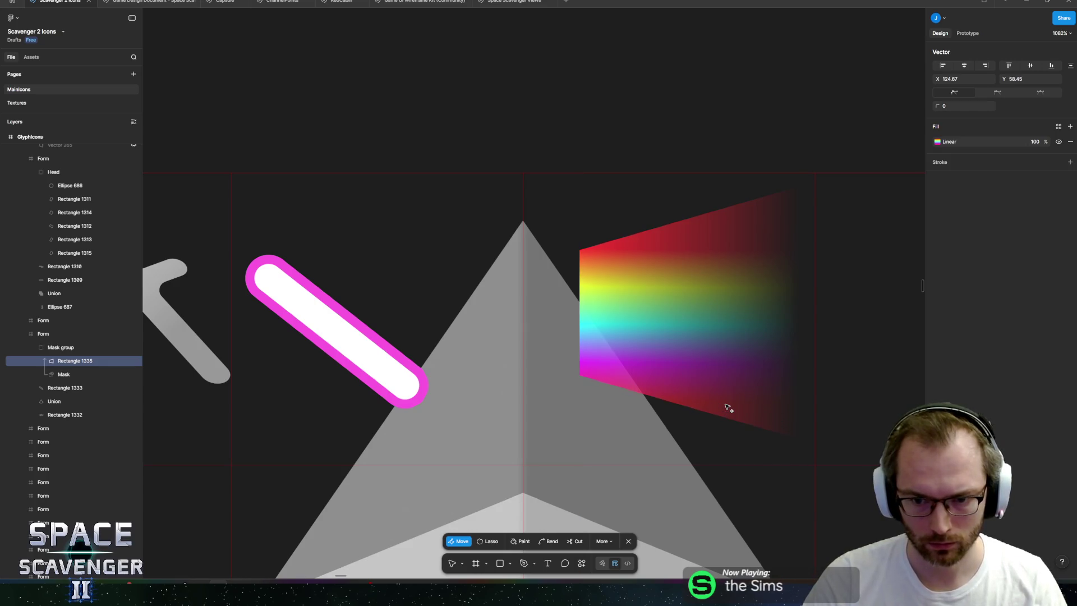
key(Escape)
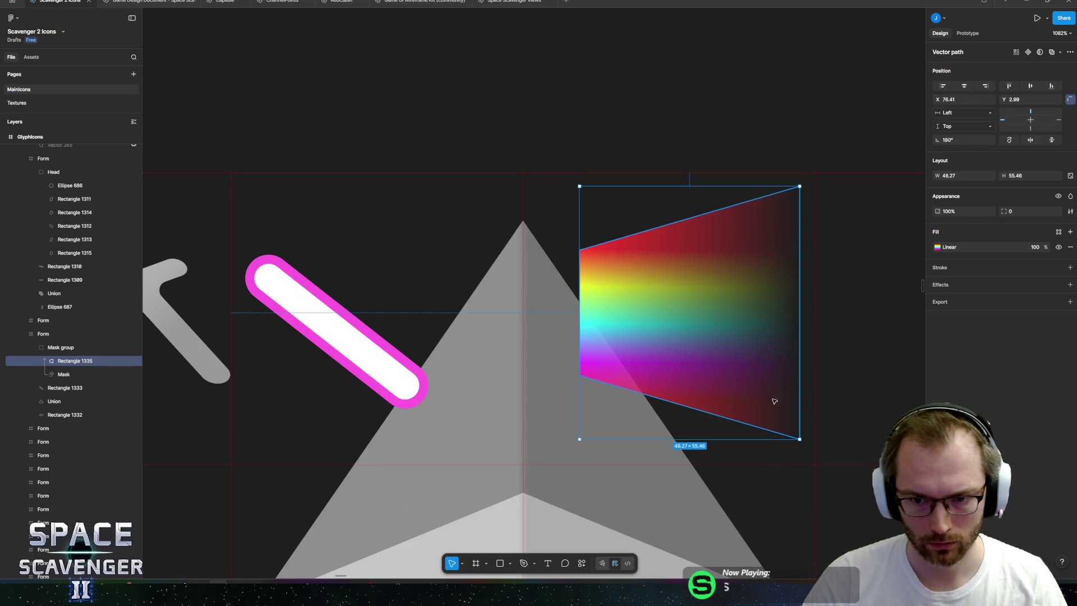
click(72, 348)
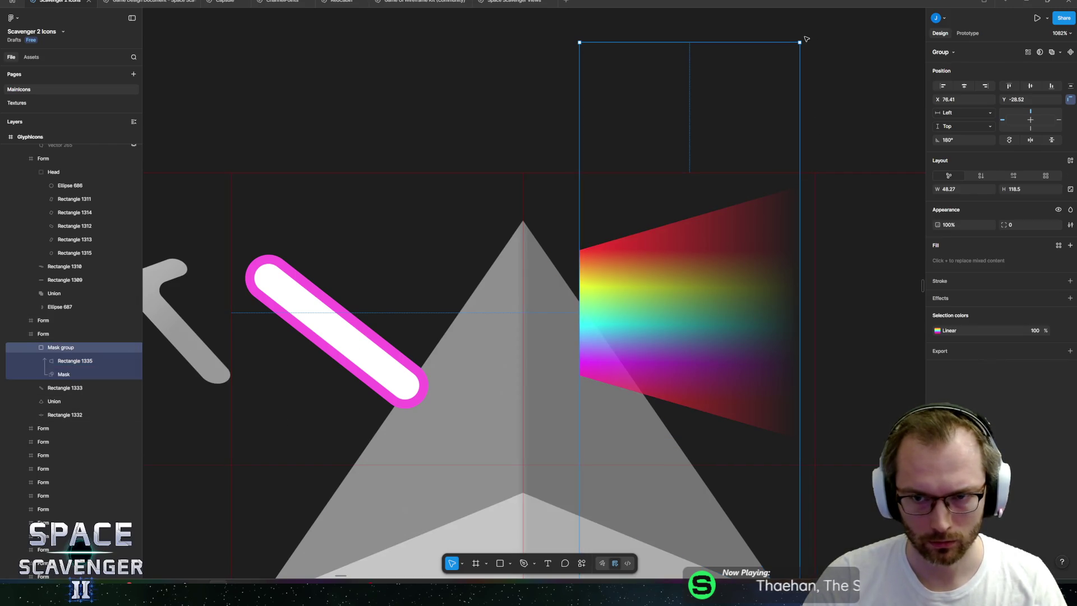
- Rotate the masked rainbow beam further clockwise and nudge it to X 48.49, Y -21.89
drag(802, 39, 617, 29)
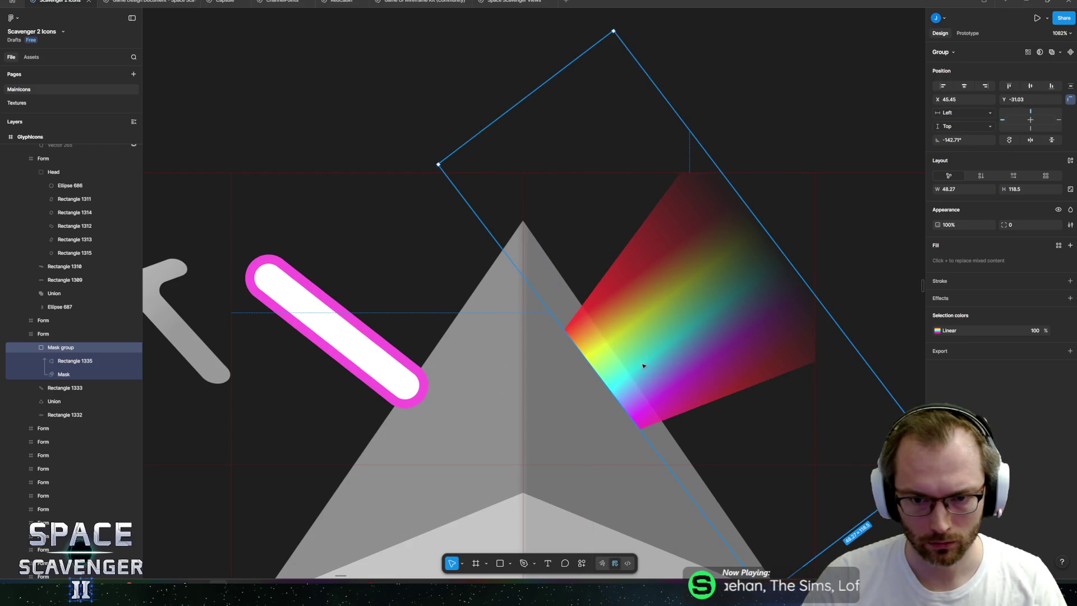
drag(671, 361, 674, 365)
scroll(675, 362, down, 3)
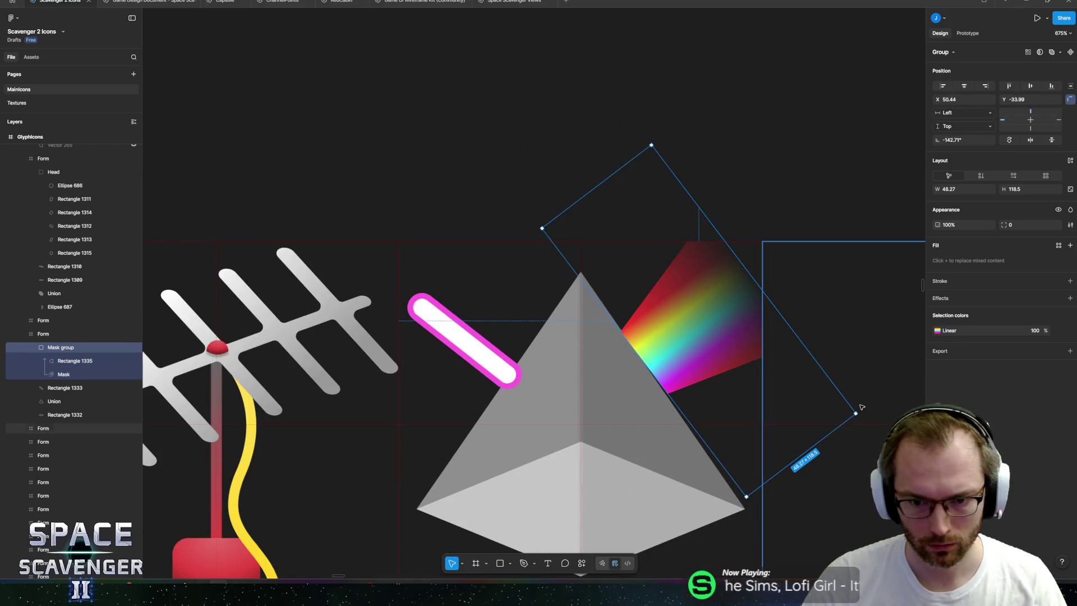
drag(863, 415, 864, 429)
drag(681, 343, 673, 378)
- Try curving the rainbow shape's lower-left edge by editing its points
scroll(646, 396, up, 5)
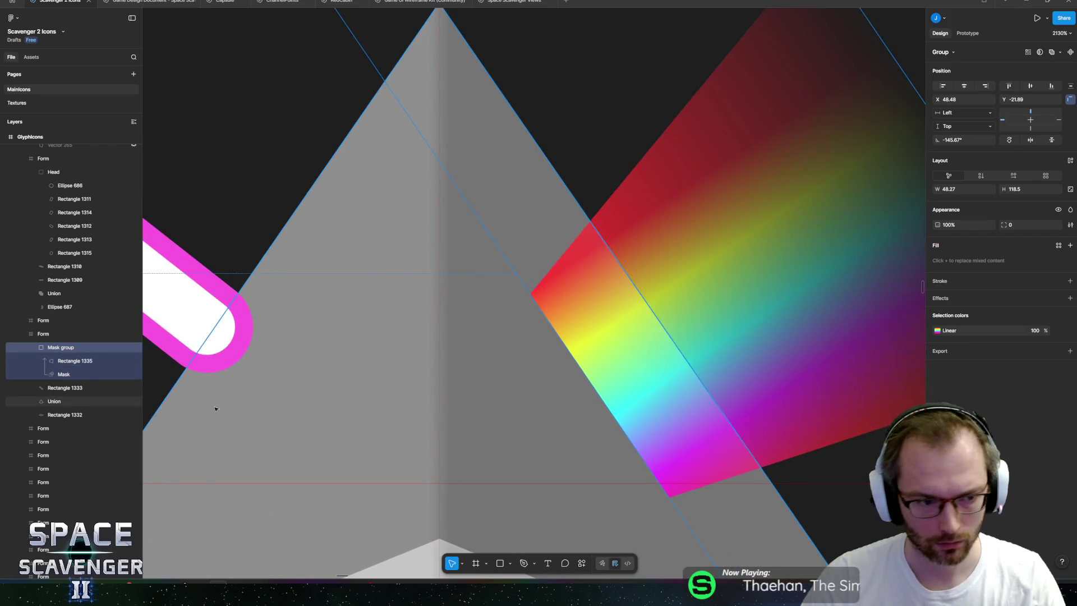
click(90, 362)
key(Return)
drag(610, 405, 593, 421)
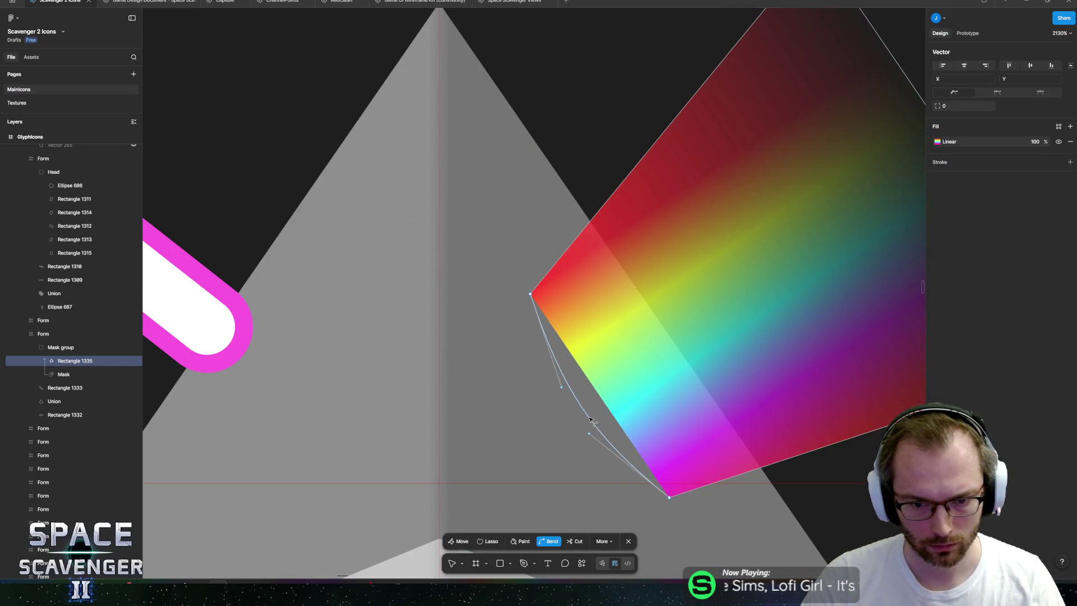
key(Escape)
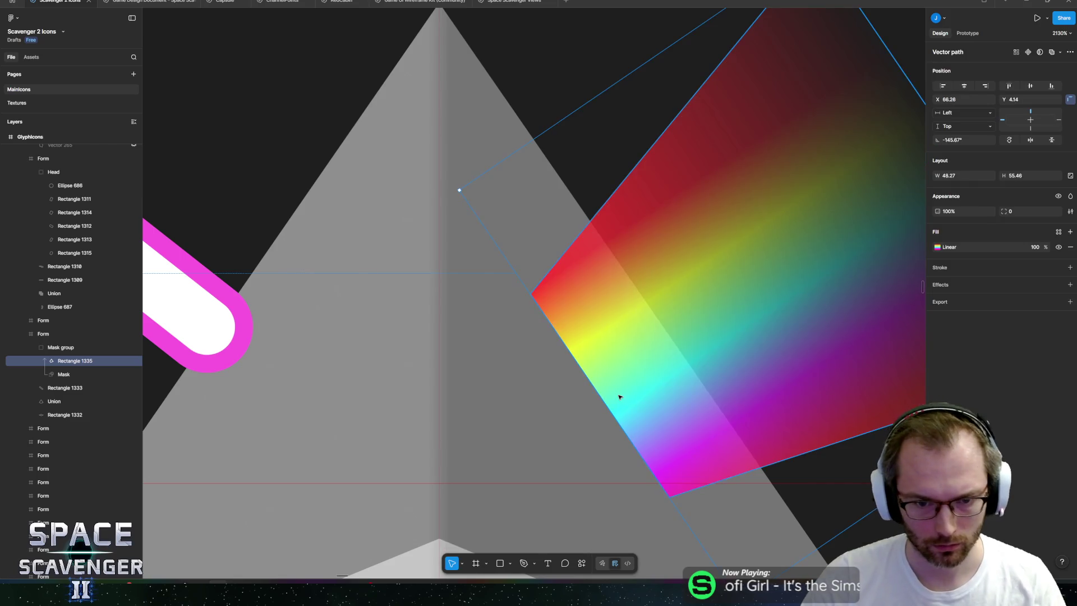
scroll(622, 398, down, 5)
click(608, 264)
scroll(581, 477, up, 3)
scroll(560, 393, down, 1)
click(505, 288)
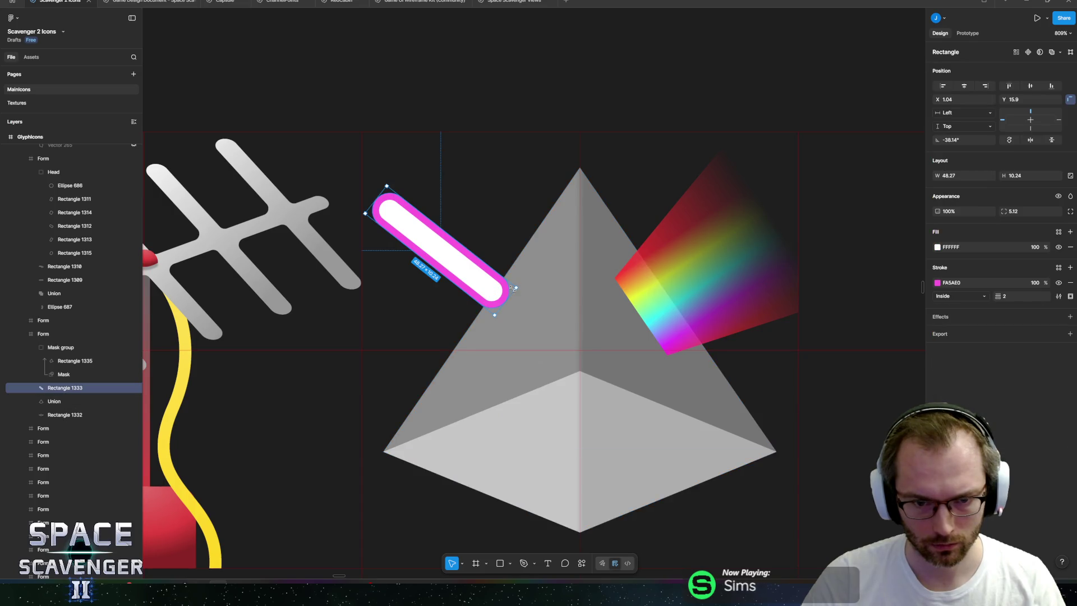
scroll(444, 282, up, 5)
mouse_move(550, 301)
mouse_down()
mouse_move(599, 365)
mouse_move(542, 304)
mouse_up()
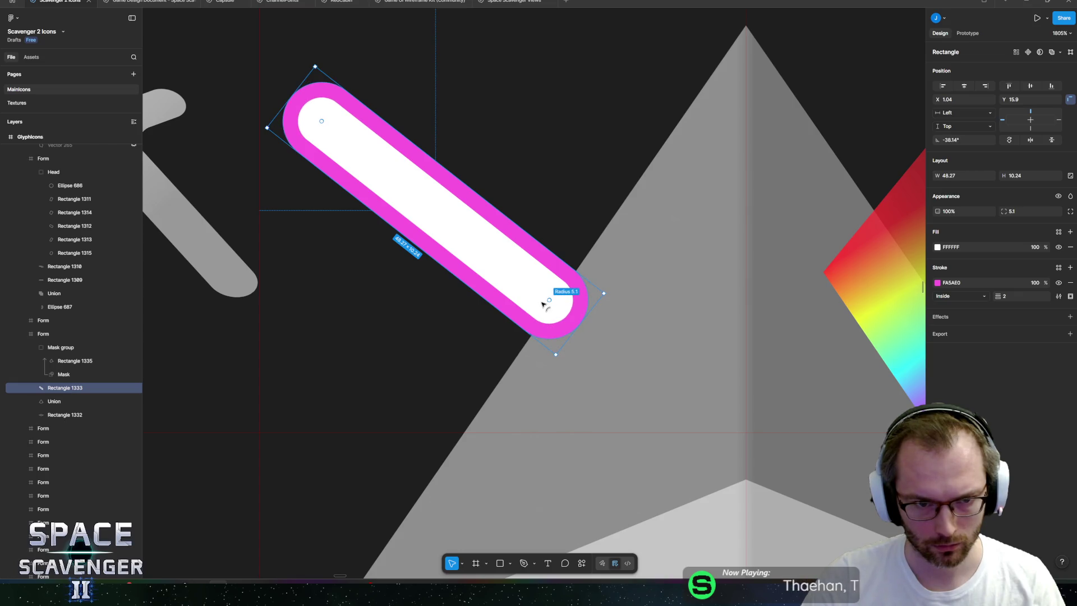
scroll(572, 373, down, 5)
scroll(663, 449, down, 5)
ctrl+scroll(567, 223, down, 10)
ctrl+scroll(627, 263, up, 8)
scroll(537, 214, down, 2)
scroll(538, 215, up, 3)
ctrl+scroll(538, 215, up, 12)
click(538, 203)
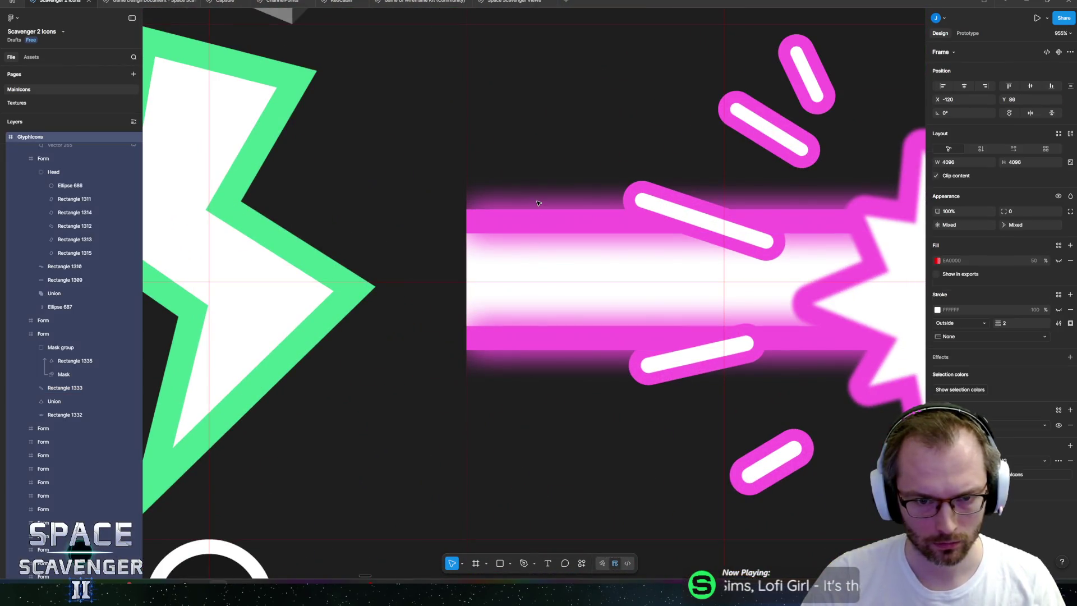
double_click(539, 206)
ctrl+scroll(505, 207, down, 10)
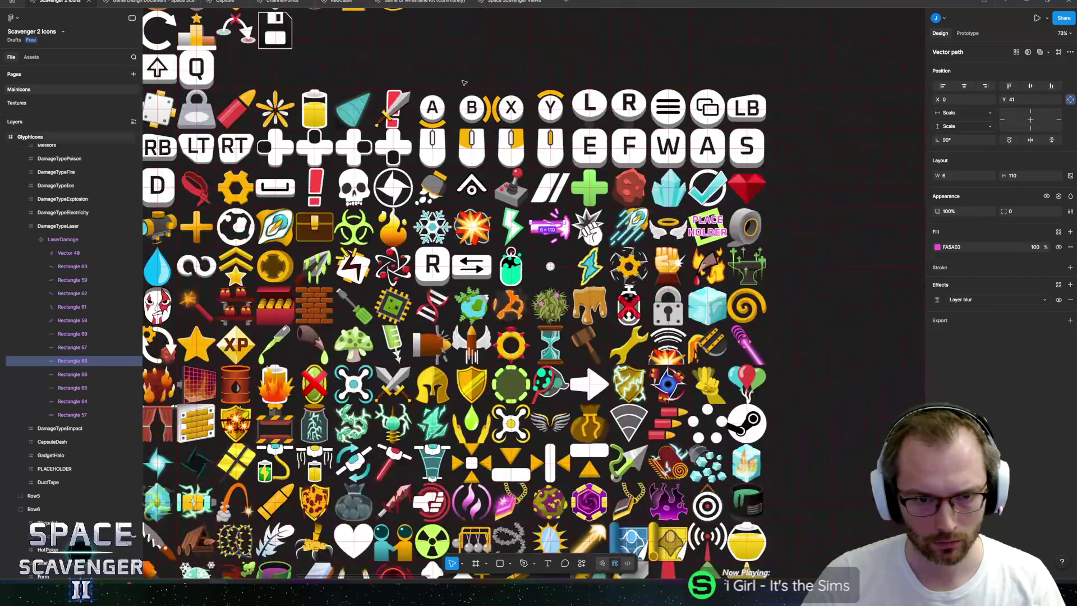
scroll(436, 207, up, 3)
scroll(443, 219, up, 5)
ctrl+scroll(519, 285, up, 15)
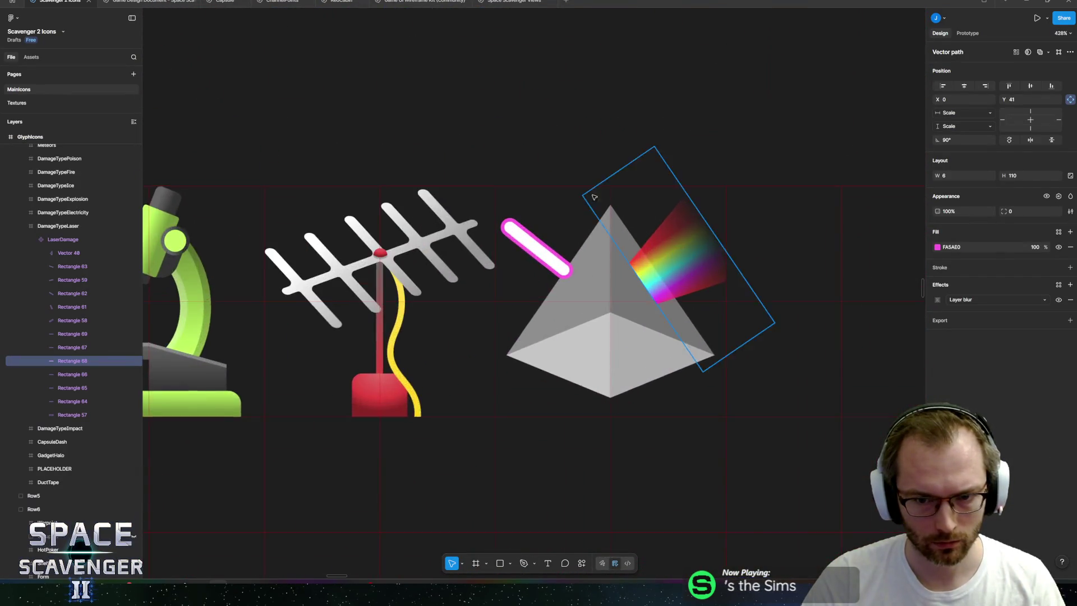
click(527, 362)
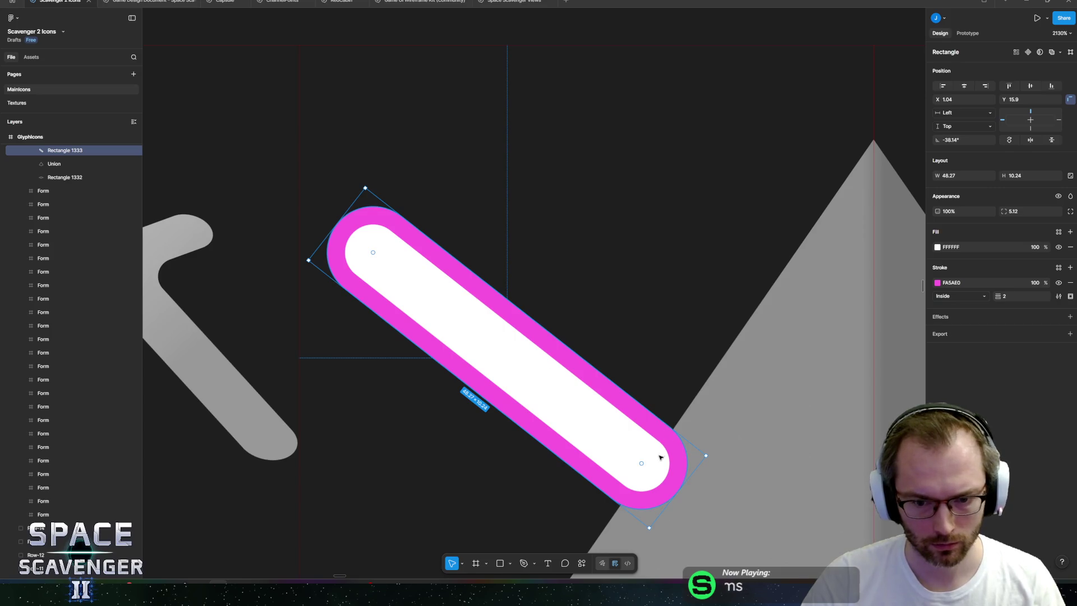
- Duplicate the pink capsule beam and give the copy an 8 layer blur
key(ctrl+d)
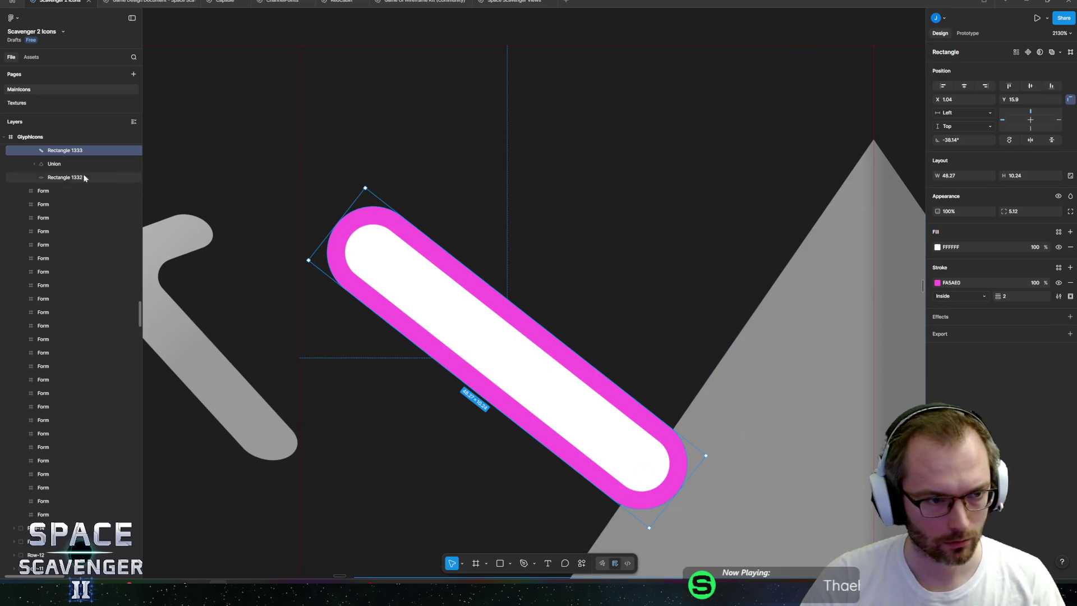
click(1069, 317)
click(948, 332)
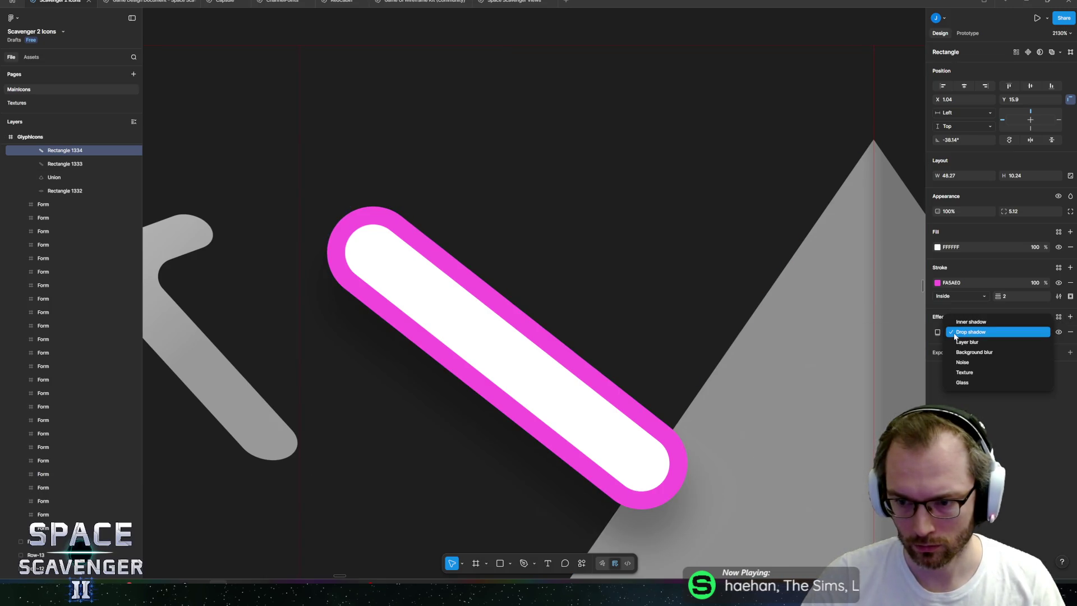
click(962, 344)
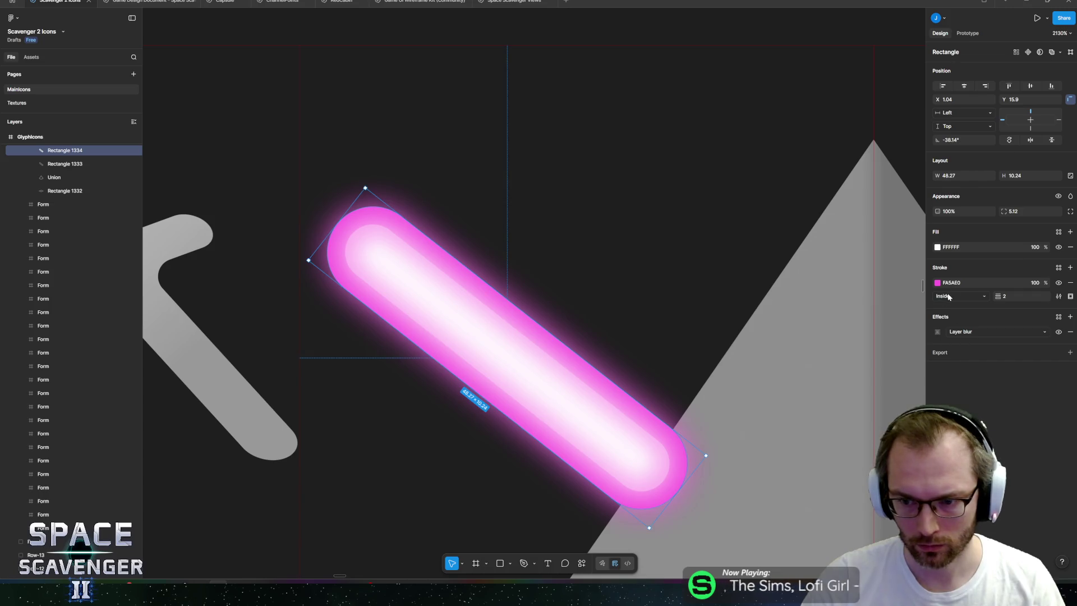
click(938, 332)
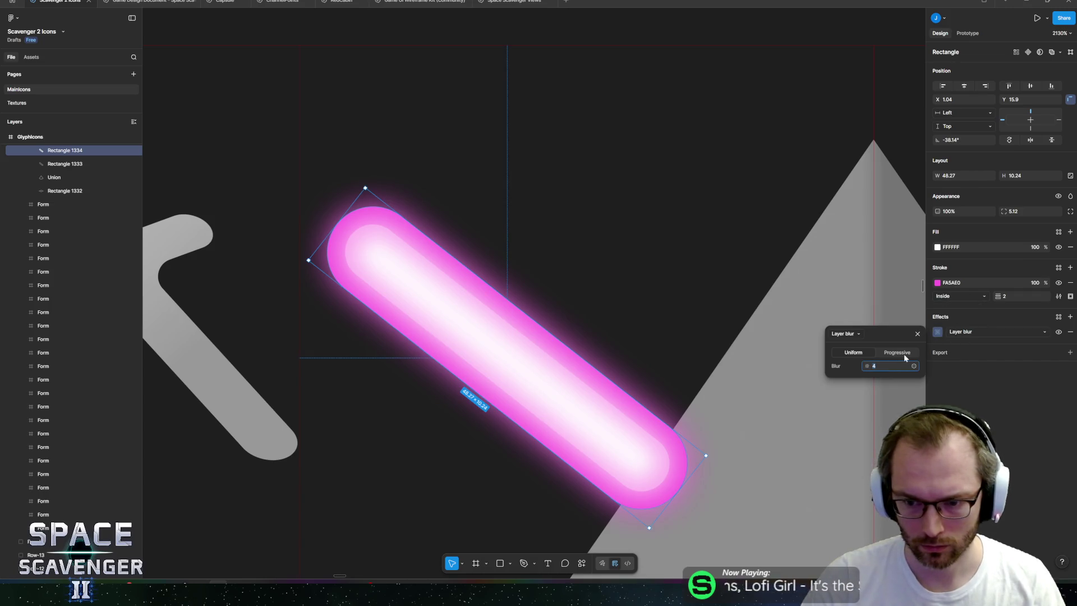
scroll(584, 443, down, 5)
mouse_move(534, 407)
mouse_down()
mouse_move(570, 427)
mouse_move(561, 428)
mouse_up()
key(ctrl+z)
- Group the blurred copy with the original capsule as Group 351
shift+click(43, 163)
key(ctrl+g)
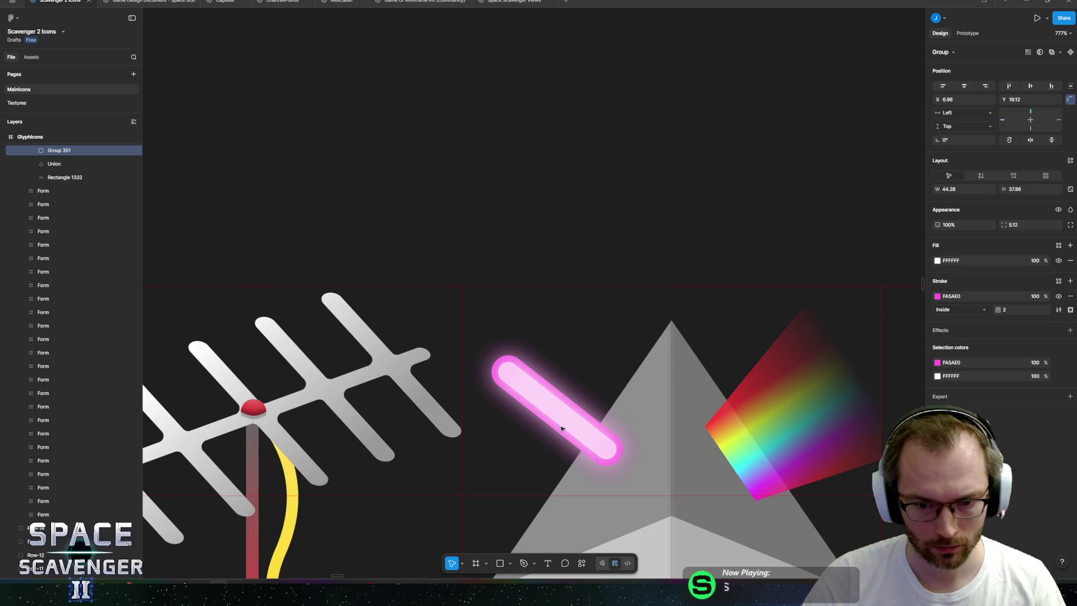
scroll(561, 428, down, 2)
scroll(561, 428, right, 2)
- Set the blurred copy's two lower-right vertices to corner radius 0
key(Return)
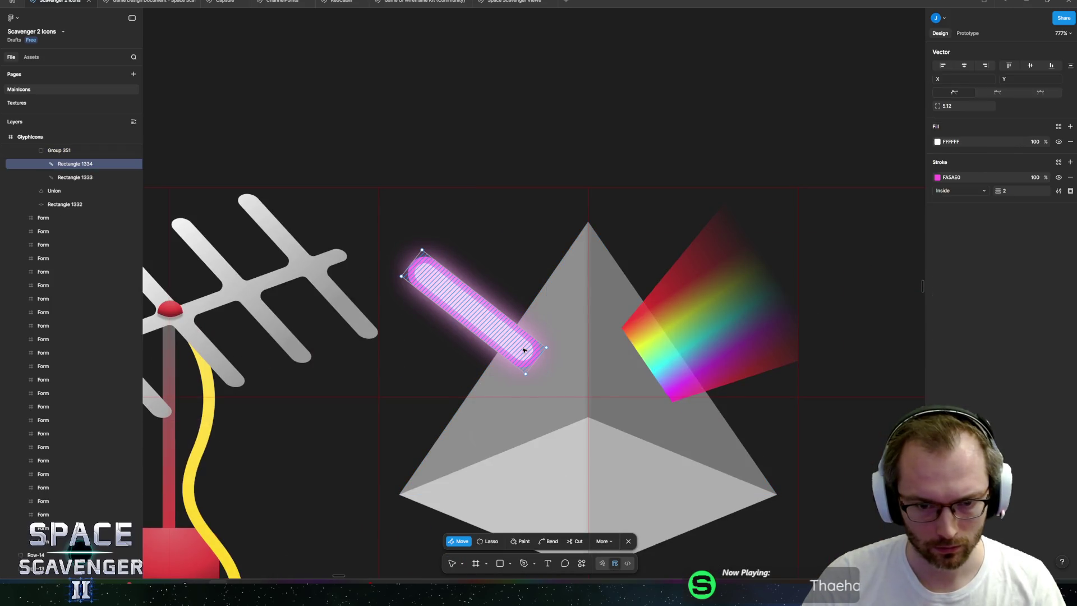
drag(587, 321, 519, 379)
click(1025, 189)
key(Escape)
key(Escape)
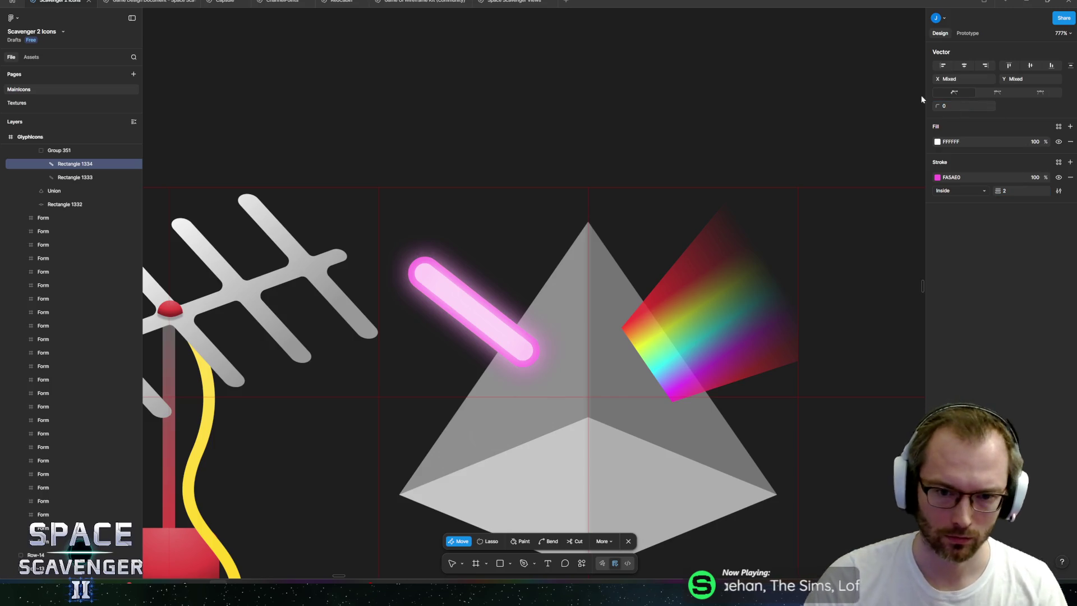
scroll(508, 334, up, 5)
click(502, 315)
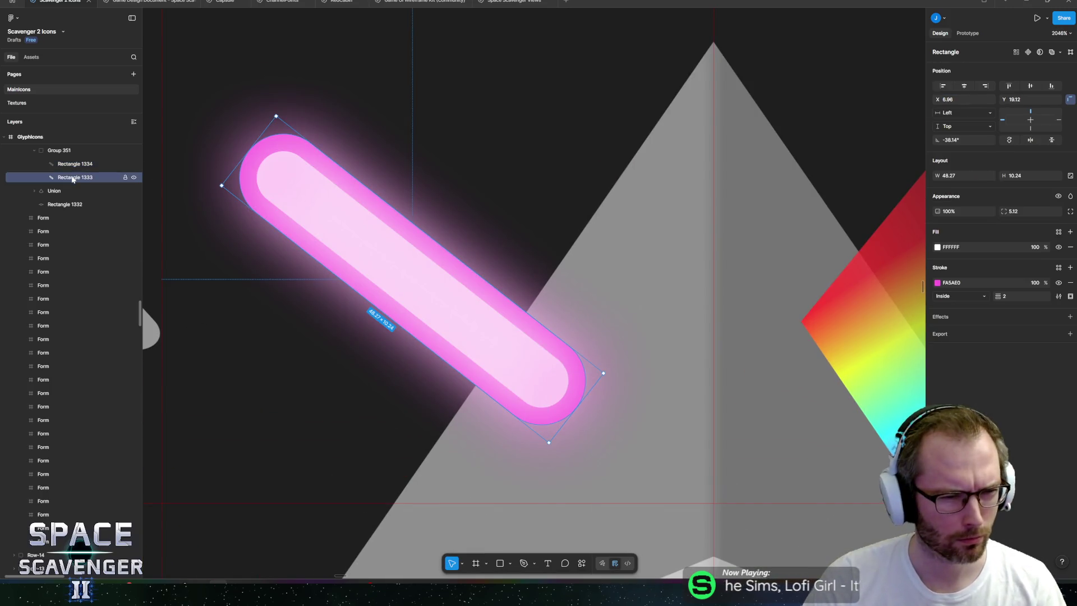
key(Return)
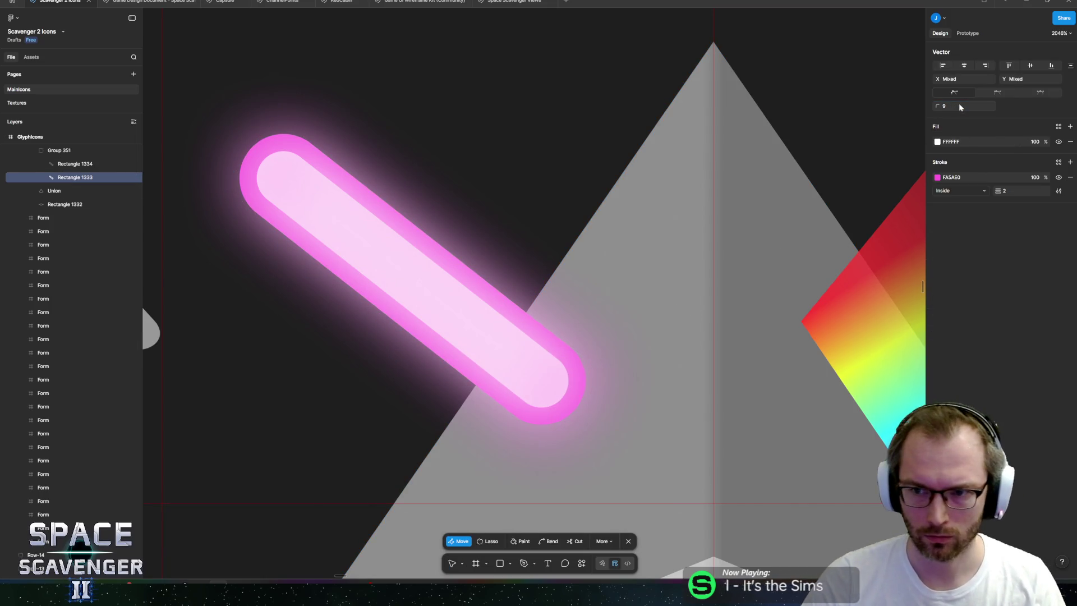
- Set the capsule beam's lower-right vertices to radius 0, then review the icon row
click(580, 244)
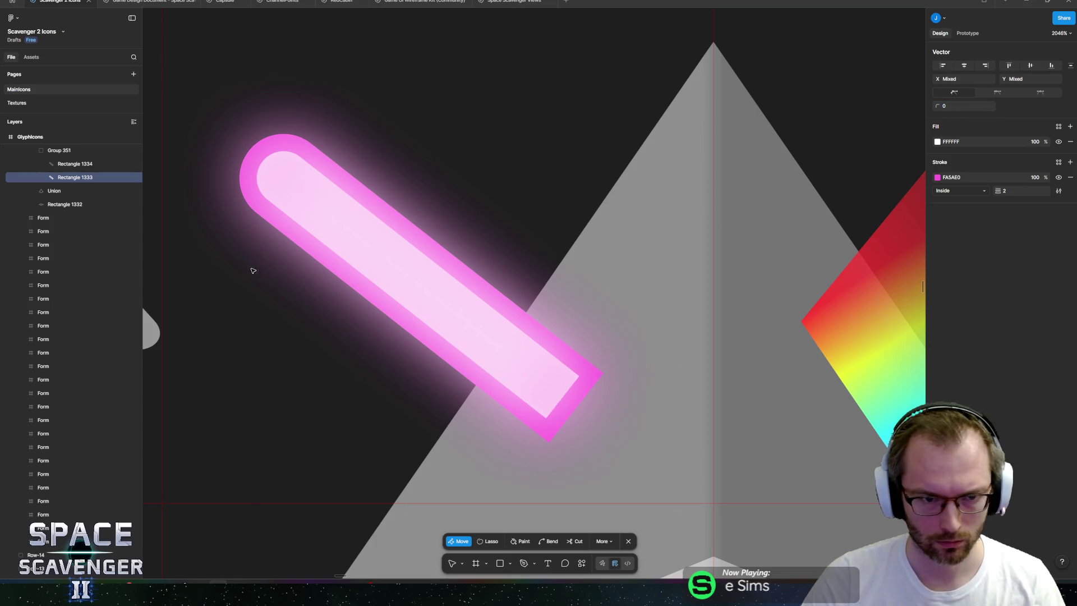
scroll(619, 204, down, 10)
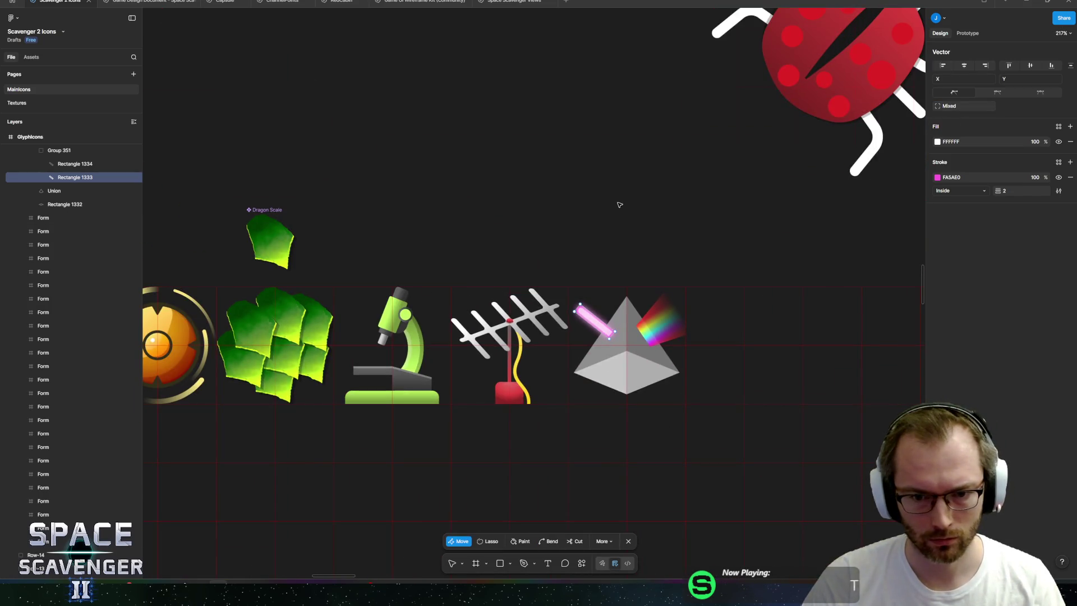
scroll(619, 204, right, 2)
key(Escape)
click(636, 207)
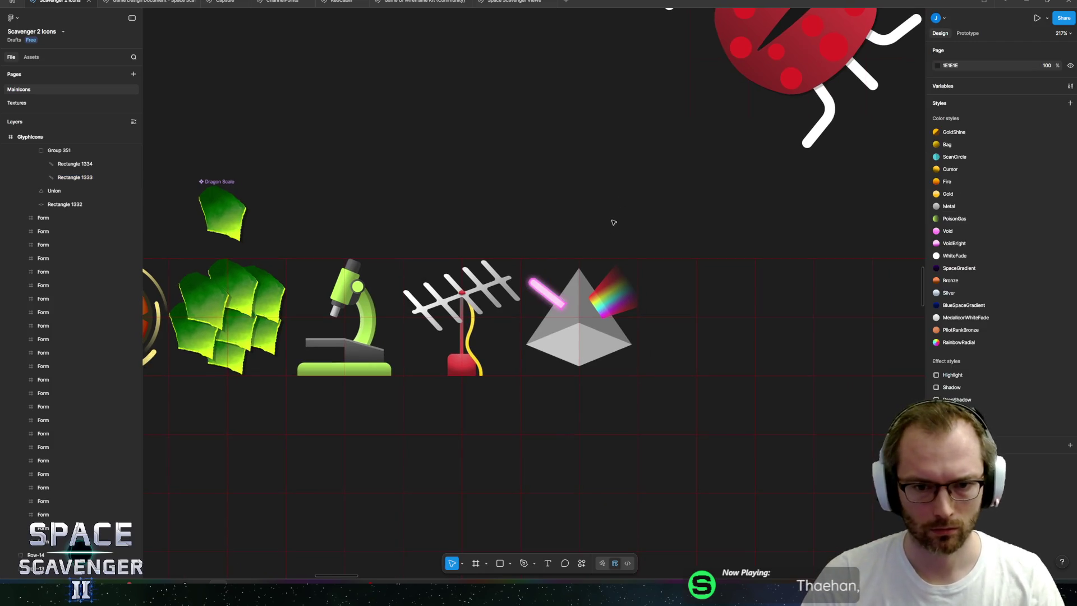
scroll(585, 325, up, 10)
scroll(642, 68, up, 3)
scroll(630, 216, down, 3)
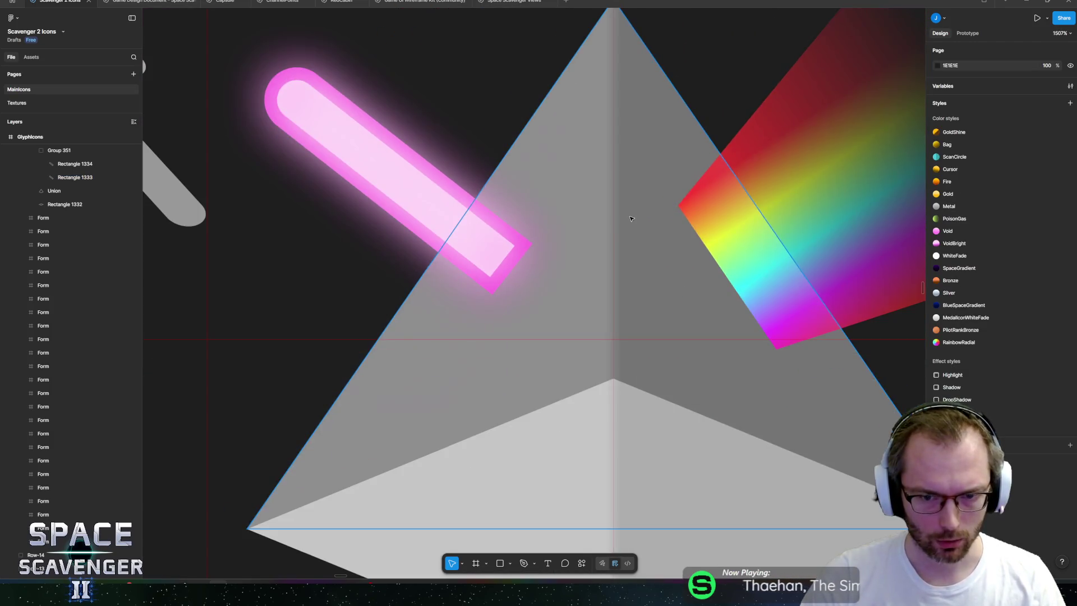
key(alt+Tab)
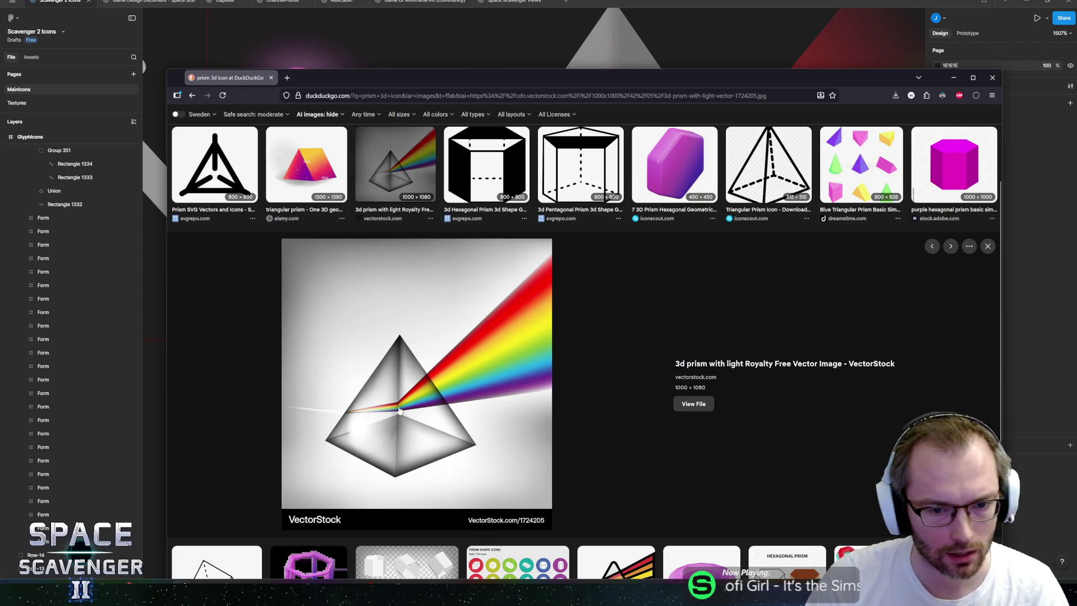
- Browse the 'prism 3d icon' image results and preview the rainbow prism education icon
scroll(396, 337, up, 3)
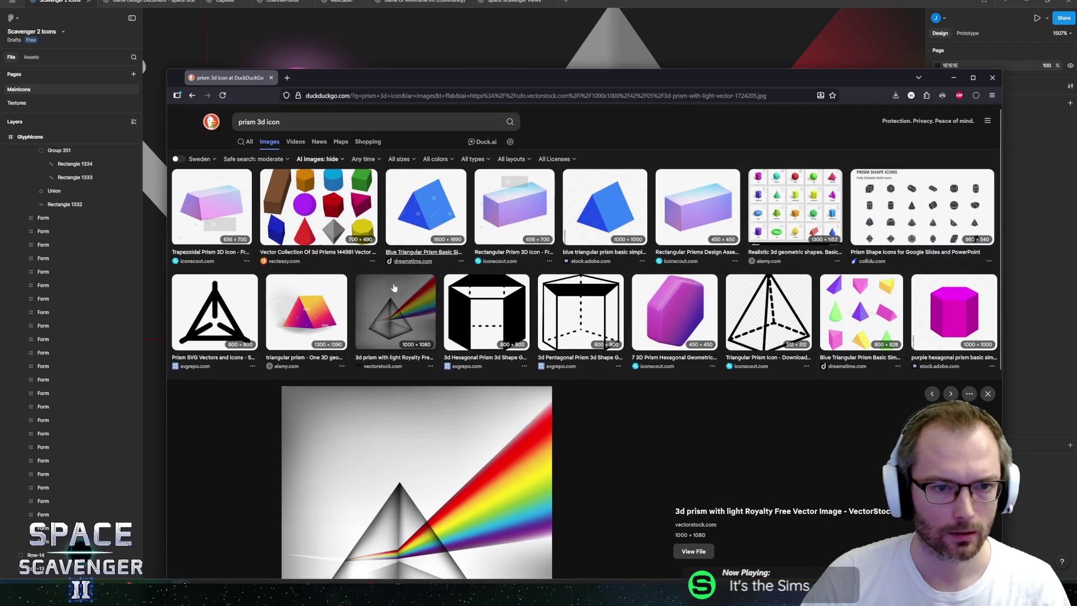
scroll(568, 304, down, 6)
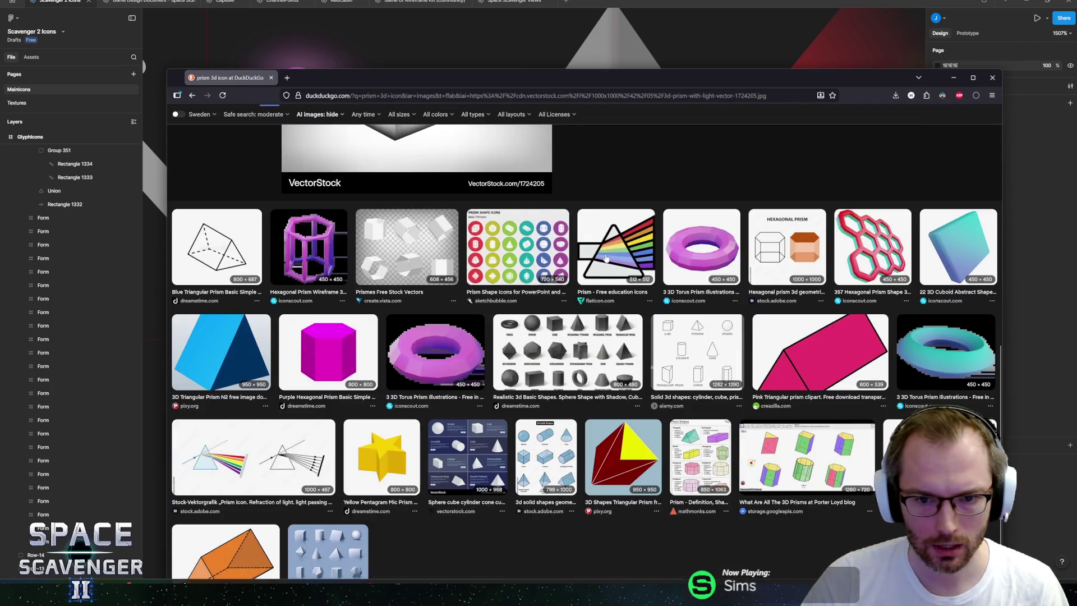
click(596, 297)
key(Escape)
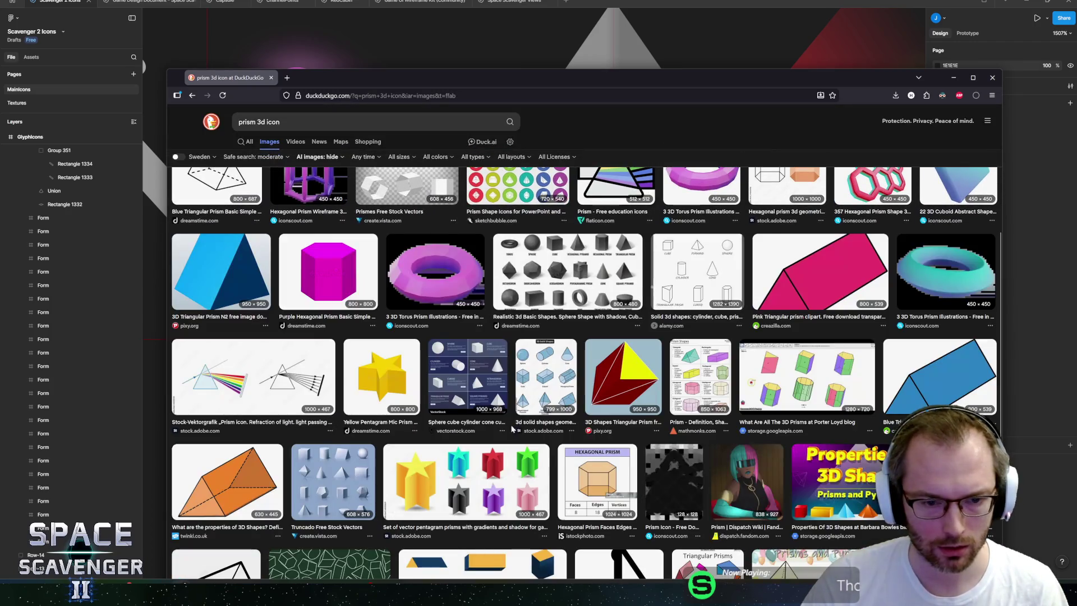
scroll(464, 420, down, 3)
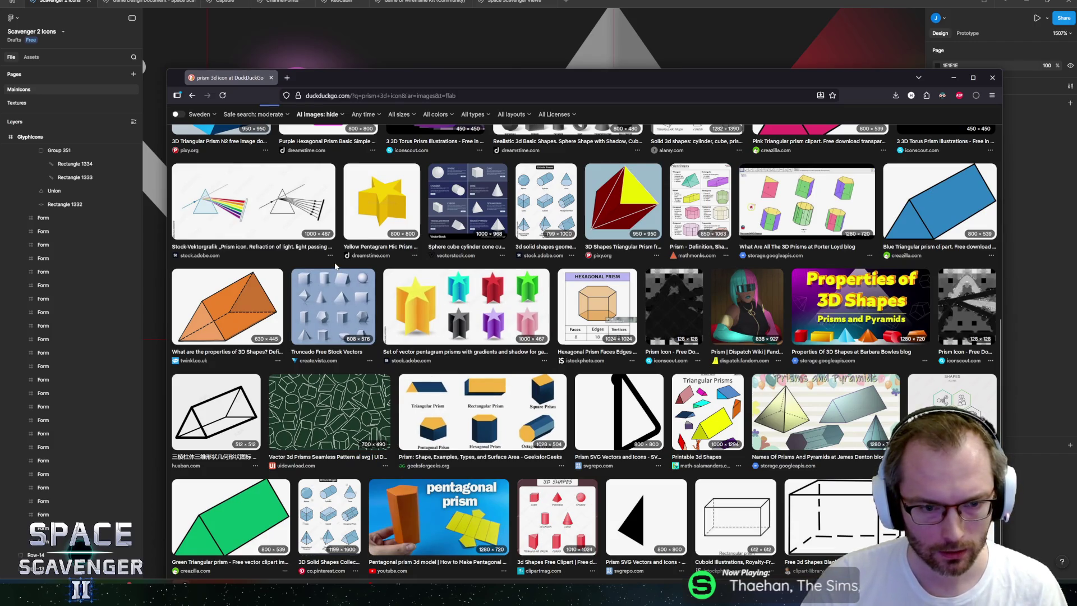
key(alt+Tab)
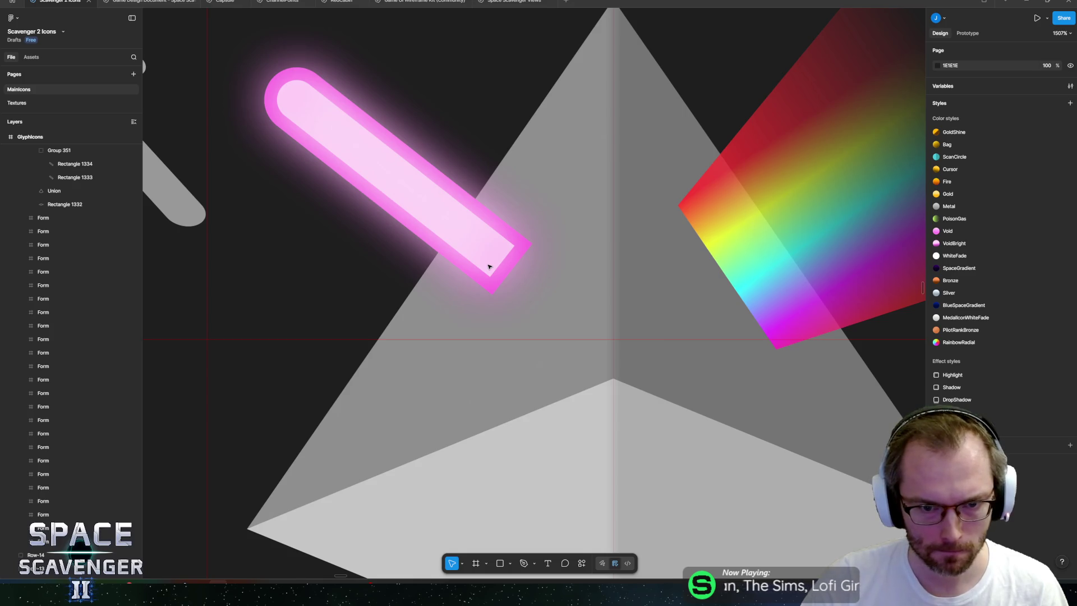
- Draw a six-point Pen outline joining the pink bar, prism centre and rainbow beam
click(485, 245)
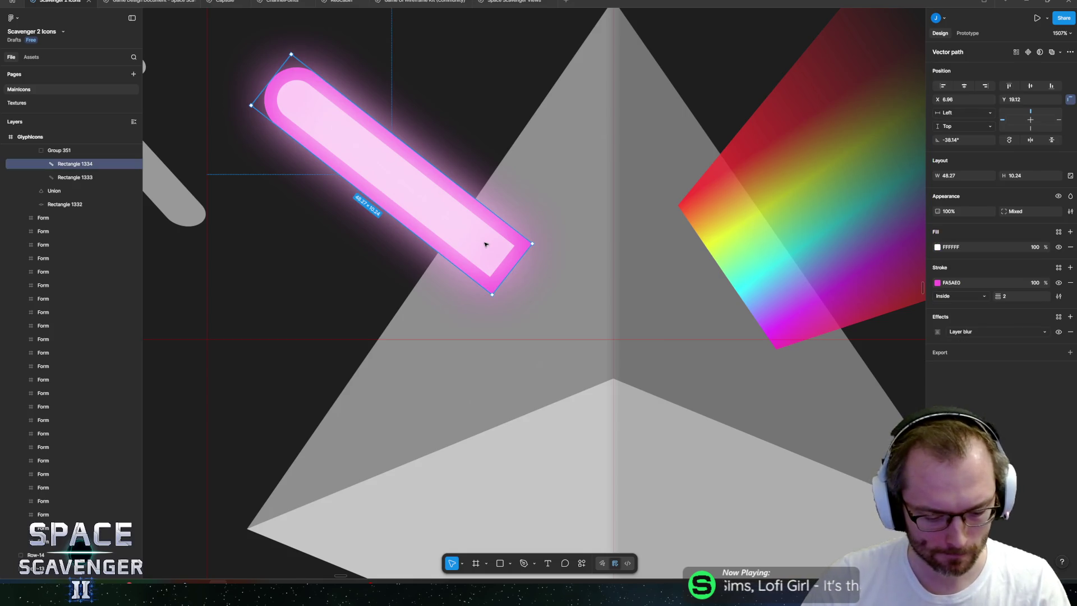
click(533, 246)
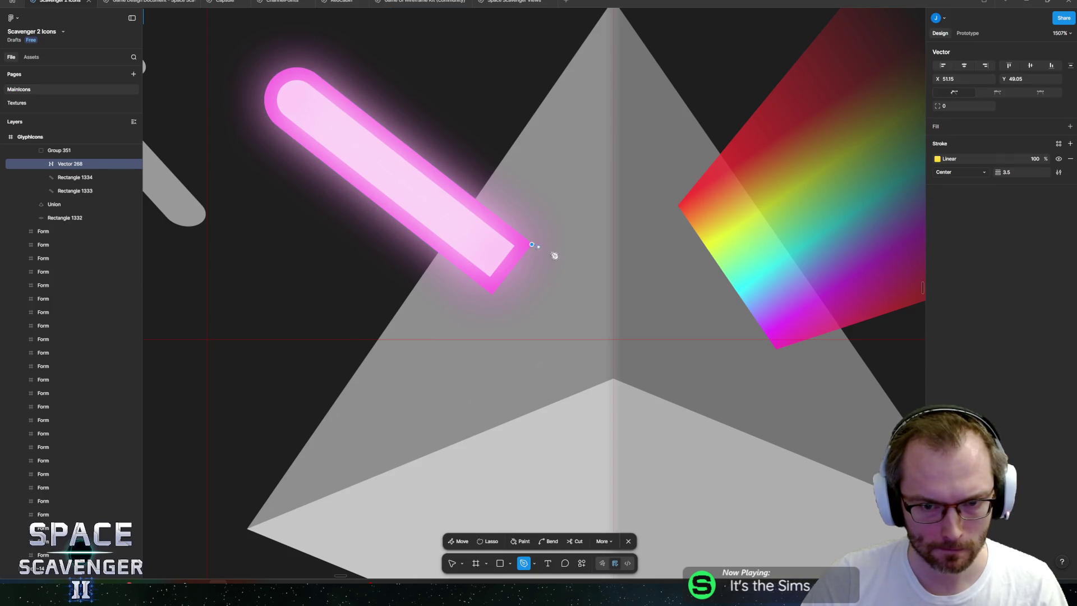
click(614, 247)
click(680, 206)
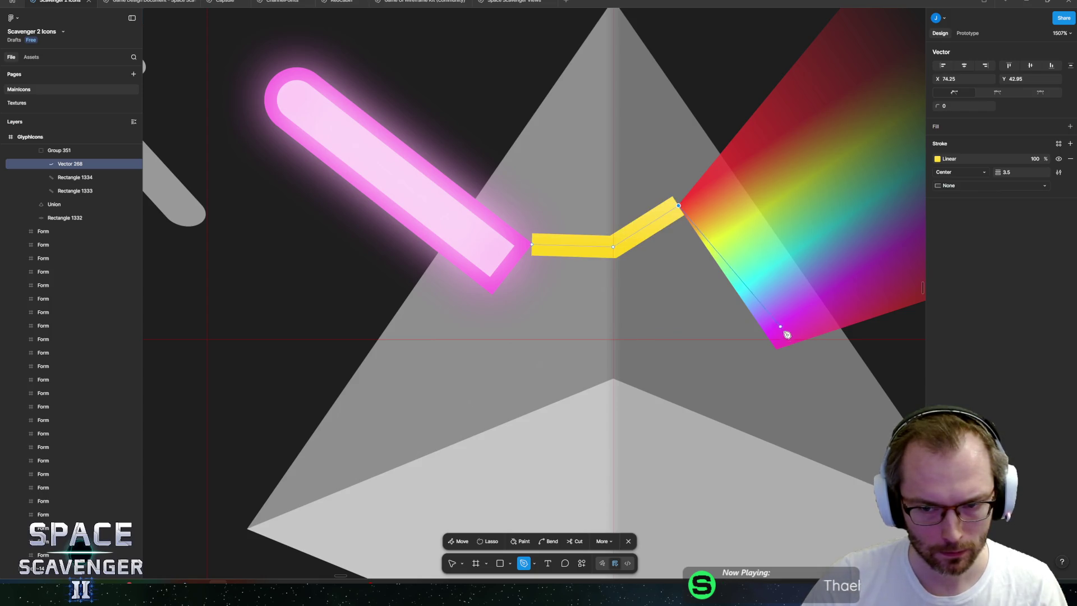
click(779, 352)
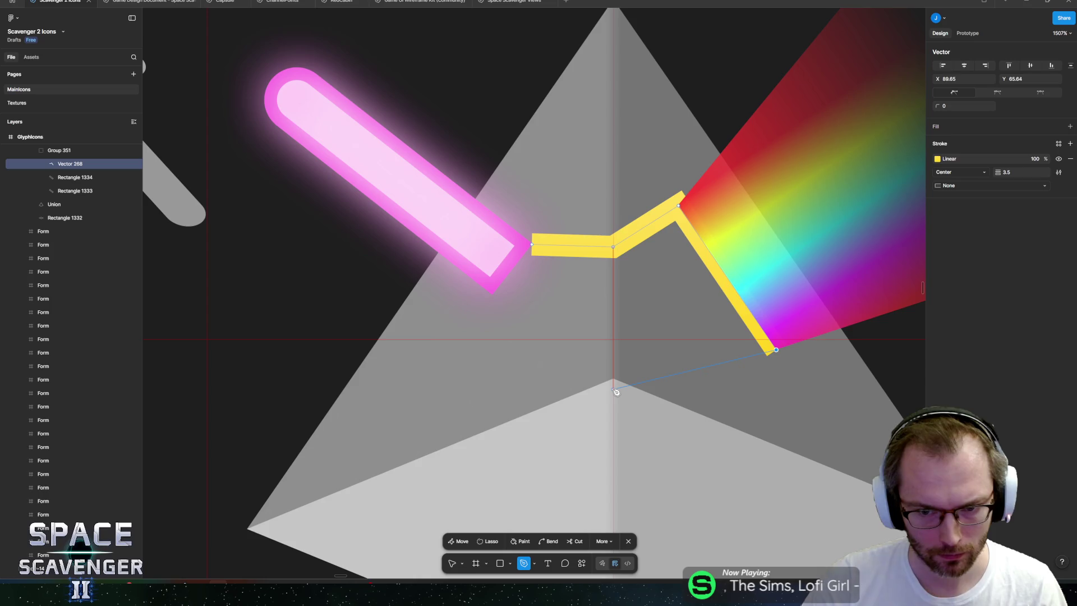
click(615, 389)
click(496, 295)
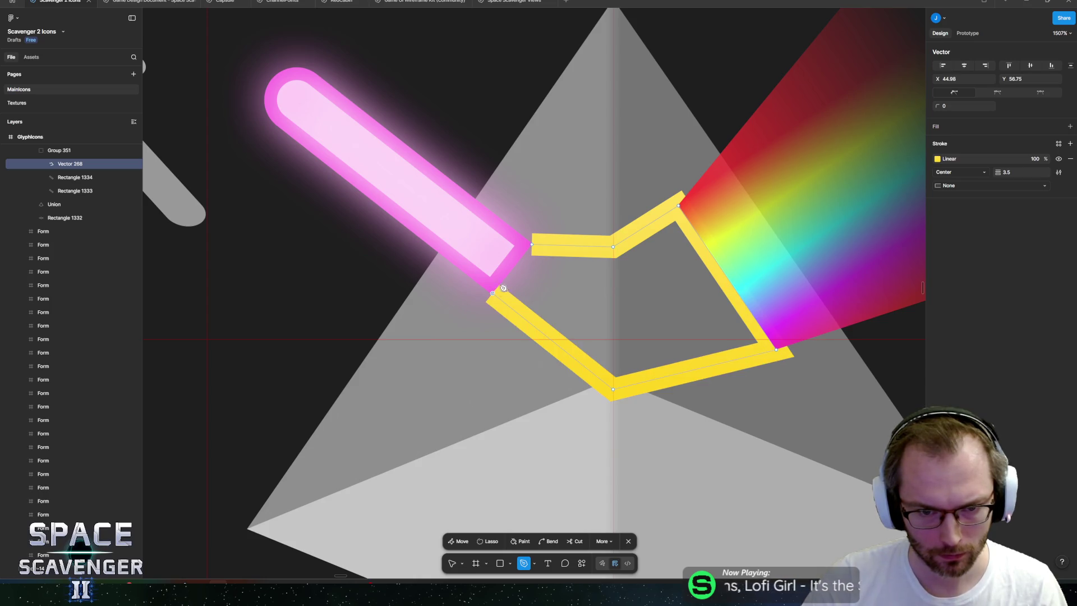
click(535, 247)
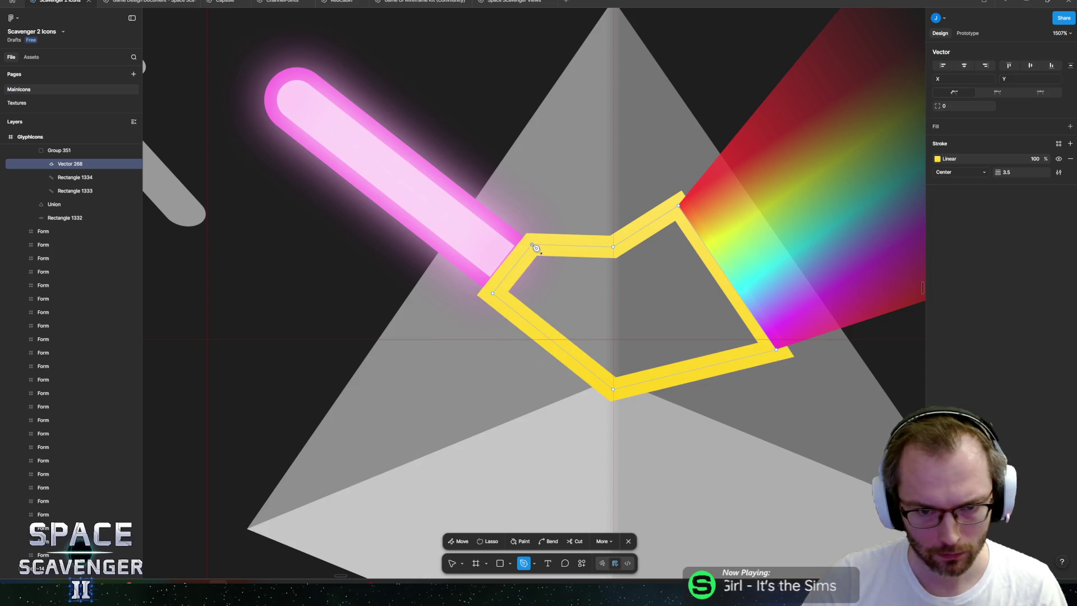
key(Escape)
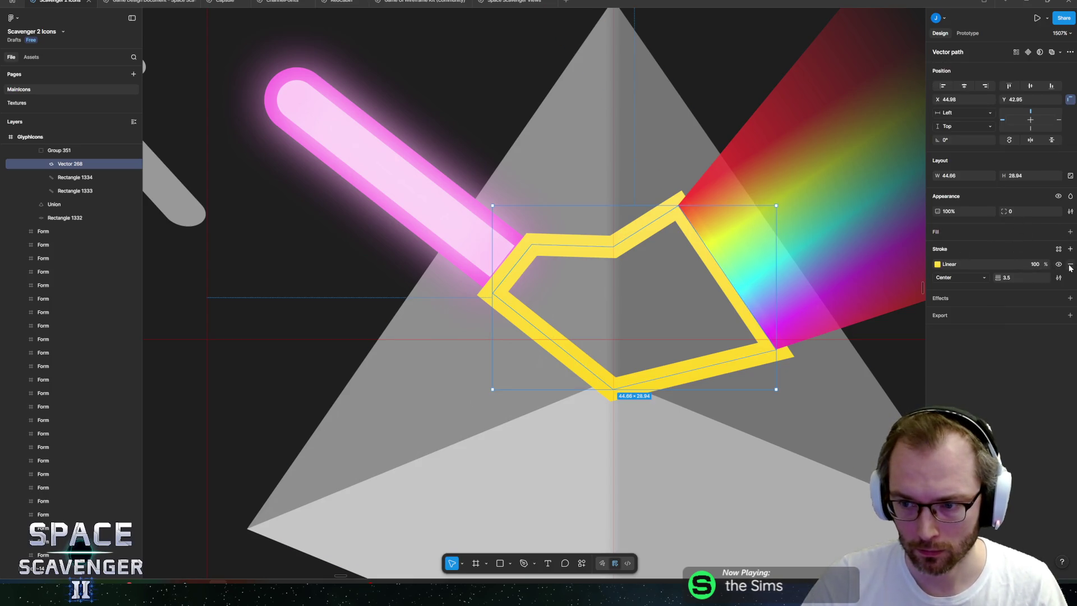
- Remove the beam shape's stroke and give it a solid FB8AFF pink fill
click(1070, 264)
click(1071, 231)
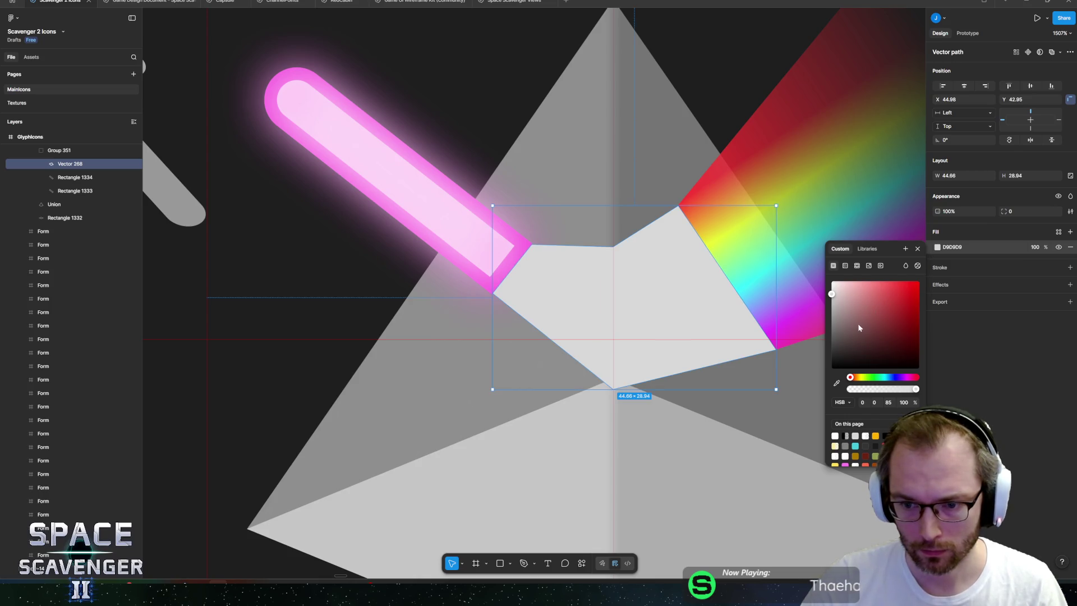
drag(880, 381, 904, 377)
mouse_move(904, 286)
mouse_down()
mouse_move(898, 270)
mouse_move(877, 281)
mouse_up()
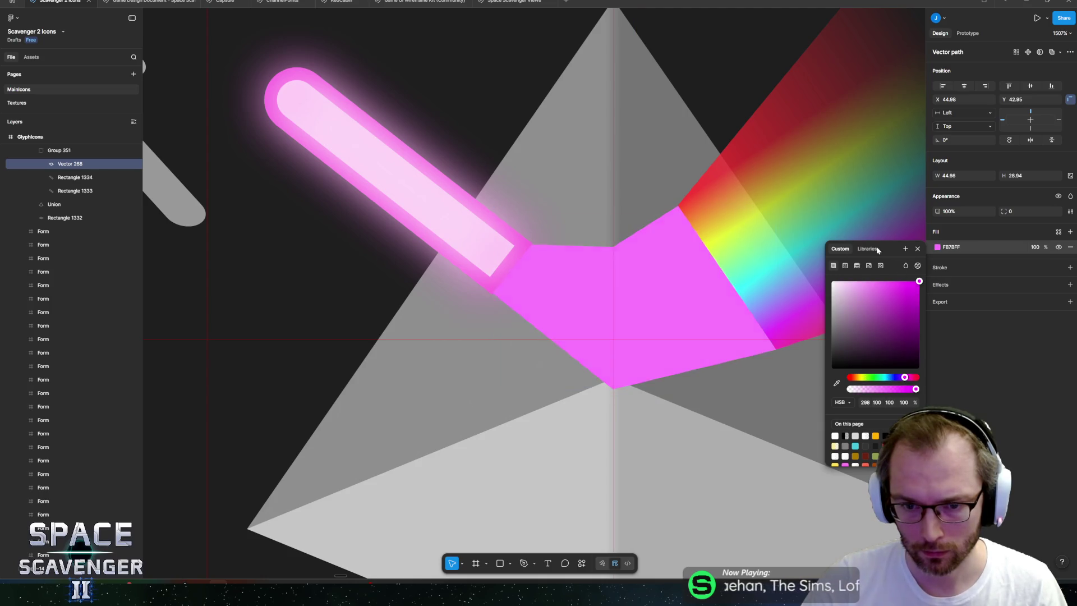
click(871, 282)
key(Escape)
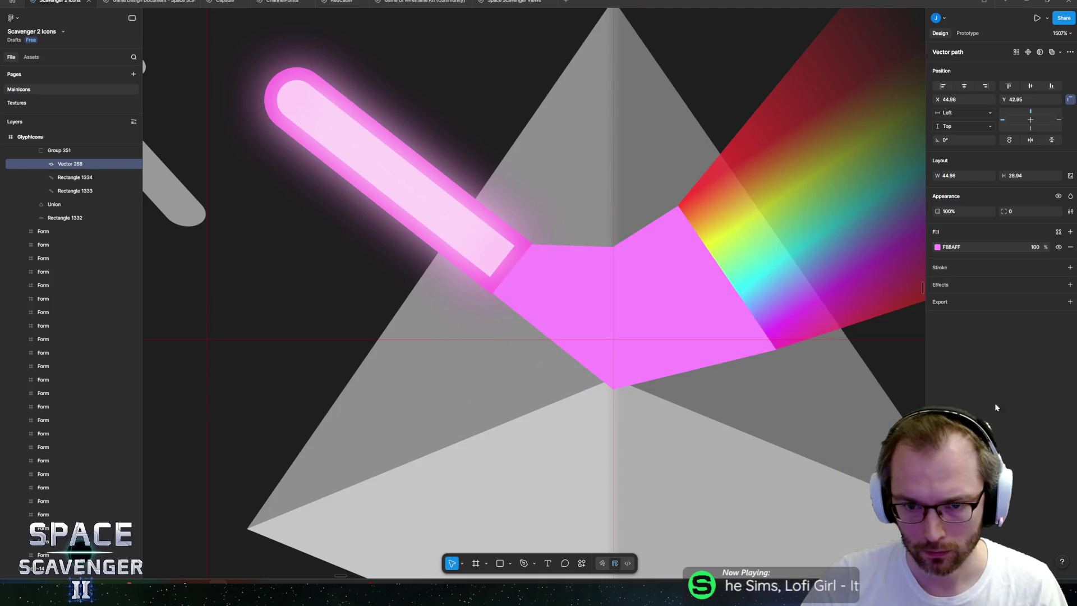
scroll(755, 338, down, 5)
scroll(754, 338, down, 3)
click(711, 209)
scroll(536, 142, right, 3)
scroll(540, 193, up, 2)
scroll(539, 292, up, 5)
- Raise the pink beam's bottom point to narrow it, ending at 44.66 × 22.7
double_click(489, 241)
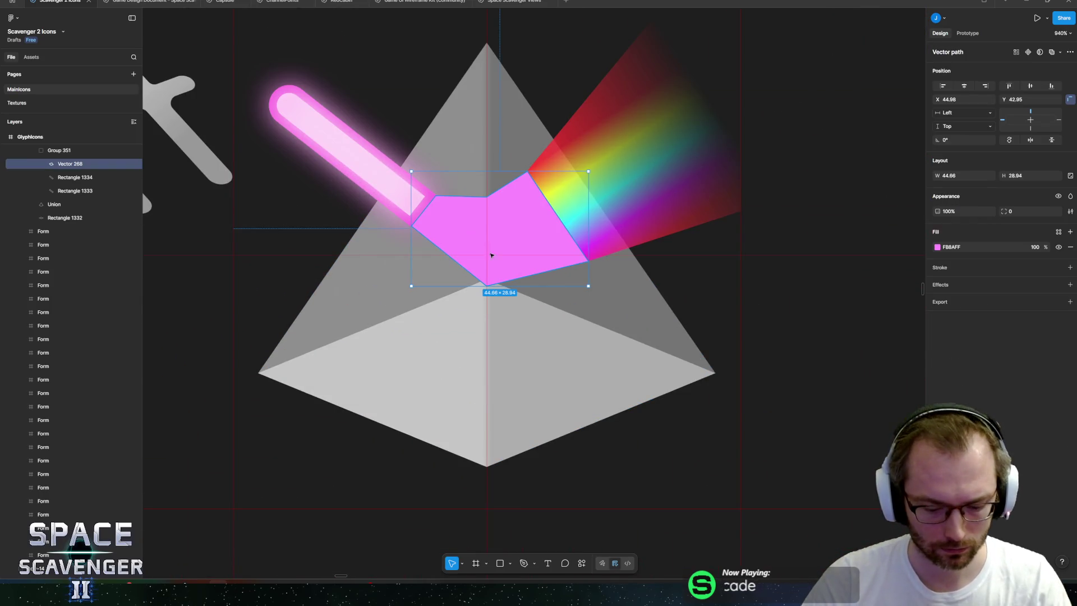
mouse_move(486, 285)
mouse_down()
mouse_move(495, 252)
mouse_move(487, 223)
mouse_up()
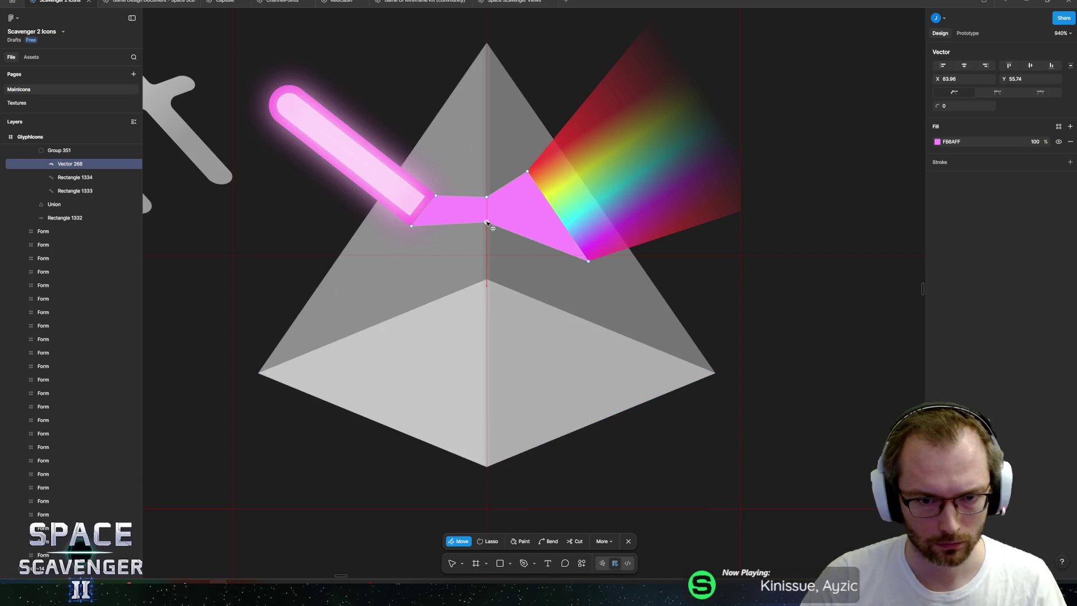
key(Escape)
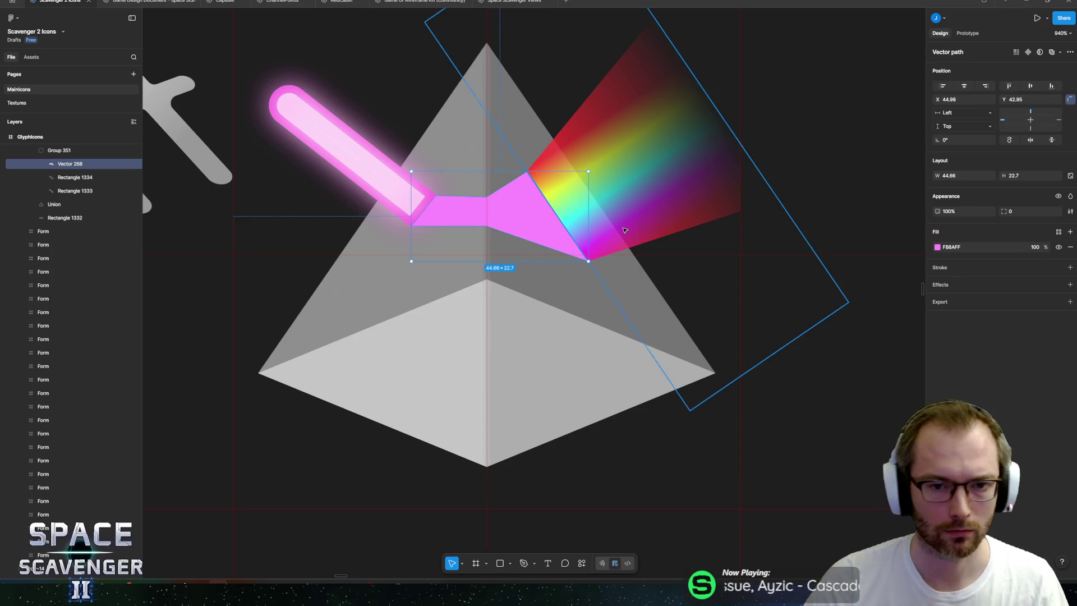
scroll(592, 257, down, 5)
click(535, 127)
scroll(535, 128, down, 3)
scroll(618, 251, up, 10)
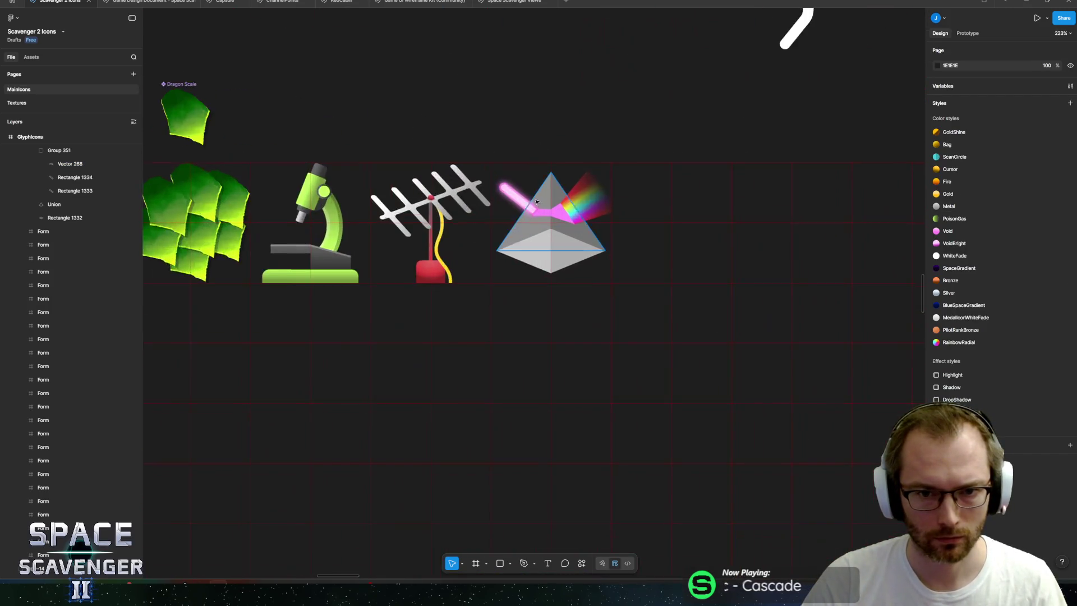
- Make the prism Union's inner shadow white FFFFFF at 25% with 0 blur
click(618, 251)
scroll(618, 252, down, 10)
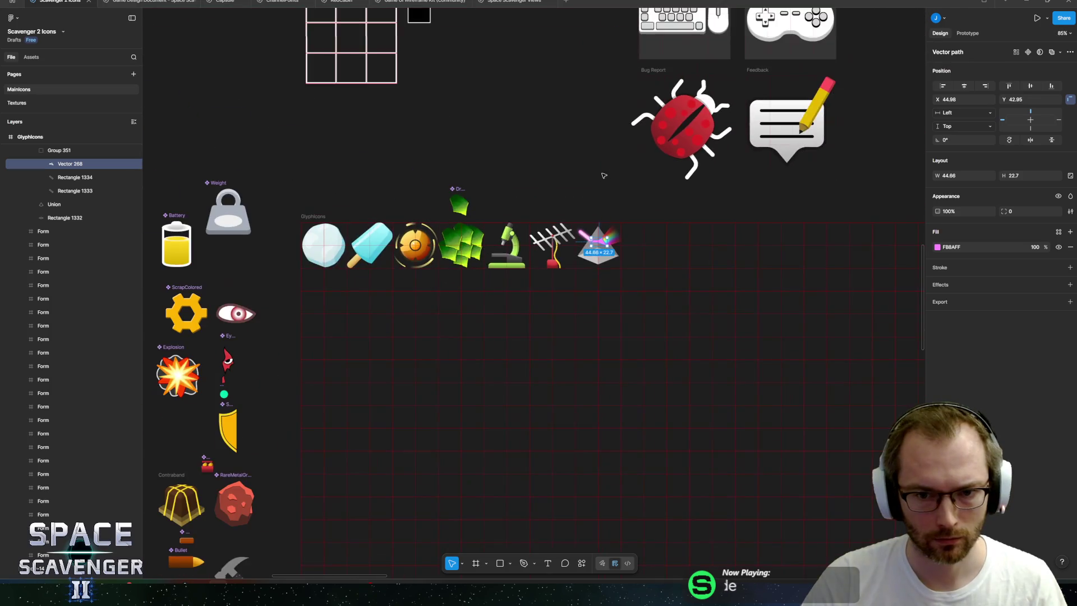
click(608, 208)
scroll(608, 208, up, 10)
click(617, 404)
click(937, 313)
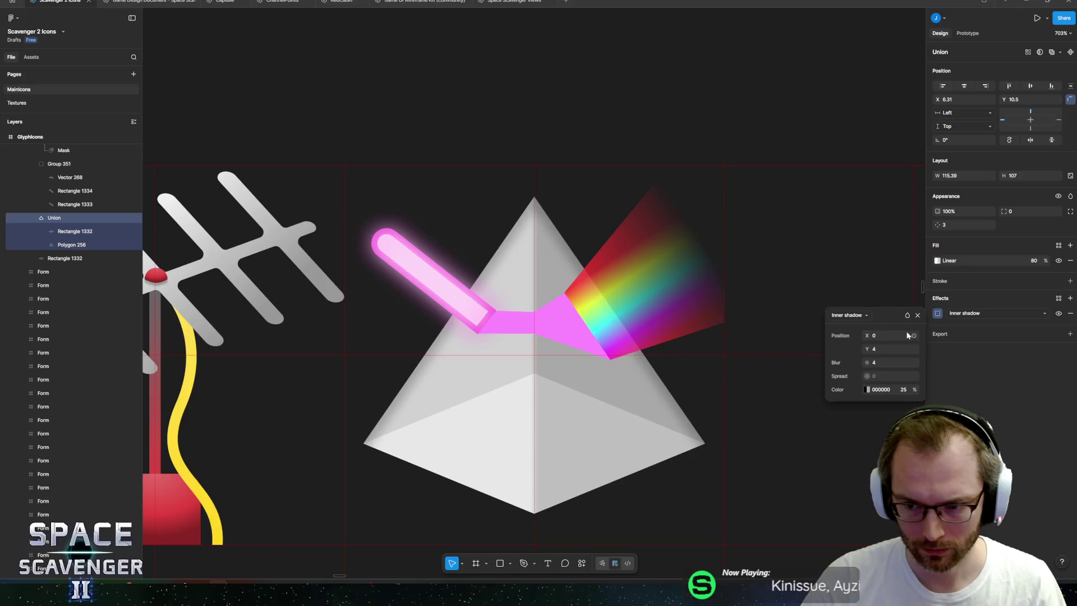
text(10)
key(Return)
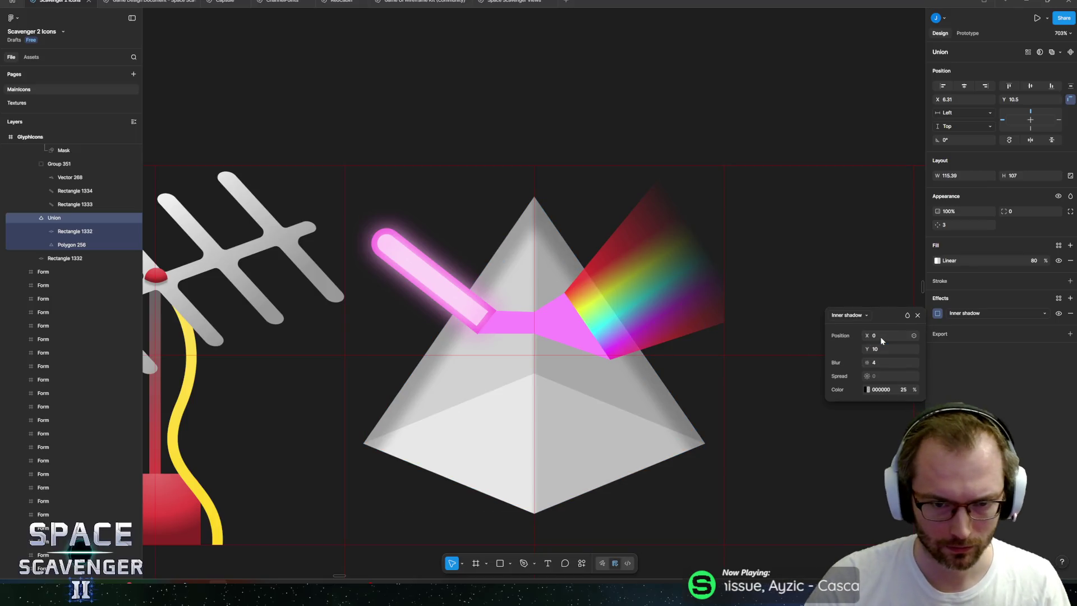
click(876, 364)
text(0)
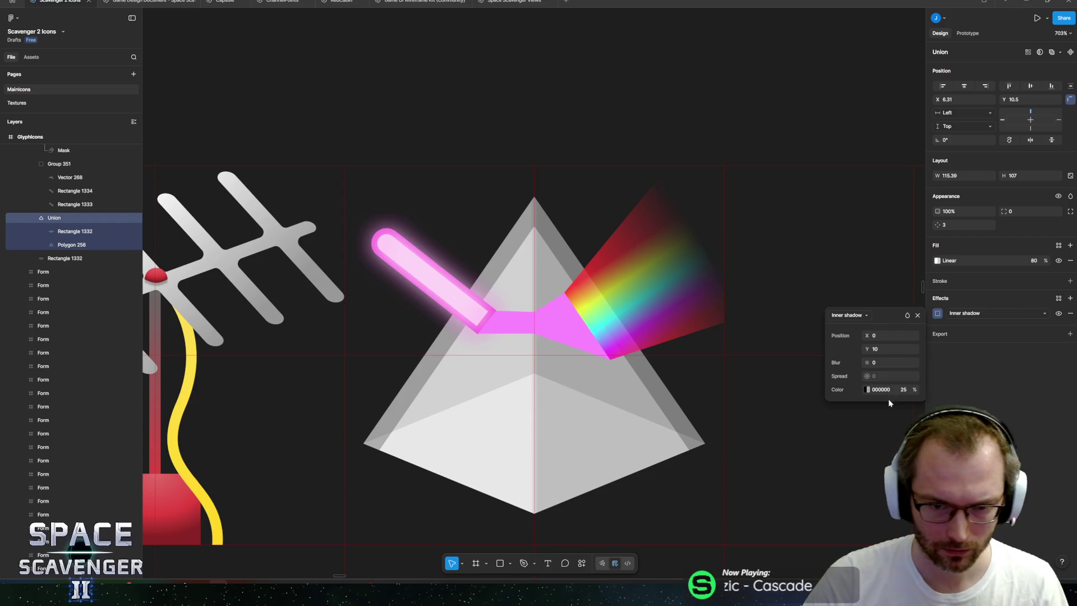
key(Return)
click(867, 389)
click(730, 386)
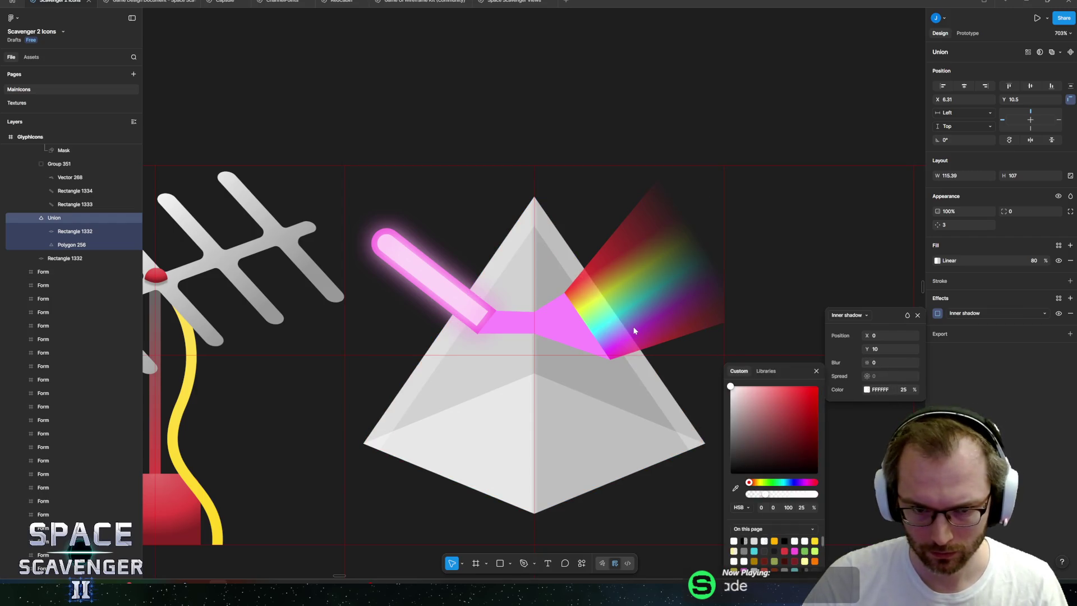
- Set the inner shadow offsets to X 6 and Y 7
click(892, 336)
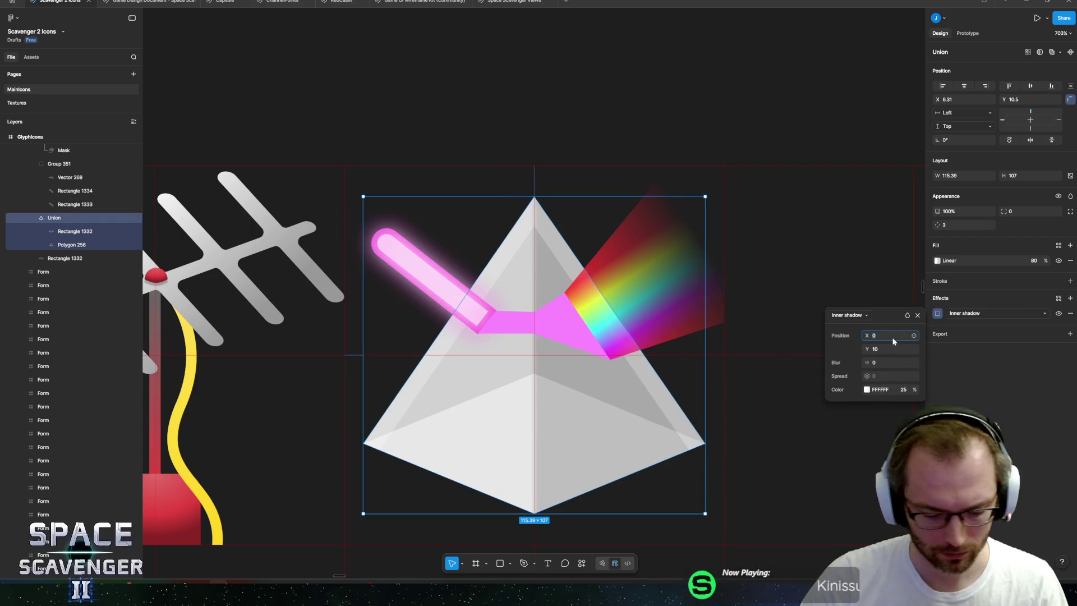
text(6)
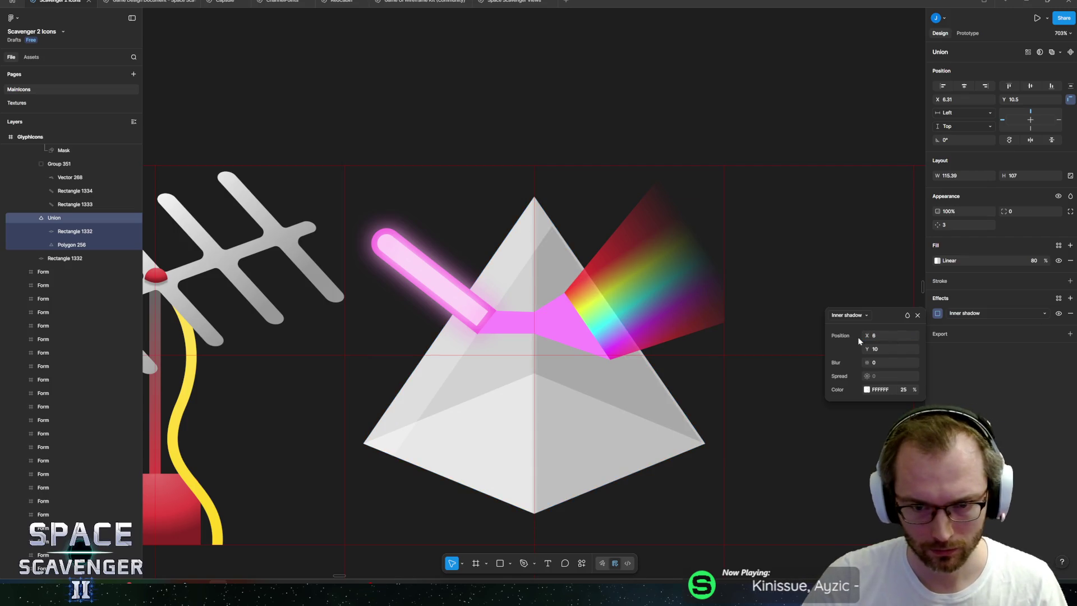
click(890, 348)
text(7)
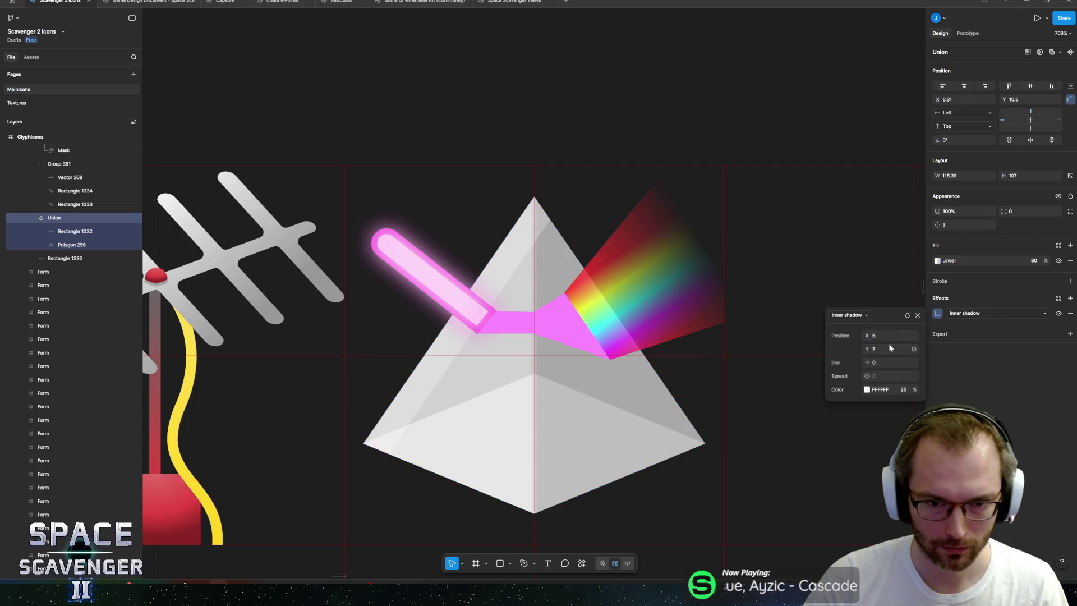
key(Return)
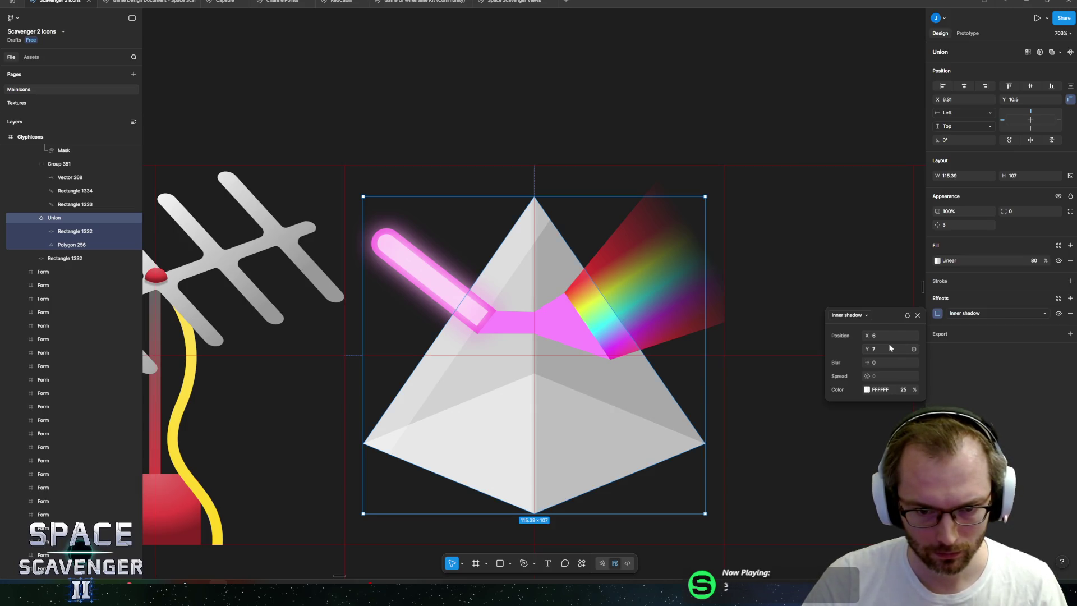
key(Escape)
double_click(517, 365)
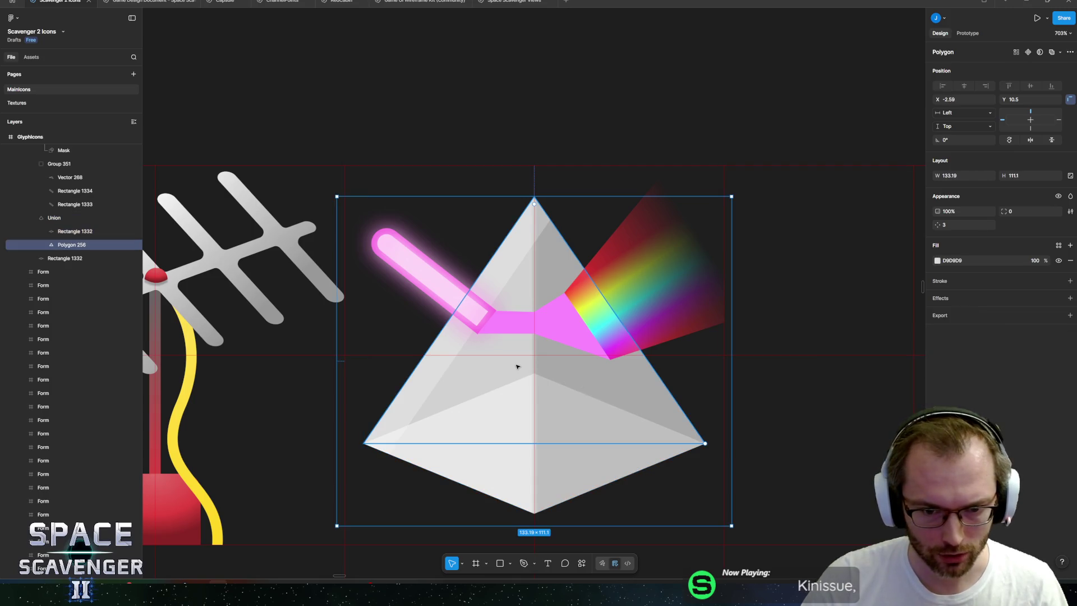
- Duplicate the triangle, pull its left base point to the centre line, and name it RightHalf
key(ctrl+d)
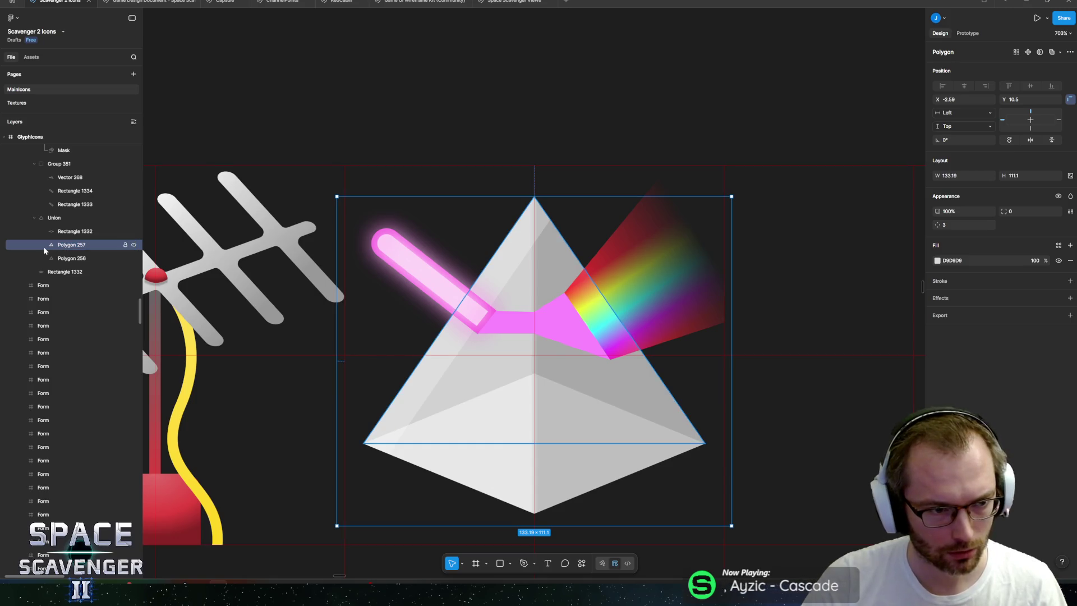
key(Return)
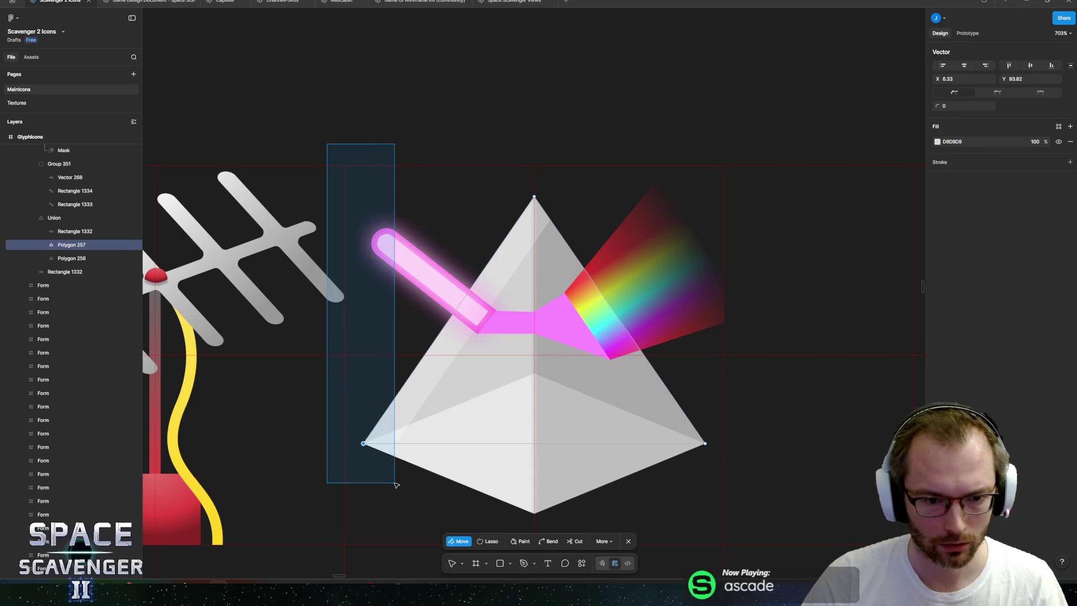
drag(462, 452, 539, 454)
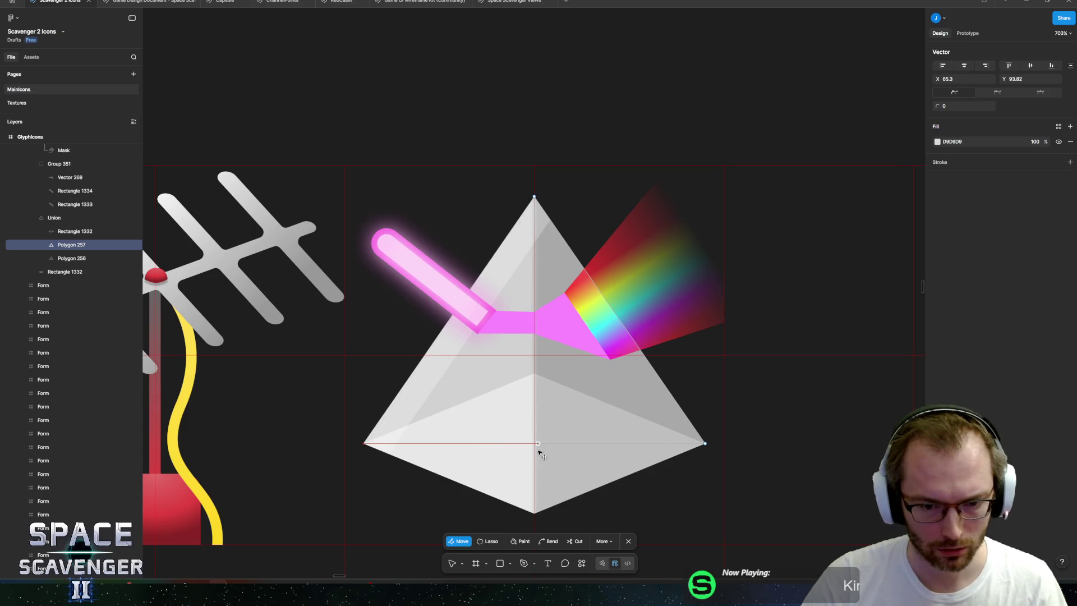
double_click(71, 245)
text(RightHalf)
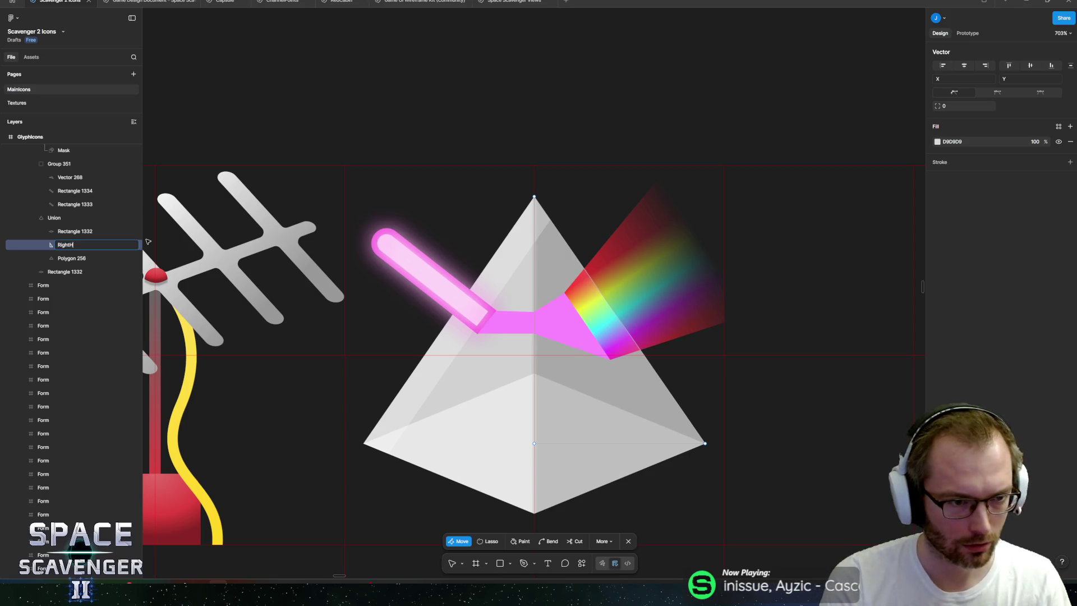
key(Return)
- Duplicate Polygon 256, move the copy out of the Union, and hide it
click(58, 259)
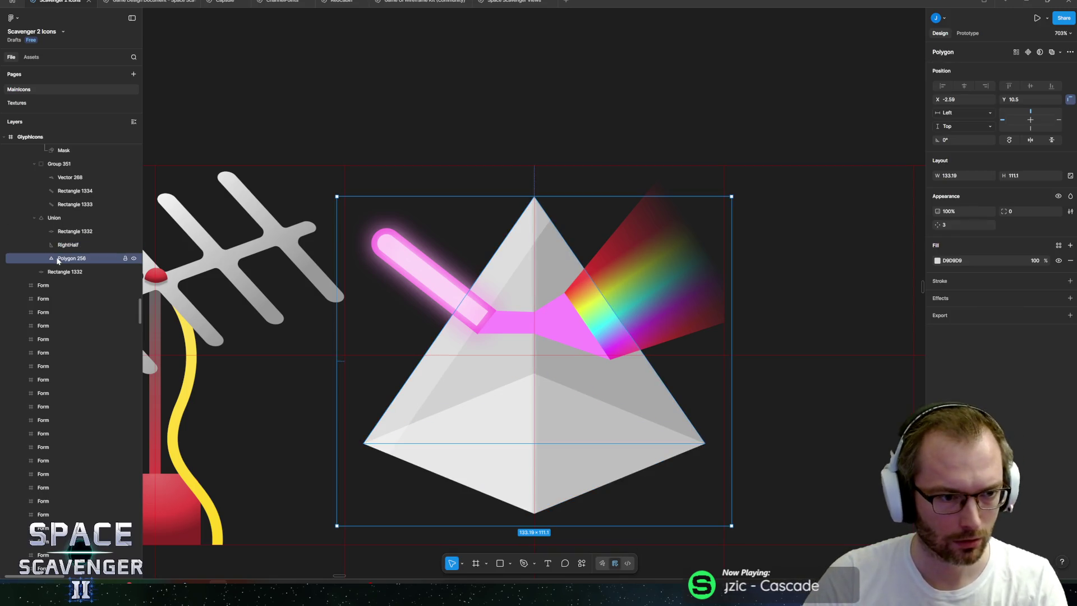
key(ctrl+d)
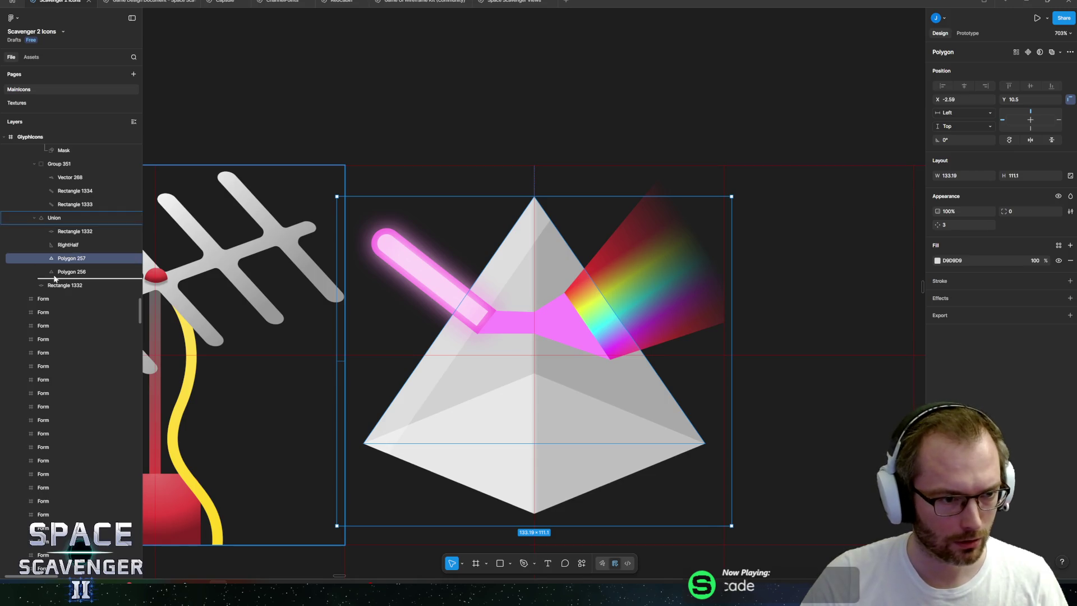
drag(56, 277, 53, 278)
click(134, 272)
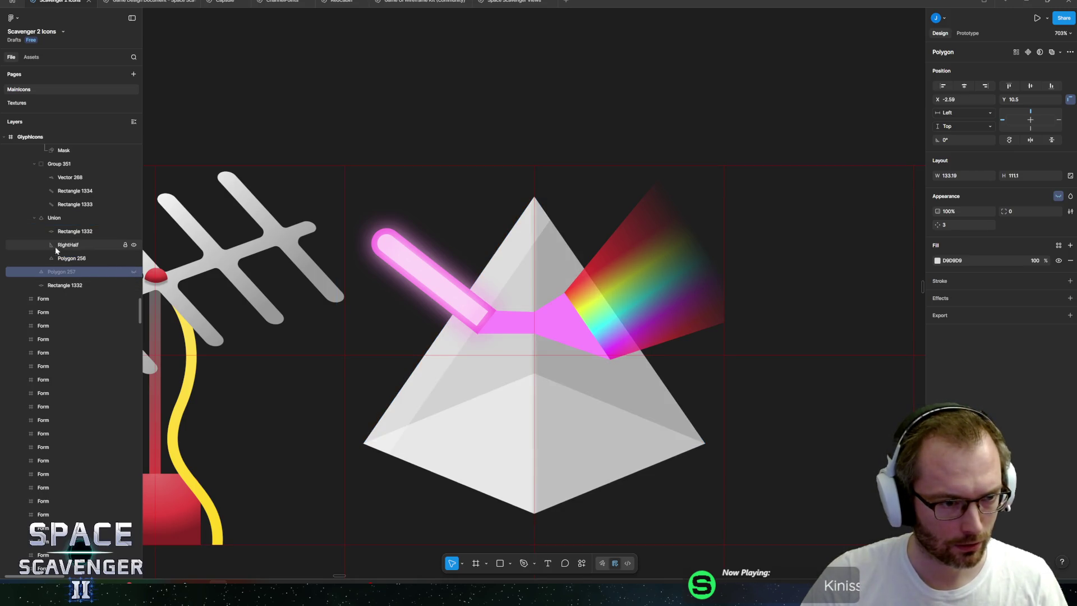
- Rename Polygon 256 to LeftHalf and move it, RightHalf and Rectangle 1332 out of the Union
click(70, 259)
double_click(67, 258)
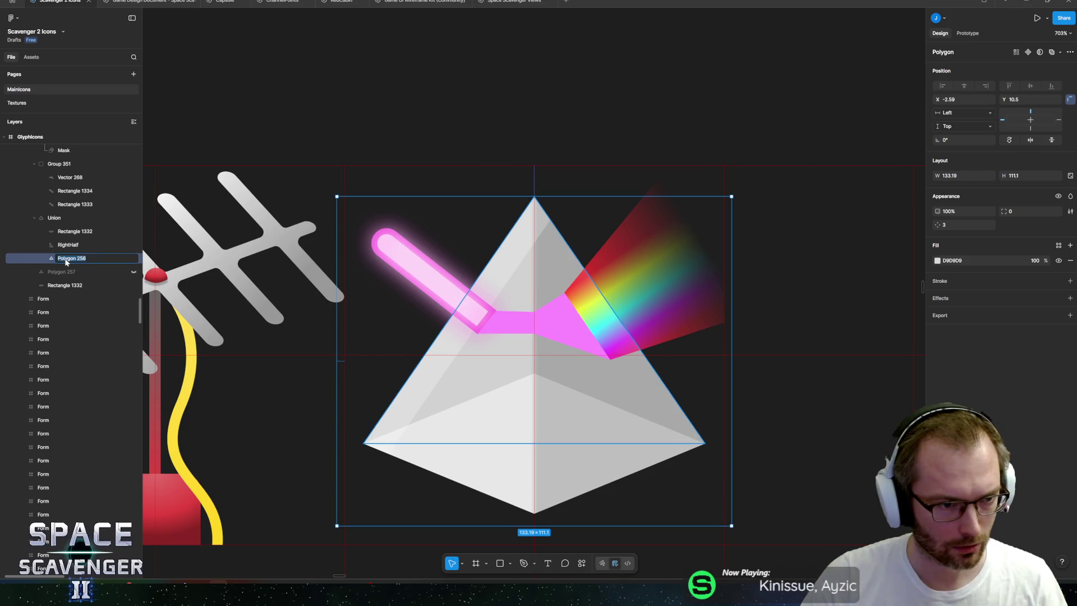
key(Return)
drag(844, 374, 701, 477)
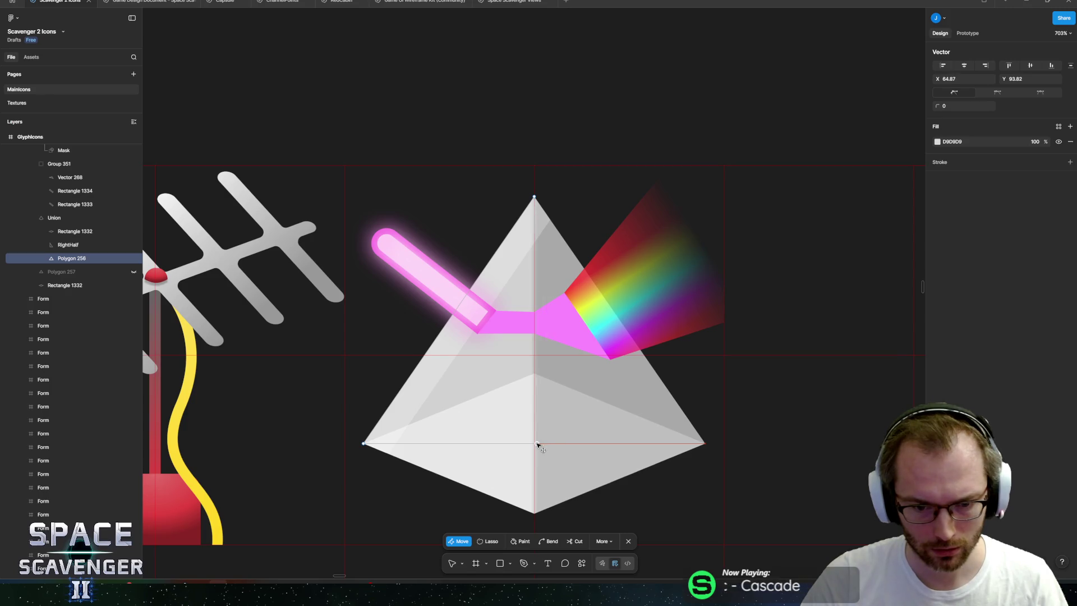
double_click(71, 259)
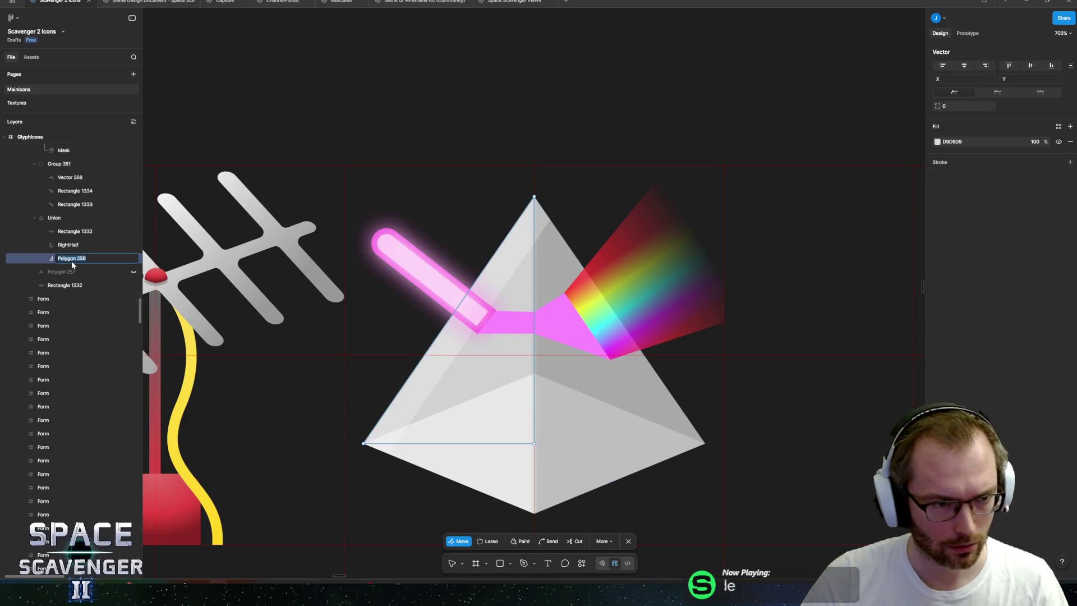
text(LeftHalf)
key(Return)
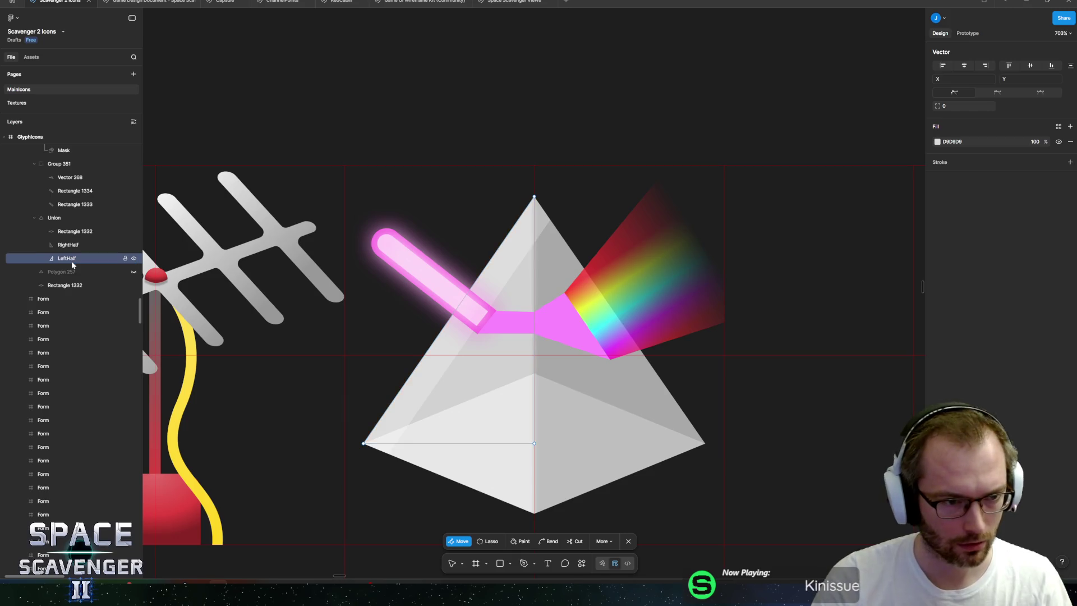
key(ctrl)
key(Escape)
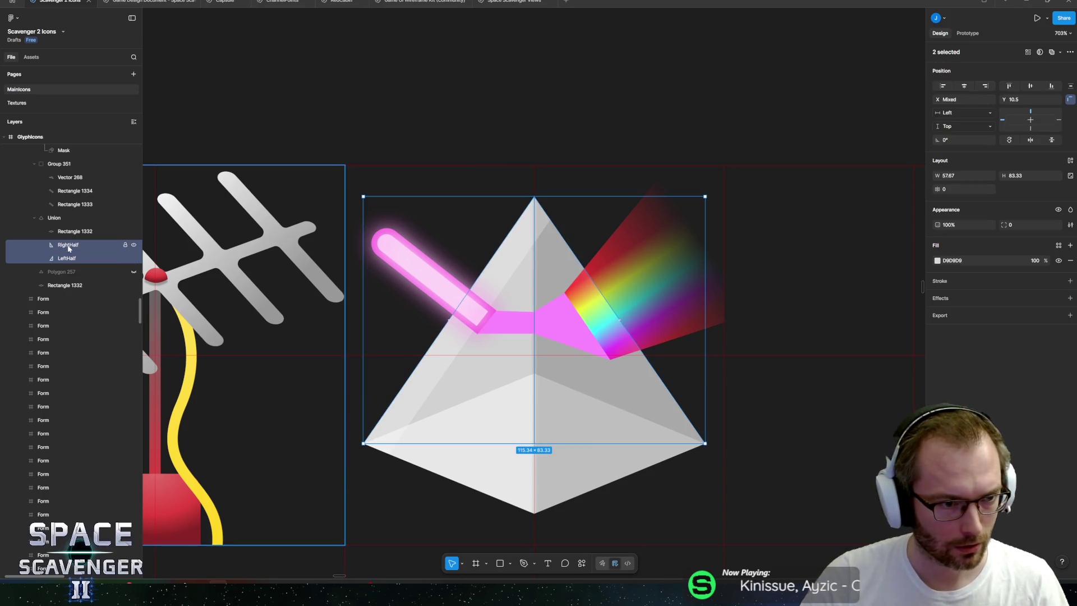
shift+click(72, 233)
drag(58, 261, 60, 269)
drag(58, 228, 40, 280)
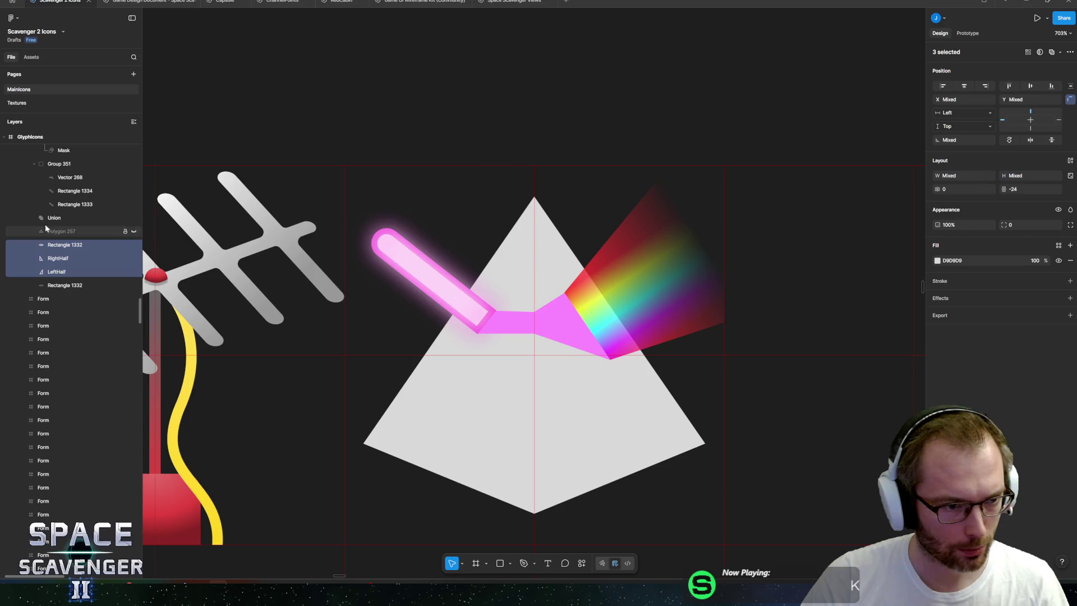
- Fill LeftHalf with white FFFFFF, and move a Rectangle 1332 above RightHalf and hide it
key(Escape)
click(52, 231)
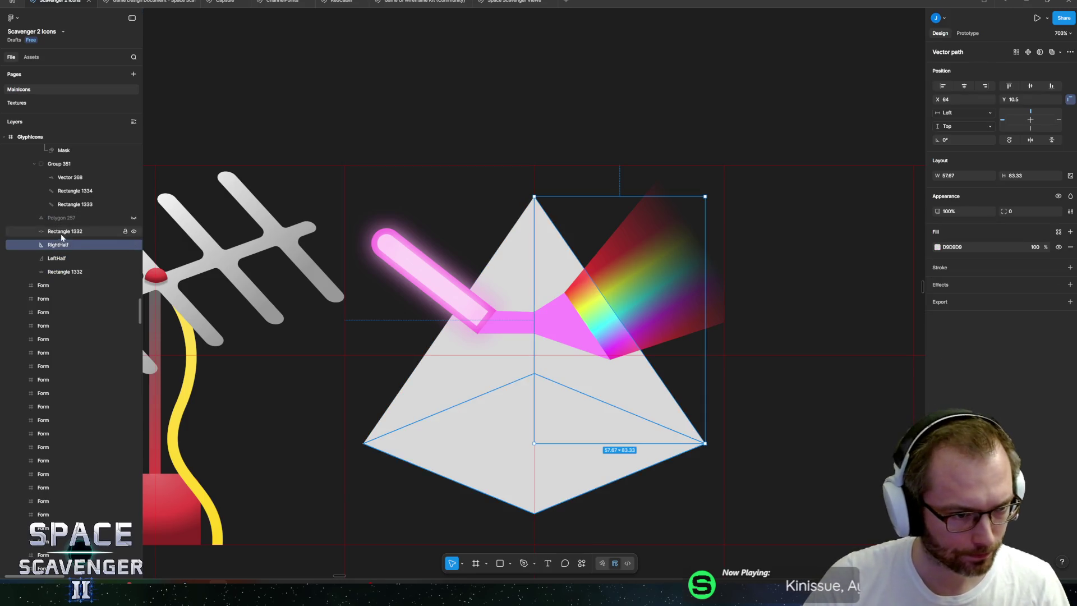
click(56, 258)
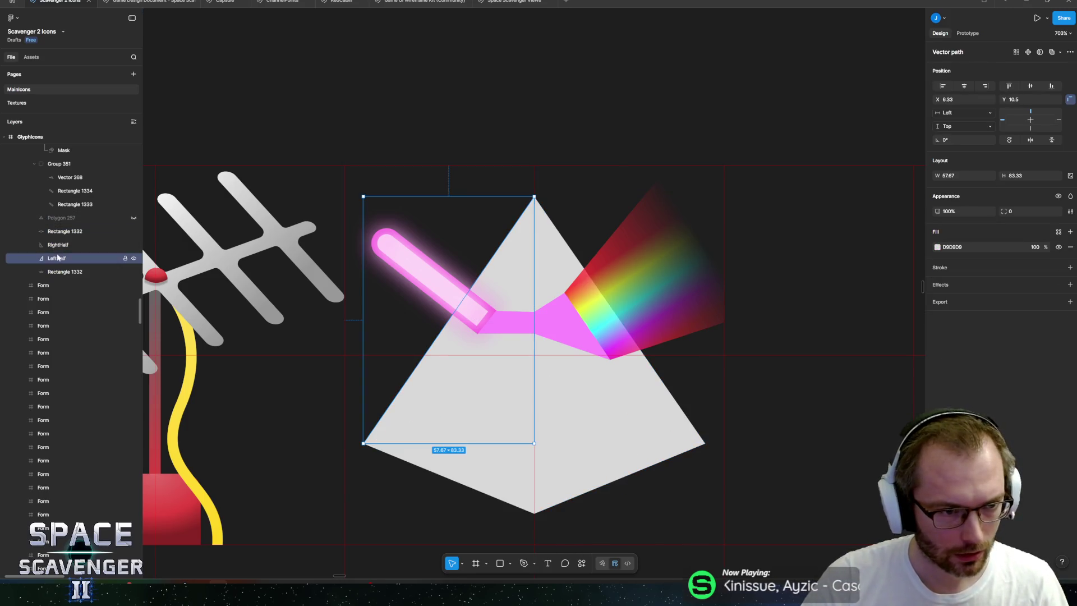
click(941, 251)
mouse_move(864, 300)
mouse_down()
mouse_move(746, 241)
mouse_move(750, 250)
mouse_up()
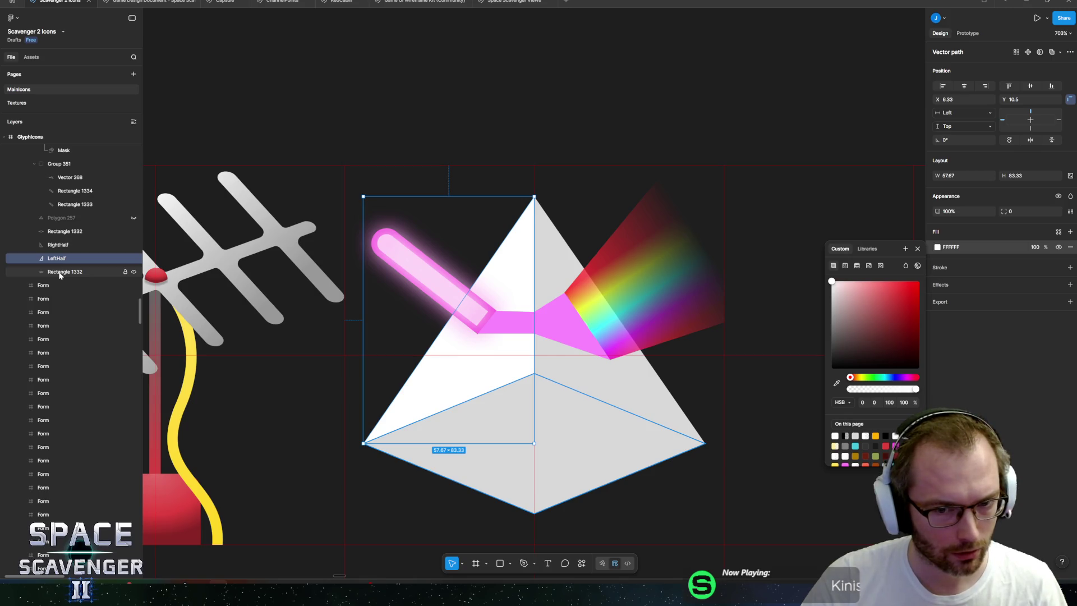
mouse_move(60, 274)
mouse_down()
mouse_move(79, 241)
mouse_move(73, 277)
mouse_up()
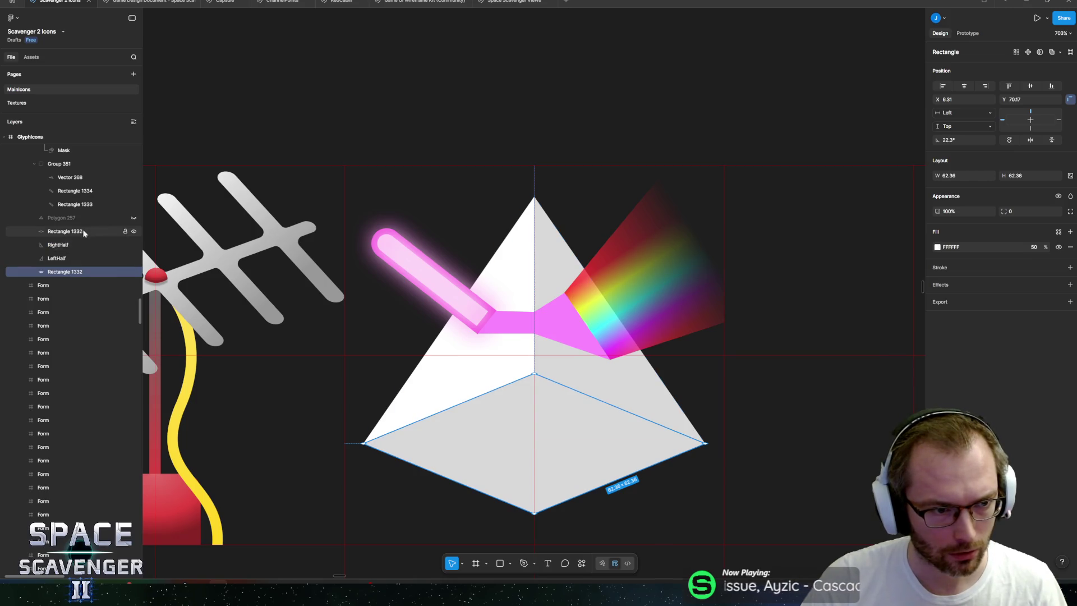
click(134, 232)
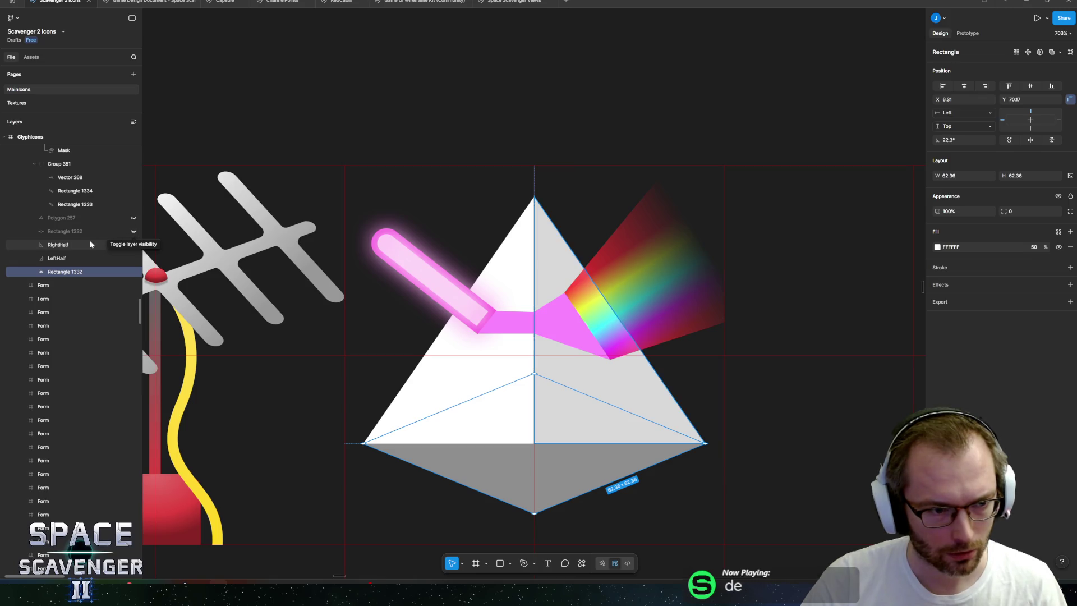
- Push LeftHalf's bottom vertex down to the pyramid's bottom tip
click(84, 259)
key(Return)
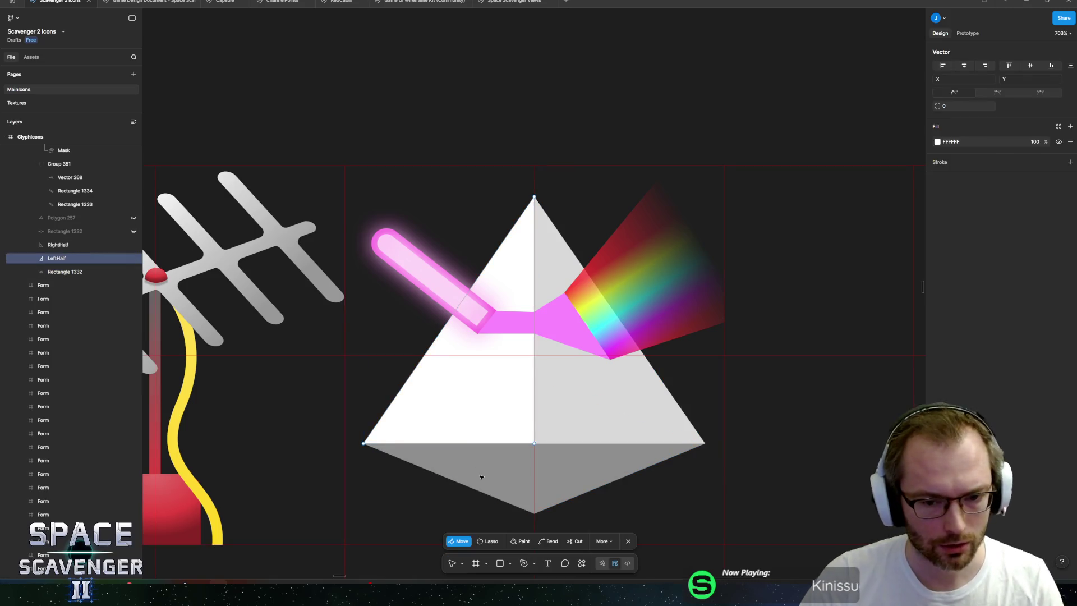
click(534, 444)
key(Down)
key(Down)
key(Down)
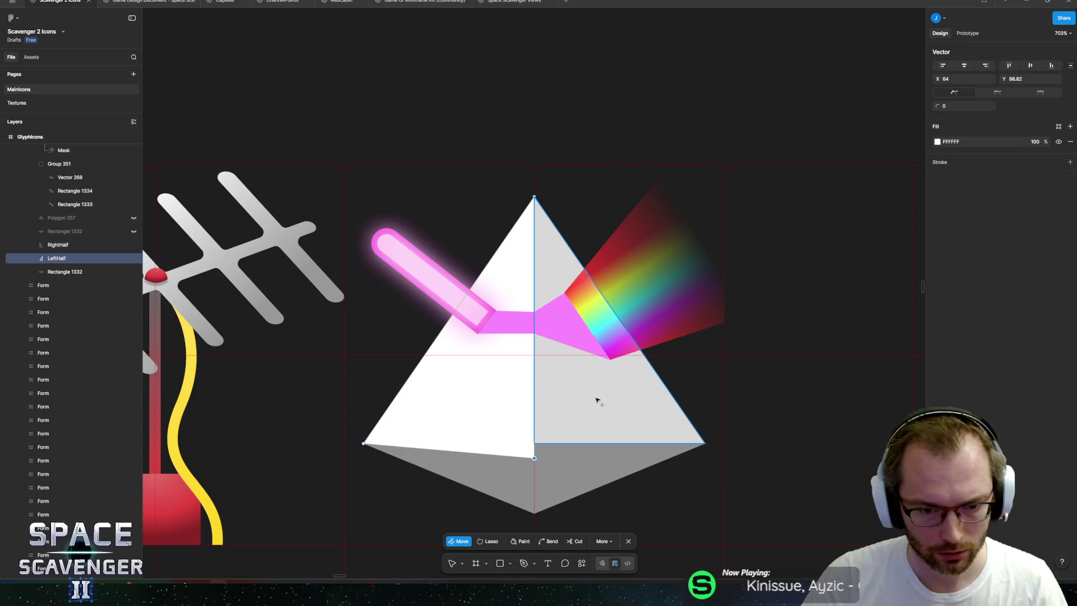
key(Down)
key(Down)
key(Down)
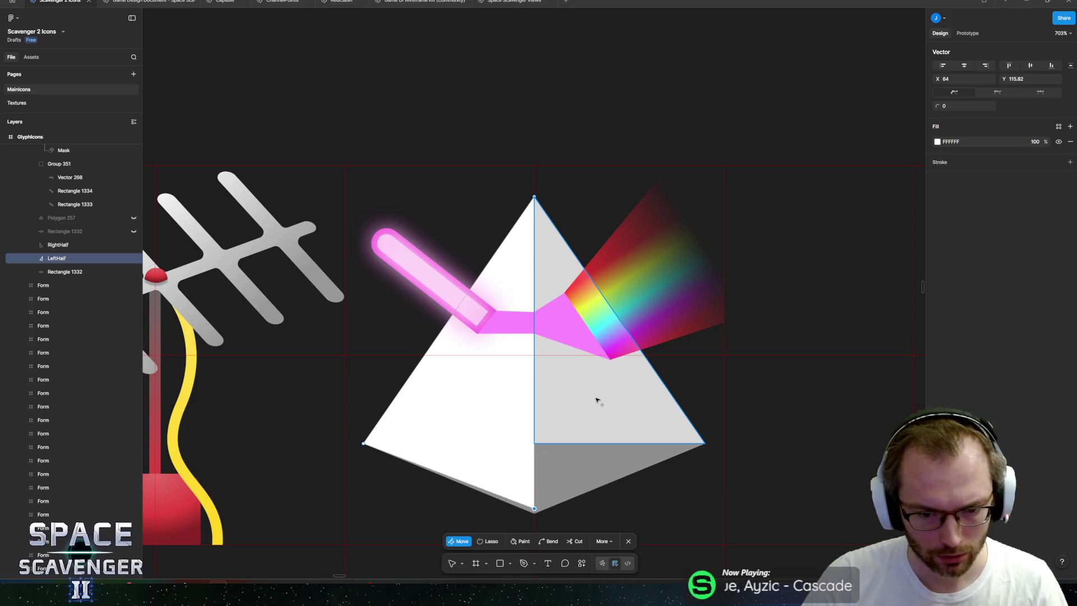
key(Escape)
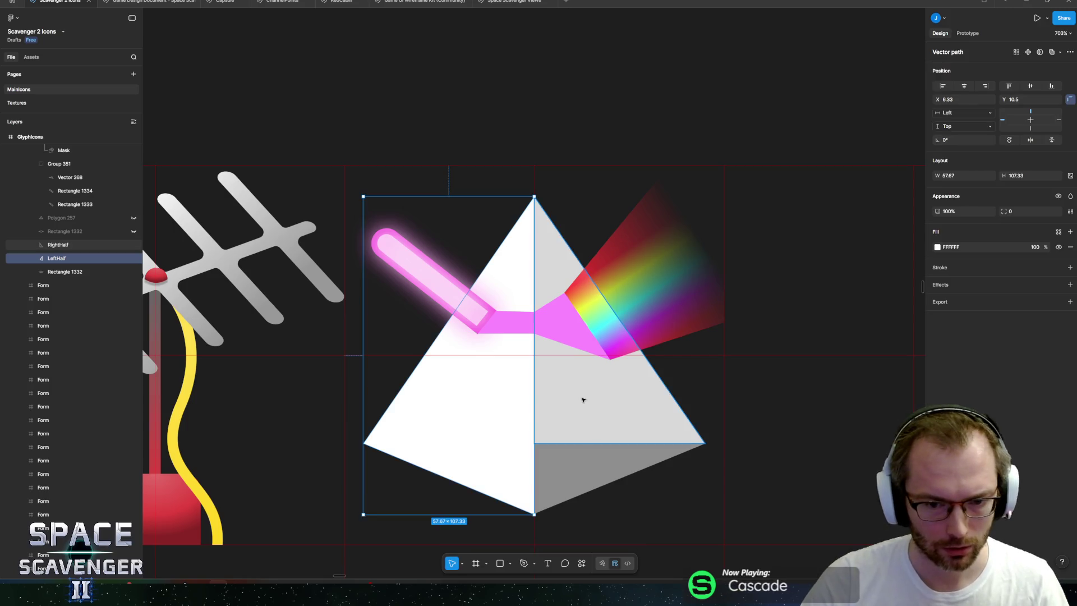
- Fill RightHalf with grey B0B0B0 and lower its bottom vertex to the tip
click(583, 399)
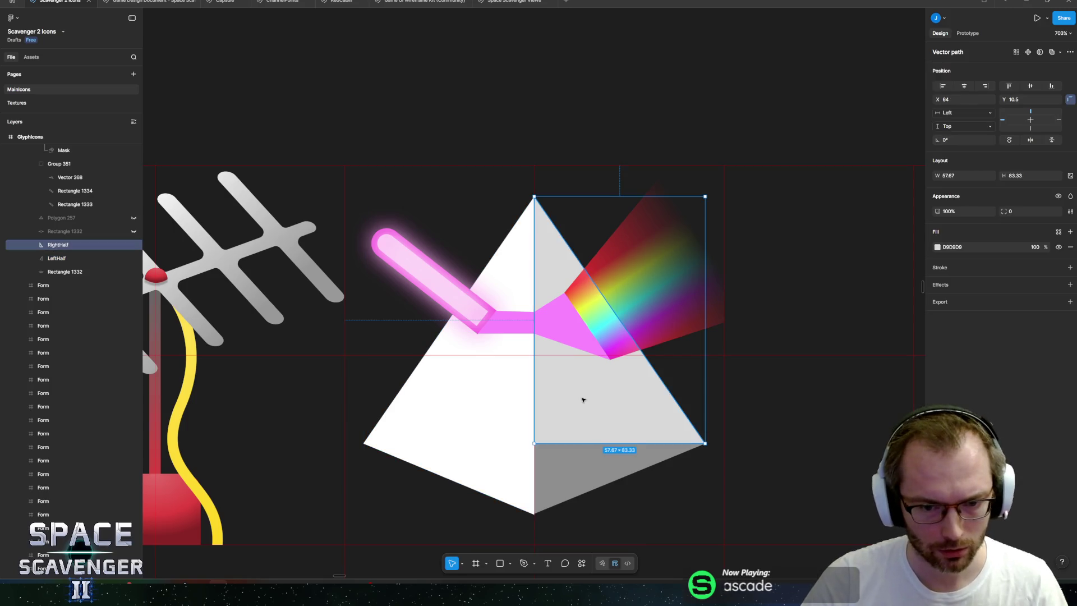
click(938, 248)
drag(835, 302, 811, 308)
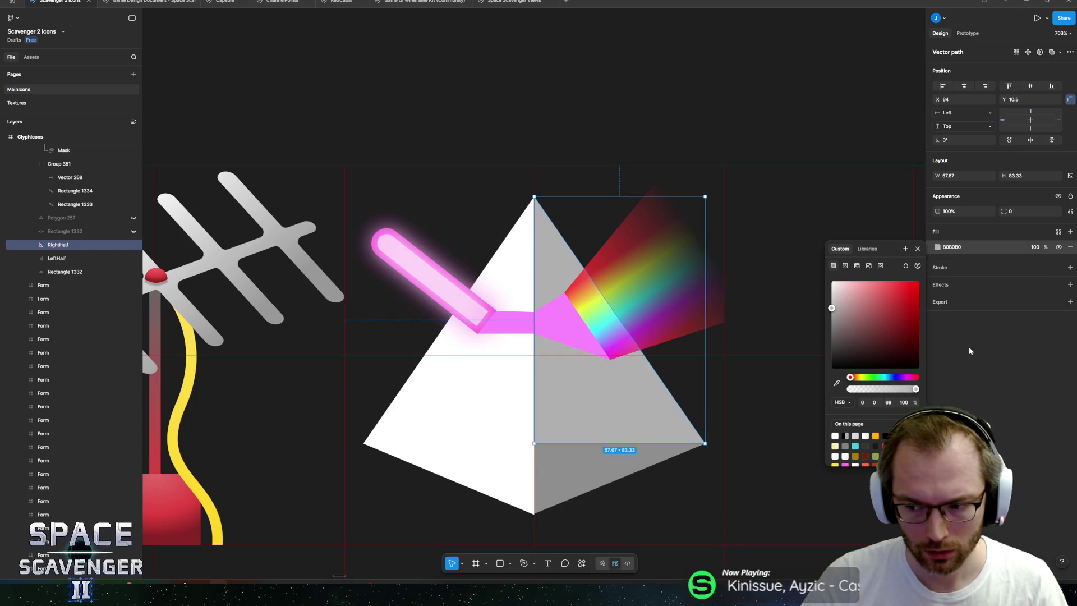
double_click(597, 427)
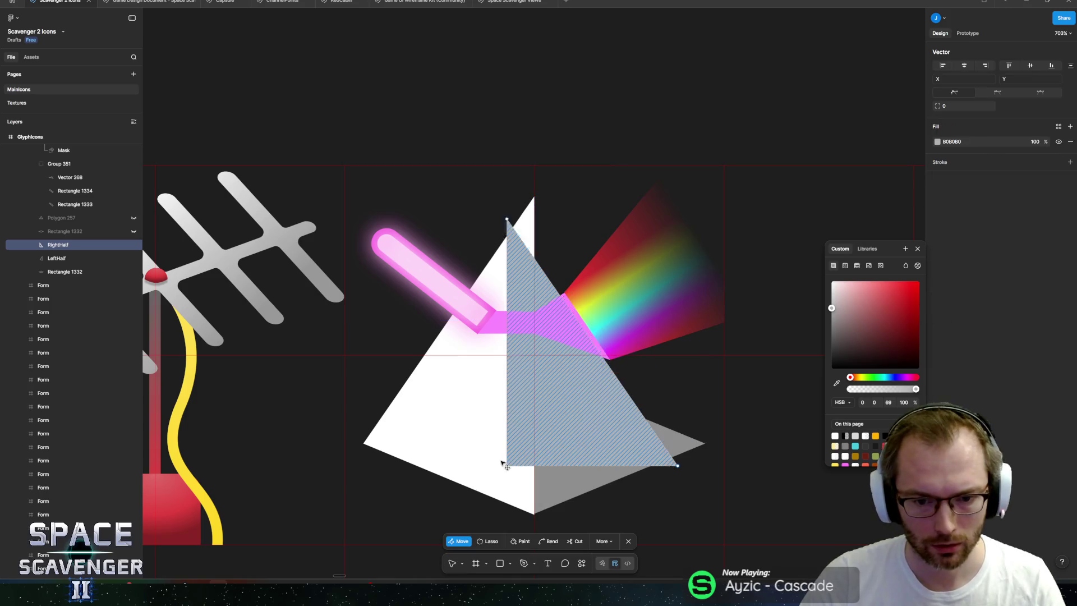
key(Down)
key(Down)
key(Down)
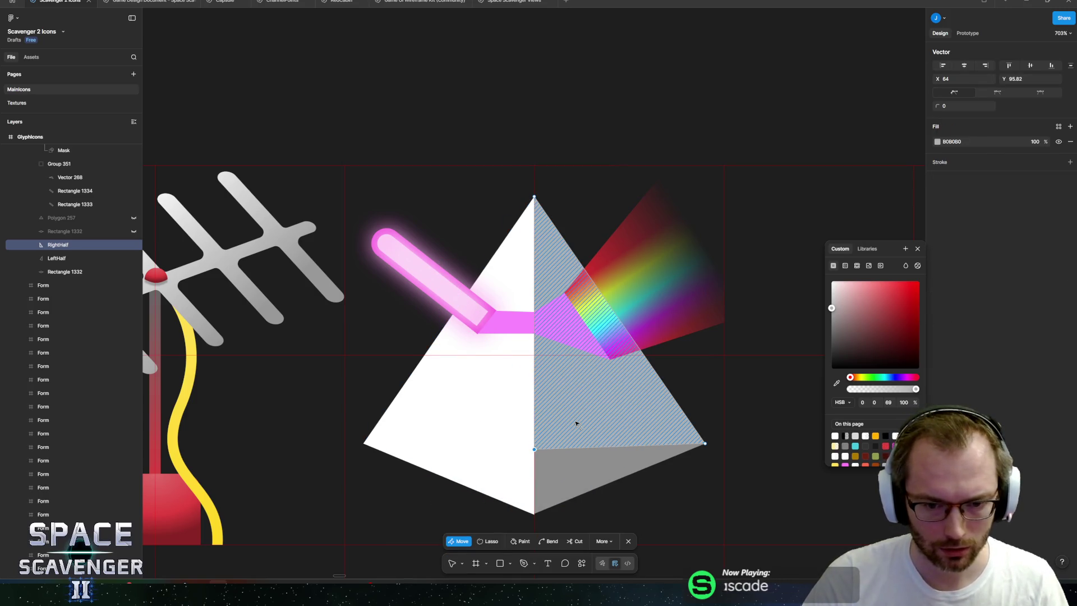
key(Down)
key(Down)
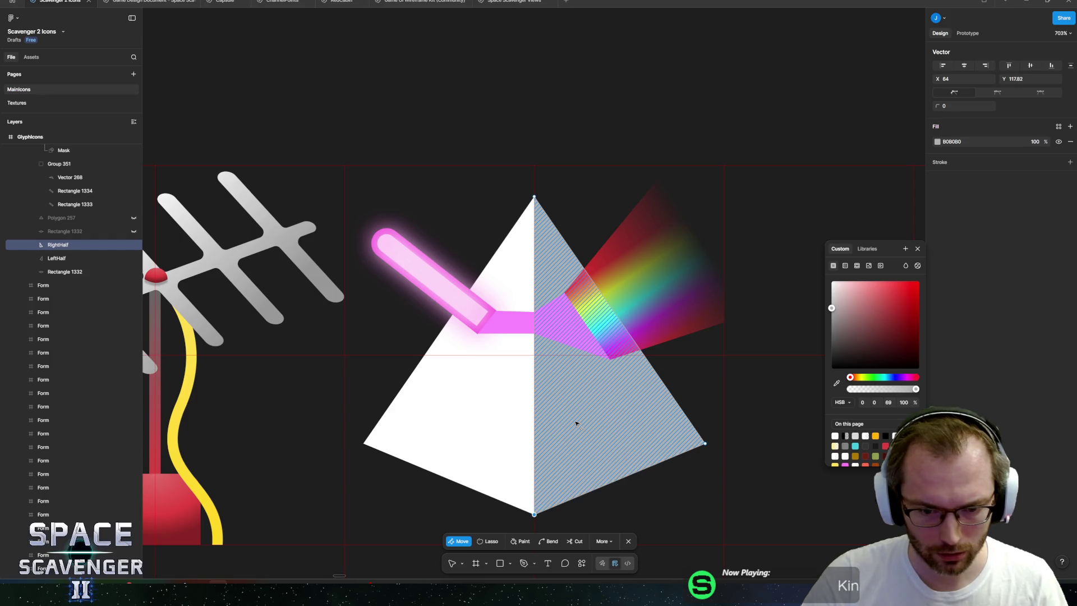
key(Escape)
key(Escape)
scroll(553, 168, down, 5)
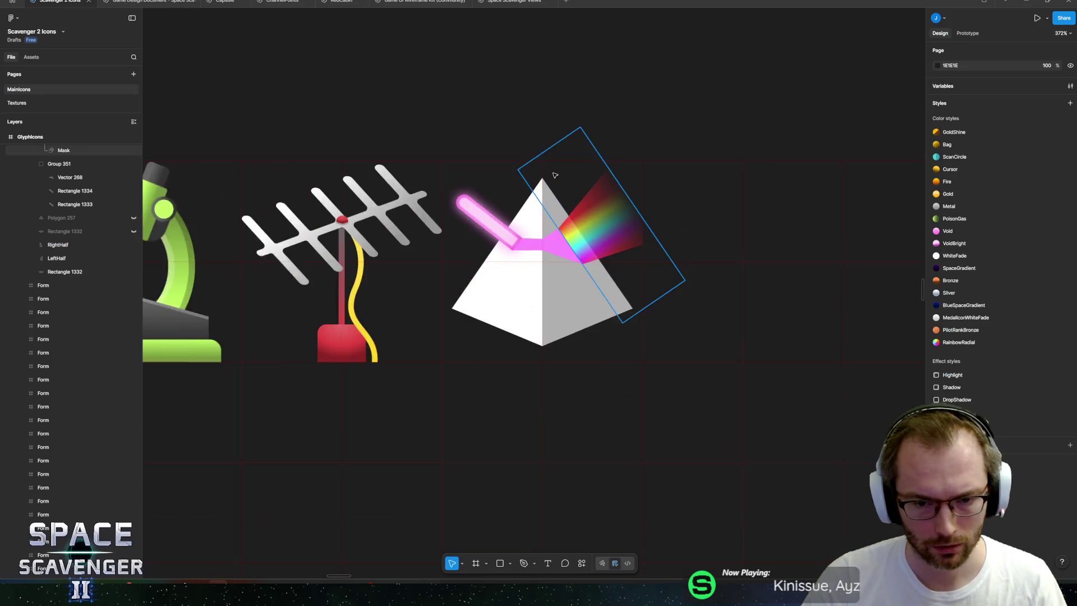
- Set the LeftHalf and RightHalf prism shapes to 80% opacity
scroll(565, 194, up, 8)
click(514, 368)
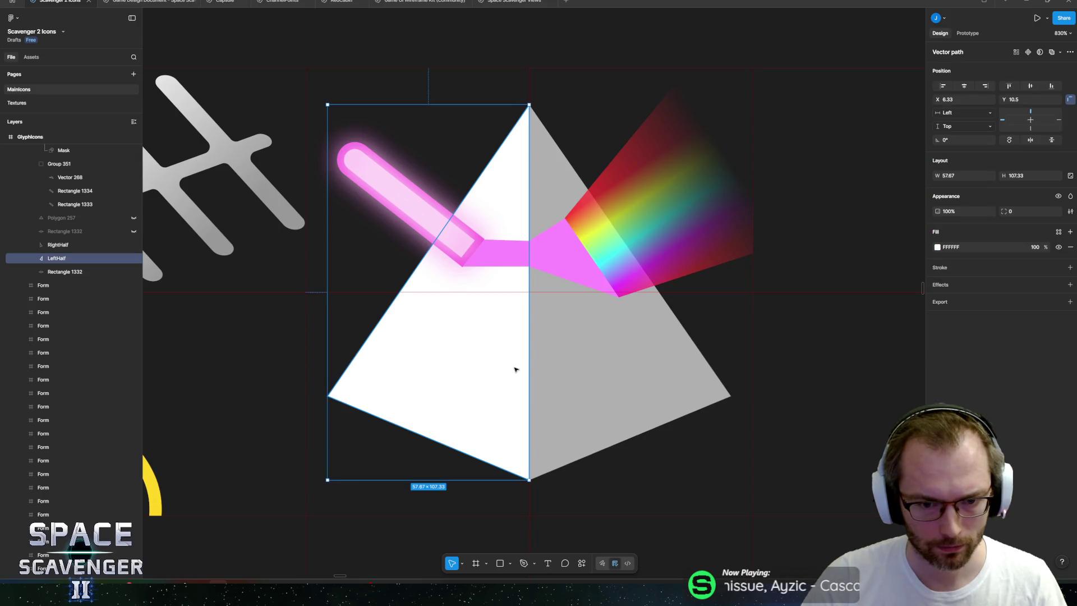
shift+click(577, 359)
click(964, 226)
text(80)
key(Return)
scroll(534, 272, down, 5)
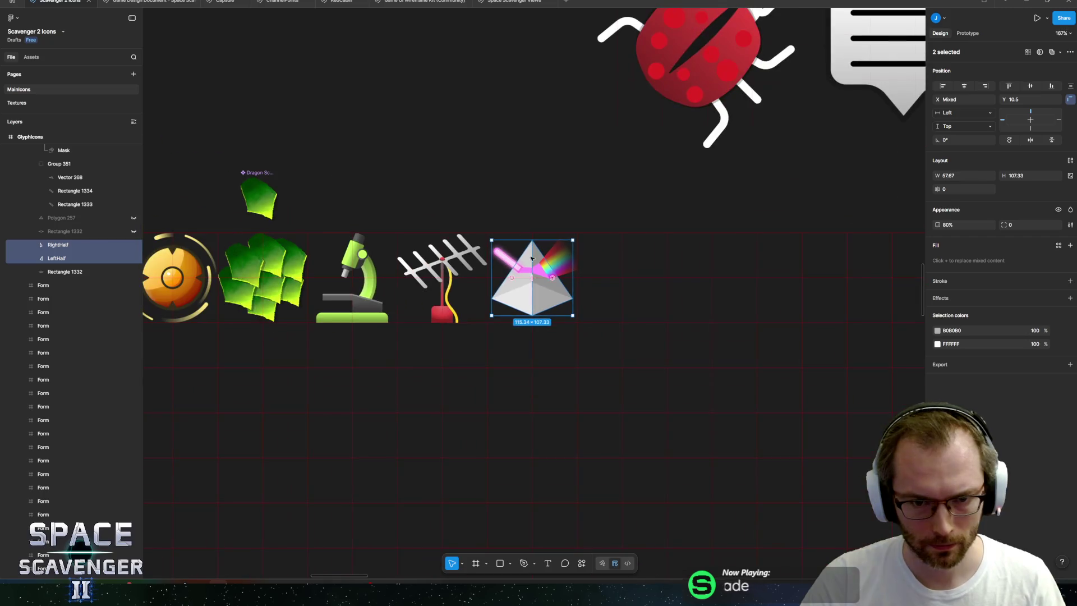
click(510, 171)
- Switch Vector 268's fill to a linear gradient from FB8AFF to 975399, checking the reference images
scroll(513, 202, down, 4)
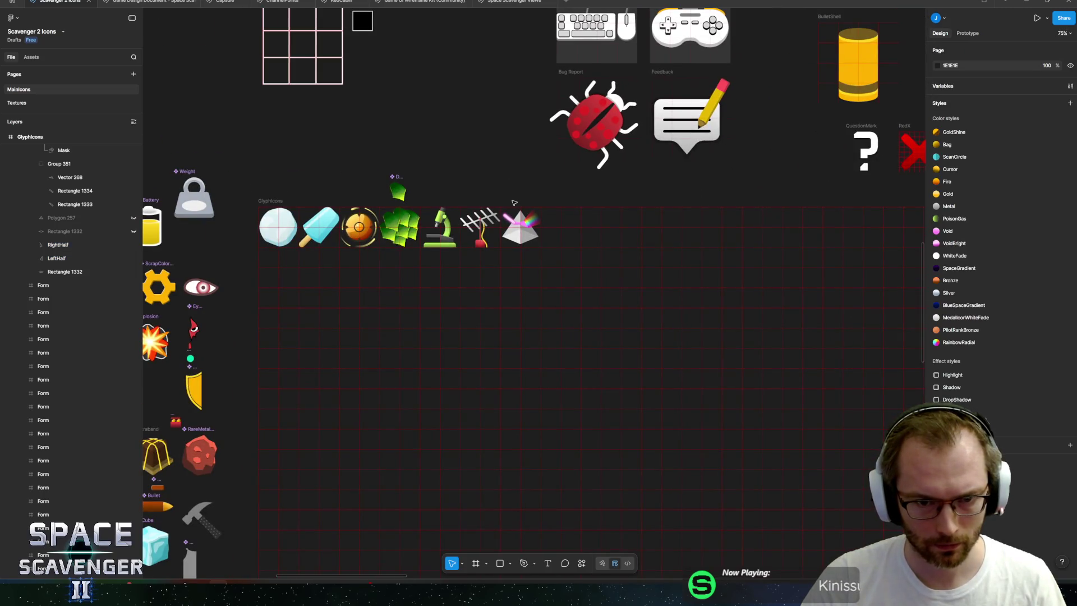
scroll(514, 202, up, 10)
ctrl+click(595, 353)
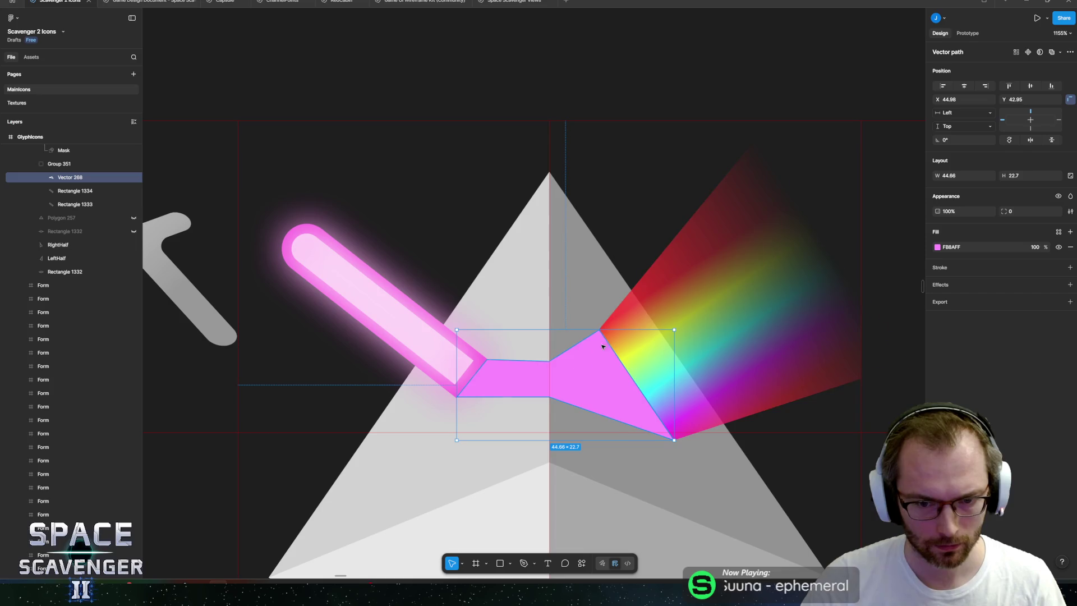
click(938, 247)
click(846, 265)
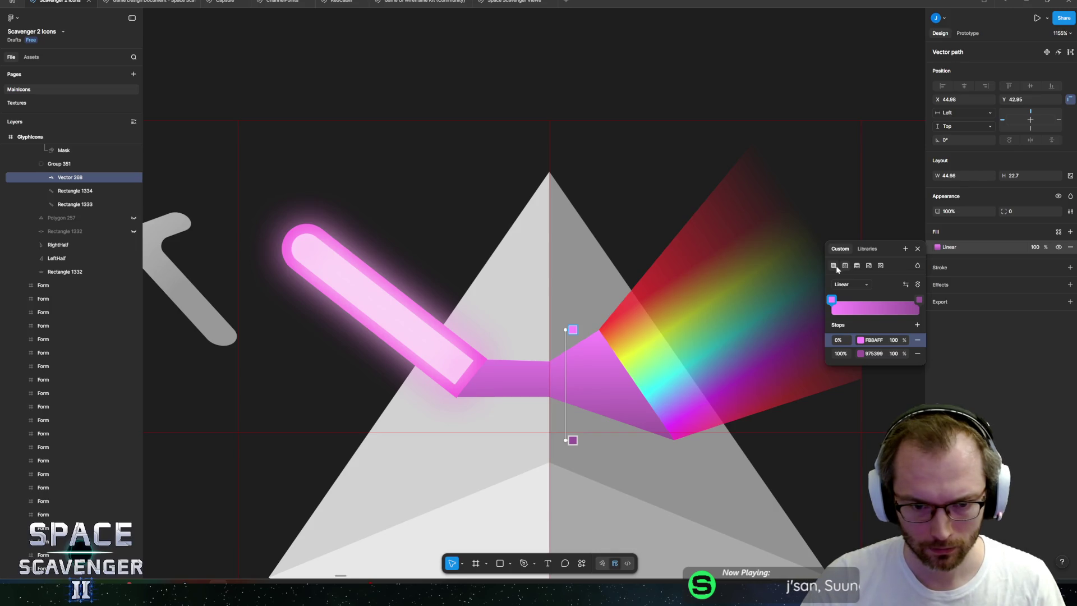
key(alt+Tab)
scroll(569, 240, up, 3)
scroll(570, 240, up, 4)
scroll(428, 247, down, 2)
scroll(428, 247, up, 2)
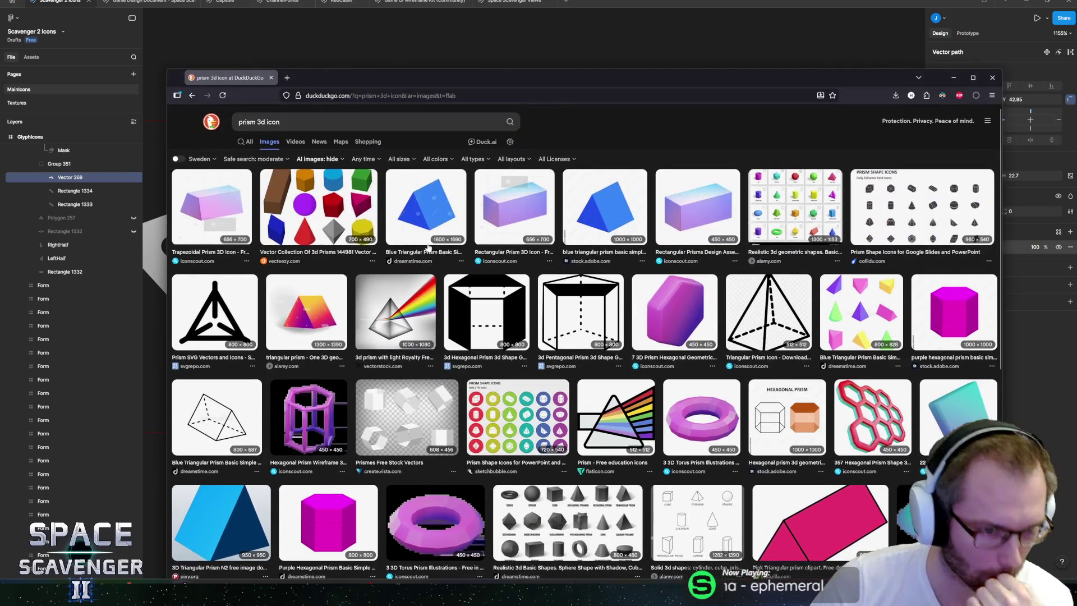
key(alt+Tab)
click(593, 368)
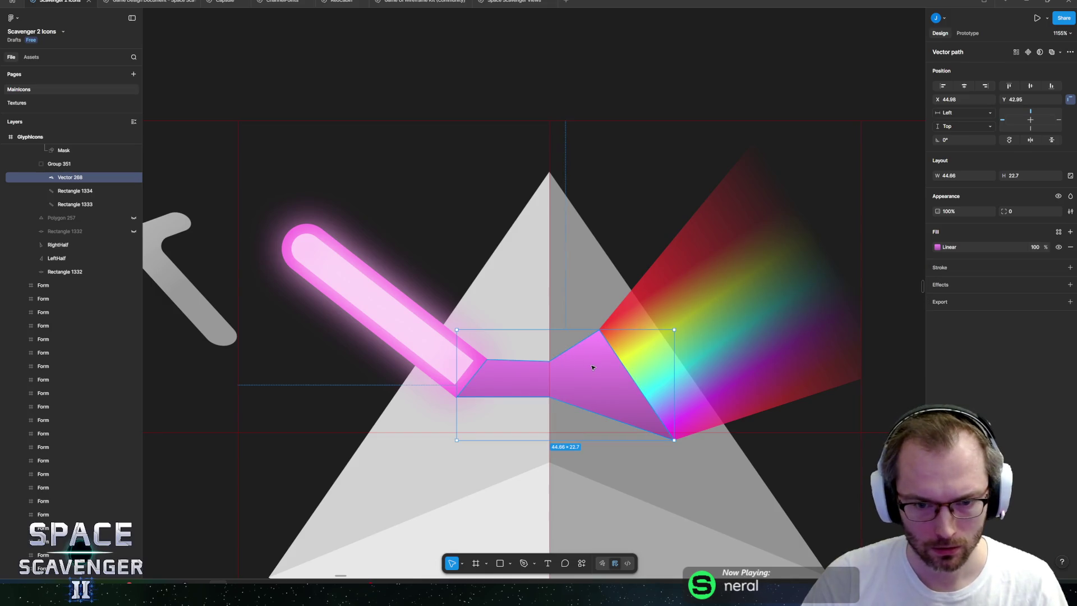
- Simplify the inner pink beam by deleting its two middle vertices
double_click(581, 377)
mouse_move(498, 303)
mouse_down()
mouse_move(549, 364)
mouse_move(555, 403)
mouse_up()
key(Delete)
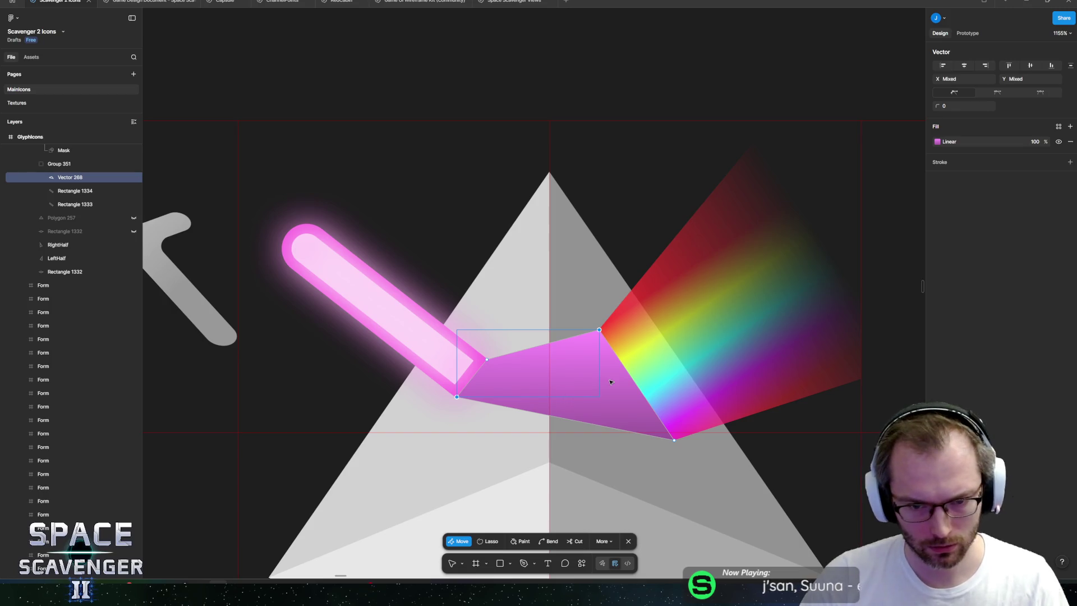
key(Escape)
scroll(583, 224, down, 6)
scroll(583, 214, up, 2)
key(Escape)
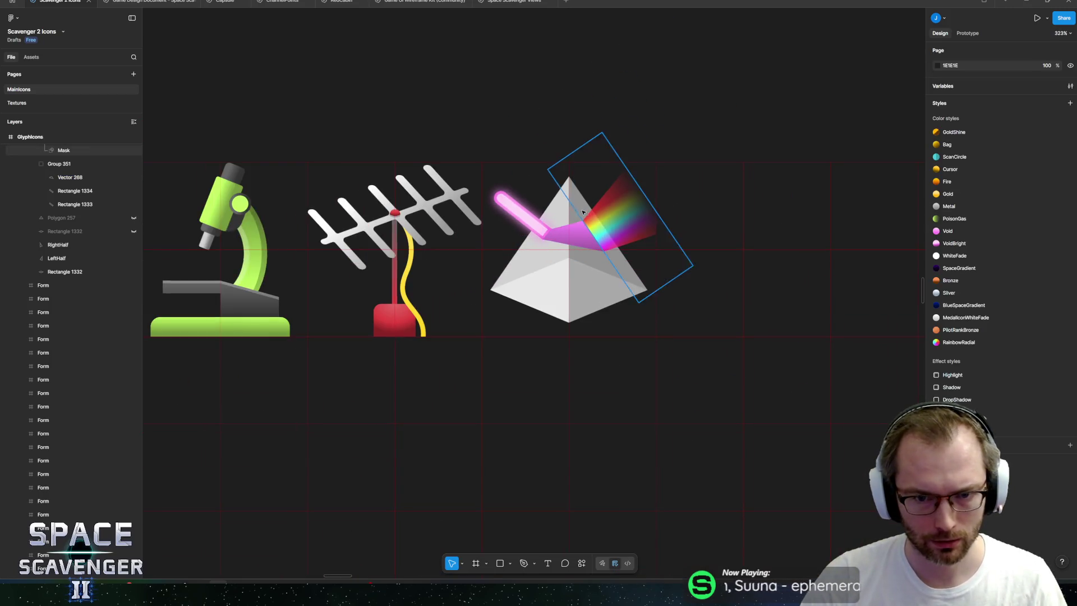
scroll(583, 214, up, 3)
- Rotate the beam's gradient 90° and drag both stops to the beam's middle
click(572, 224)
scroll(572, 225, up, 5)
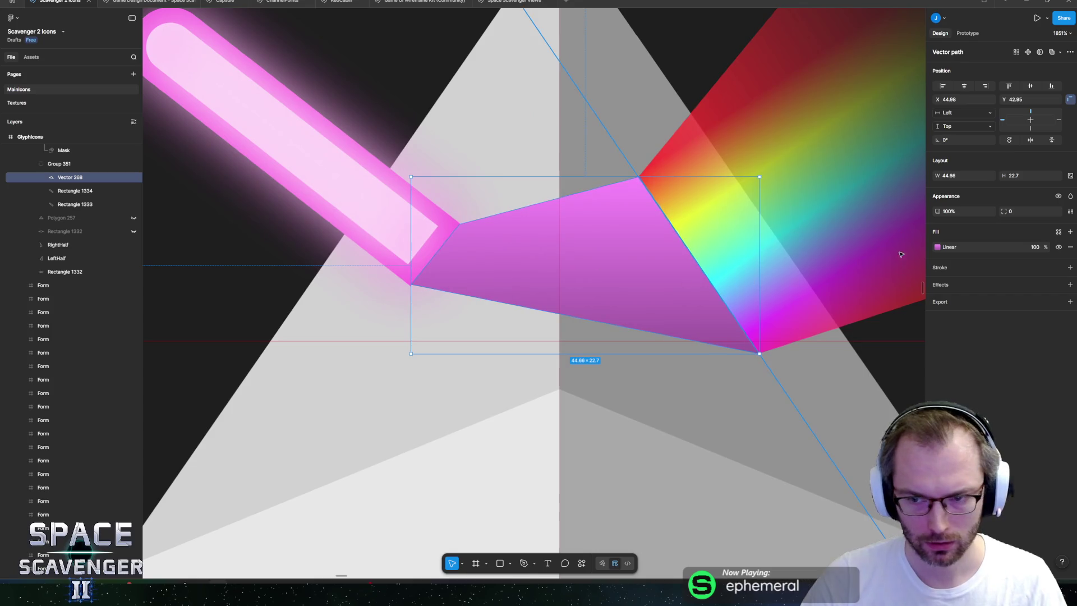
click(938, 246)
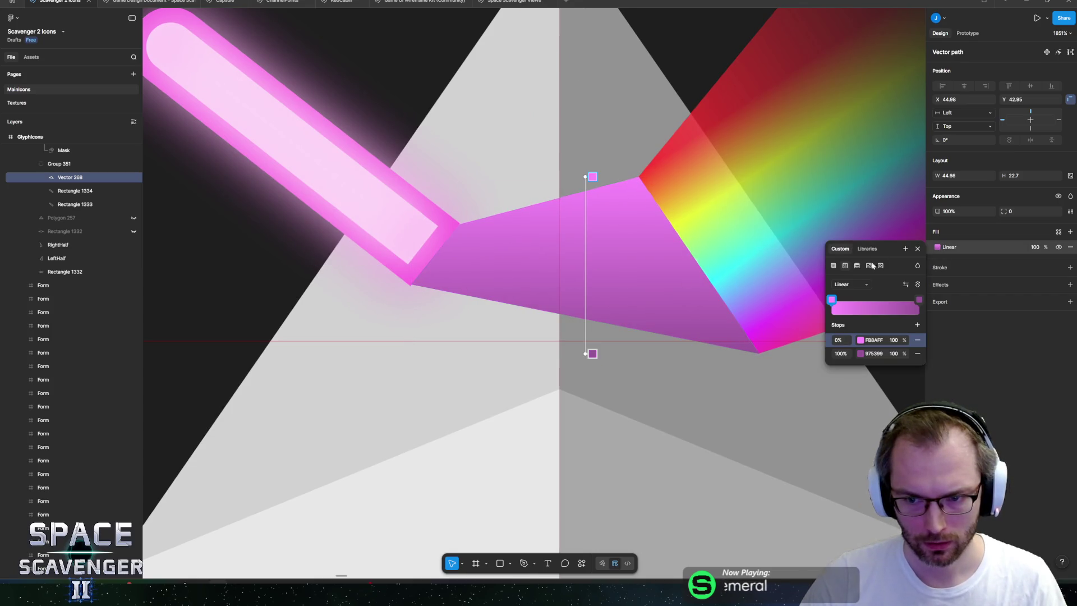
click(918, 285)
drag(412, 274, 552, 272)
drag(760, 272, 560, 272)
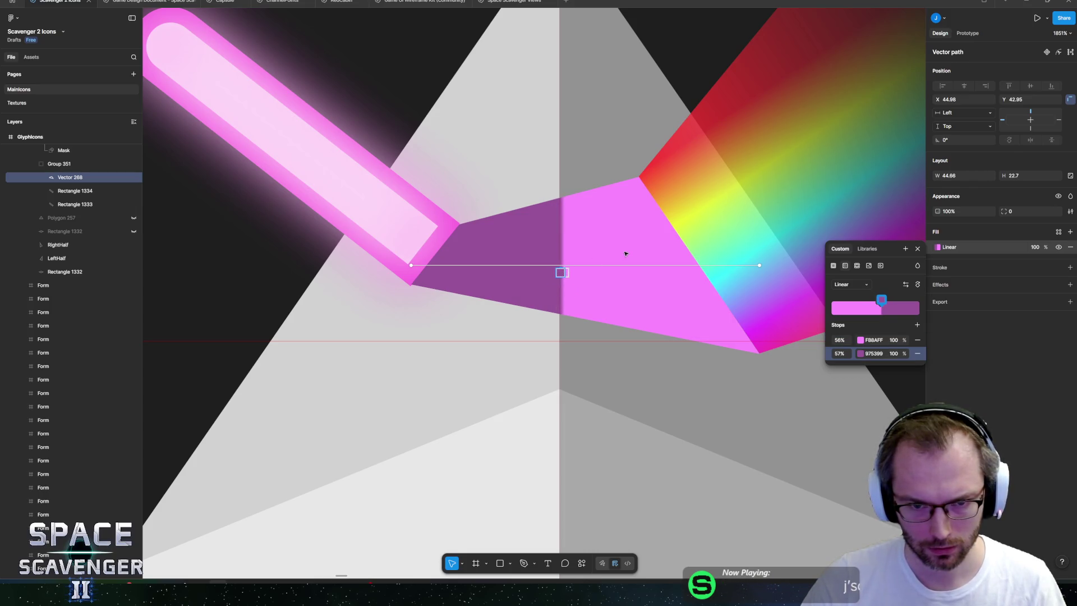
key(Escape)
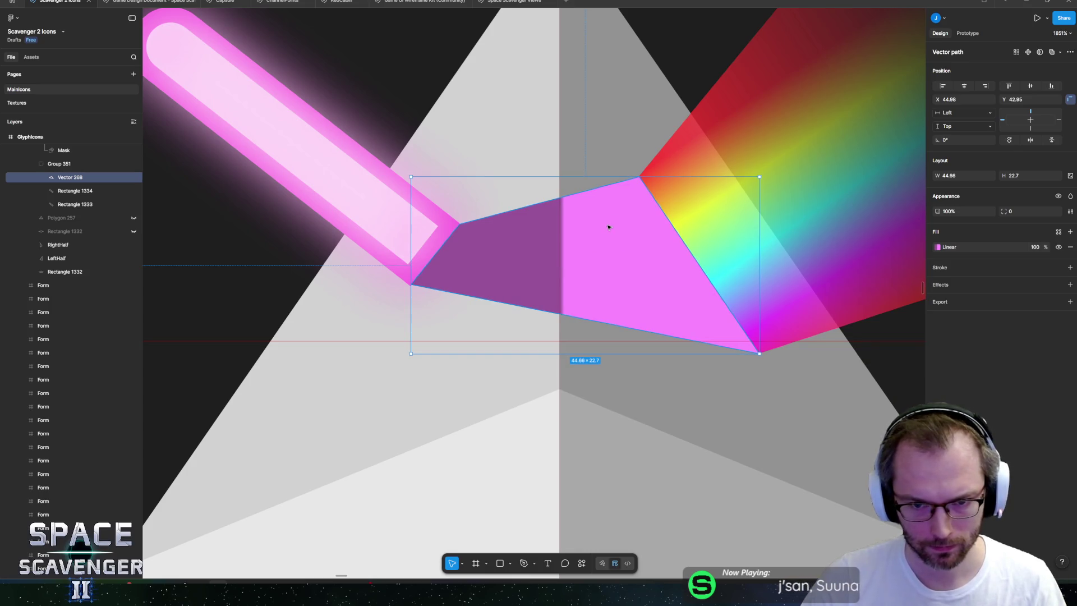
scroll(609, 227, down, 10)
click(600, 163)
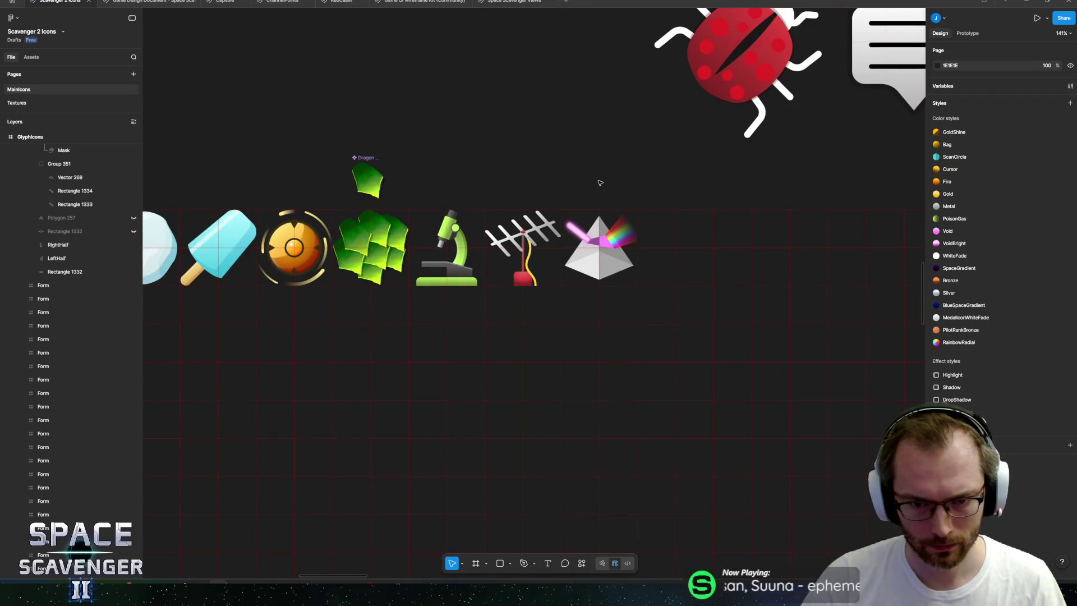
- Swap the gradient colours and place the stops at 57% (975399) and 58% (FB8AFF)
scroll(606, 229, up, 5)
click(584, 284)
click(937, 248)
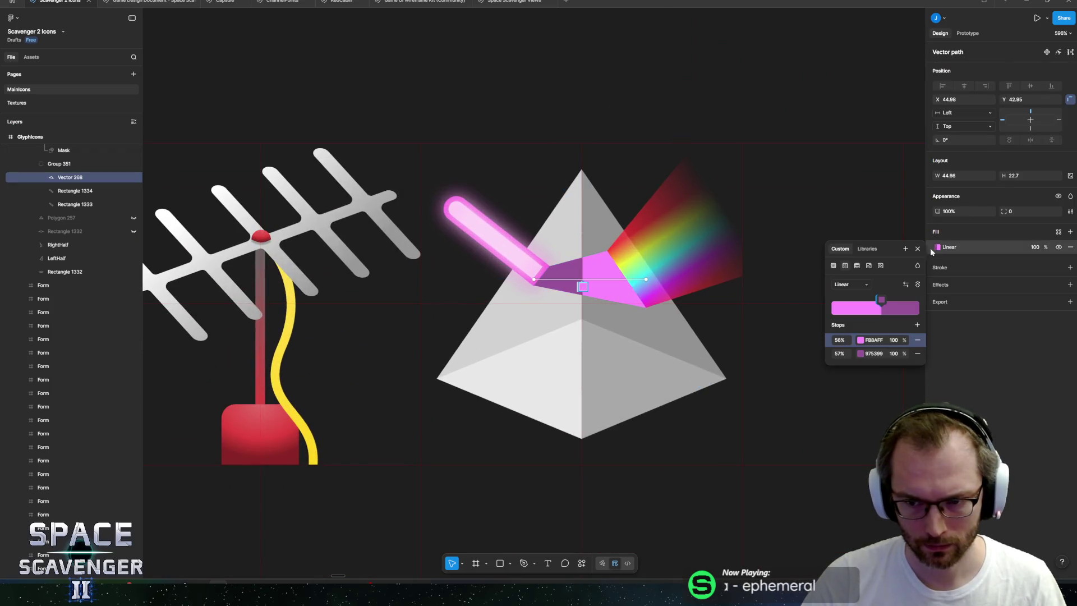
click(907, 284)
scroll(598, 293, up, 4)
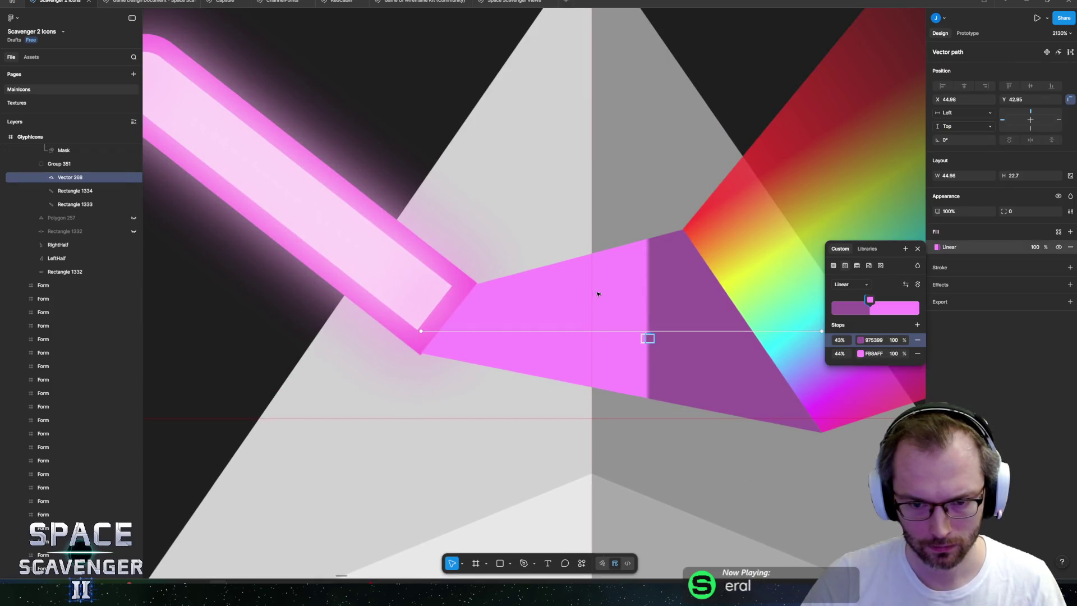
drag(643, 338, 592, 339)
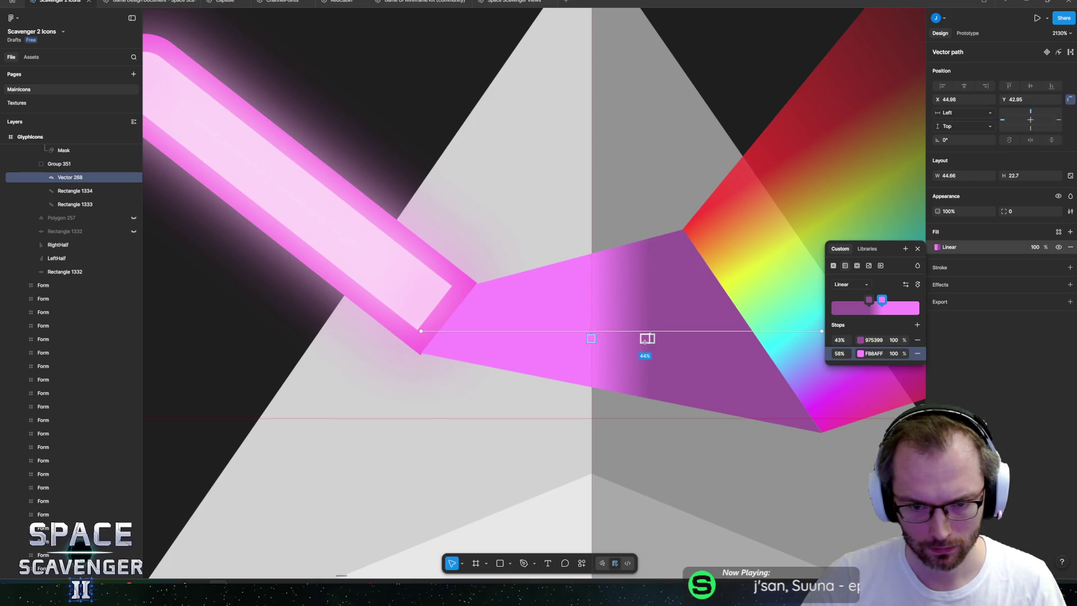
drag(649, 338, 593, 339)
scroll(583, 166, down, 10)
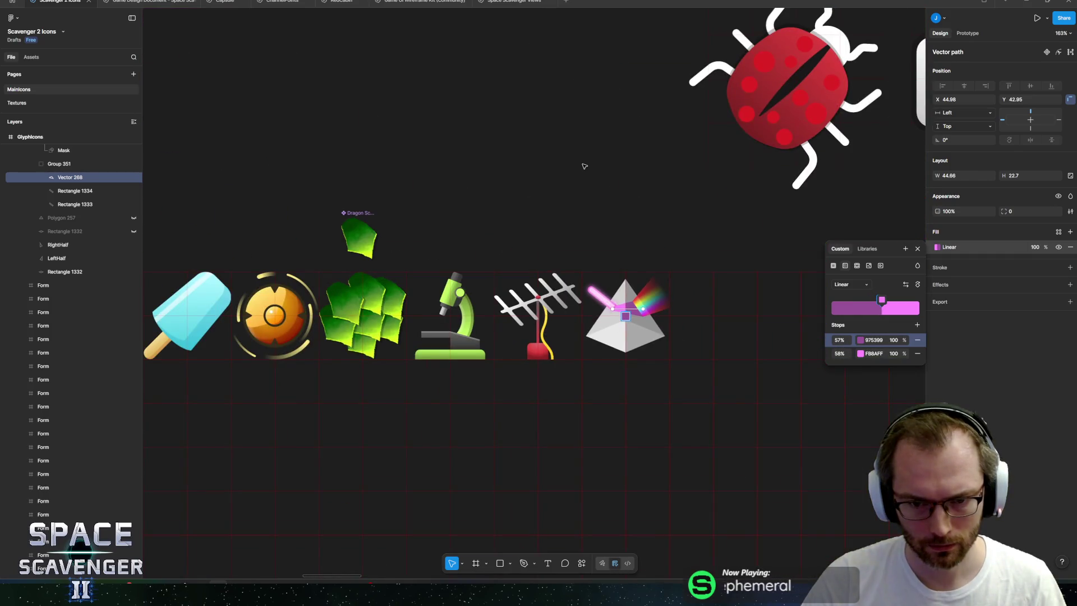
- Stretch the glow bar Rectangle 1334 out to the upper left, 71.35 wide
key(Escape)
scroll(583, 166, down, 3)
click(585, 170)
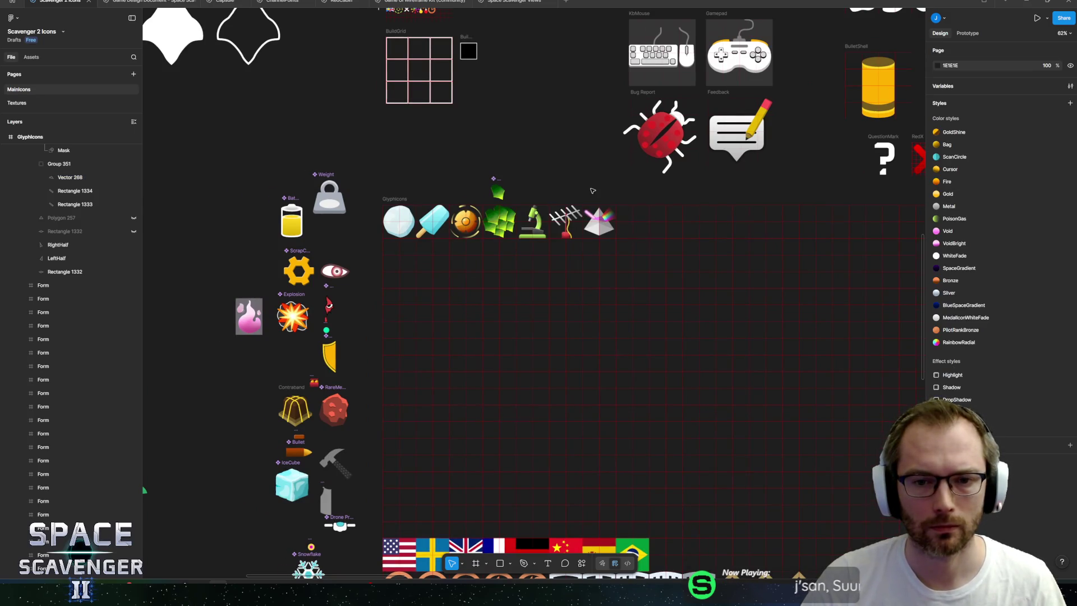
scroll(588, 212, up, 10)
click(542, 254)
scroll(543, 254, up, 3)
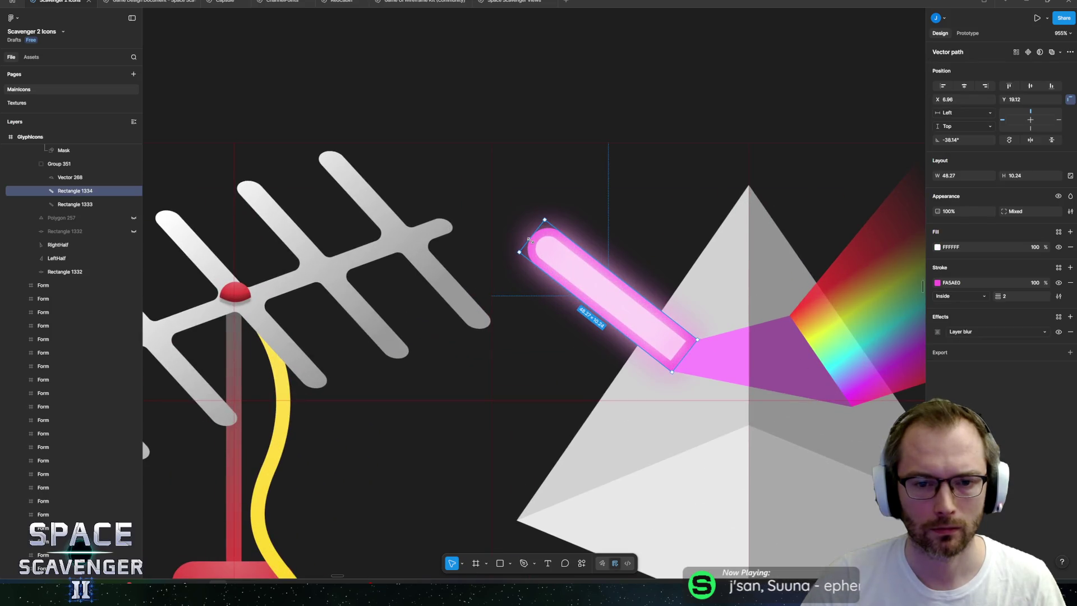
drag(529, 240, 494, 197)
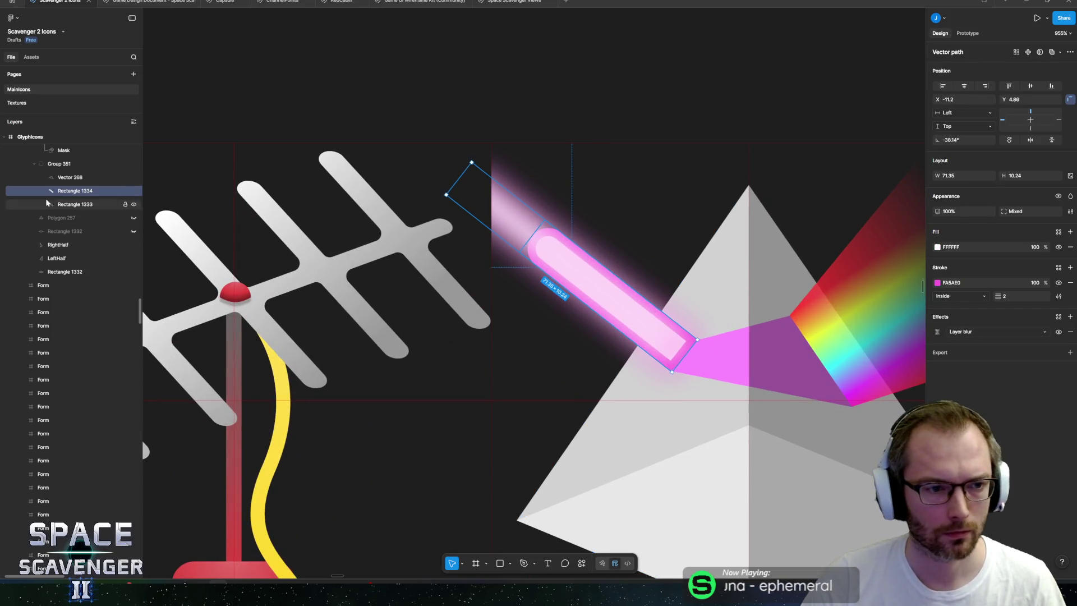
- Stretch Rectangle 1333 outward to match the longer bar, 68.17 wide
click(84, 205)
drag(532, 236, 457, 190)
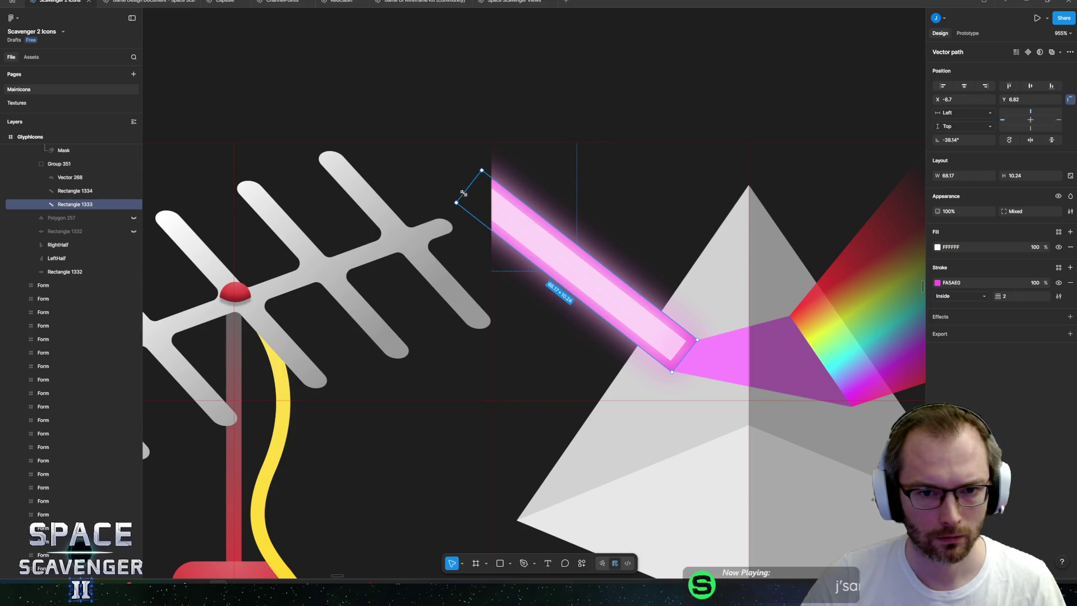
click(581, 107)
scroll(581, 107, down, 10)
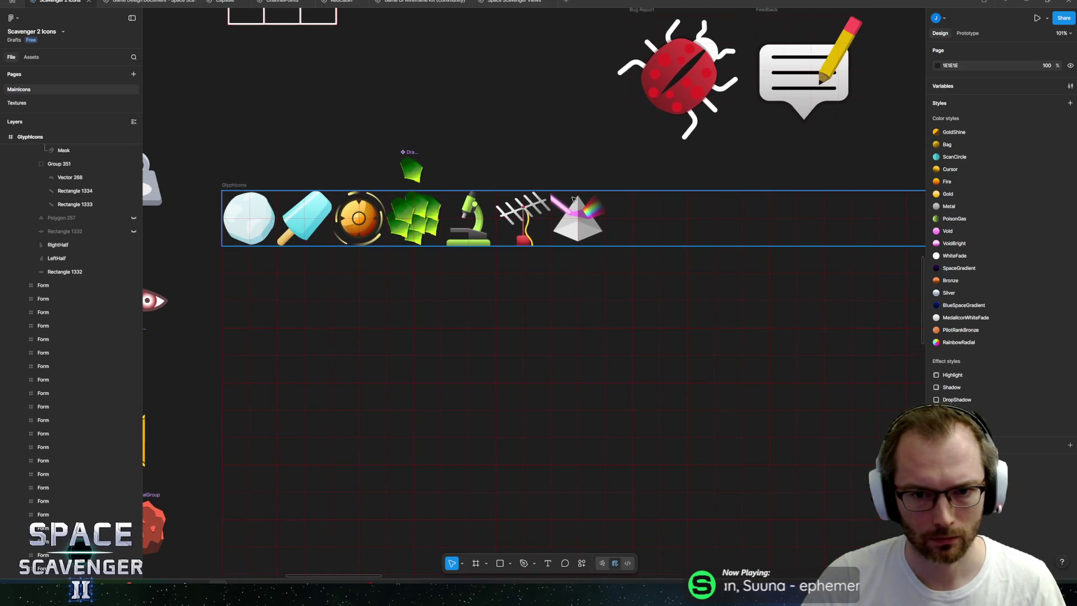
scroll(573, 198, up, 5)
click(560, 250)
- Duplicate Vector 268 with Ctrl+D and give the copy a Layer blur of 15
scroll(561, 250, up, 3)
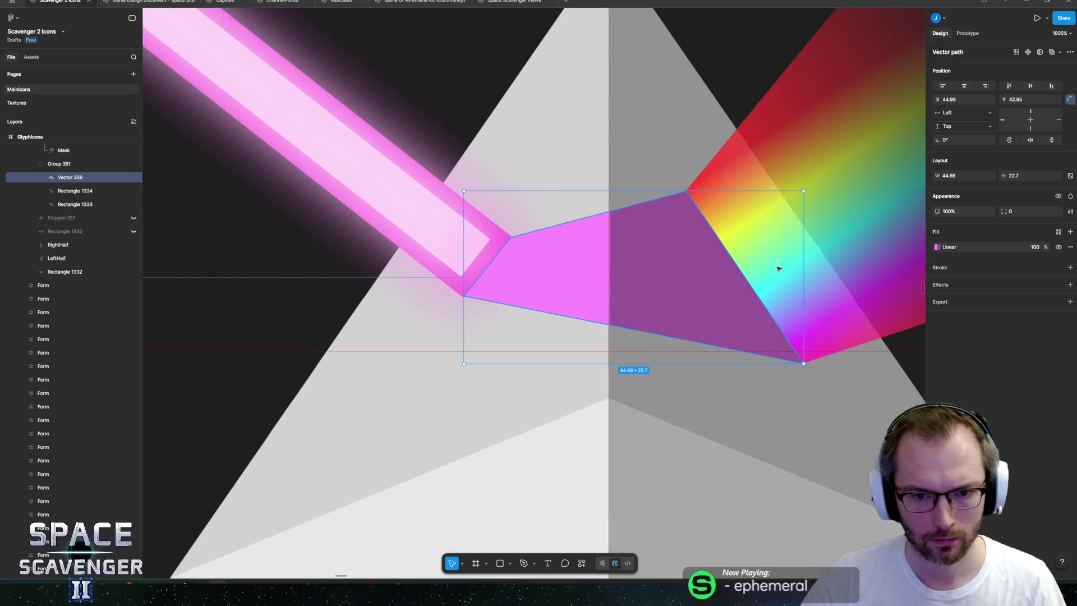
key(ctrl+d)
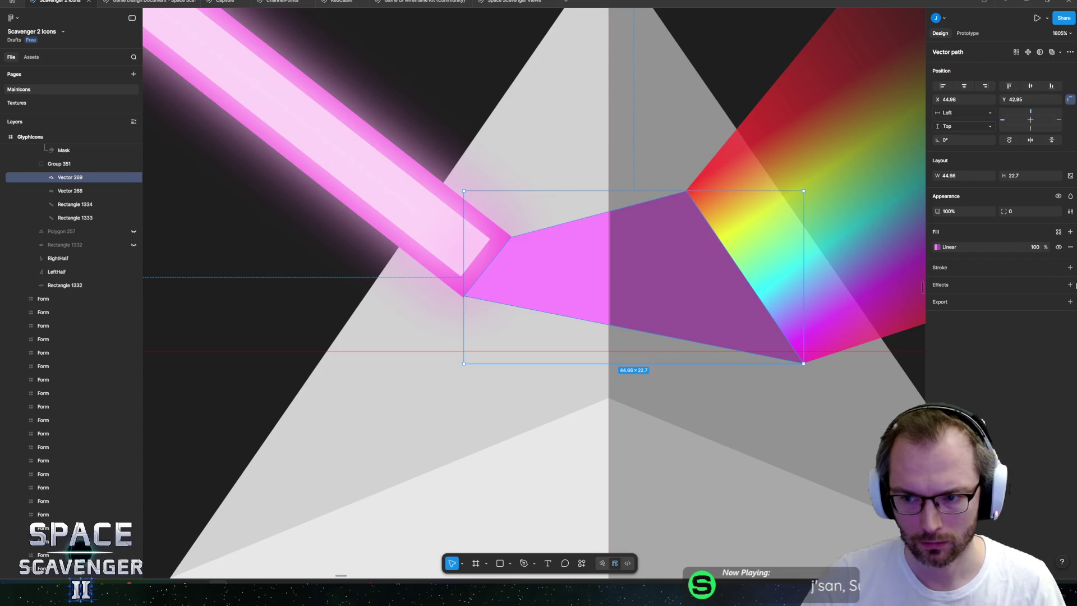
click(1070, 285)
click(964, 302)
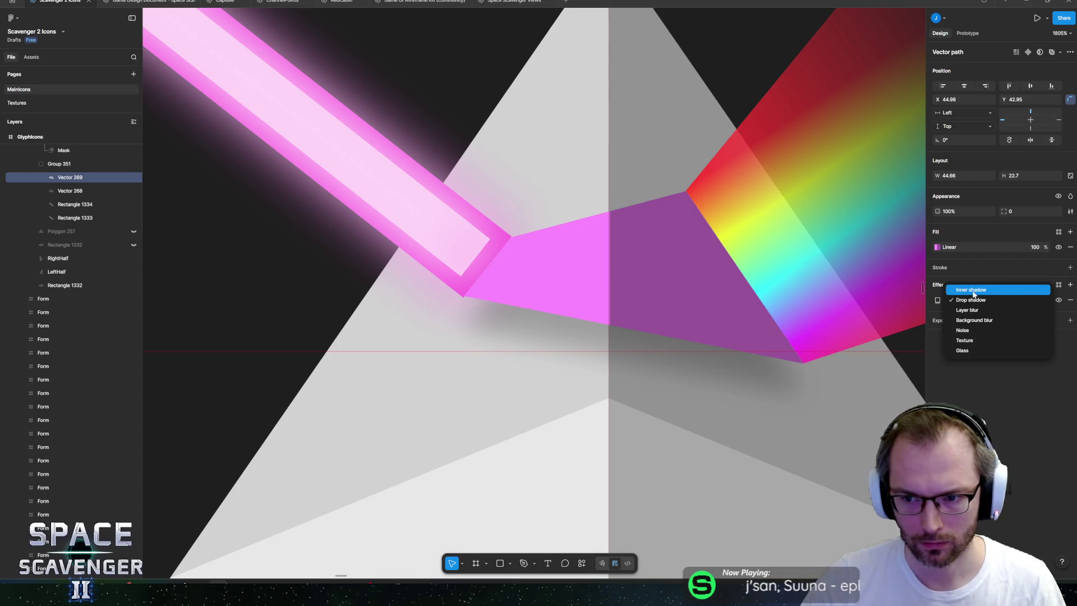
click(968, 312)
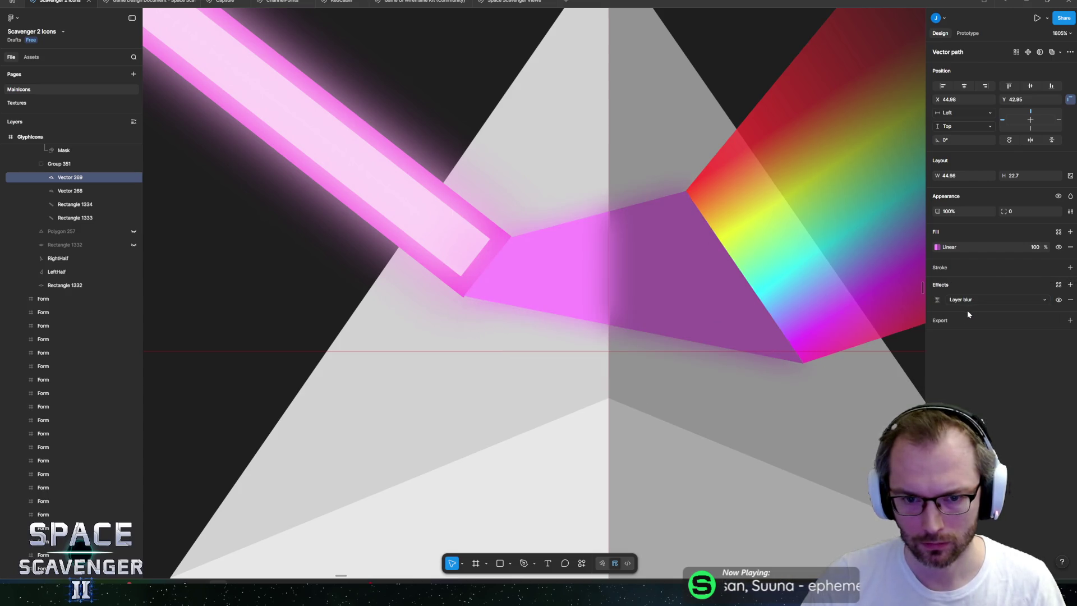
click(938, 300)
text(15)
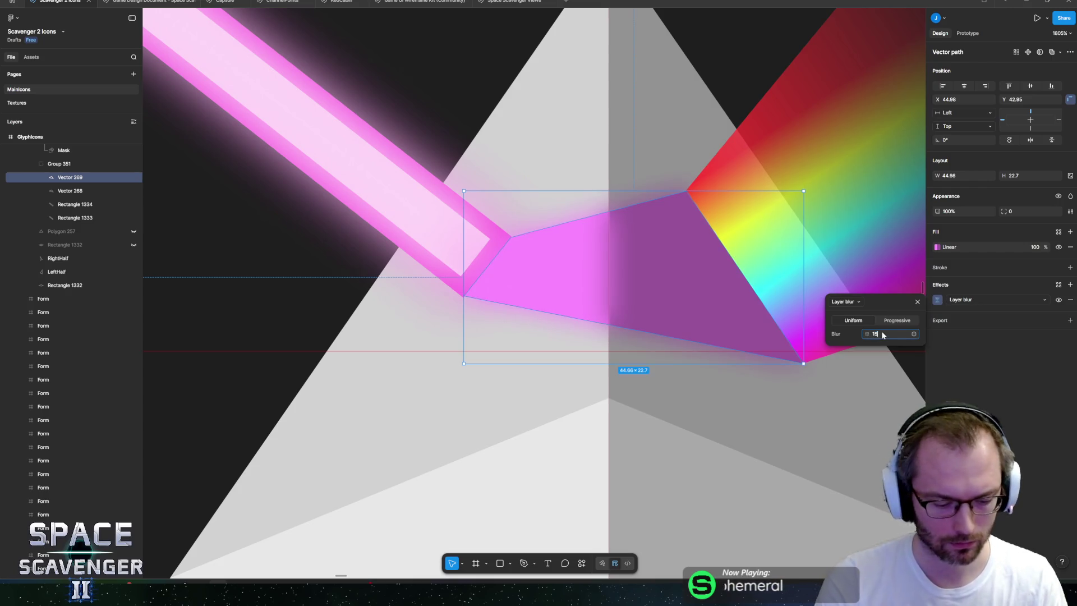
key(Return)
key(Escape)
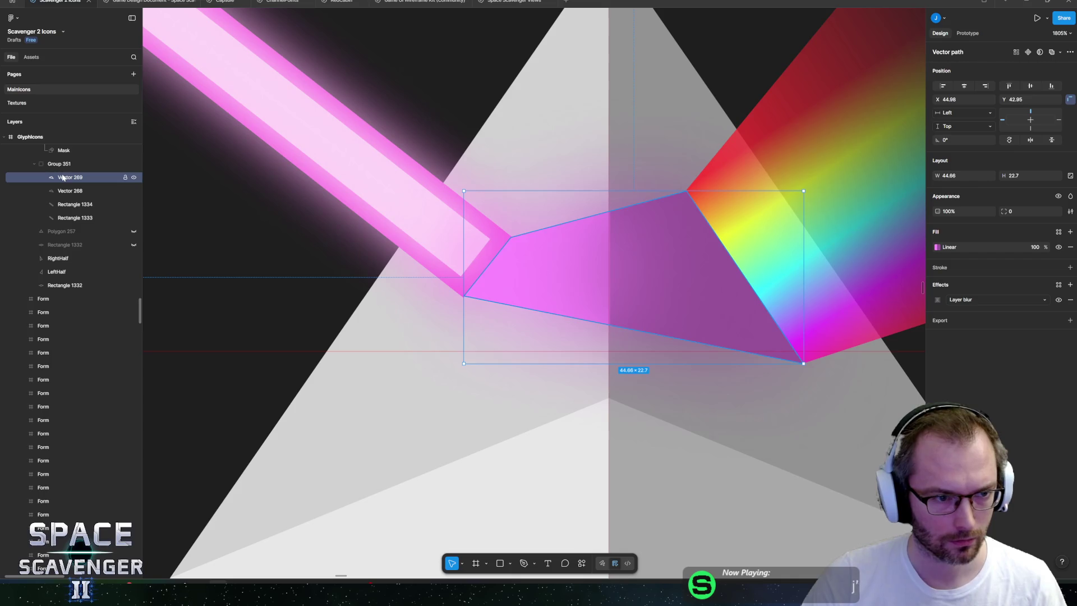
scroll(533, 286, down, 5)
click(510, 129)
scroll(510, 129, down, 5)
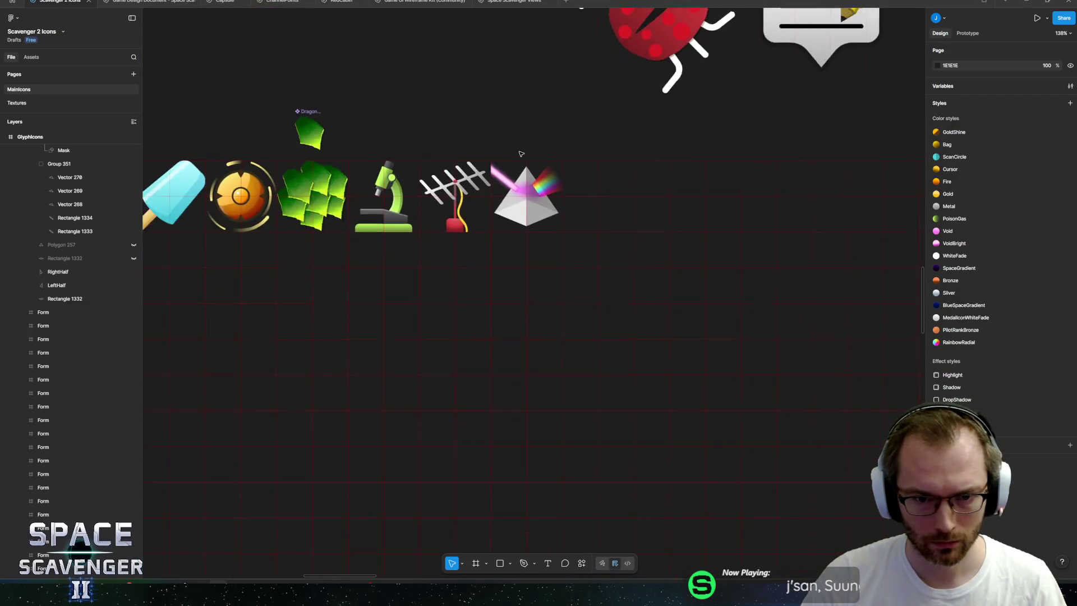
scroll(513, 145, up, 3)
scroll(522, 199, up, 5)
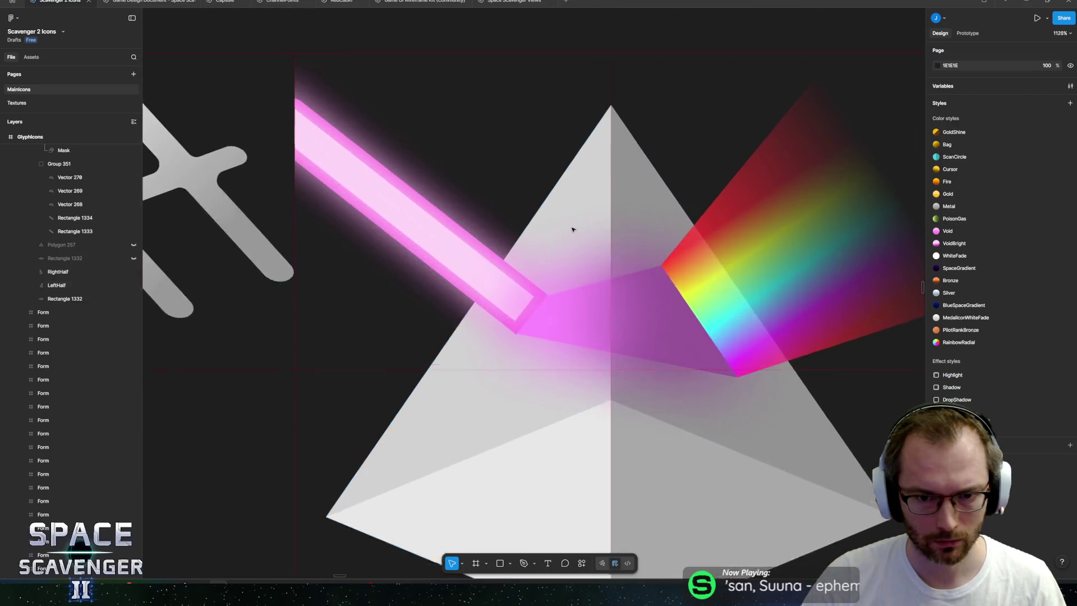
scroll(569, 228, down, 3)
scroll(567, 248, up, 2)
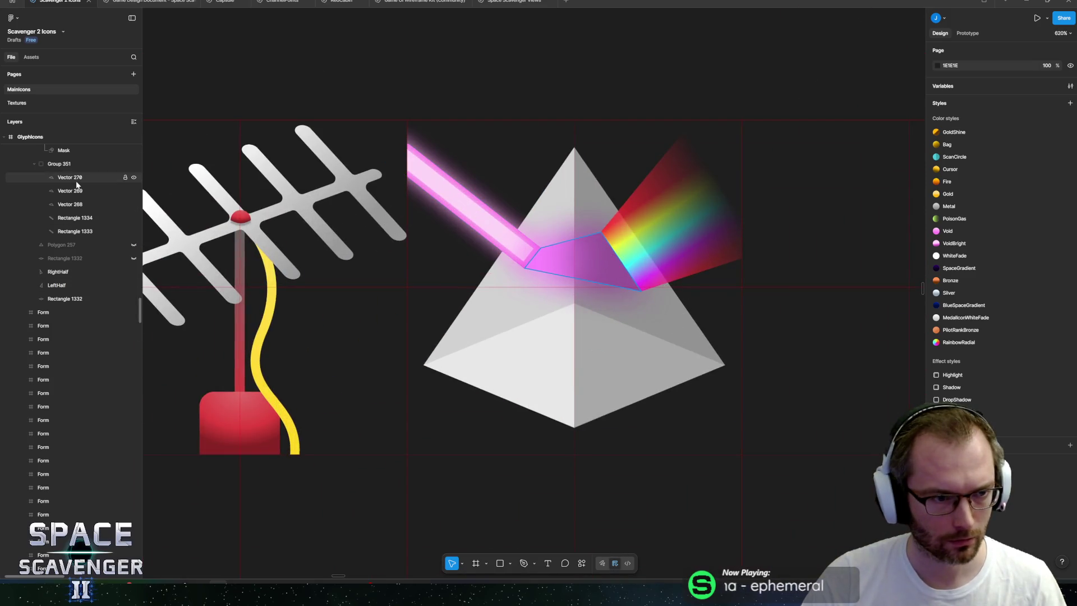
- Recolour Vectors 268–270's gradient: pale pink FDC1FF at 58%, lighter muted purple at 57%
click(69, 178)
scroll(69, 185, up, 4)
shift+click(63, 415)
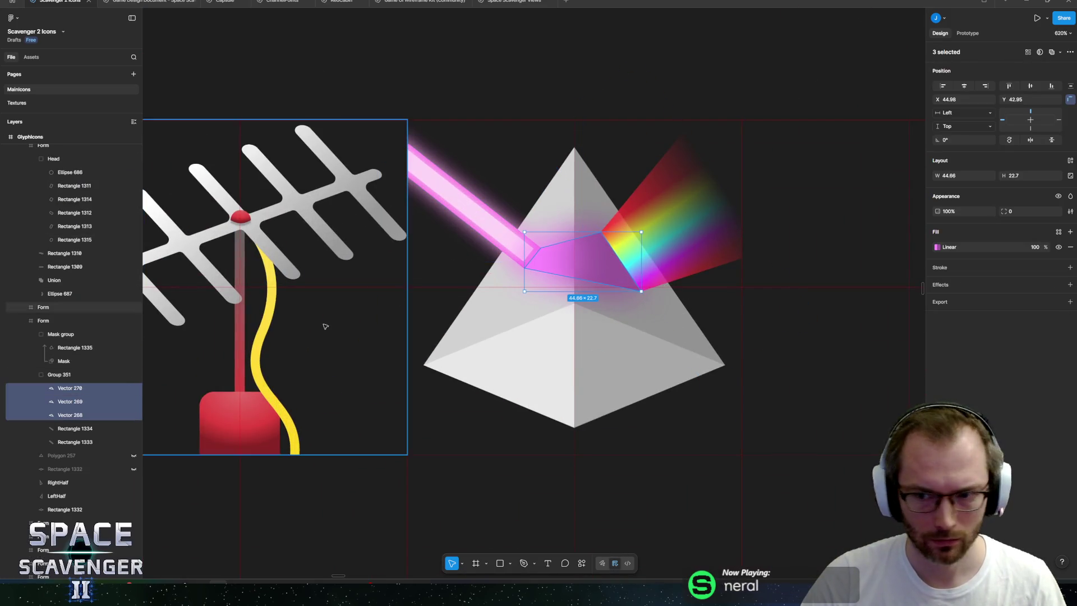
click(936, 247)
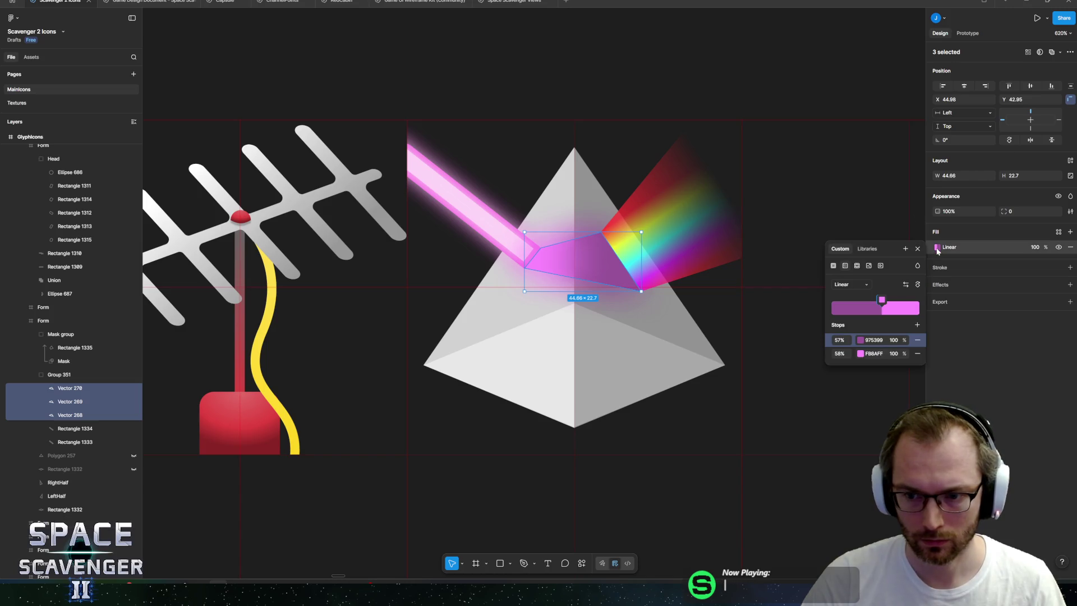
click(861, 353)
drag(770, 371, 751, 371)
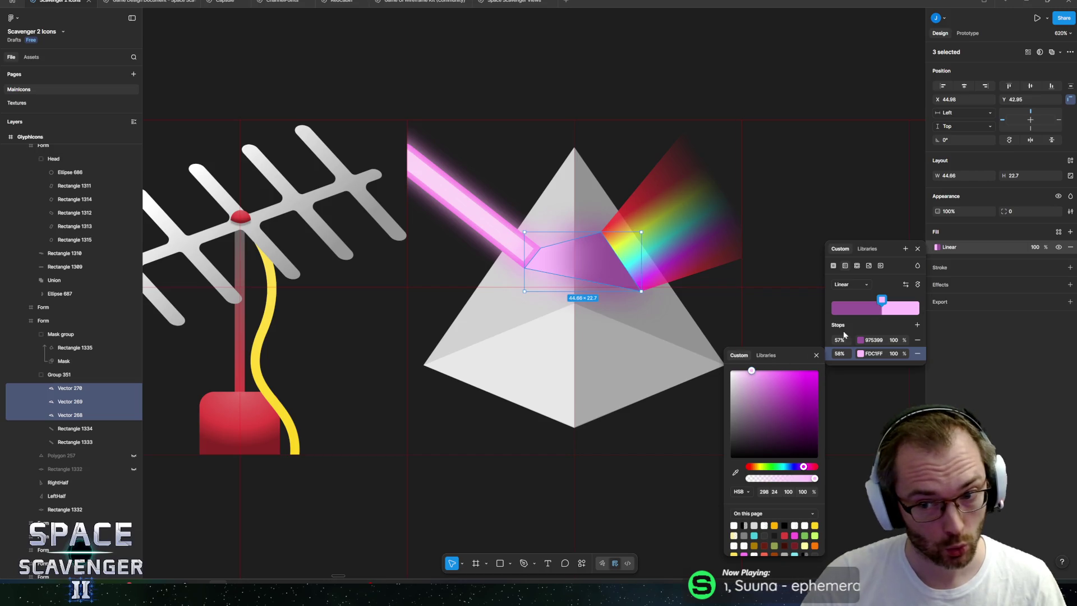
click(860, 341)
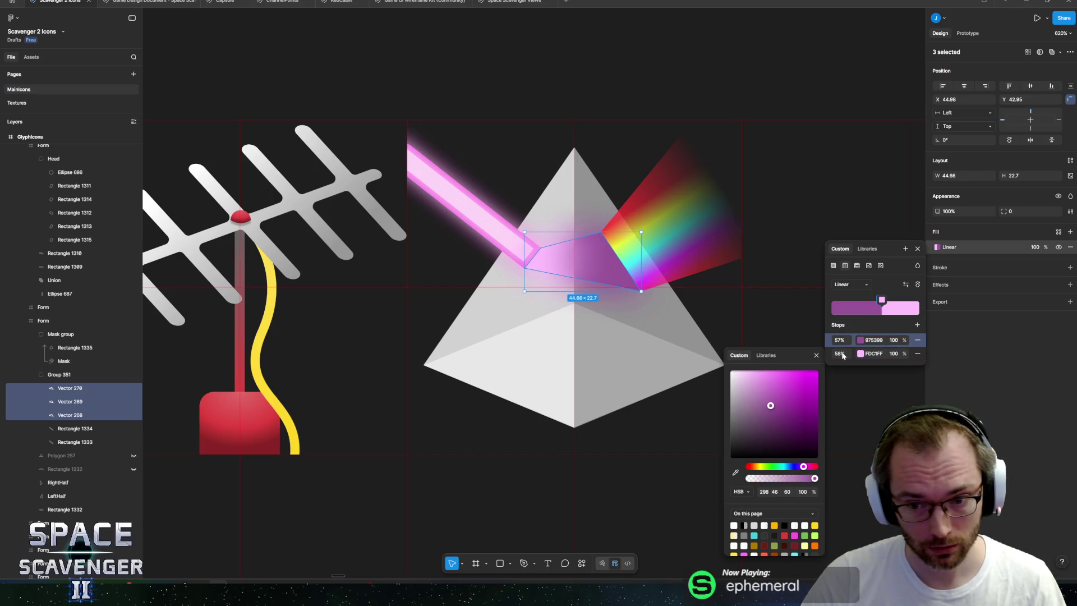
click(760, 401)
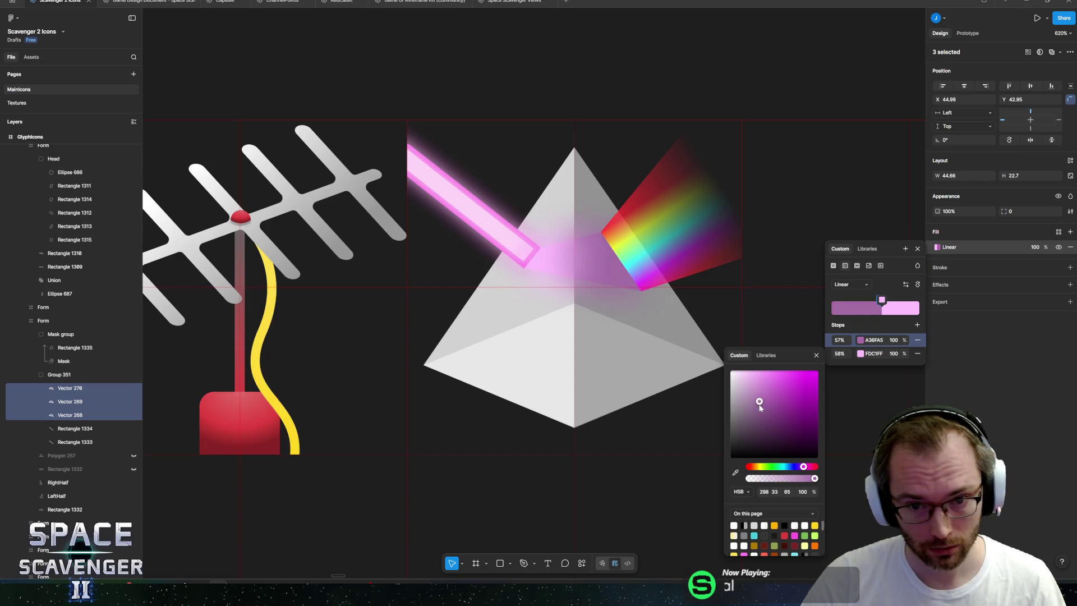
drag(764, 404, 755, 402)
key(Escape)
click(639, 219)
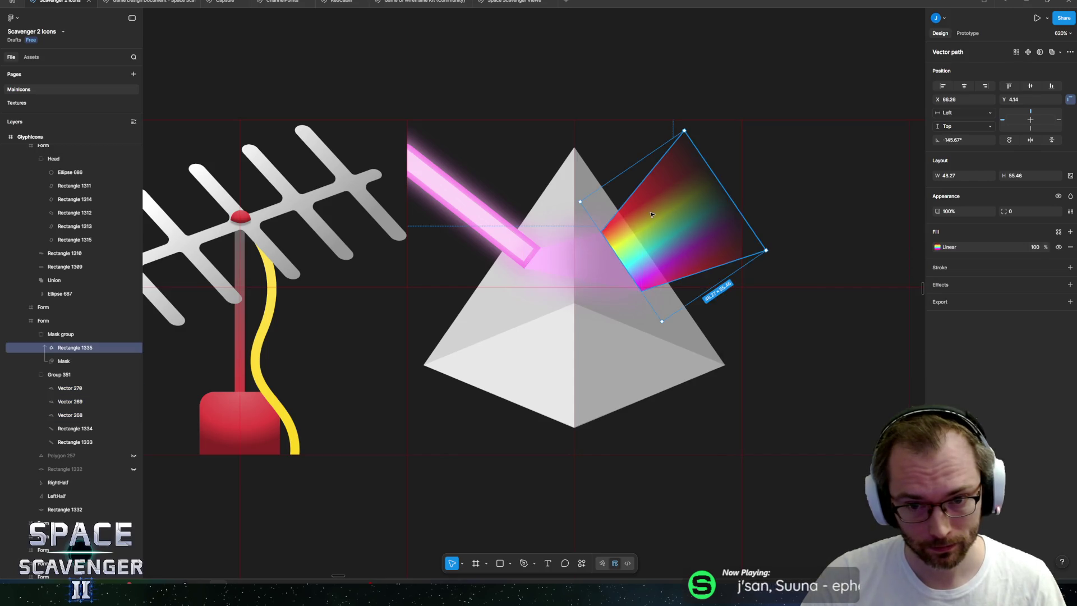
- Open the rainbow Mask layer's white gradient and pull its opaque end stop in to 90%
scroll(639, 217, up, 5)
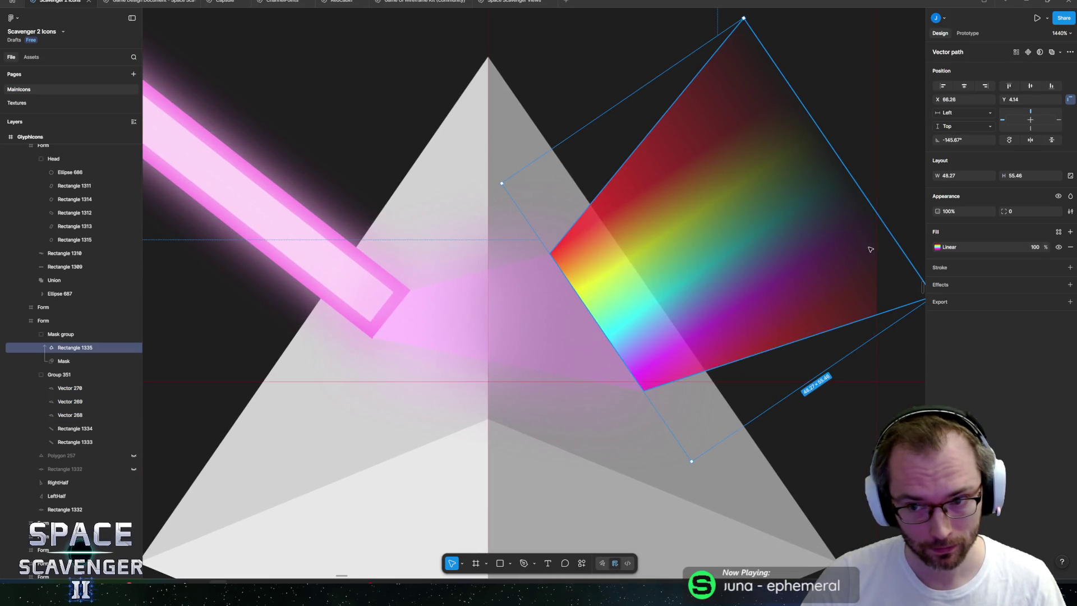
click(937, 247)
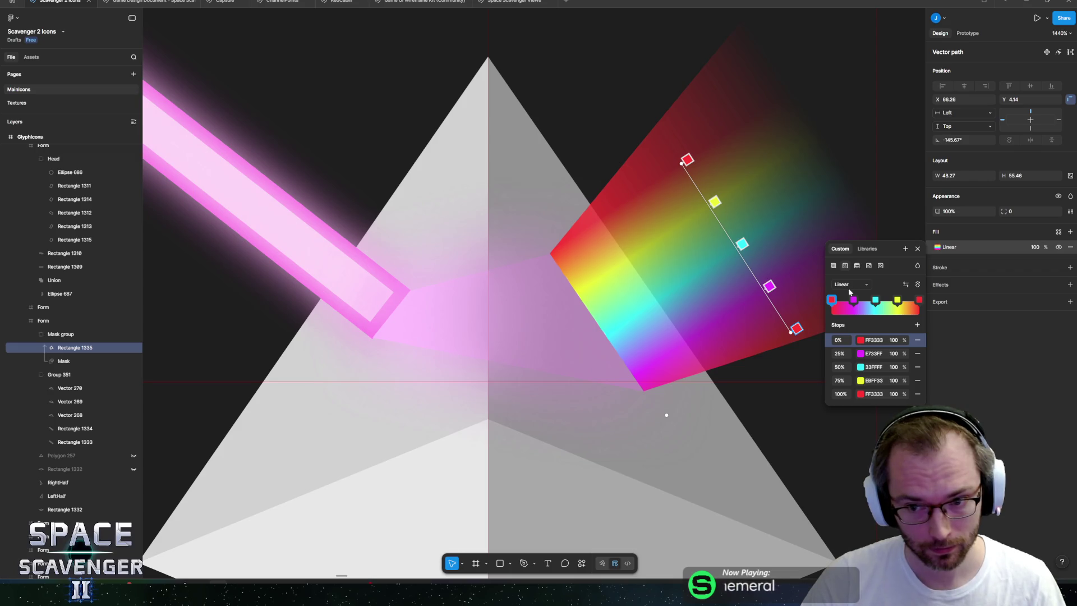
key(Escape)
click(64, 362)
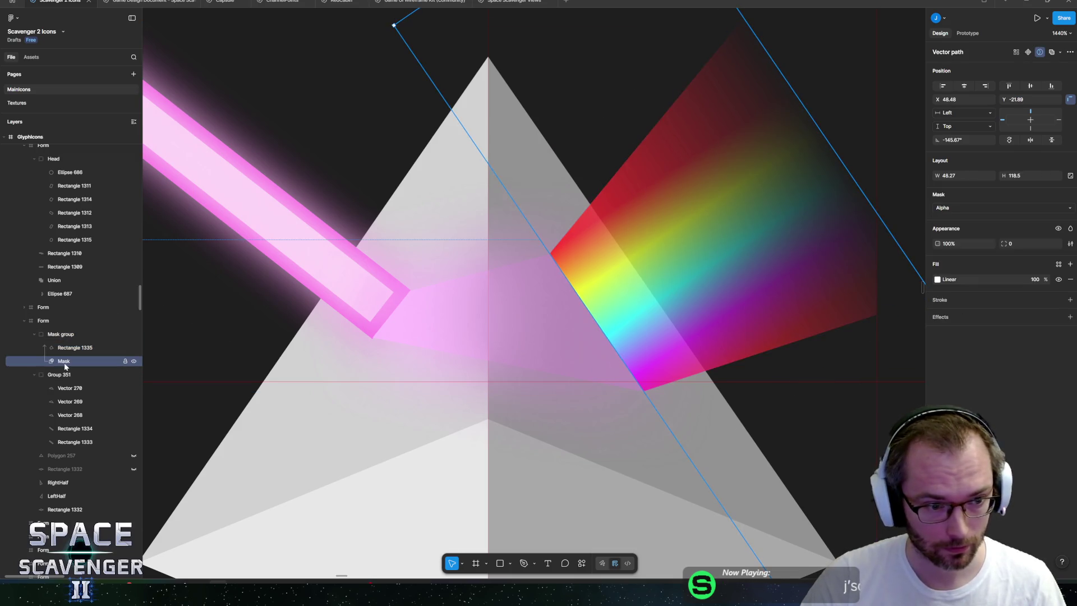
click(938, 279)
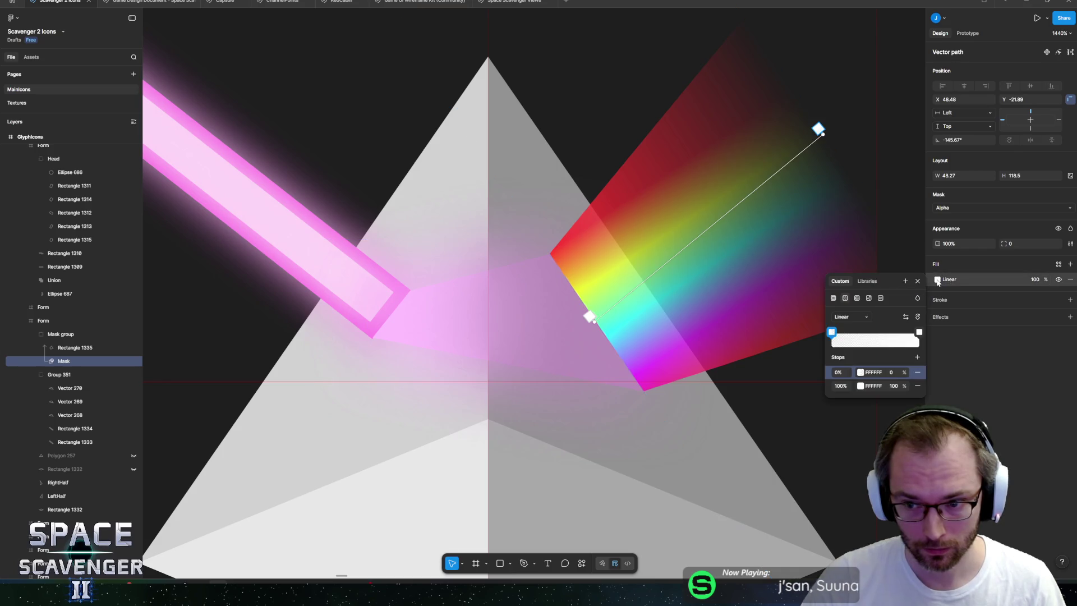
mouse_move(832, 332)
mouse_down()
mouse_move(850, 333)
mouse_move(831, 333)
mouse_up()
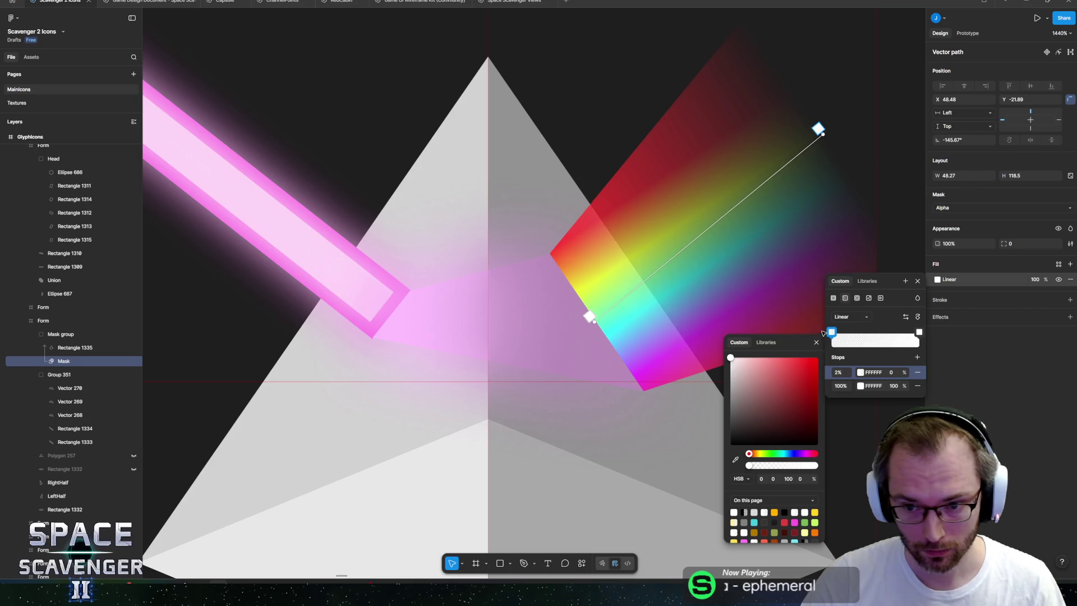
drag(918, 332, 912, 333)
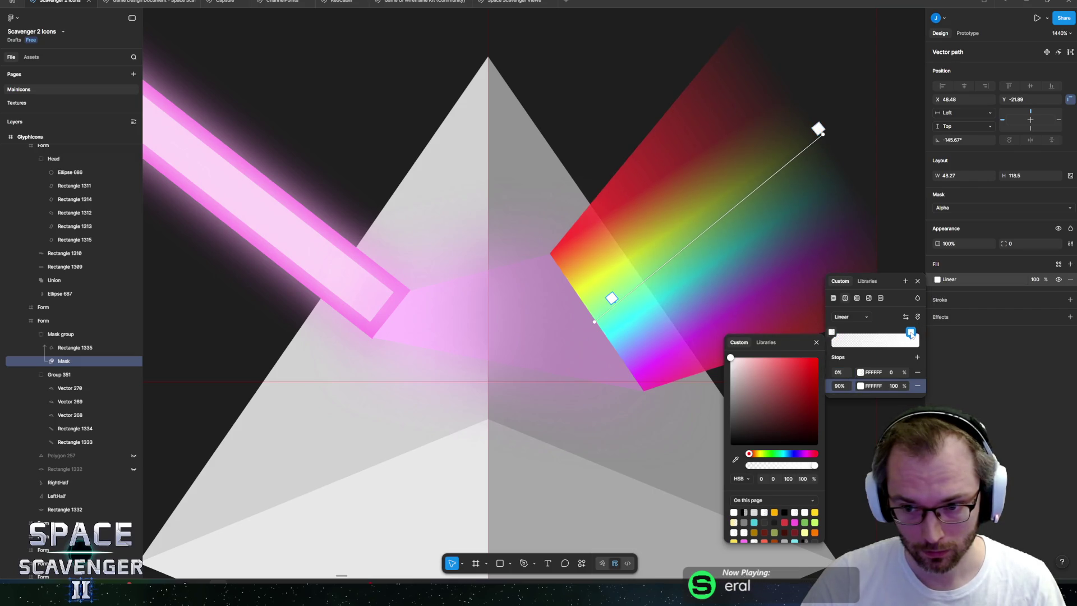
- Add a 0%-opacity stop at 100%, move the opaque stop to 83%, and shift the start point
click(918, 337)
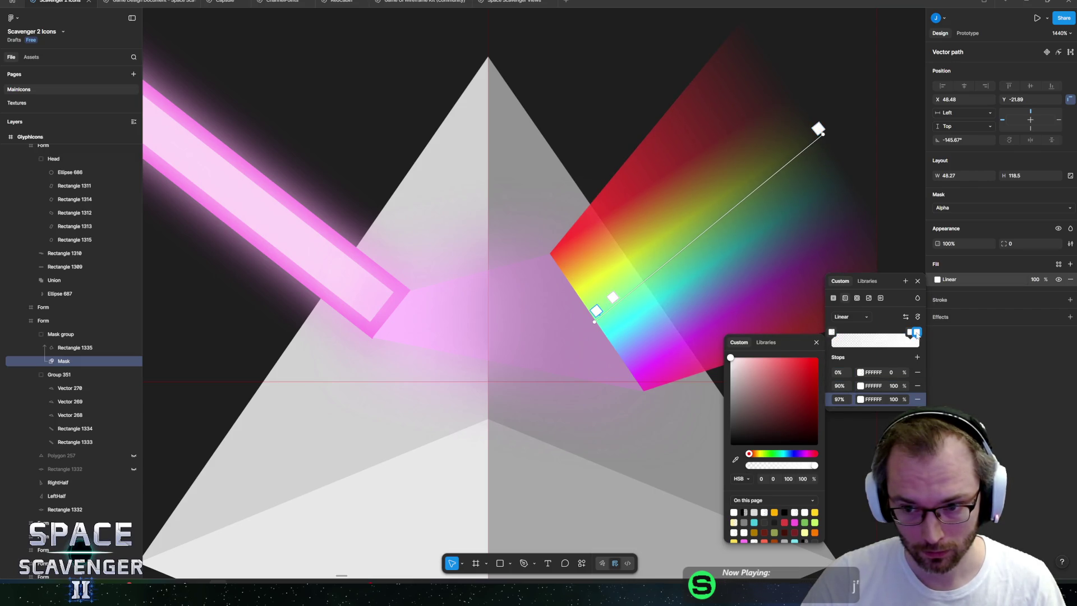
click(898, 399)
text(0)
key(Return)
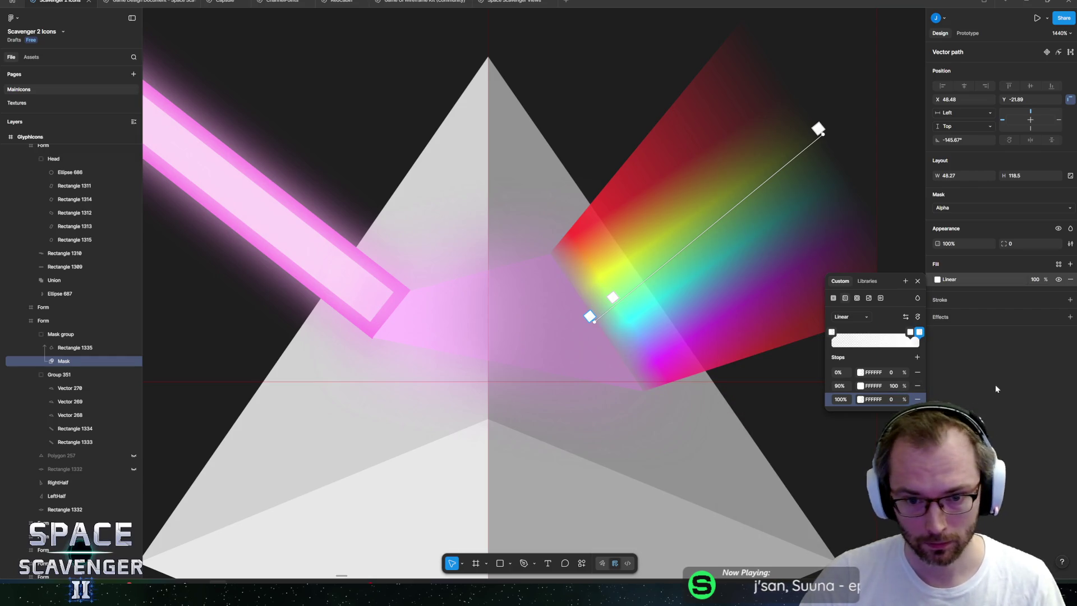
mouse_move(910, 335)
mouse_down()
mouse_move(864, 335)
mouse_move(905, 335)
mouse_up()
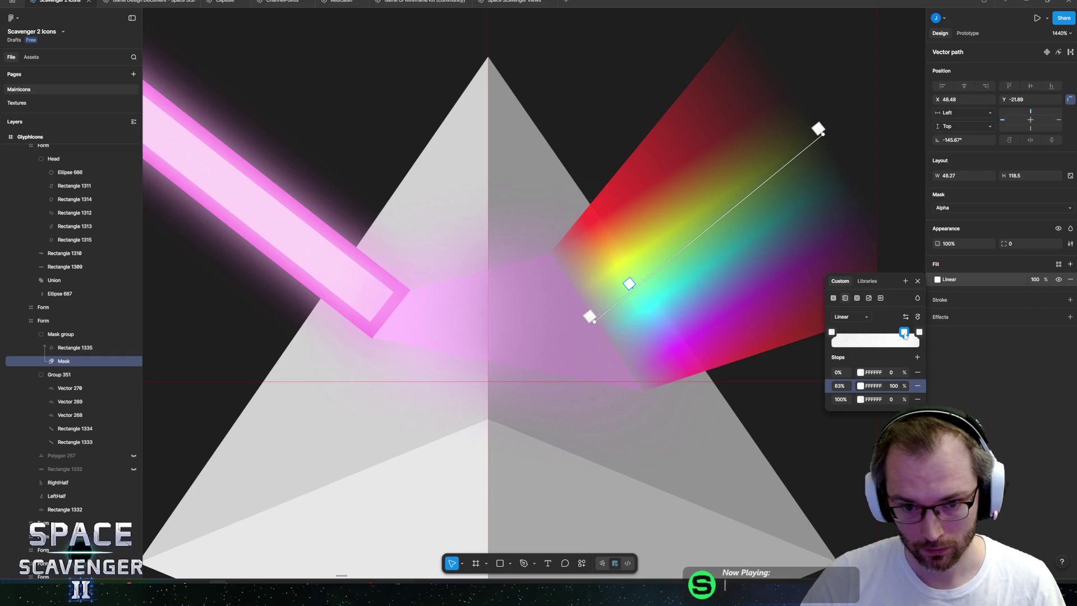
scroll(550, 319, up, 5)
mouse_move(494, 331)
mouse_down()
mouse_move(490, 316)
mouse_move(499, 318)
mouse_up()
scroll(501, 316, down, 10)
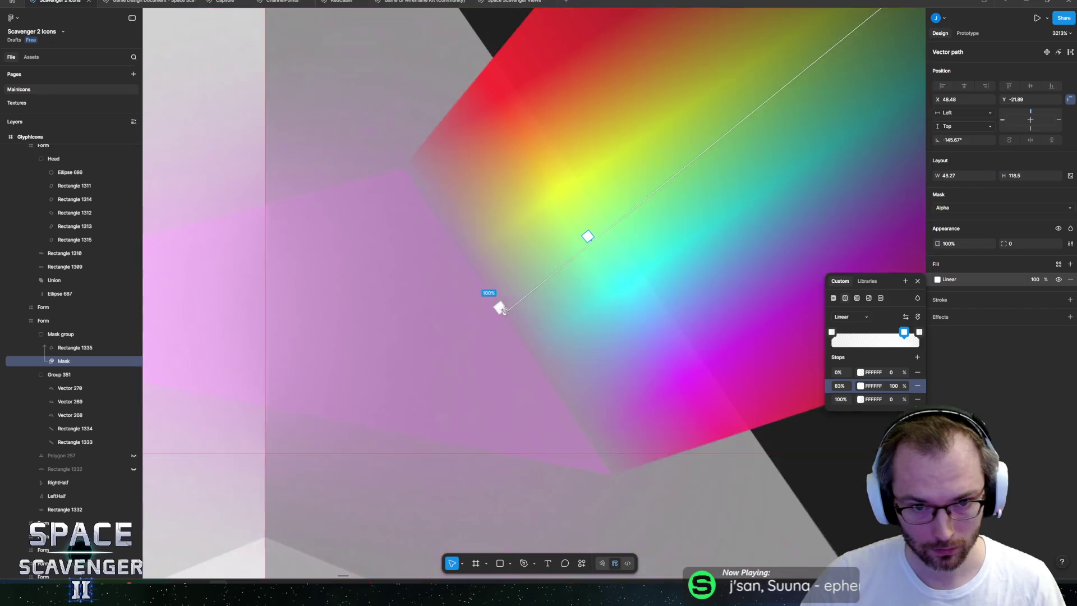
- Copy the pale purple B78BB9 from the inner beam's gradient fill
key(Escape)
click(471, 318)
click(937, 247)
click(873, 340)
key(Escape)
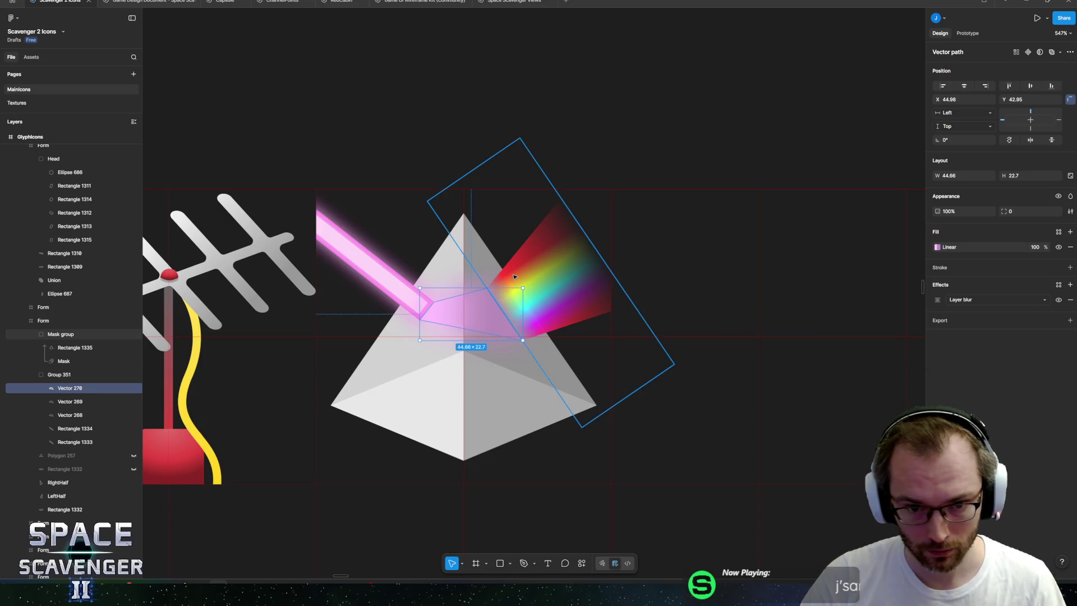
- Paste B78BB9 into the Mask gradient's 100% stop
click(515, 277)
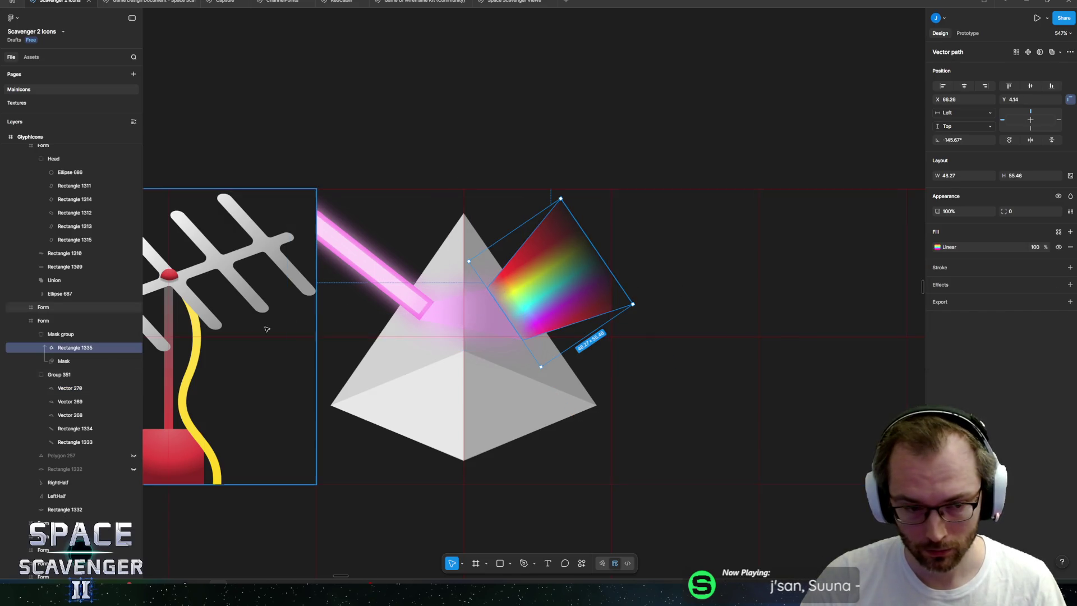
click(64, 335)
click(62, 361)
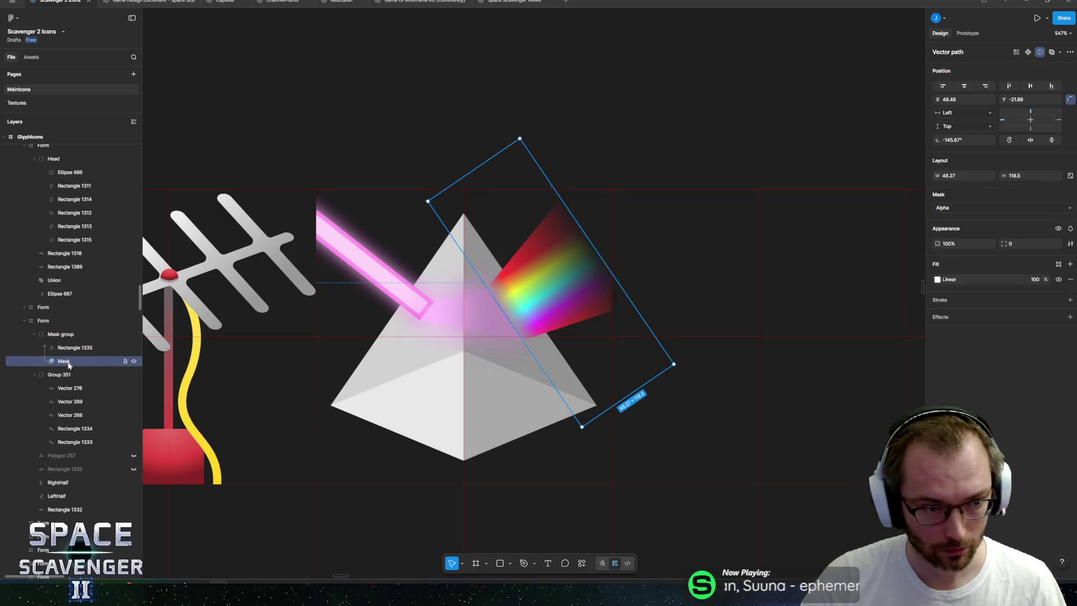
key(shift+2)
click(937, 279)
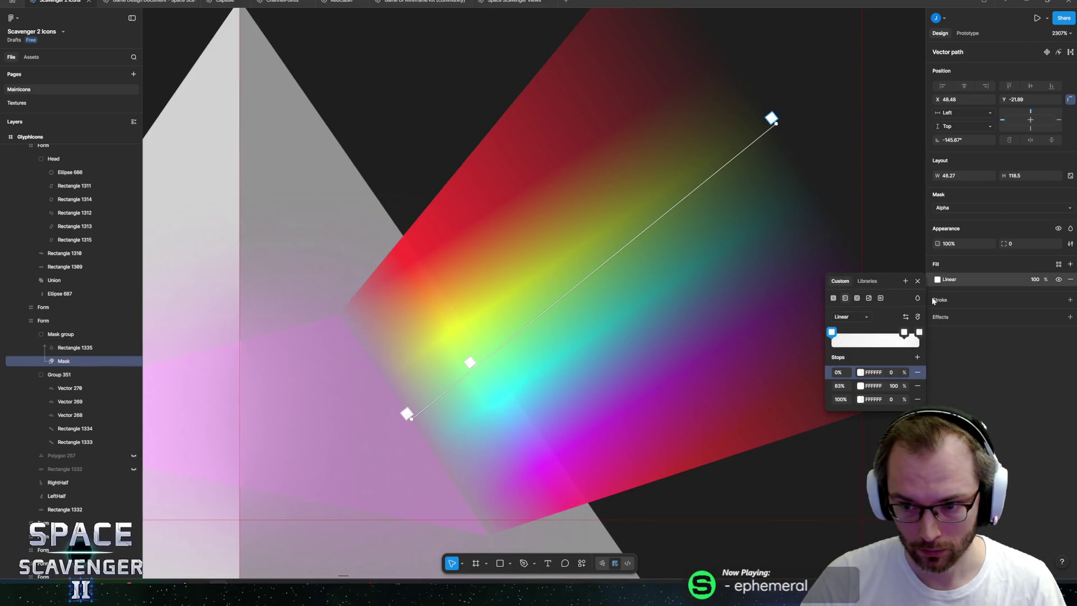
click(876, 399)
text(B78BB9)
key(Return)
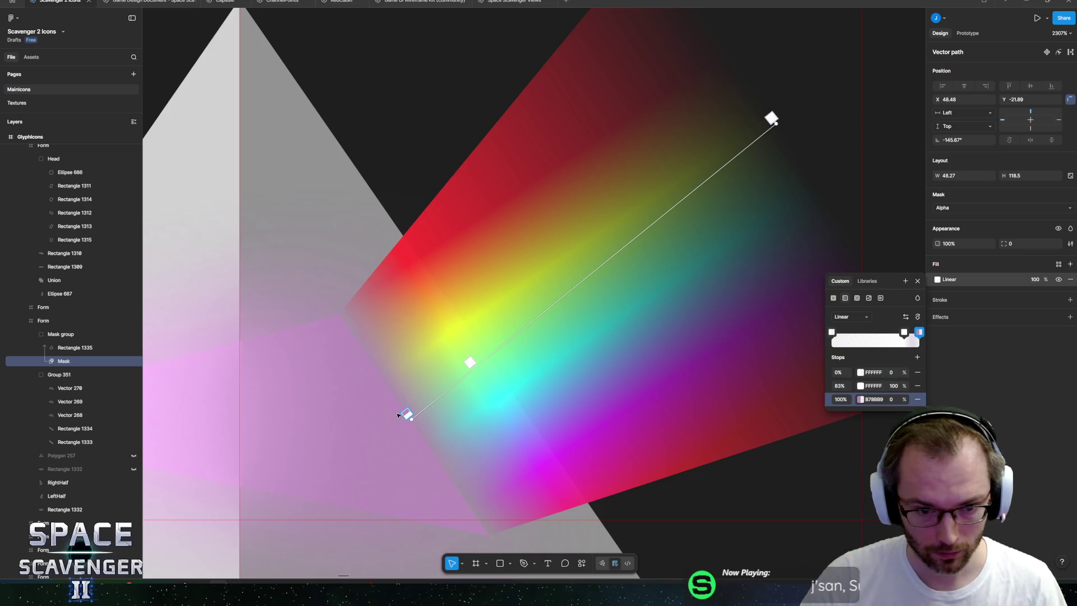
- Paste B78BB9 into the Mask gradient's 83% stop
mouse_move(405, 414)
mouse_down()
mouse_move(440, 375)
mouse_move(399, 419)
mouse_up()
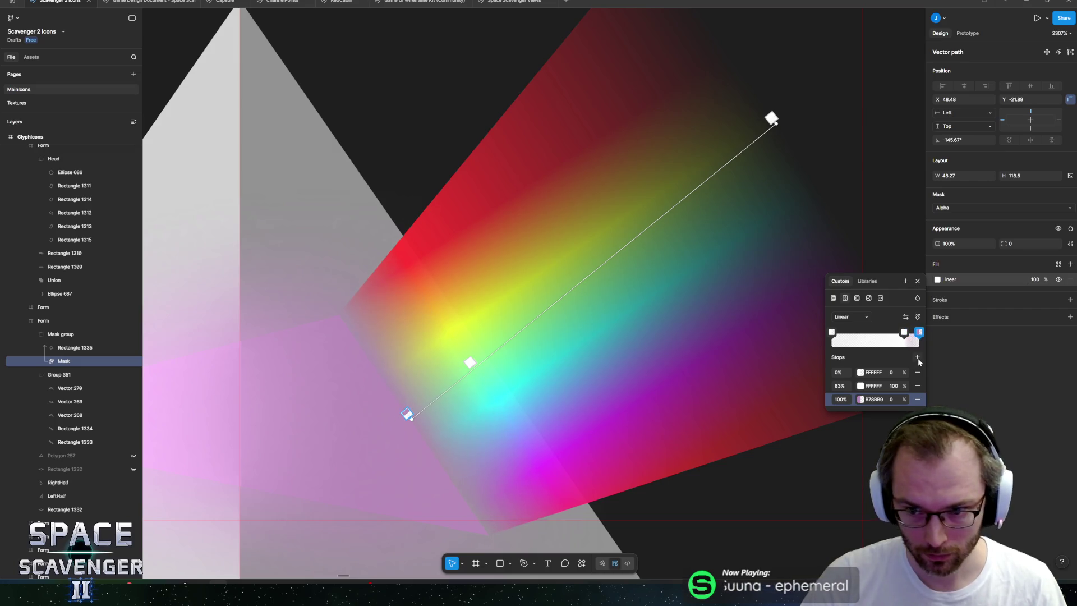
click(904, 333)
click(873, 386)
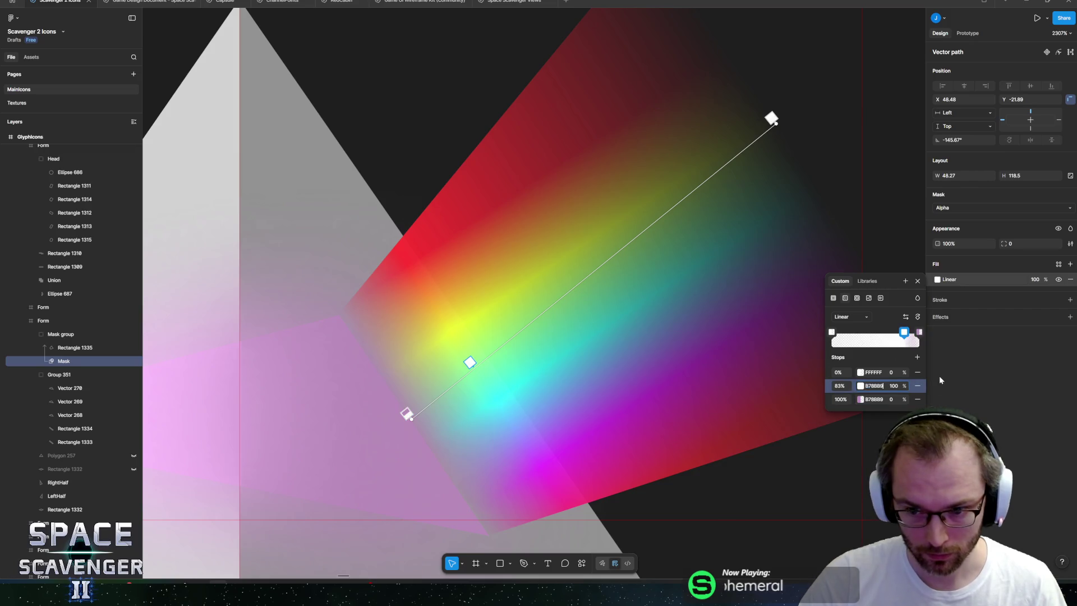
text(B78BB9)
key(Return)
key(Escape)
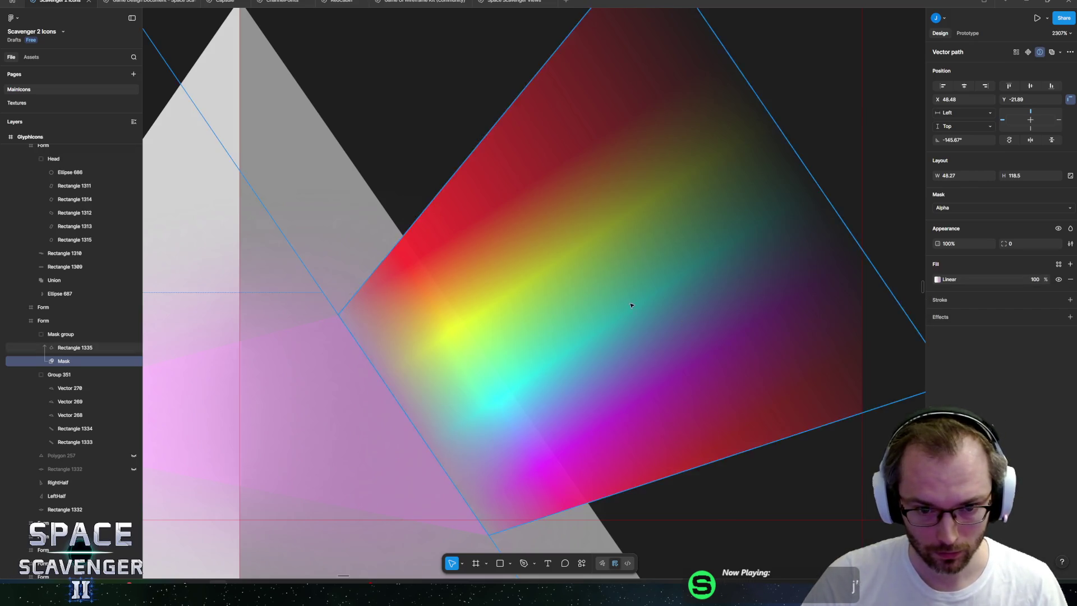
- Nudge the rainbow beam rectangle slightly right and reselect the Mask layer
scroll(649, 308, down, 10)
click(567, 165)
scroll(636, 231, up, 5)
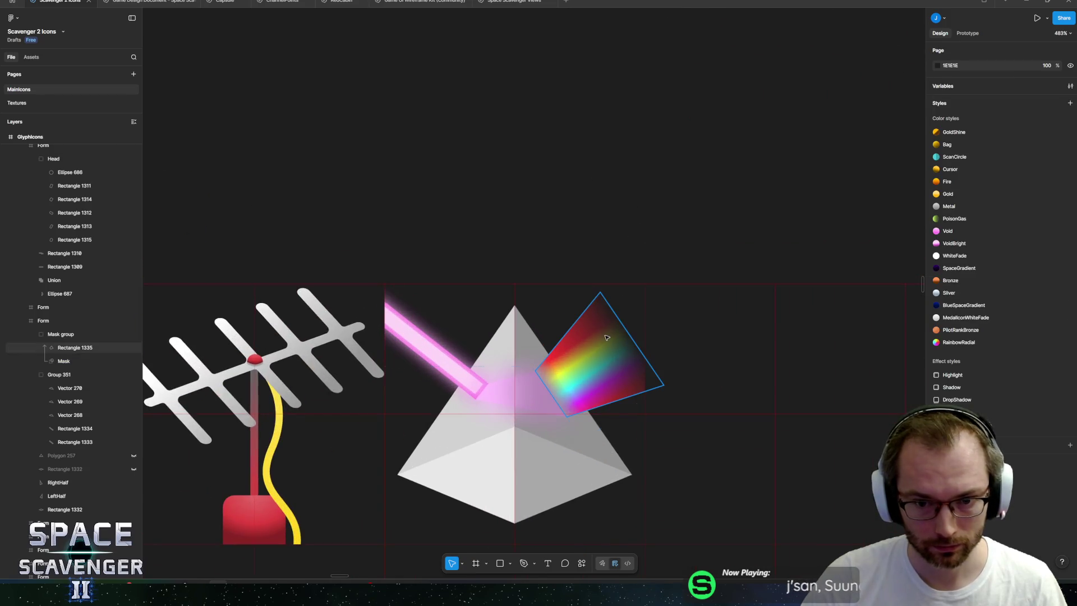
ctrl+click(589, 362)
drag(650, 306, 671, 306)
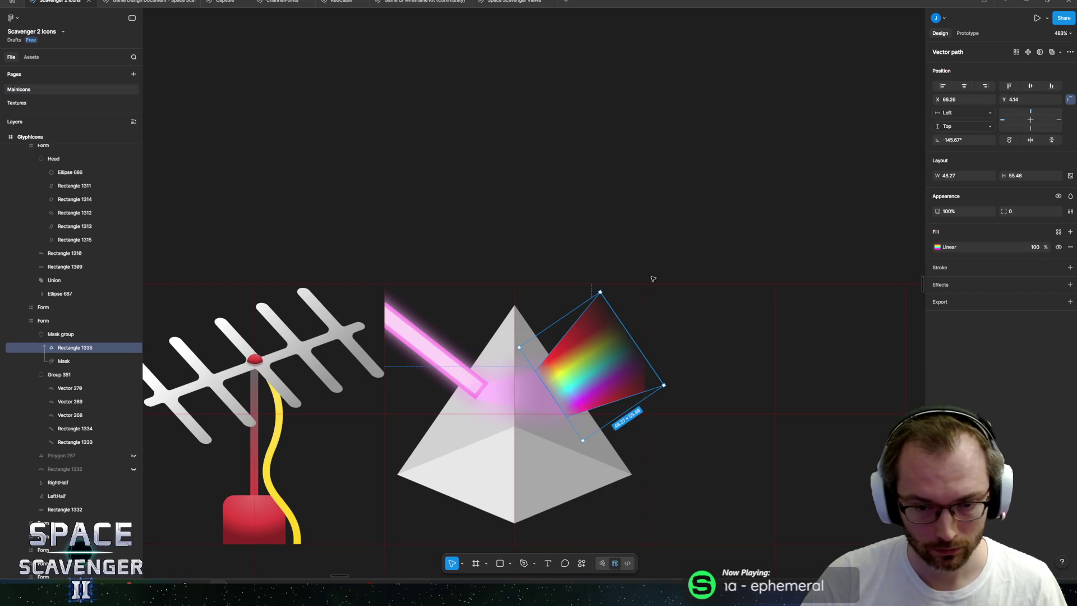
click(599, 217)
scroll(599, 217, down, 9)
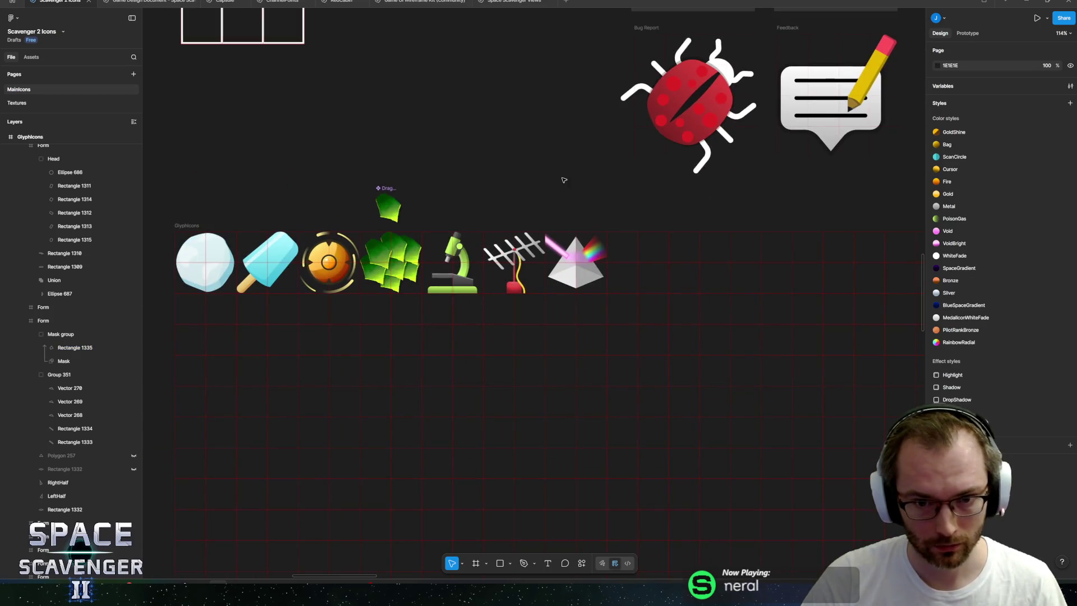
scroll(587, 220, up, 9)
click(658, 384)
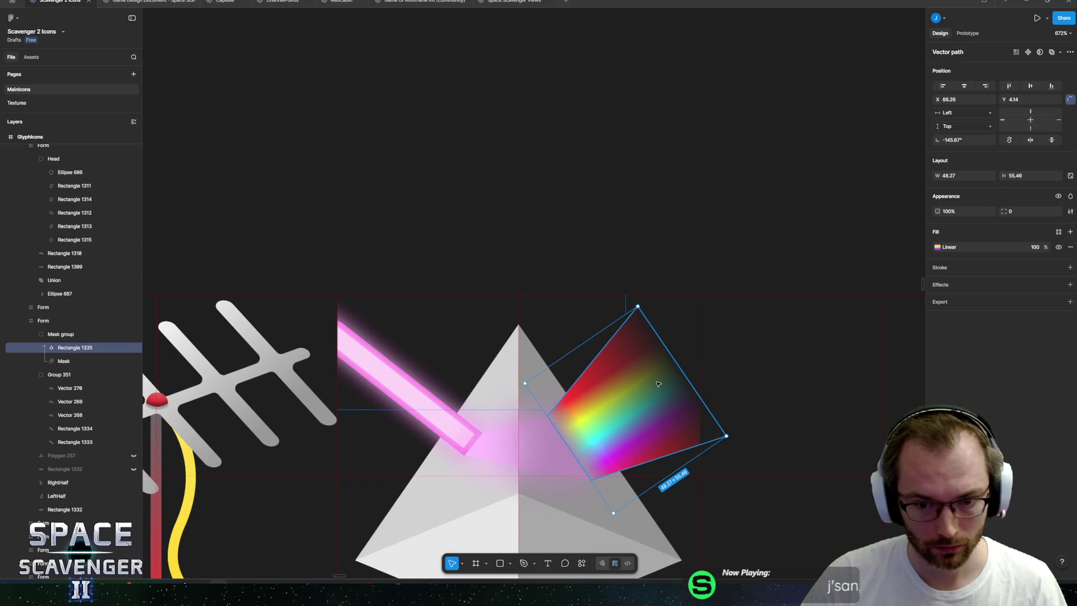
click(561, 337)
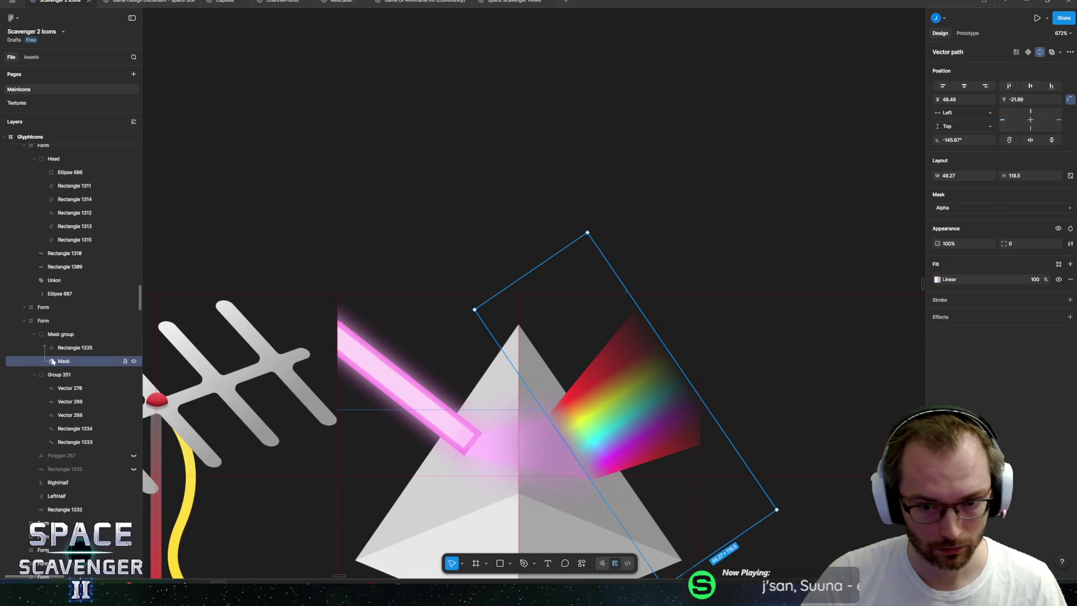
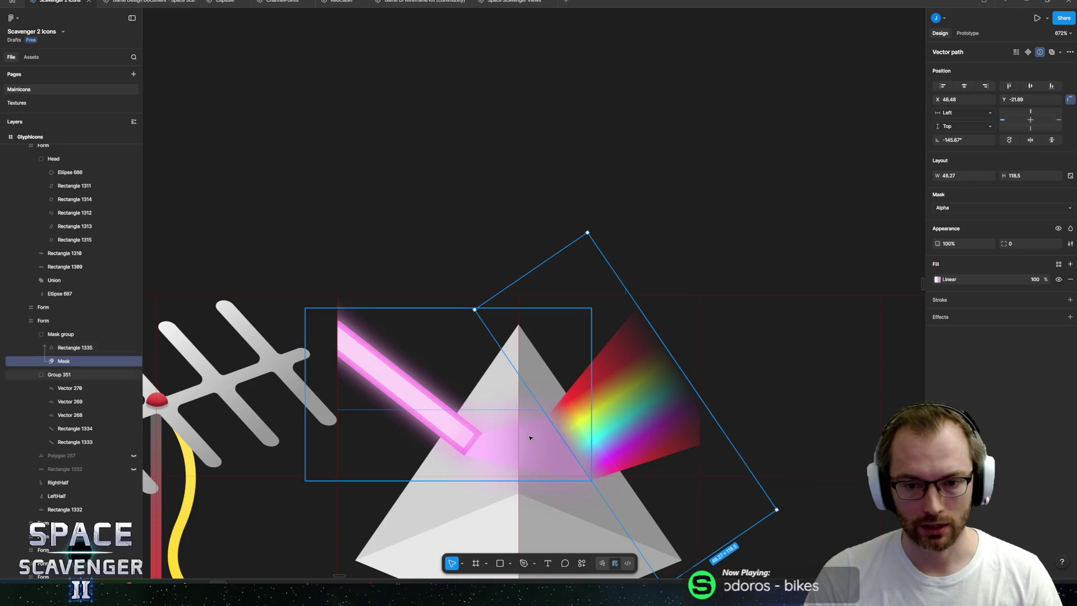
- Stretch the rainbow beam's linear gradient further toward the top-left and bottom-right
scroll(622, 396, up, 2)
click(621, 396)
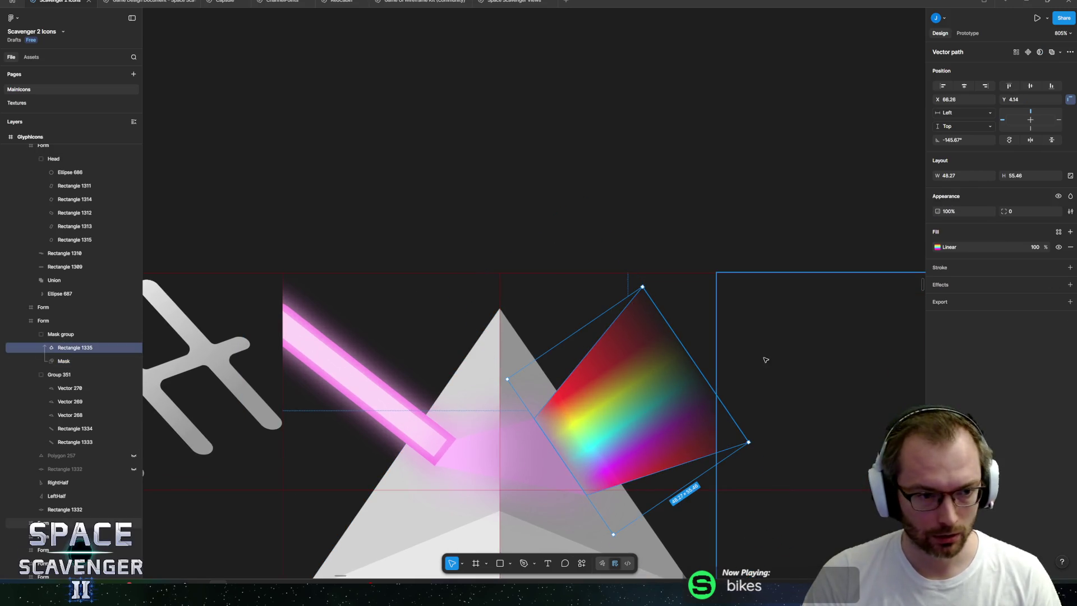
click(937, 247)
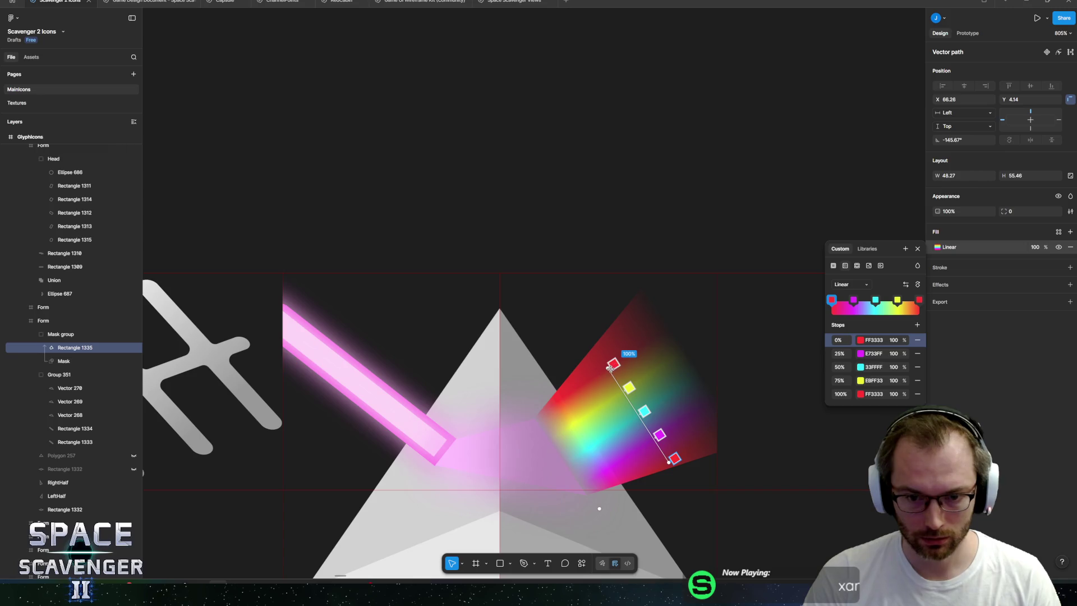
mouse_move(608, 368)
mouse_down()
mouse_move(589, 337)
mouse_move(578, 360)
mouse_up()
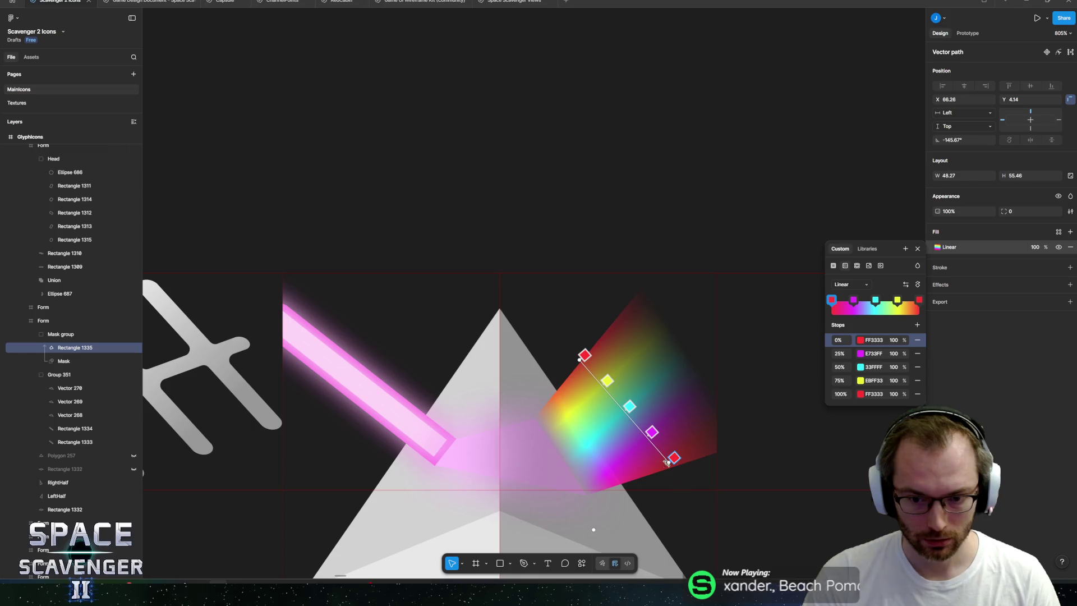
drag(666, 462, 683, 497)
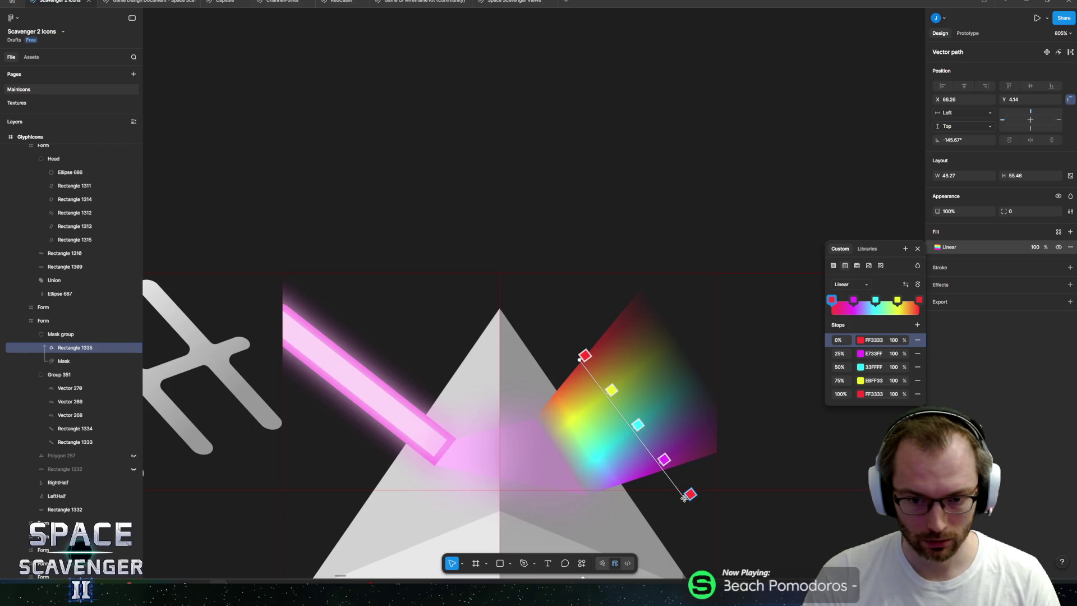
drag(581, 358, 585, 351)
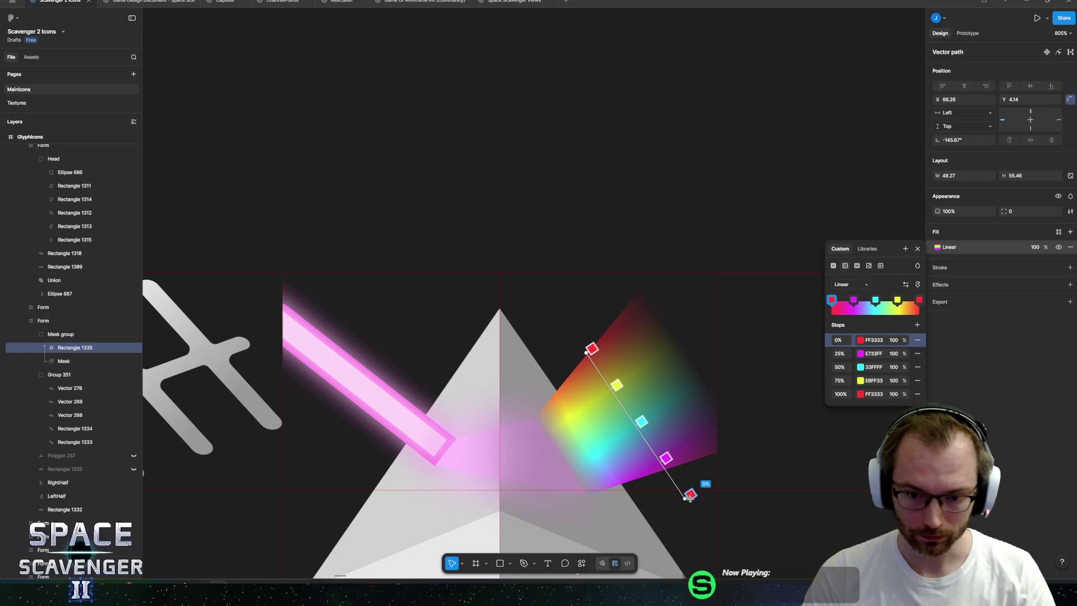
- Delete the 0% red stop and respace the stops: magenta near 10%, cyan about 54%
click(918, 394)
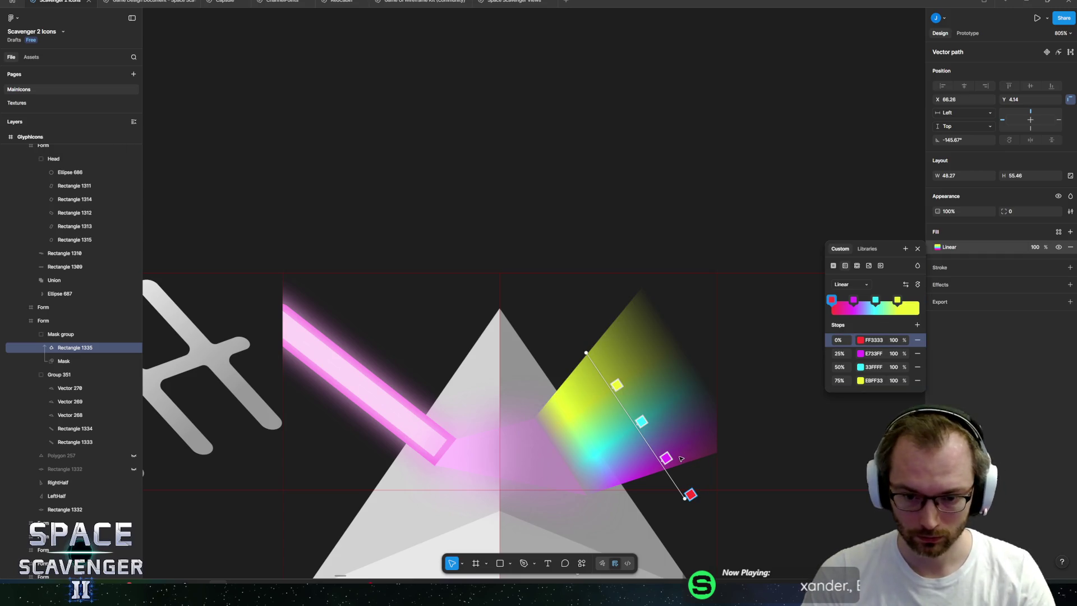
key(ctrl+z)
click(918, 340)
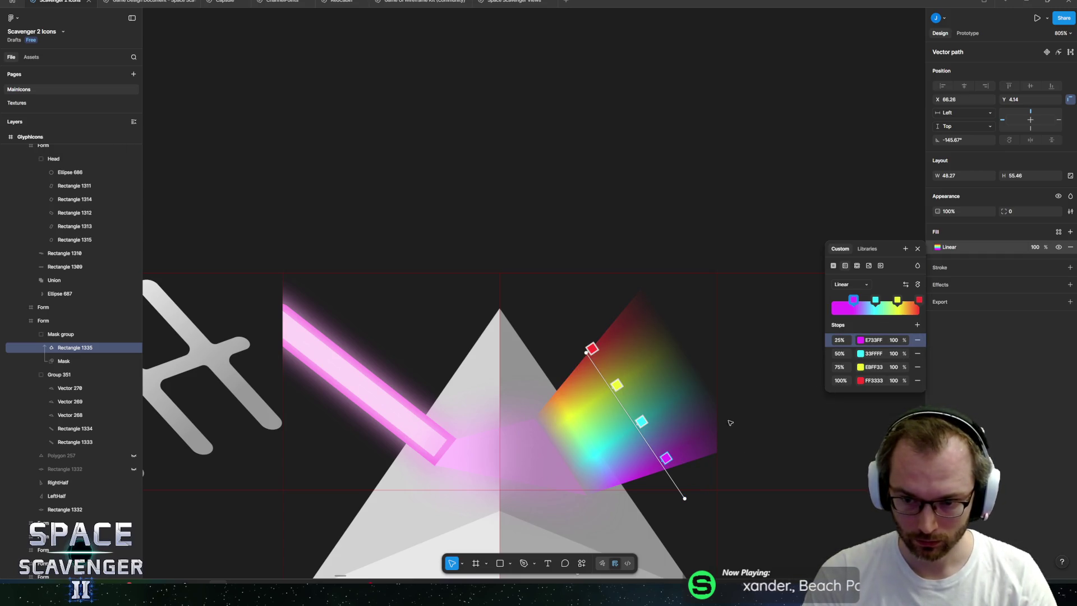
drag(667, 459, 681, 479)
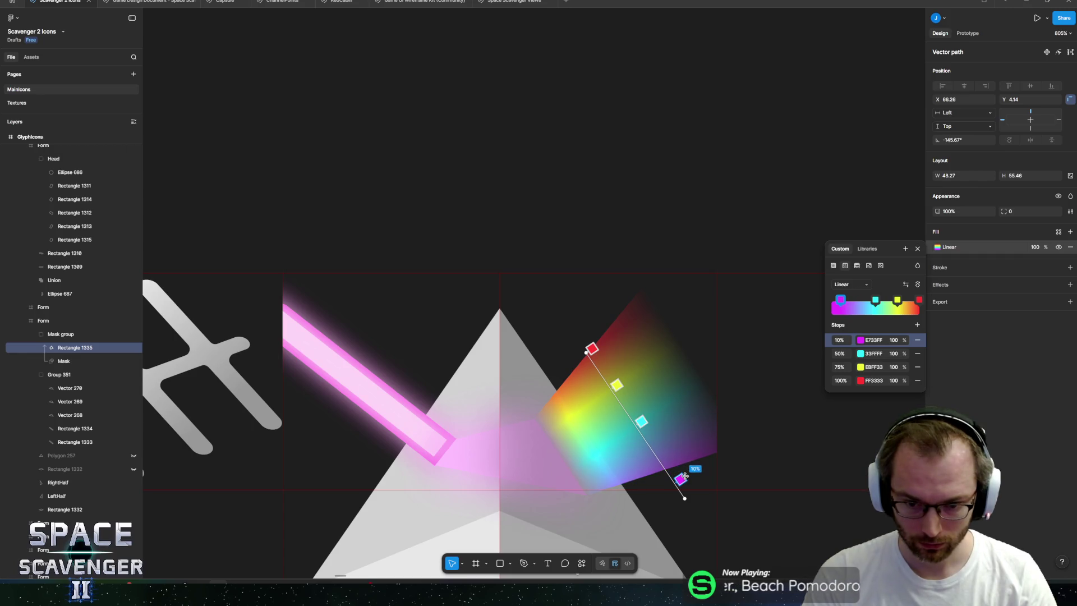
drag(641, 422, 656, 437)
drag(617, 386, 619, 378)
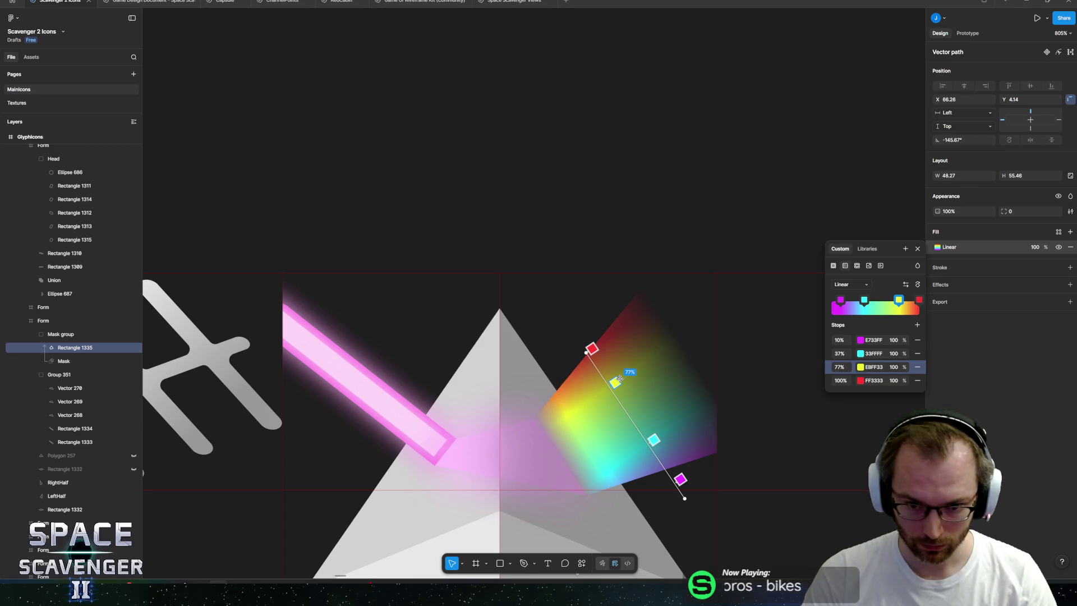
drag(654, 439, 638, 416)
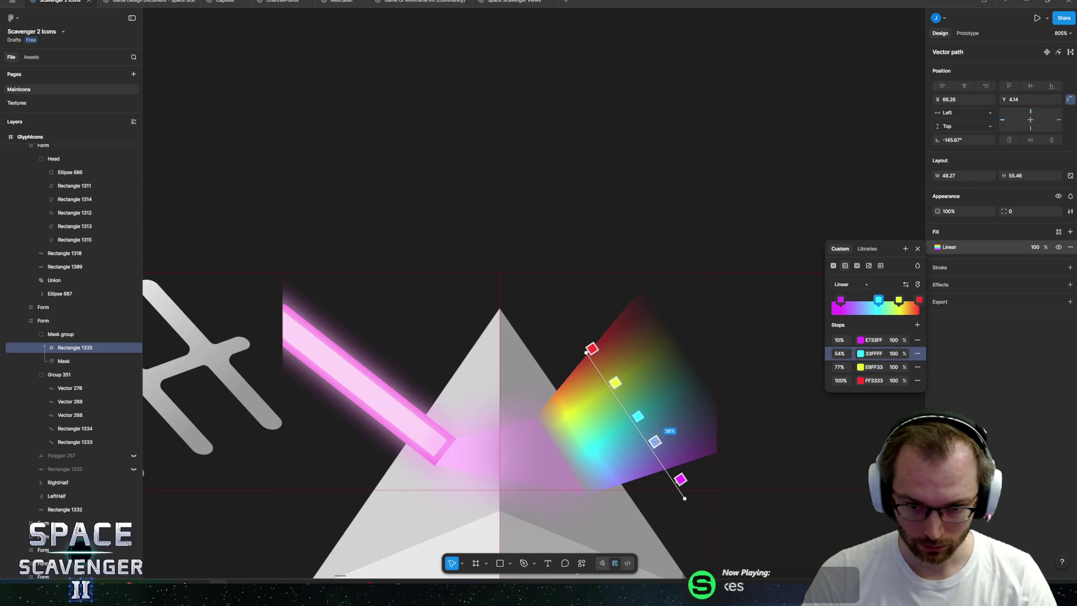
- Add a deep blue 6580FF stop at 33% in the rainbow gradient
click(659, 446)
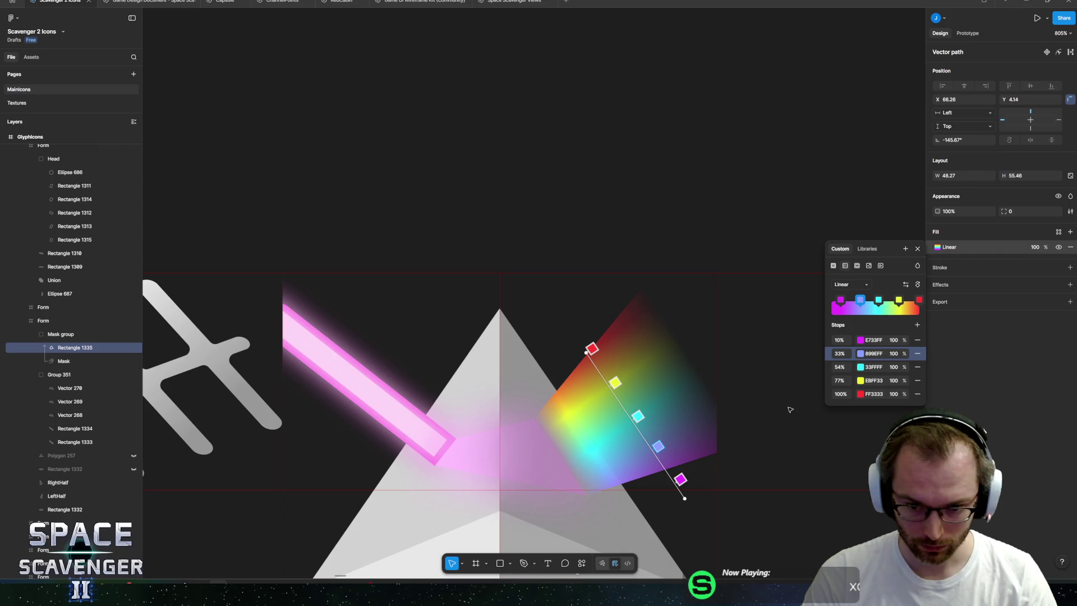
click(860, 353)
click(783, 371)
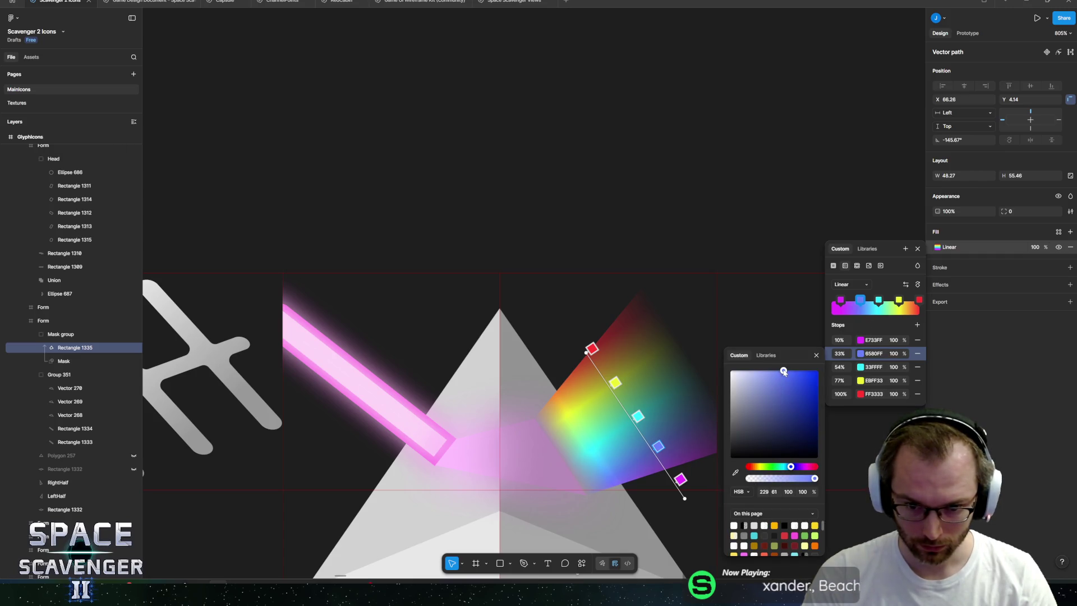
click(671, 410)
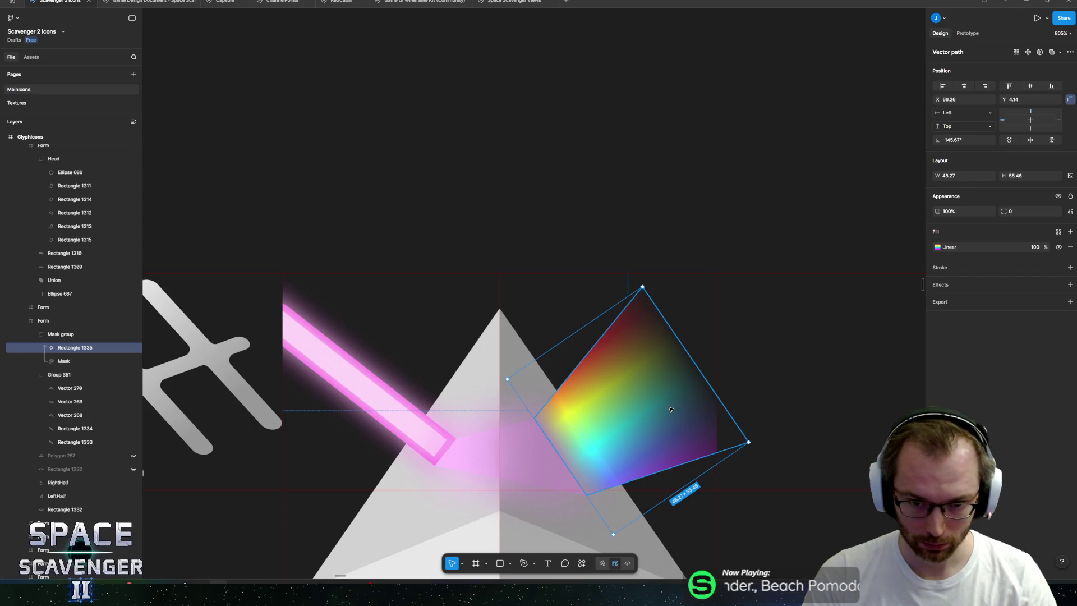
click(609, 168)
scroll(589, 244, down, 10)
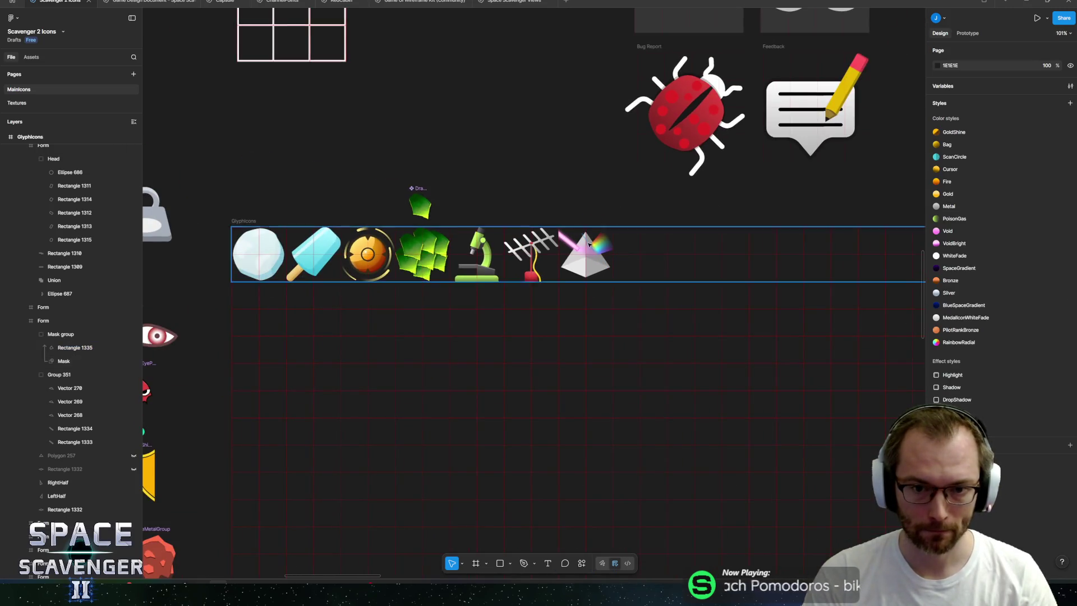
- Rename the pink beam's Group 351 layer to 'Laser'
scroll(589, 244, up, 8)
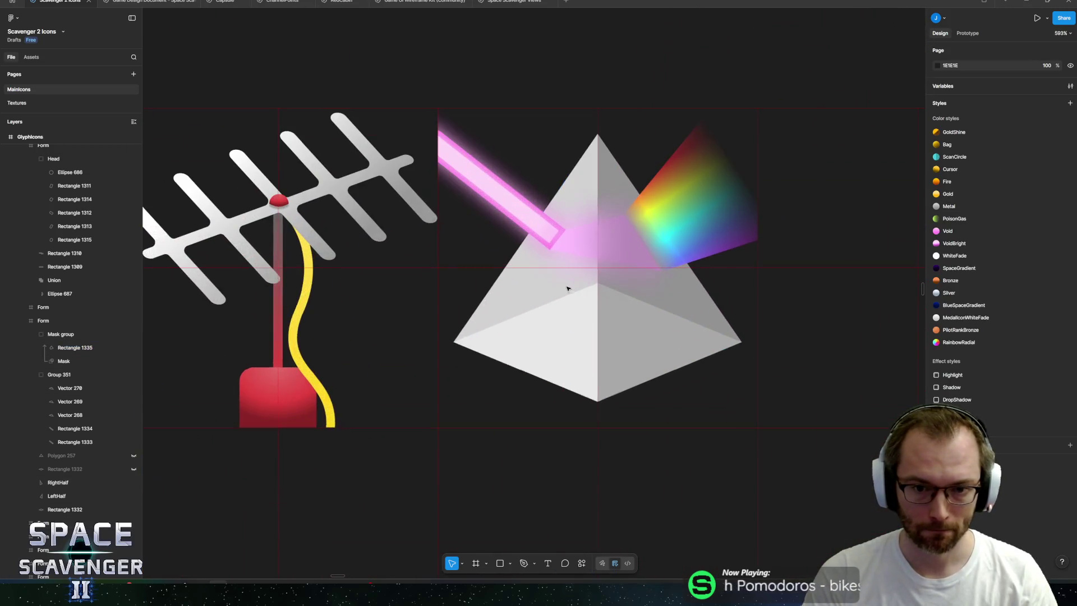
click(73, 412)
click(137, 375)
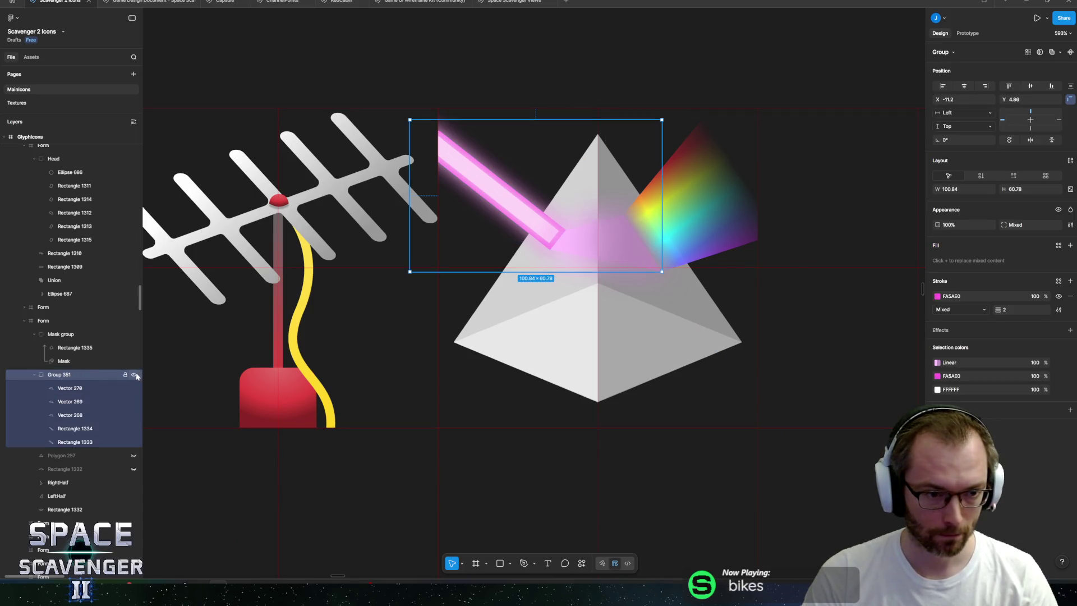
click(135, 374)
click(134, 375)
double_click(62, 375)
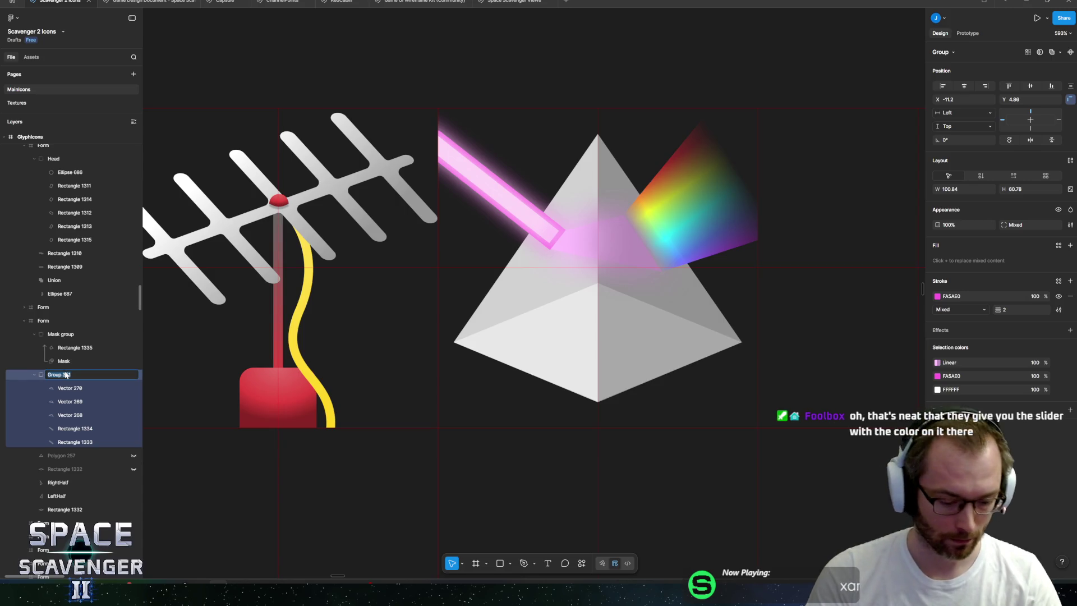
text(Laser)
key(Return)
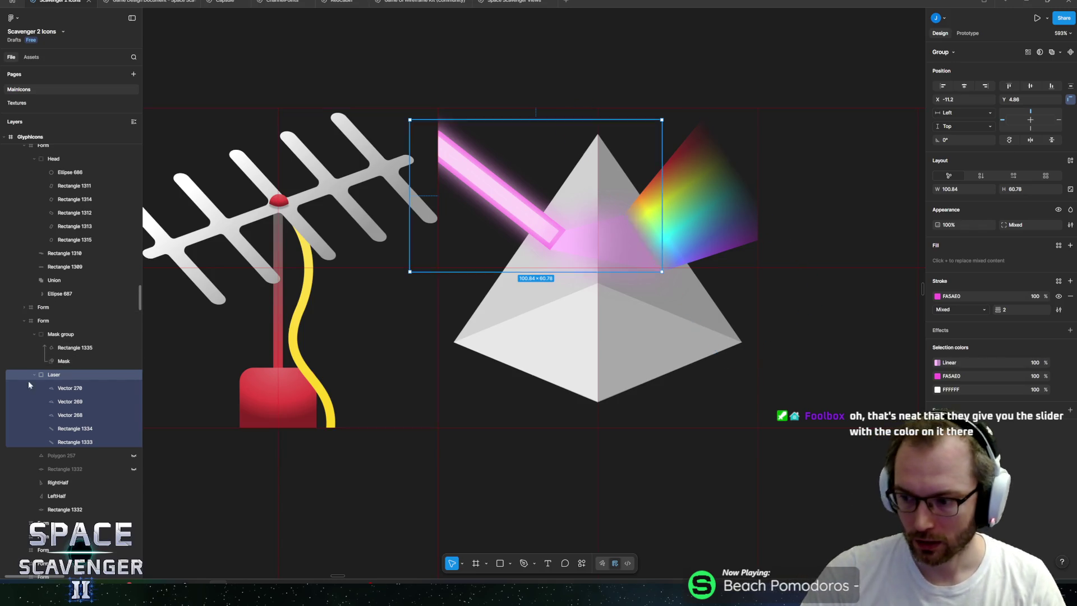
- Move the view over to the pyramid and select its right half
scroll(443, 403, up, 2)
scroll(443, 403, right, 2)
scroll(443, 403, up, 1)
scroll(443, 403, right, 1)
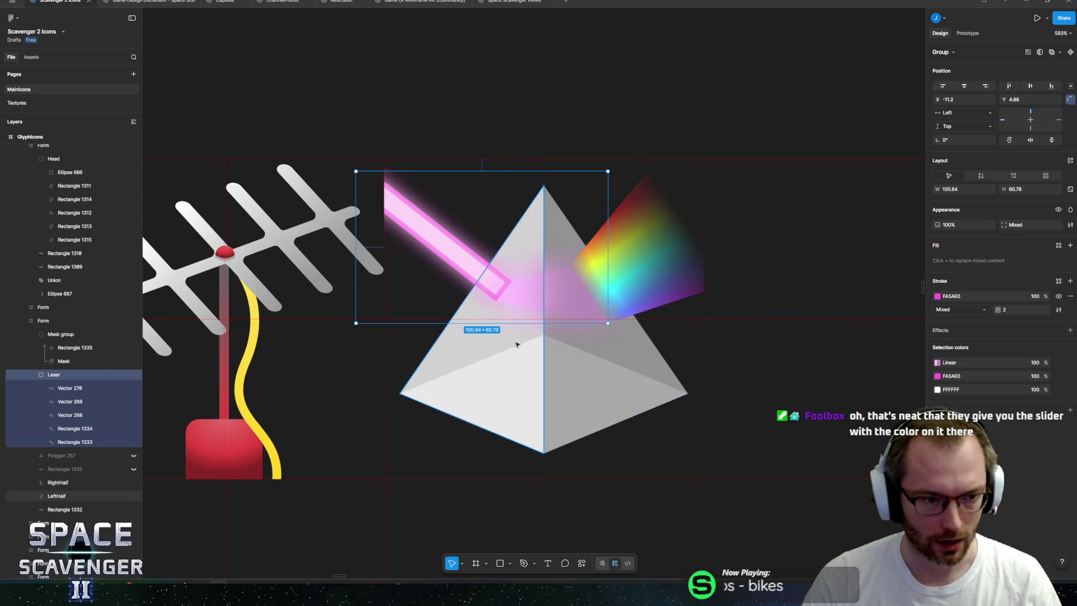
click(61, 483)
scroll(557, 282, up, 3)
scroll(557, 282, up, 2)
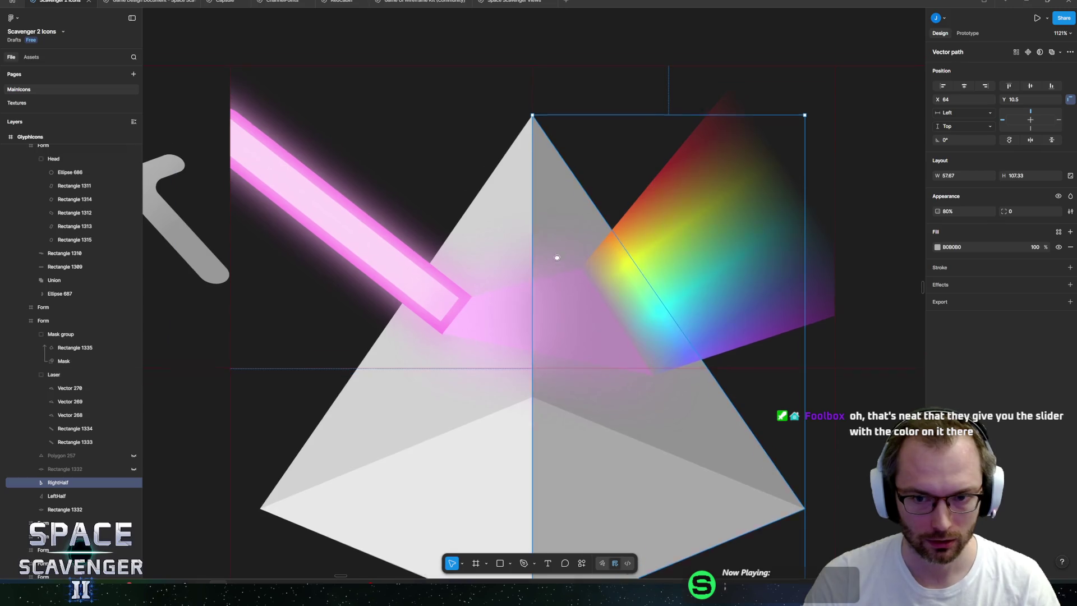
- Give the pyramid's bottom face (Rectangle 1332) a linear gradient fill
click(55, 496)
click(57, 509)
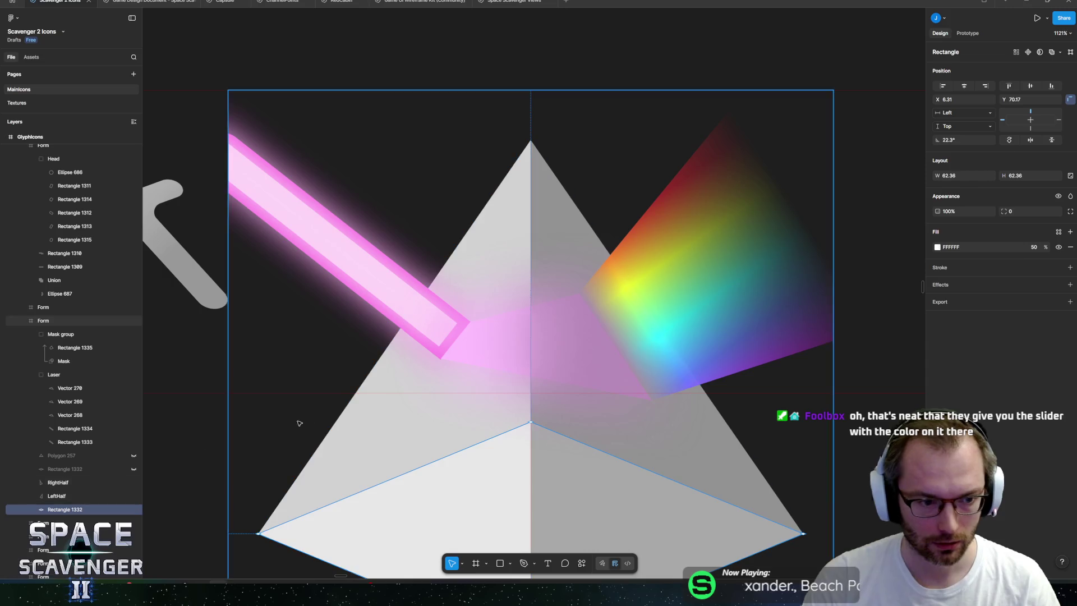
scroll(470, 402, down, 3)
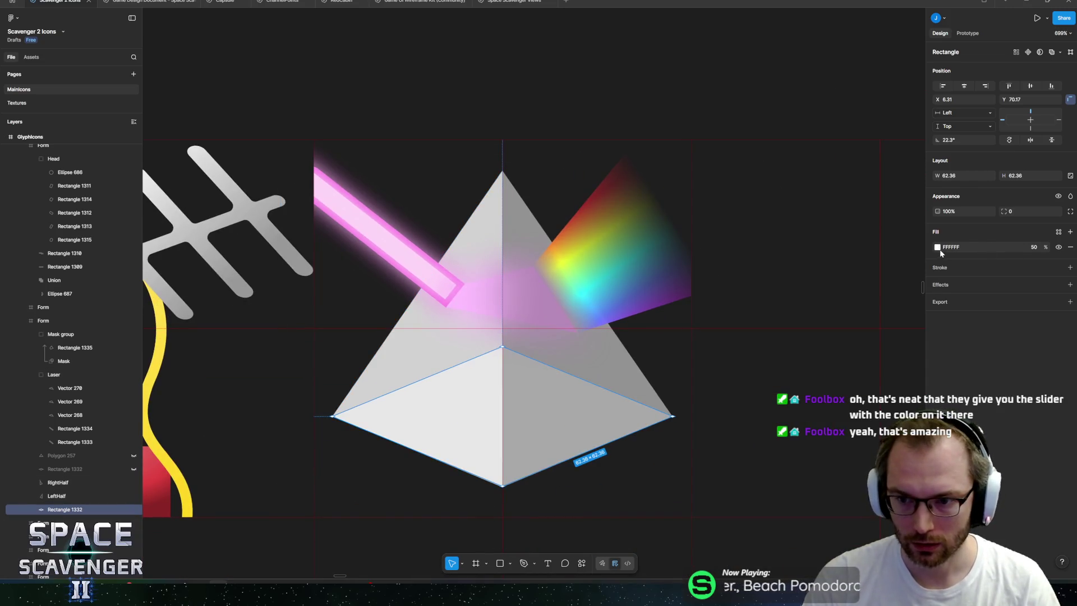
click(937, 247)
click(845, 265)
scroll(595, 482, up, 2)
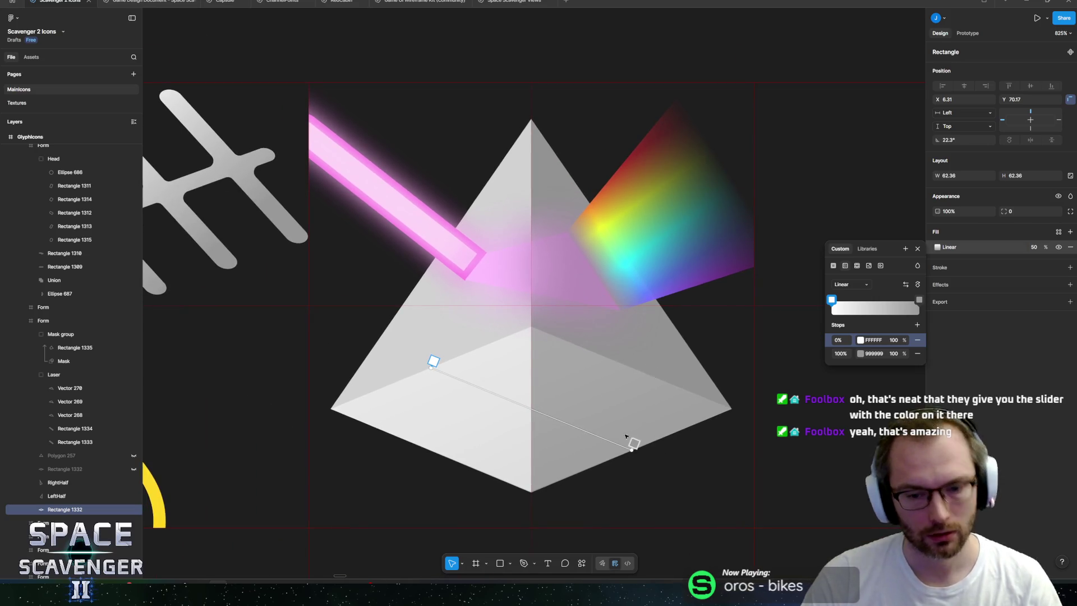
- Rotate the bottom face's gradient 90° and span it between the pyramid's left and right corners
mouse_move(632, 442)
mouse_down()
mouse_move(579, 402)
mouse_move(530, 399)
mouse_move(547, 390)
mouse_up()
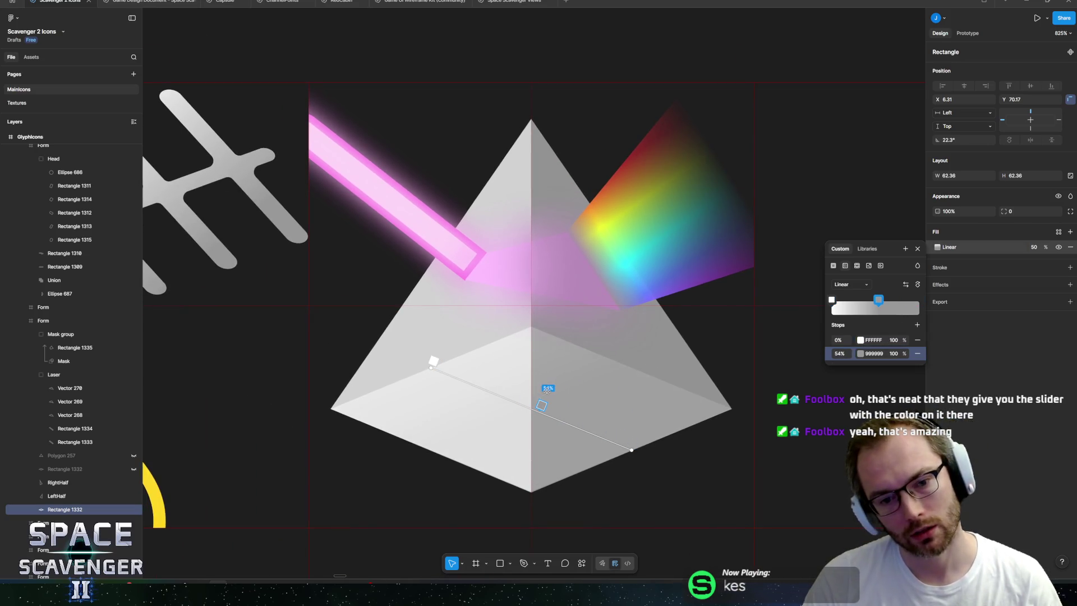
drag(832, 300, 873, 302)
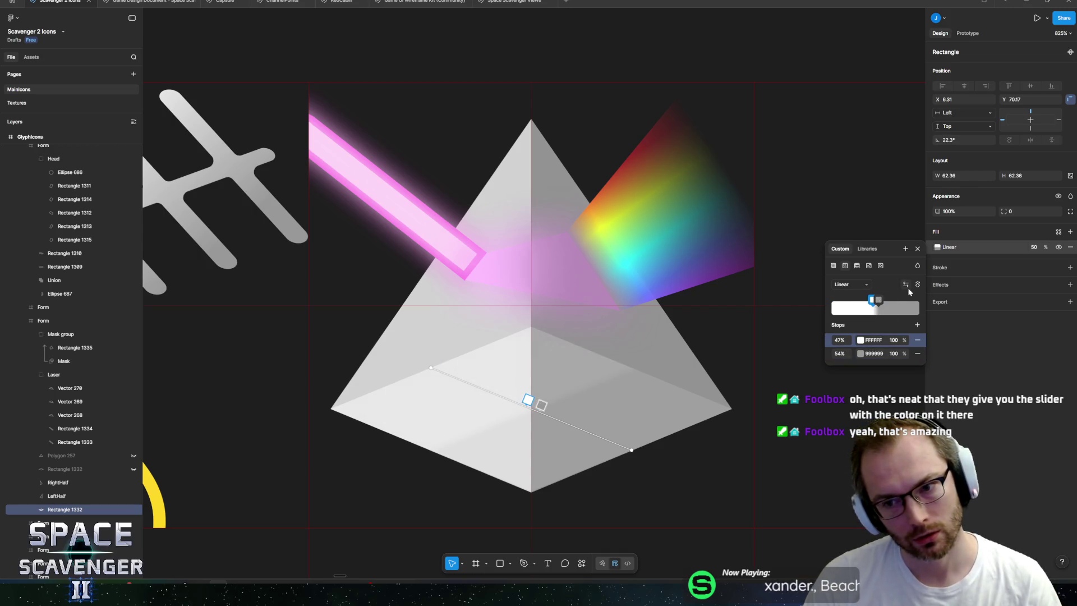
click(919, 285)
drag(578, 310, 729, 408)
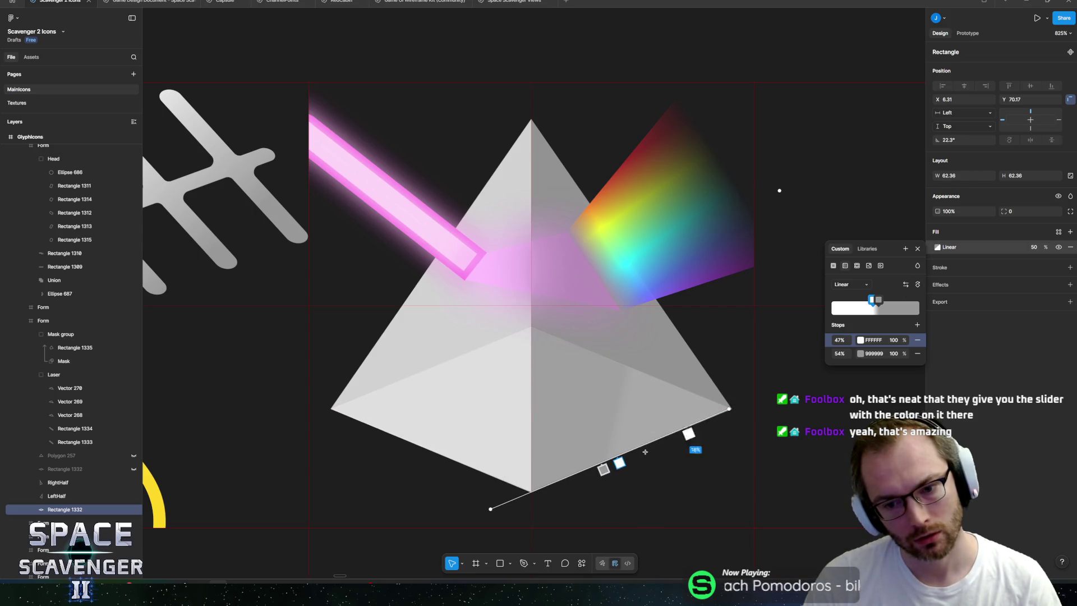
mouse_move(491, 509)
mouse_down()
mouse_move(377, 413)
mouse_move(335, 408)
mouse_up()
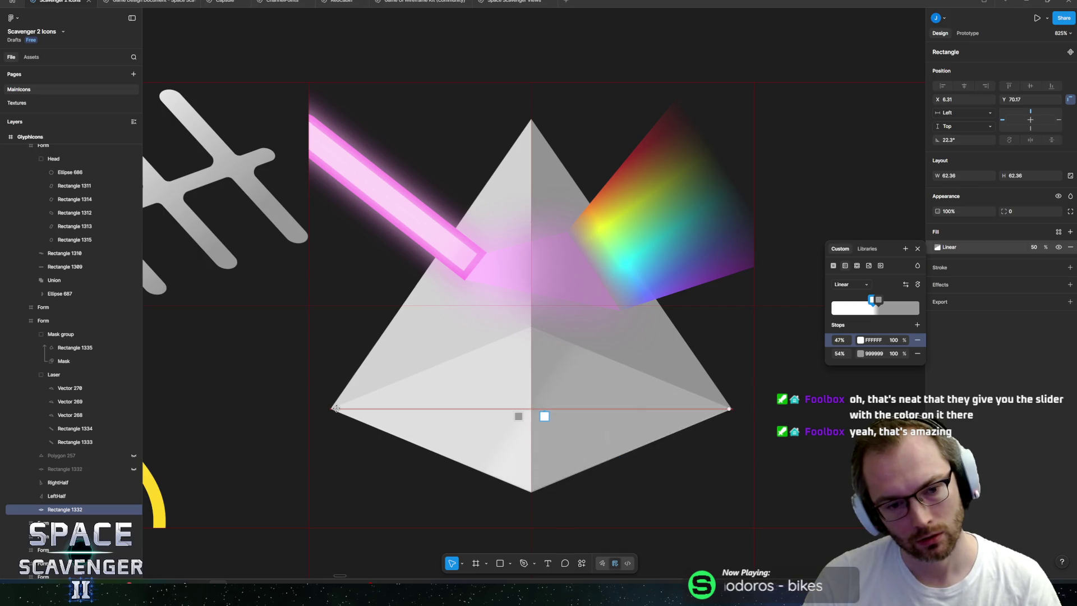
mouse_move(544, 415)
mouse_down()
mouse_move(509, 416)
mouse_move(539, 415)
mouse_up()
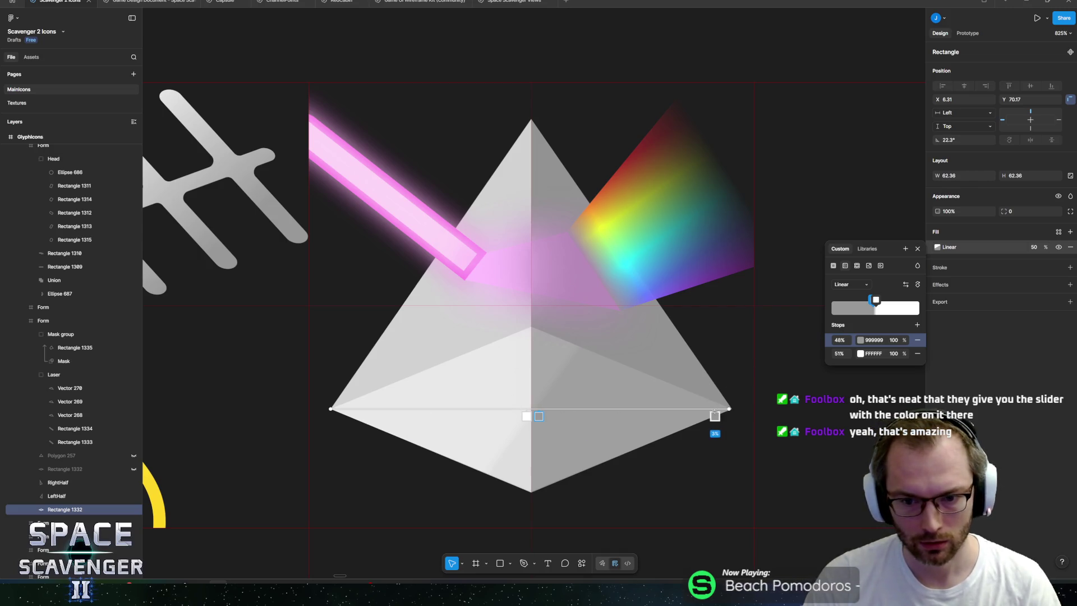
drag(731, 408, 681, 361)
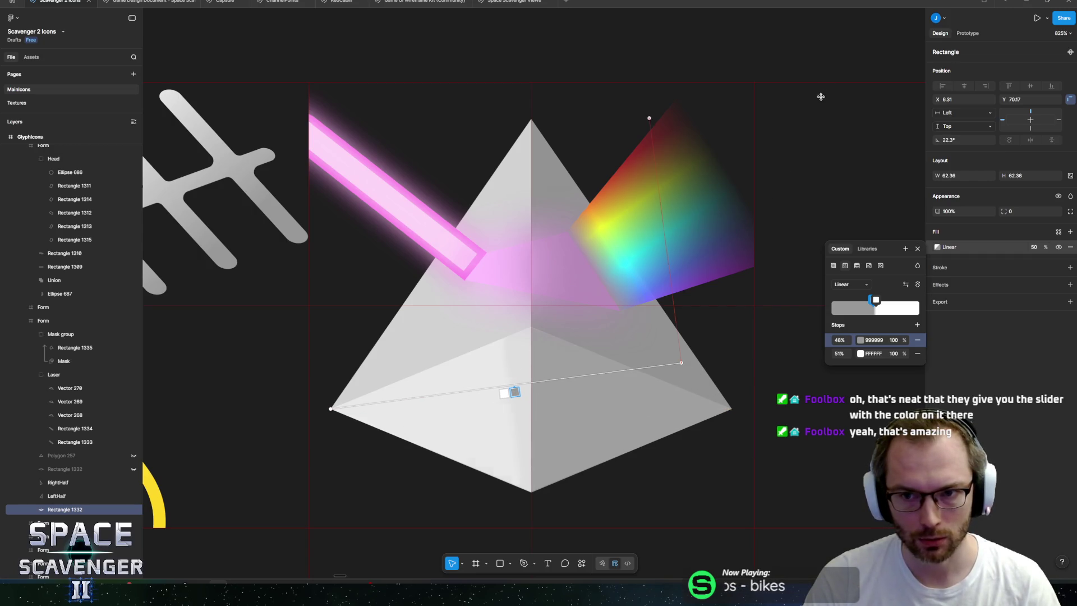
mouse_move(674, 306)
mouse_down()
mouse_move(682, 364)
mouse_move(731, 408)
mouse_up()
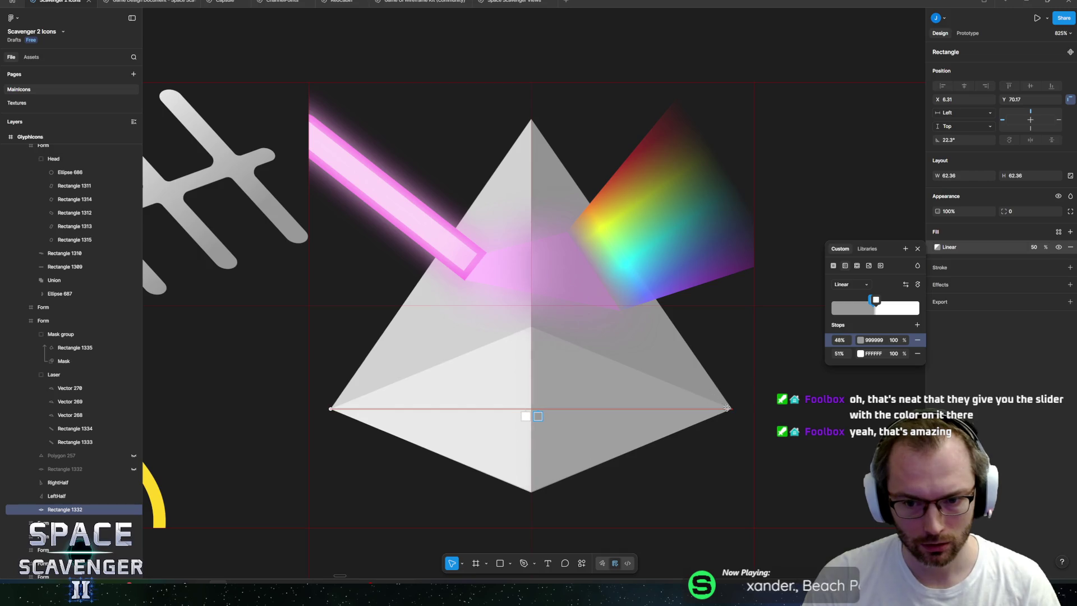
scroll(734, 406, up, 5)
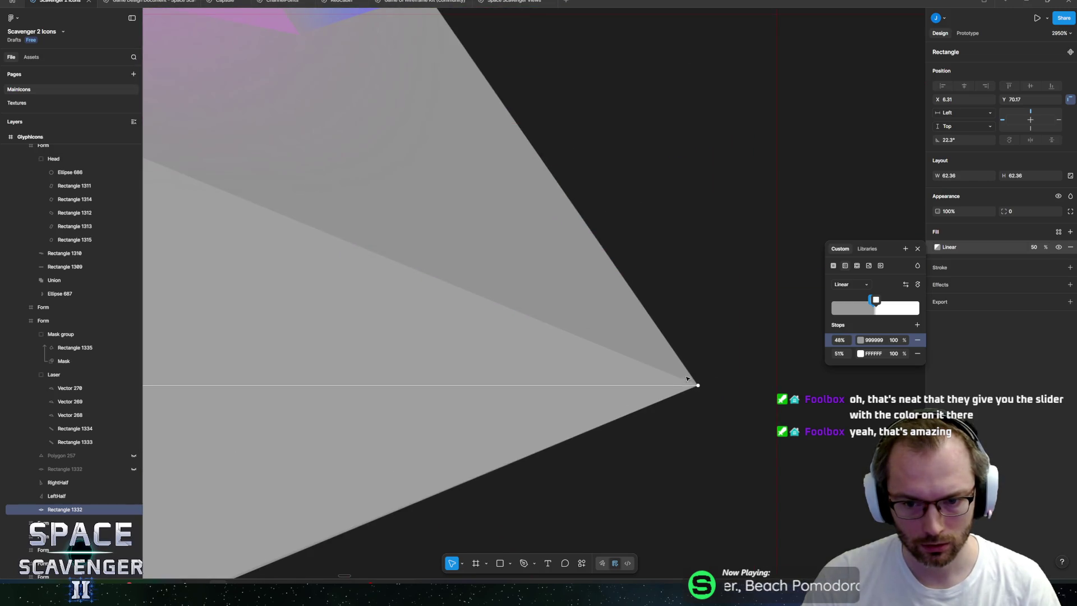
scroll(686, 379, down, 5)
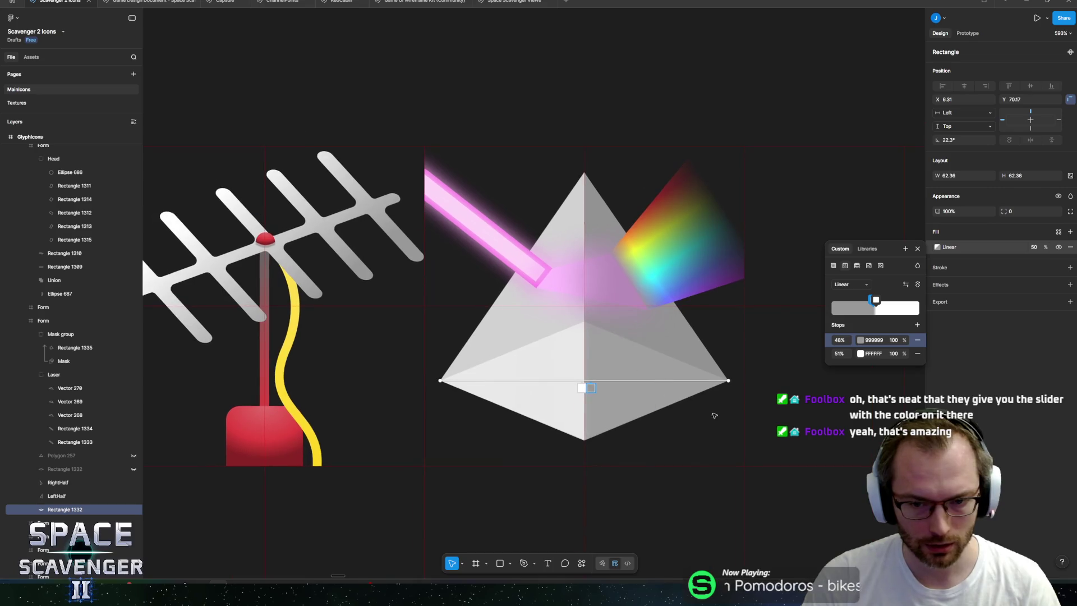
- Set the 48% stop to pink D57AD2 and the 51% stop to lighter pink FD9DFA
click(860, 341)
click(804, 453)
click(768, 371)
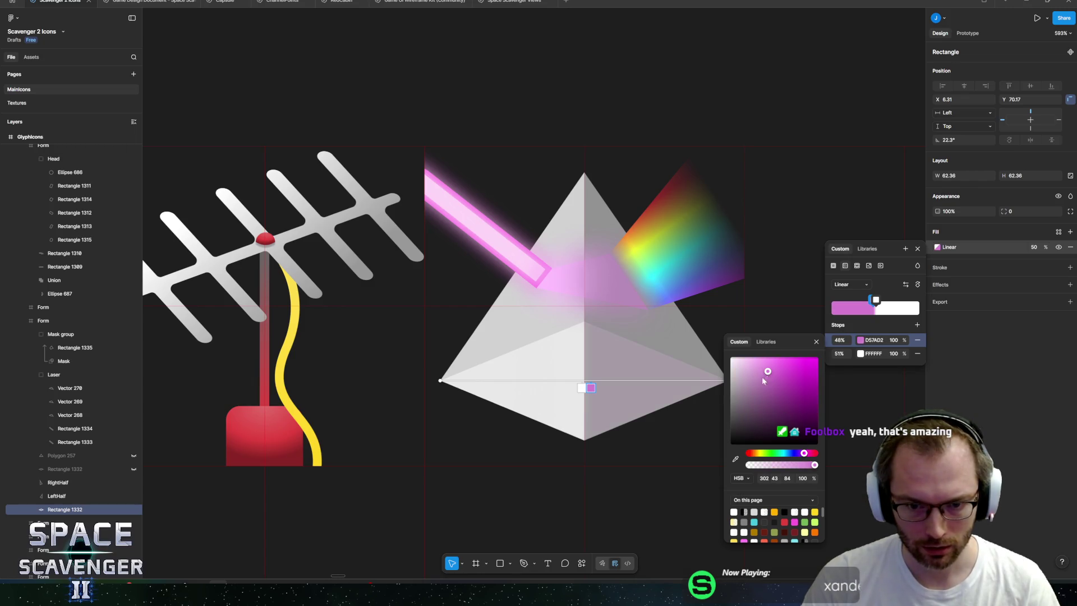
click(860, 341)
click(873, 354)
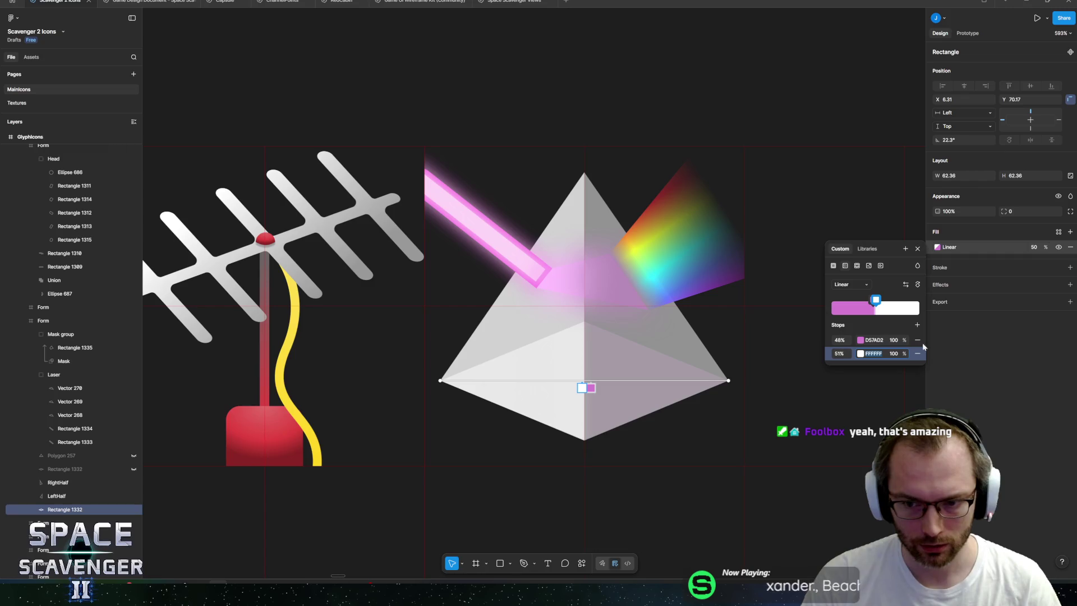
text(D57AD2)
key(Return)
click(859, 354)
drag(767, 385, 764, 371)
key(Escape)
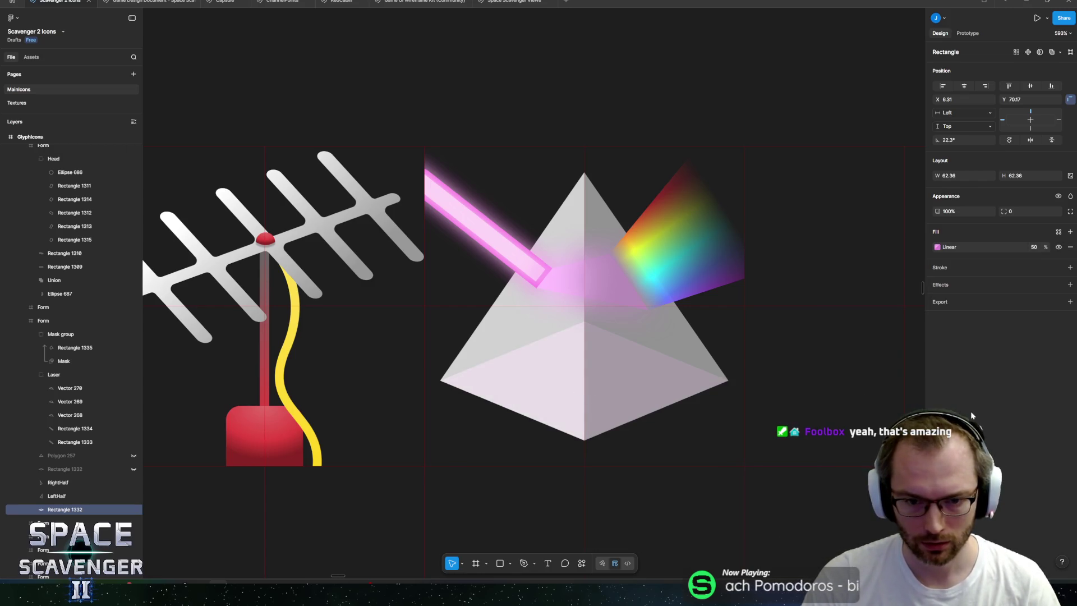
scroll(807, 407, down, 5)
- Give the prism's left half a pale pink fill, about FFE8FB
click(687, 367)
scroll(688, 368, up, 5)
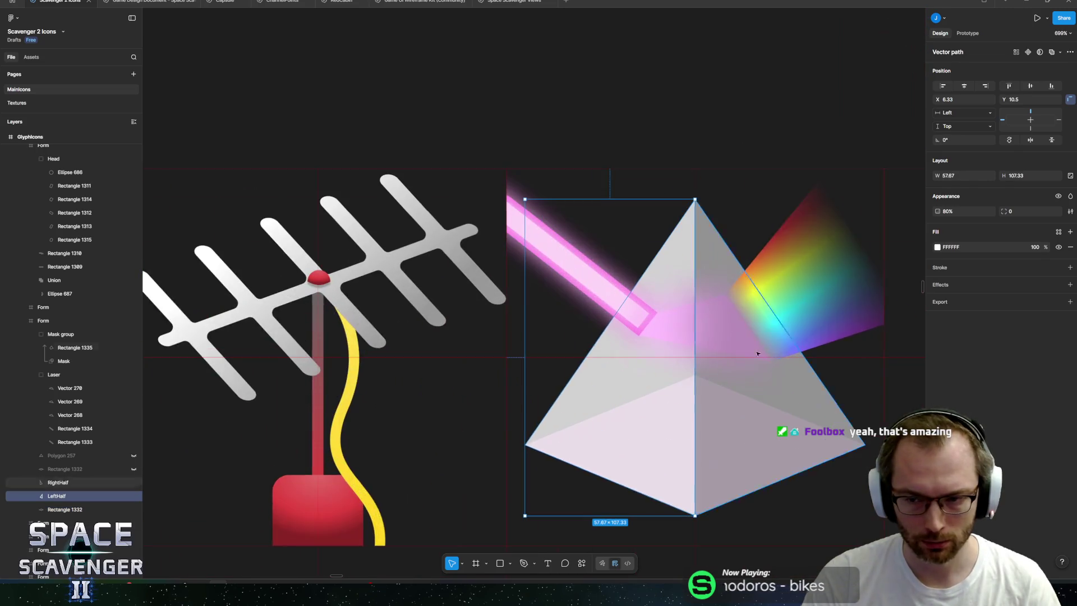
click(937, 248)
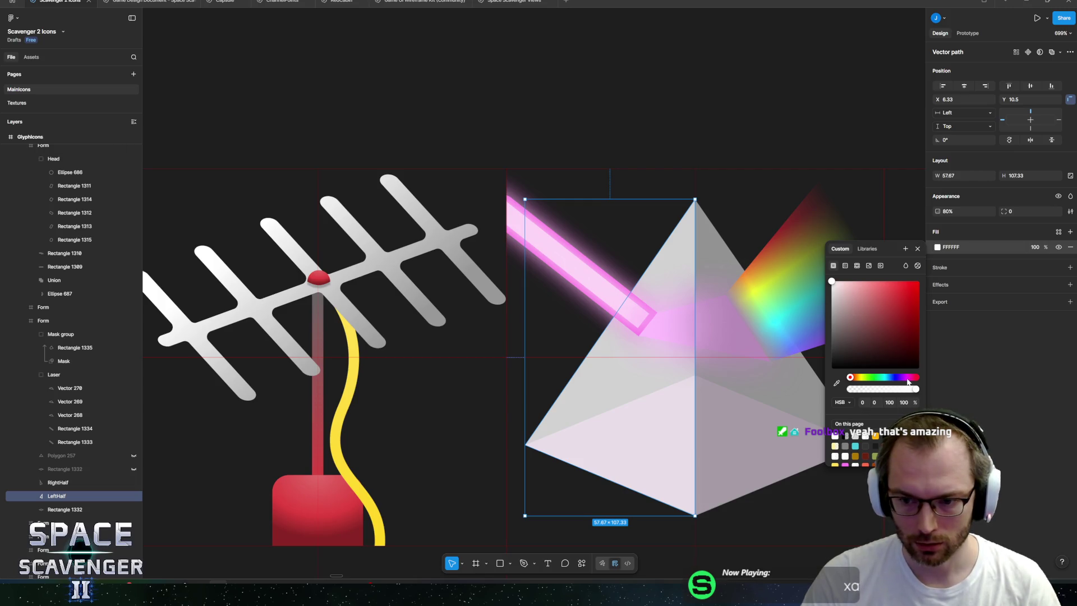
click(906, 377)
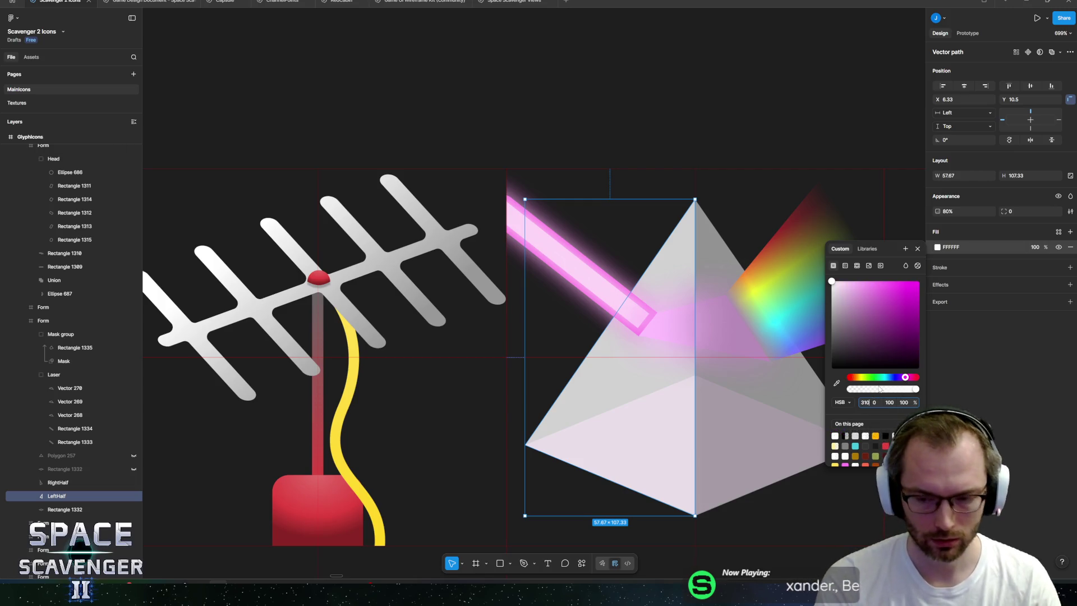
drag(844, 286, 840, 282)
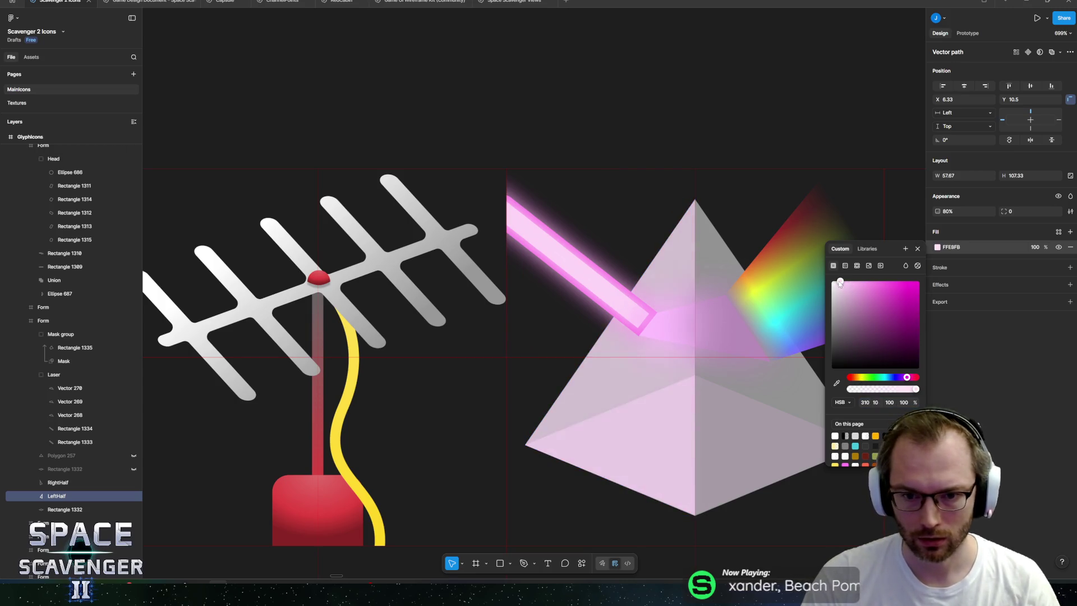
click(740, 281)
- Tint the prism's right half pink, HSB 310/15/69
scroll(536, 282, right, 3)
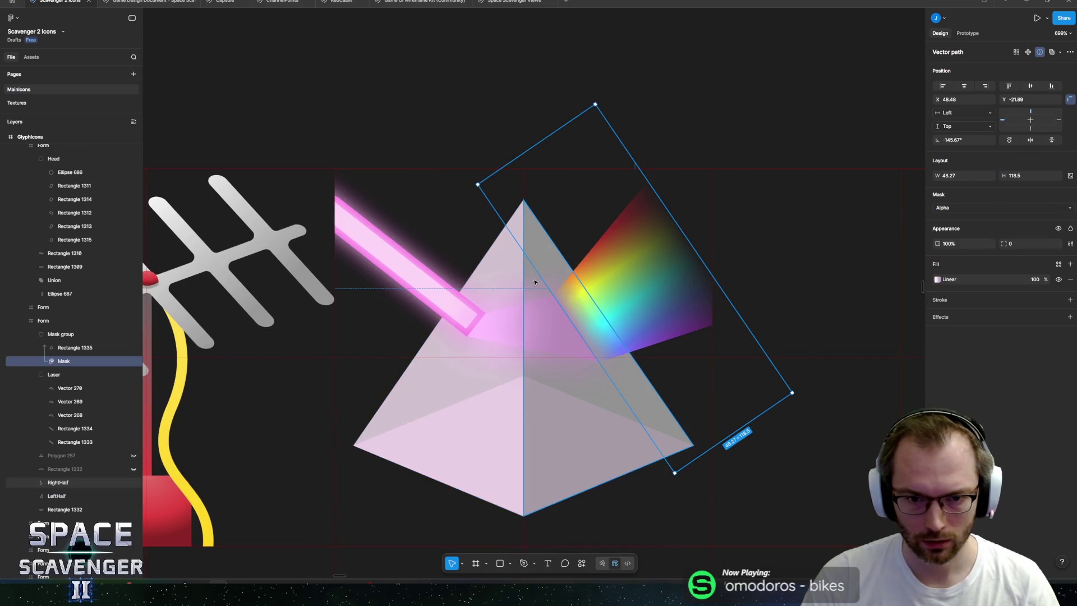
click(536, 281)
click(937, 247)
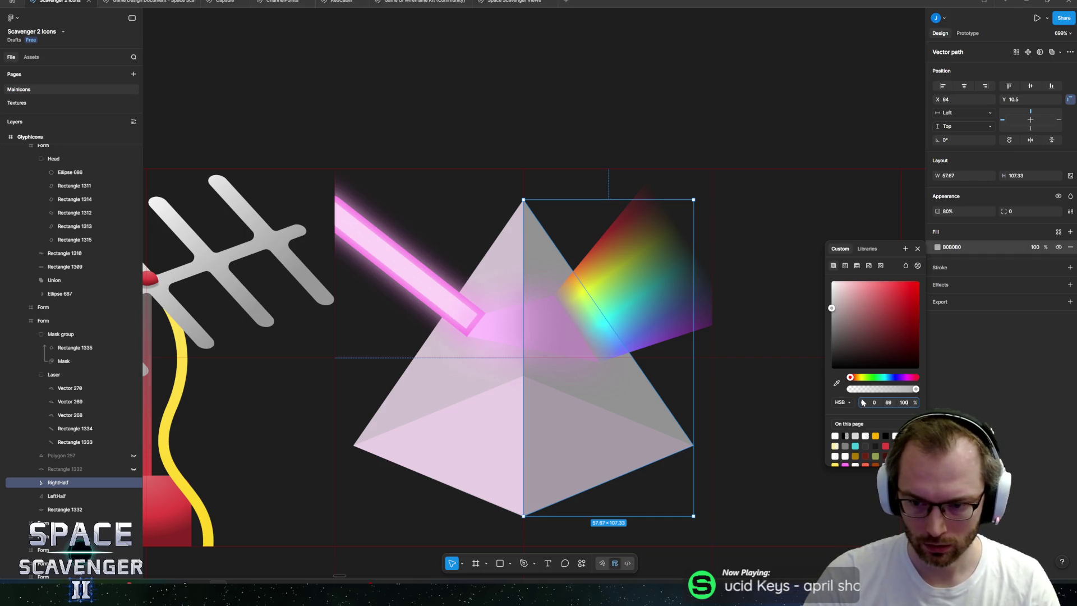
text(310)
key(Tab)
key(Tab)
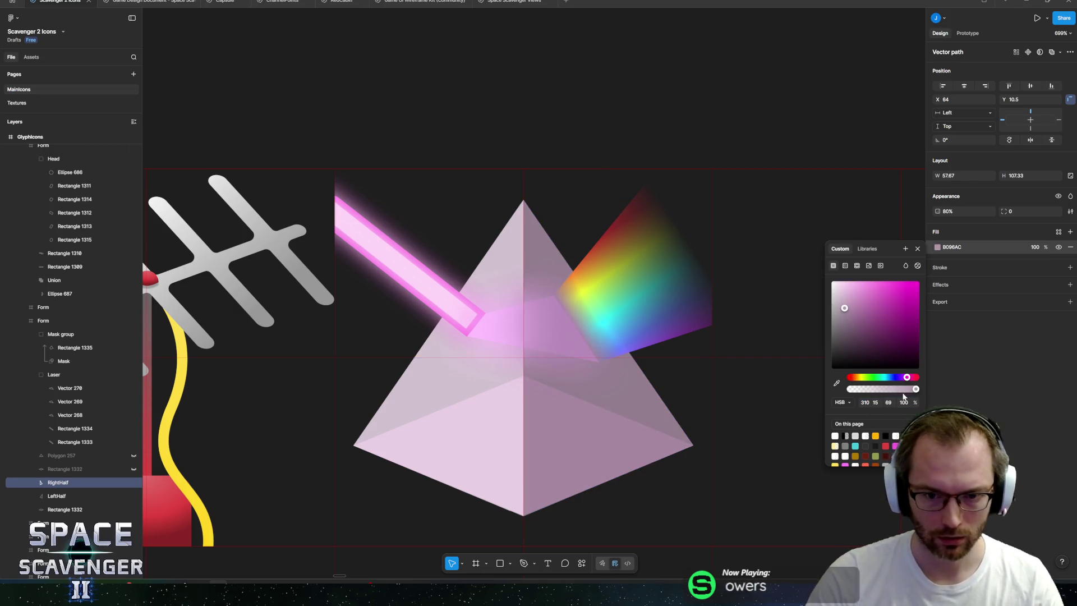
click(627, 96)
scroll(634, 112, down, 5)
scroll(643, 132, up, 10)
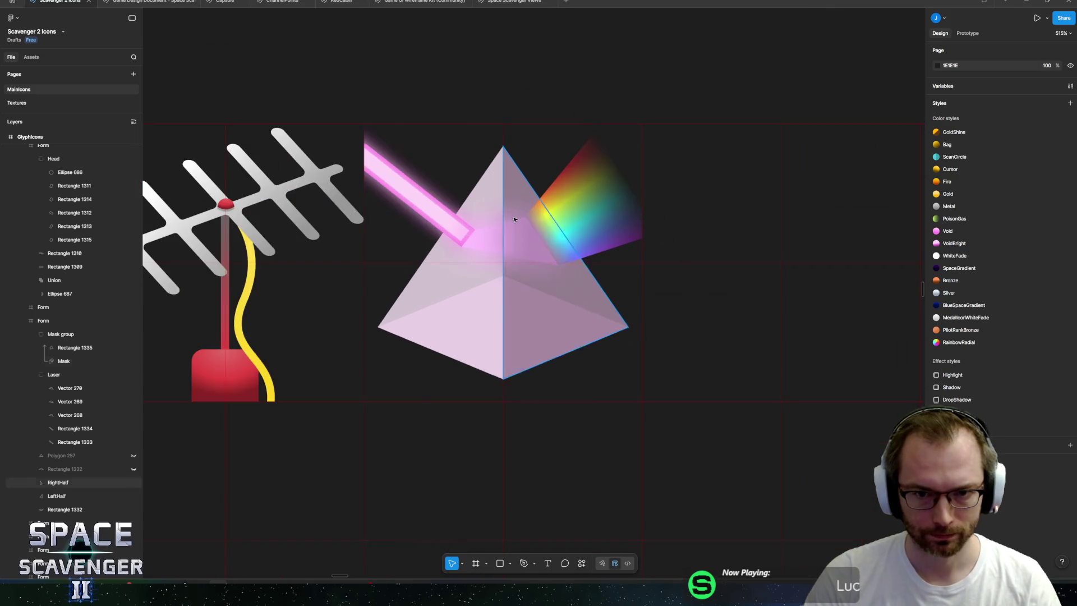
- Hide the pink stroke on inner beam Rectangle 1333 and switch its fill to a linear gradient
scroll(493, 275, up, 3)
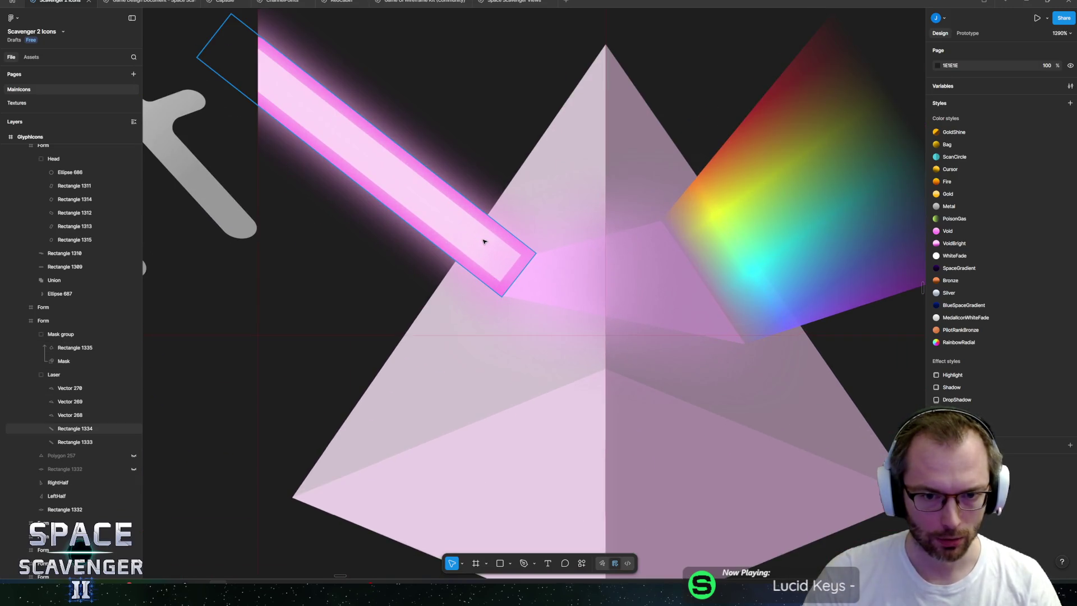
click(484, 241)
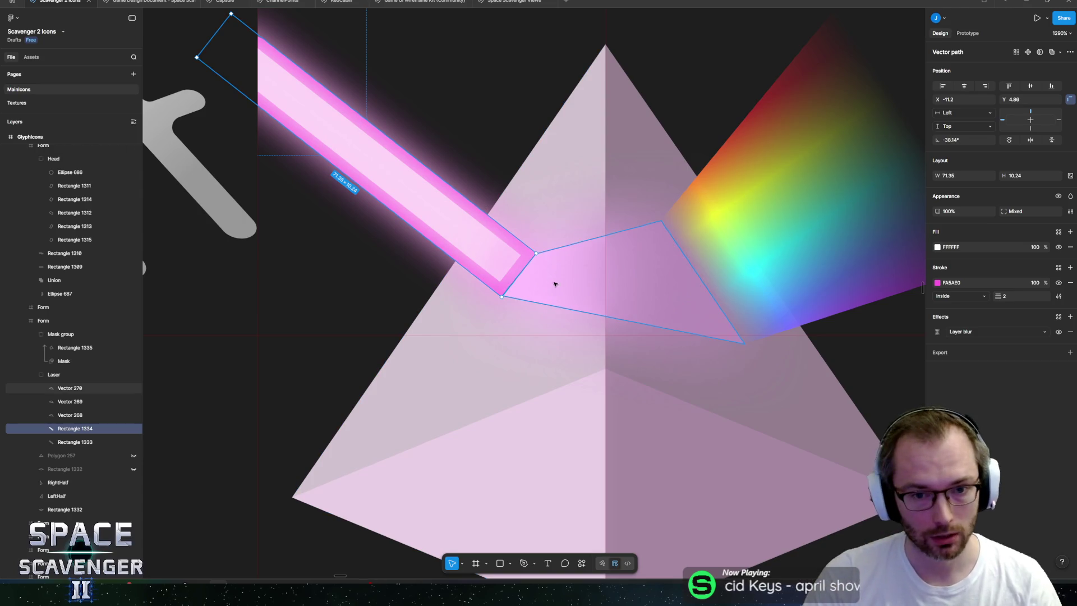
click(1058, 283)
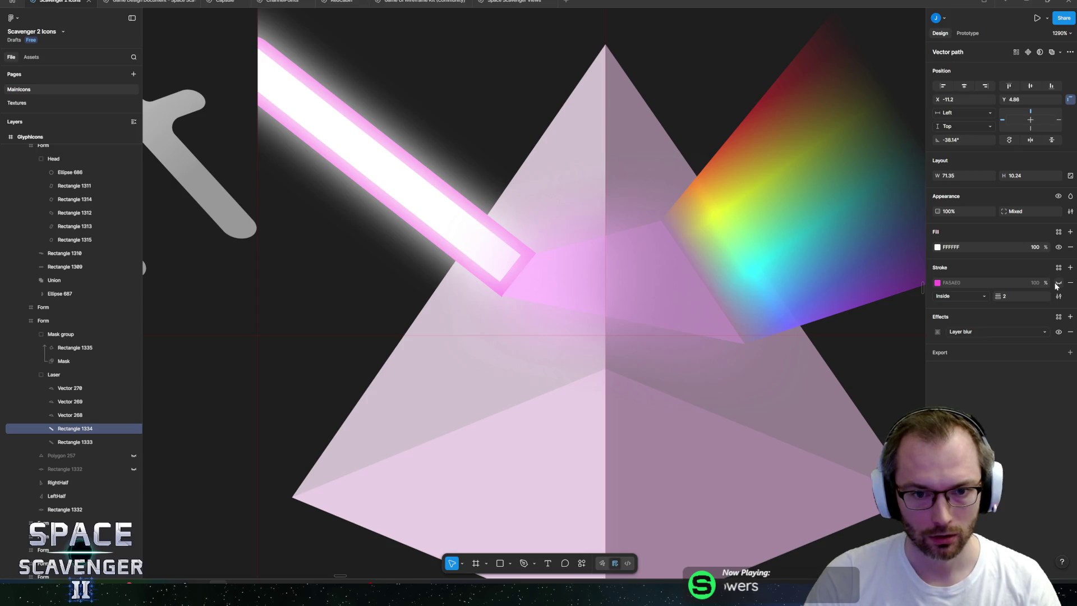
click(1058, 283)
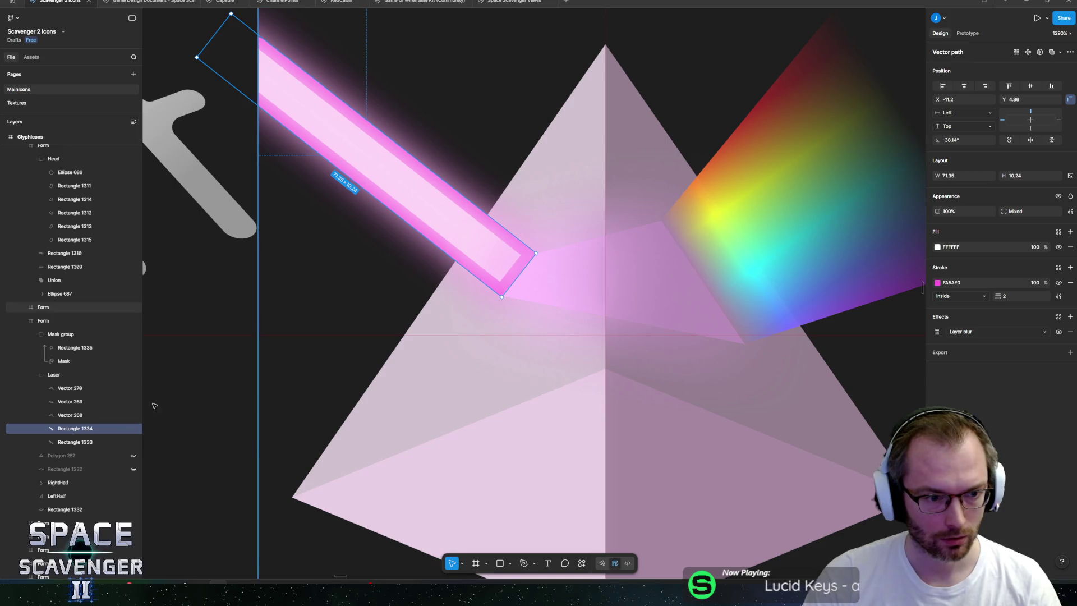
click(74, 442)
click(1057, 283)
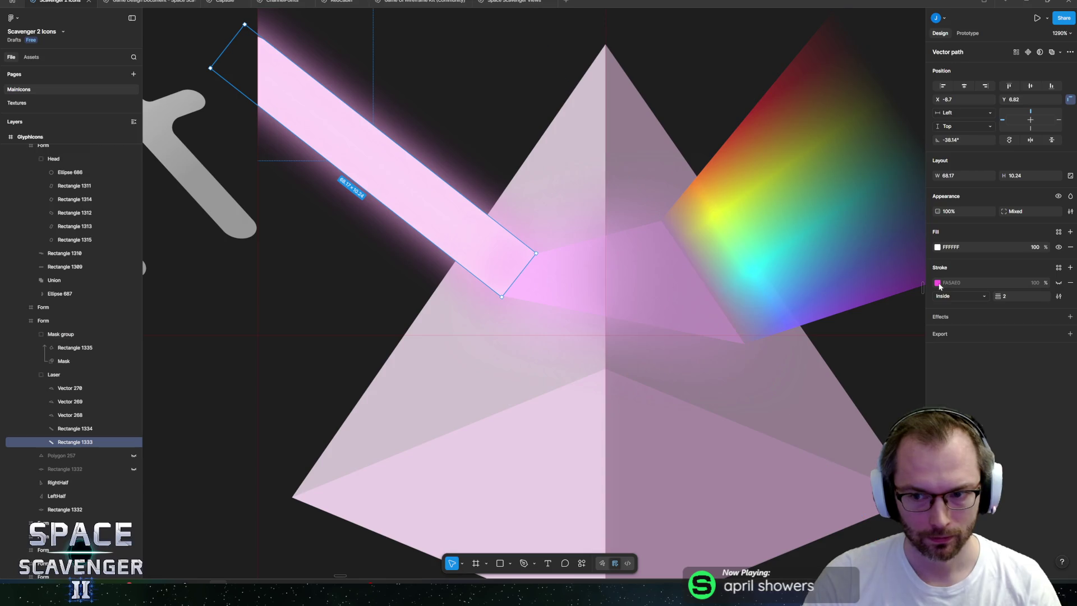
click(937, 248)
click(845, 266)
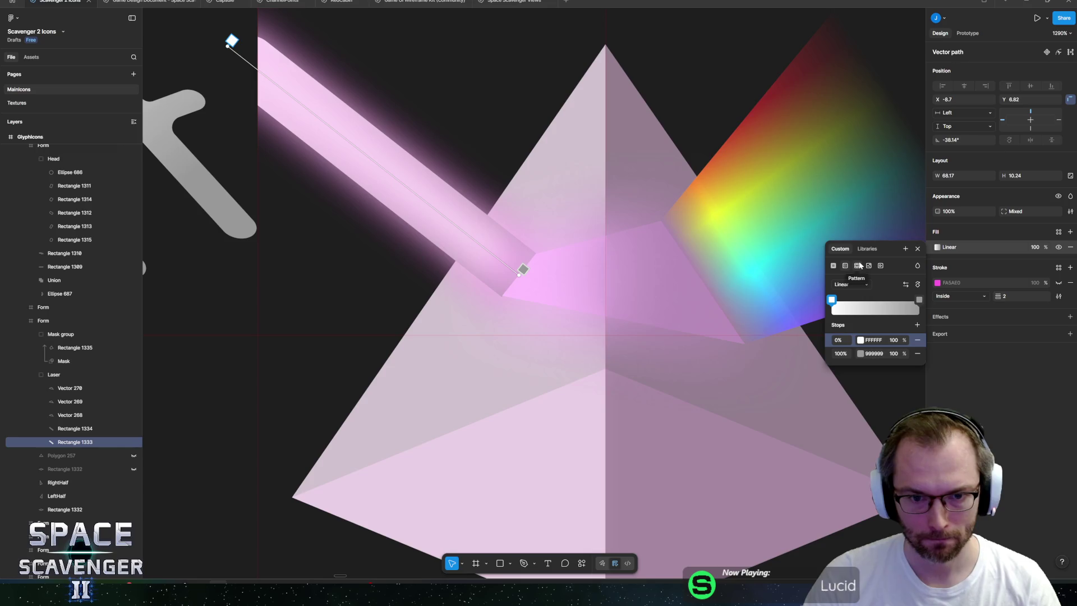
- Rotate the beam's gradient 90° and stretch it along the beam's length
click(918, 285)
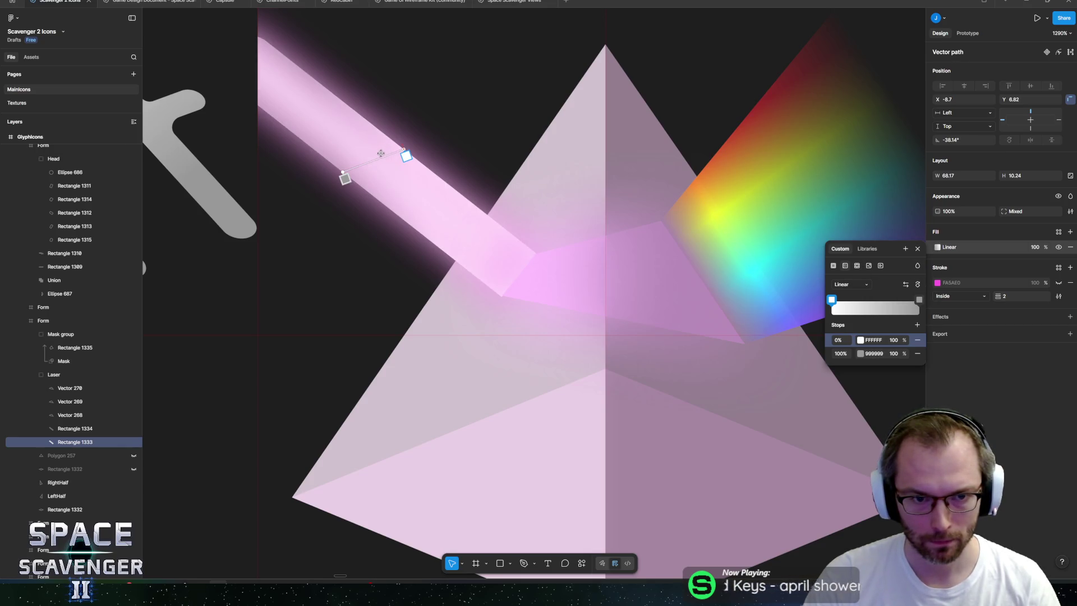
mouse_move(403, 151)
mouse_down()
mouse_move(375, 132)
mouse_move(517, 269)
mouse_up()
drag(344, 167, 262, 79)
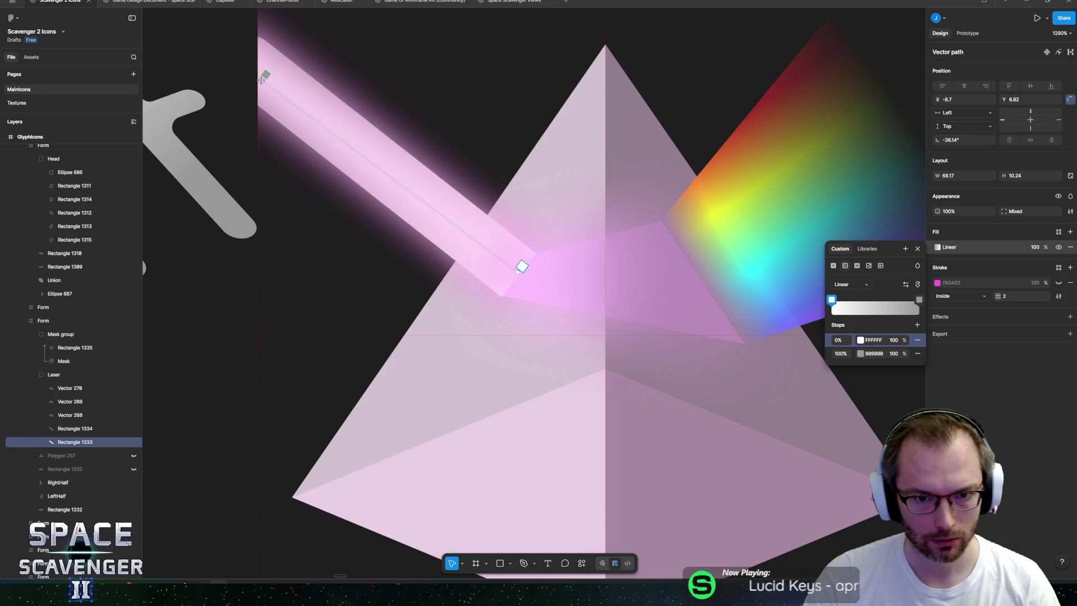
- Set the beam gradient stops to pale pink FFCCEF and bright magenta EE00FF
click(860, 340)
click(808, 453)
drag(780, 362, 747, 351)
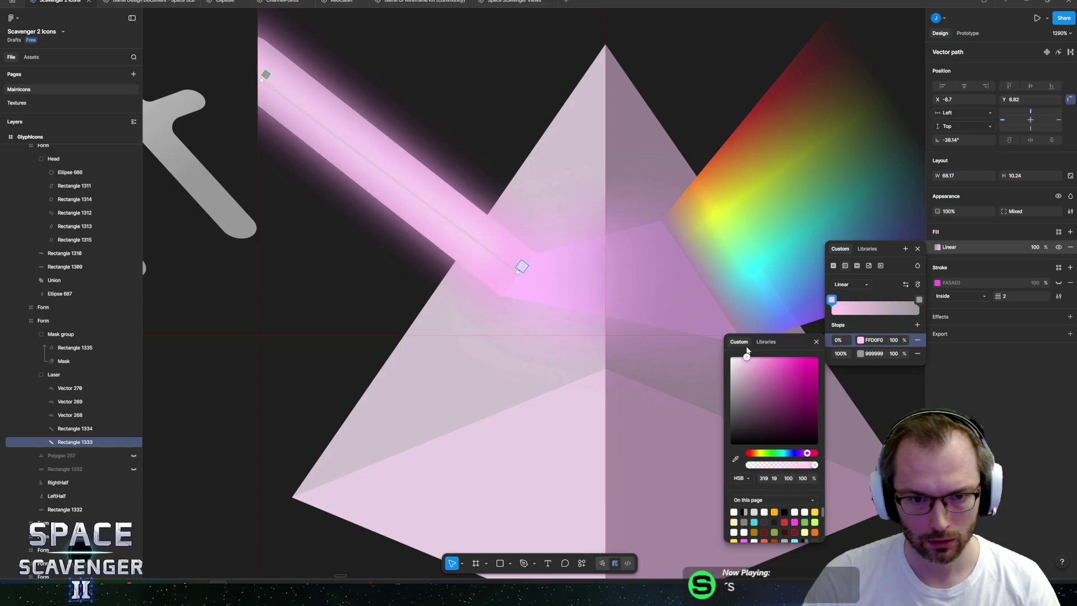
click(266, 75)
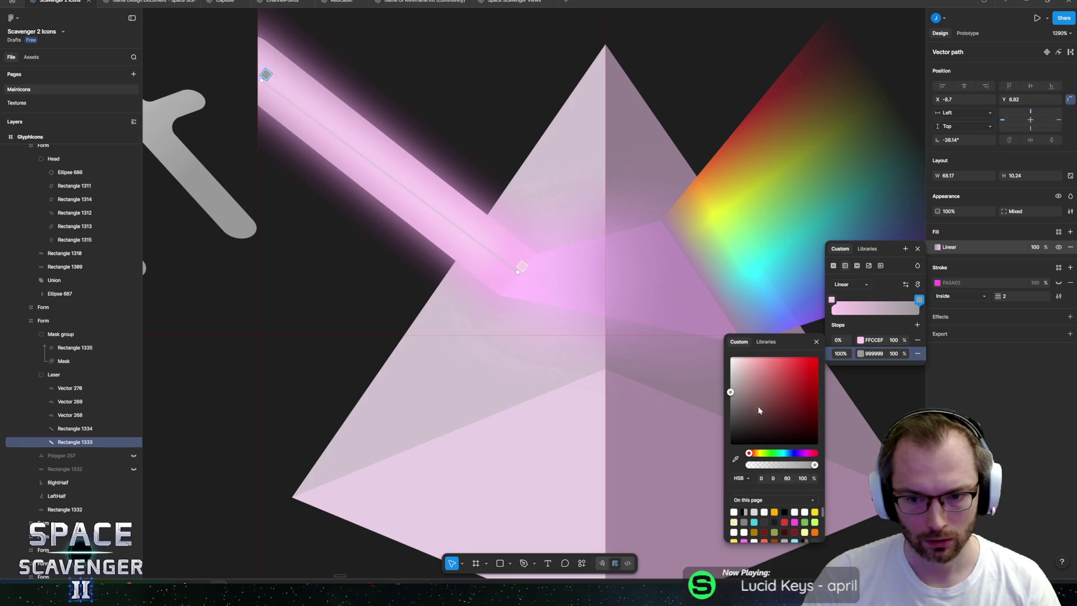
click(801, 453)
click(817, 357)
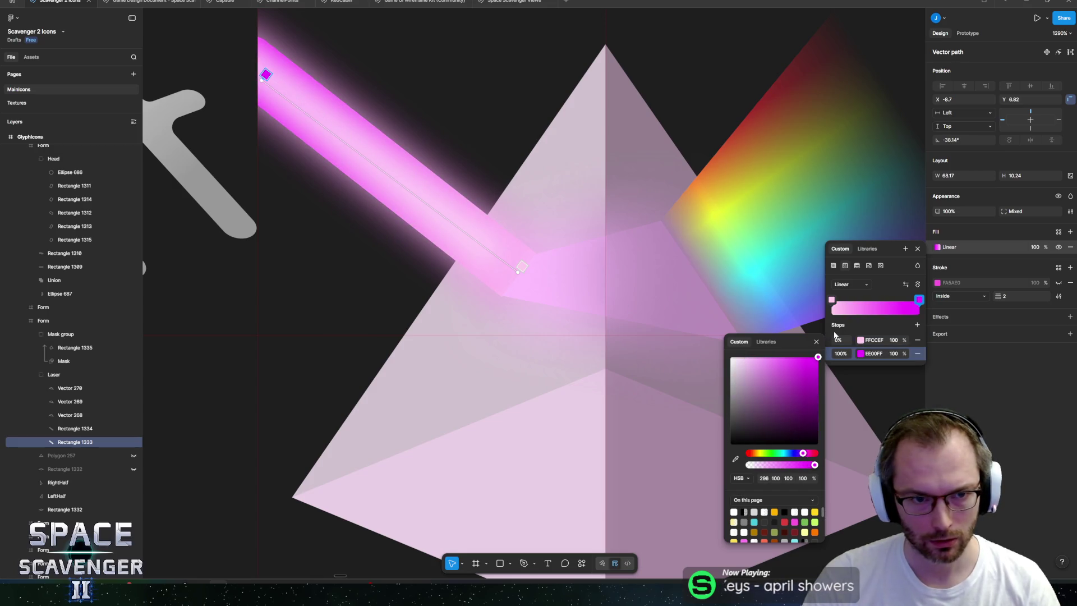
key(Escape)
scroll(734, 276, down, 10)
click(578, 101)
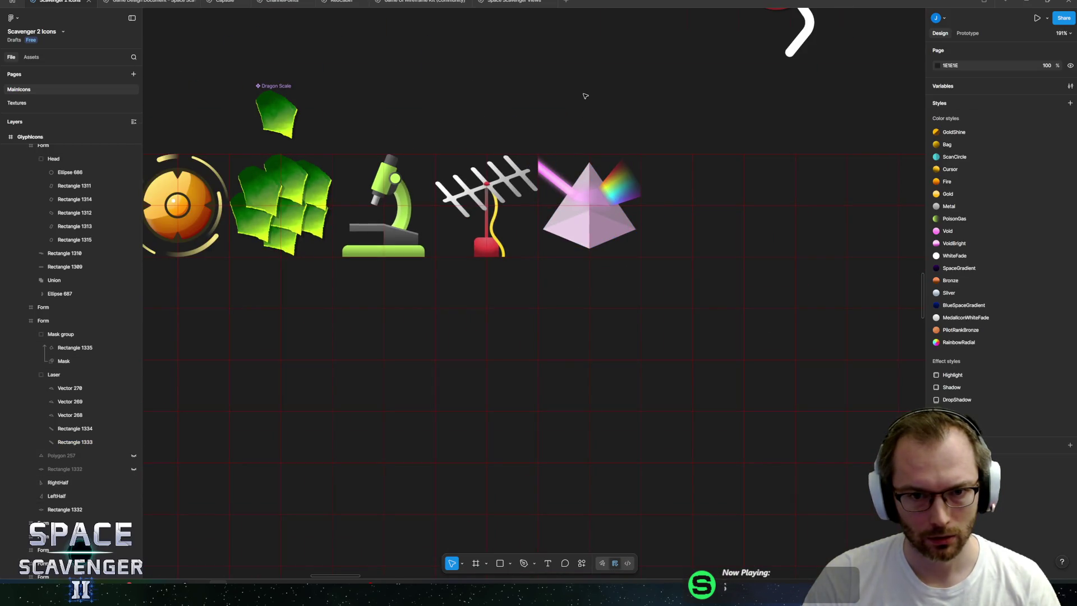
scroll(585, 96, down, 5)
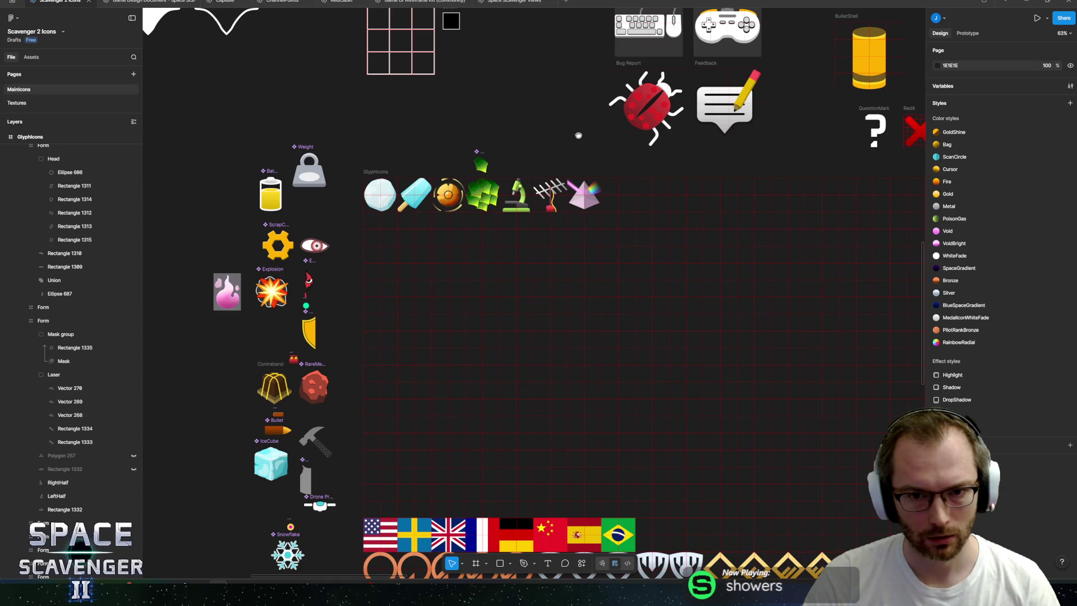
scroll(557, 192, up, 10)
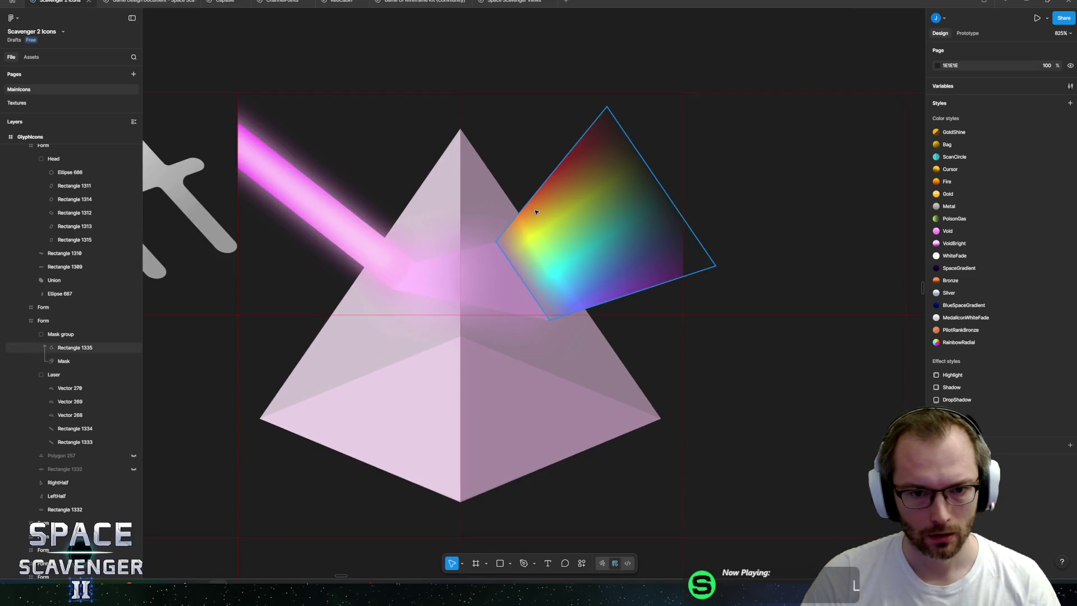
key(r)
drag(444, 281, 459, 377)
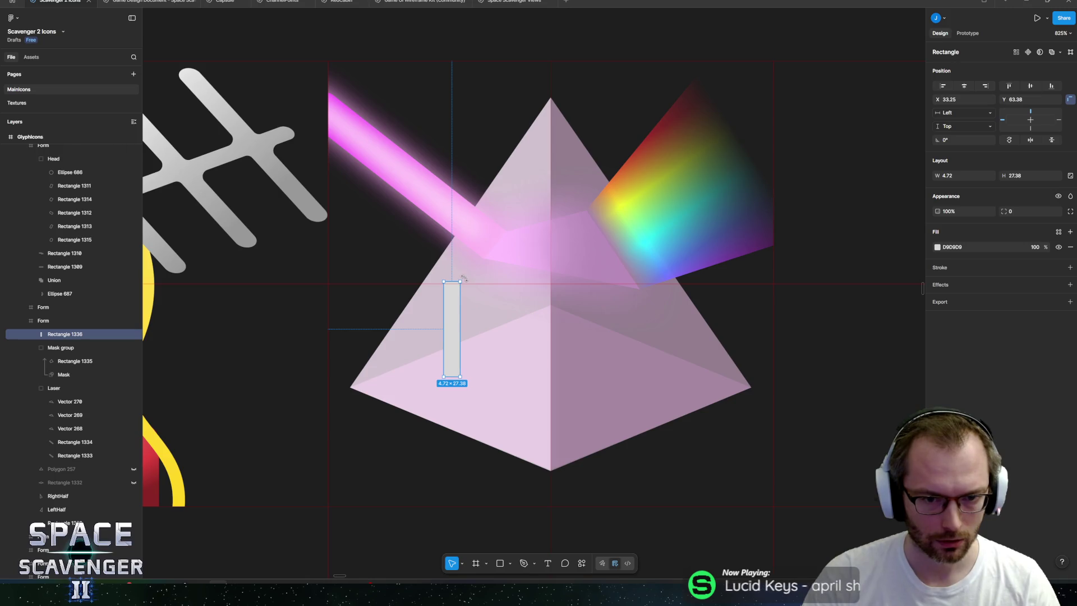
- Rotate the grey strip to about -33.6° and pull its top corner up to the prism apex
mouse_move(463, 279)
mouse_down()
mouse_move(494, 292)
mouse_move(413, 343)
mouse_move(529, 138)
mouse_move(567, 137)
mouse_move(577, 94)
mouse_up()
scroll(547, 119, up, 5)
scroll(536, 180, up, 3)
drag(584, 73, 589, 61)
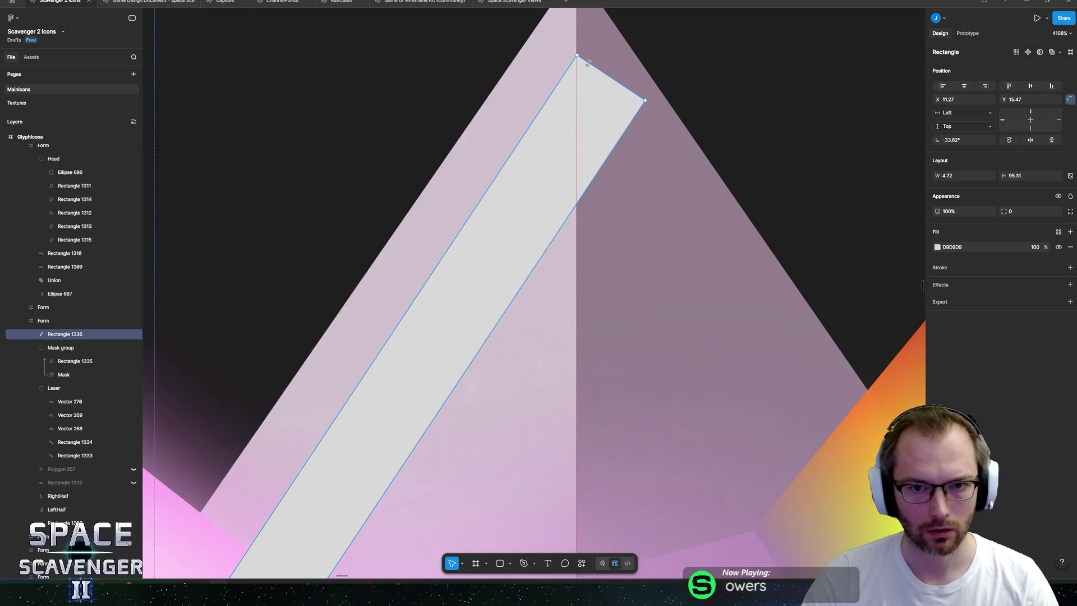
key(Return)
mouse_move(715, 63)
mouse_down()
mouse_move(584, 180)
mouse_move(567, 180)
mouse_move(574, 170)
mouse_up()
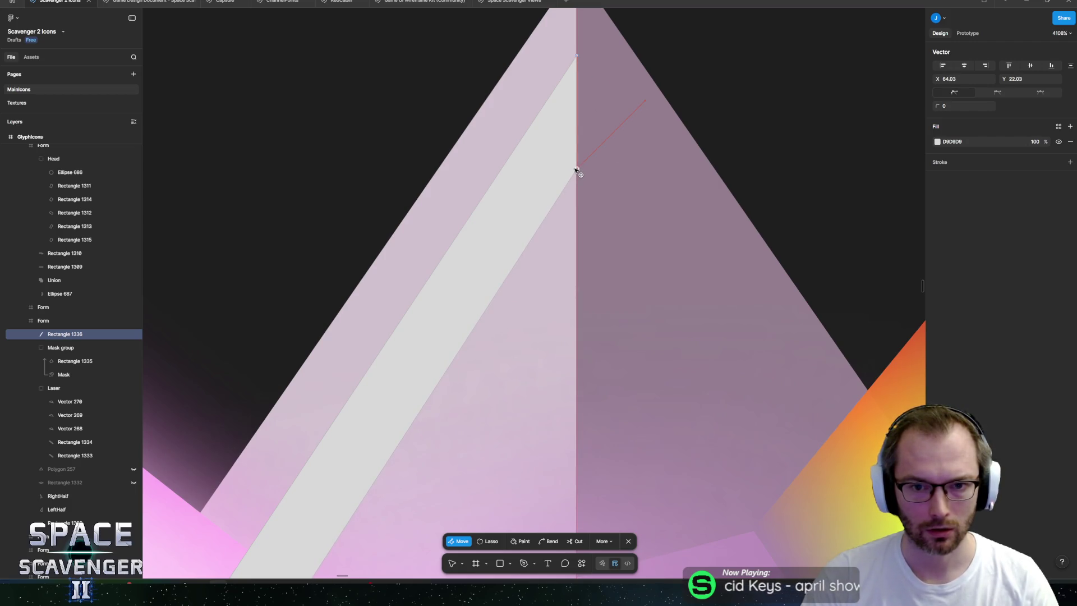
key(Escape)
scroll(630, 141, down, 10)
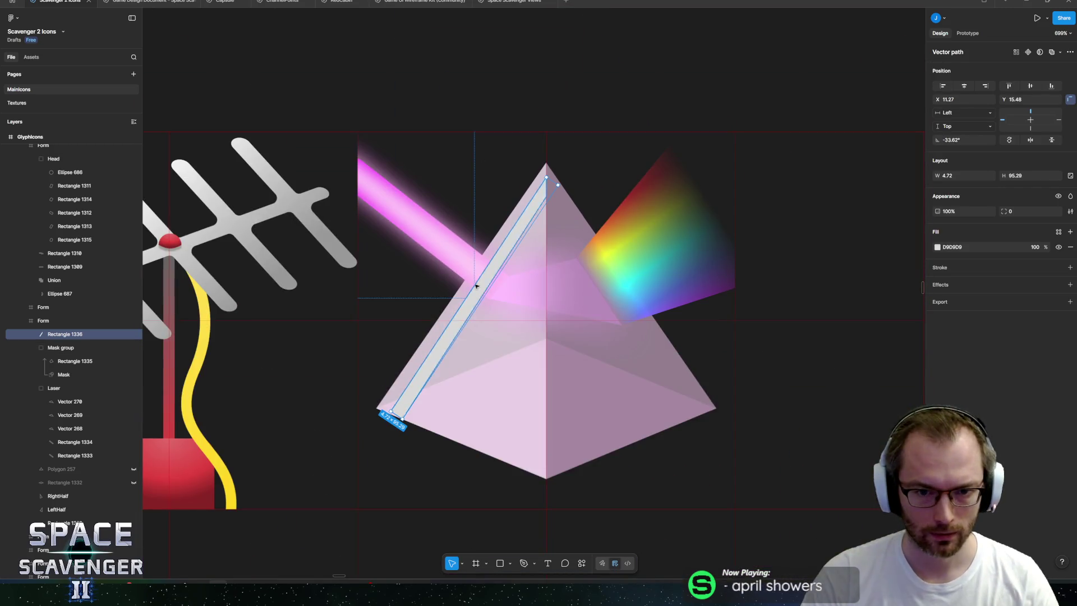
scroll(534, 312, up, 8)
- Move the strip's bottom corner points onto the prism's base outline
key(Return)
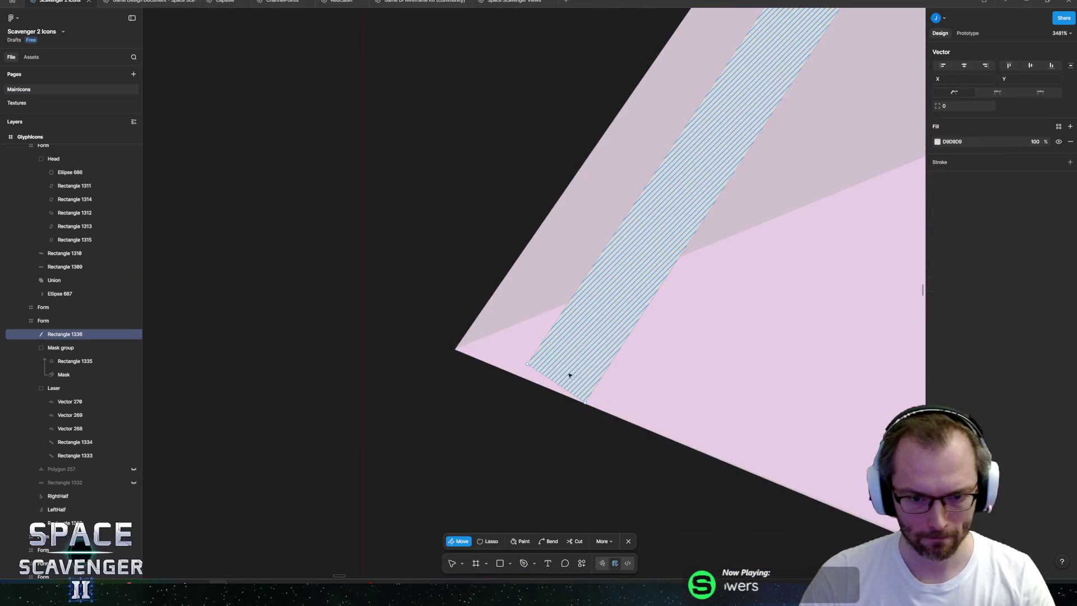
scroll(564, 399, up, 4)
click(499, 338)
drag(496, 340, 483, 356)
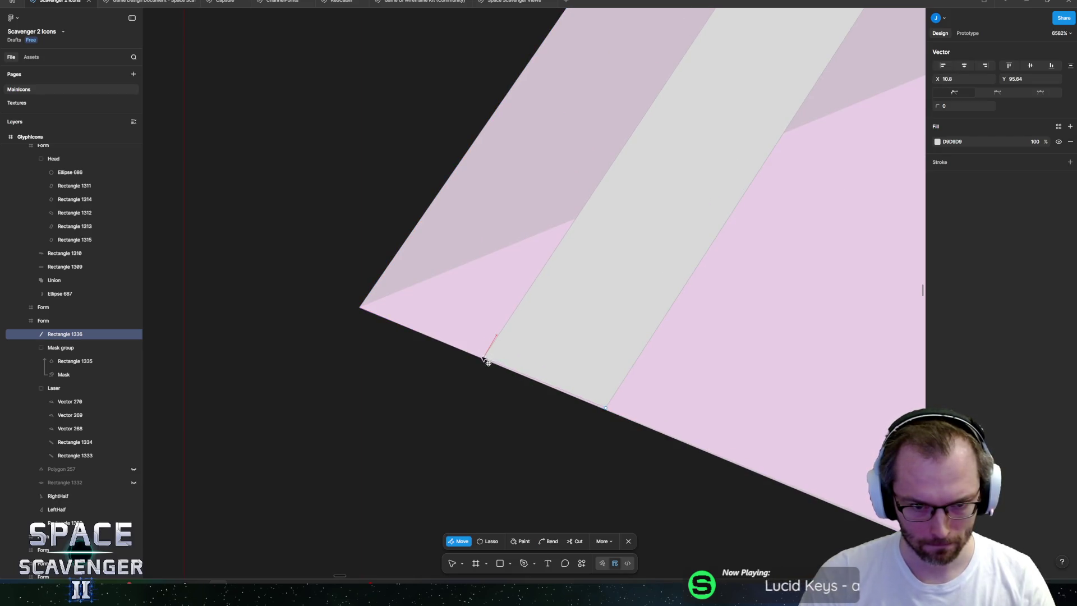
drag(556, 439, 648, 403)
scroll(620, 401, up, 5)
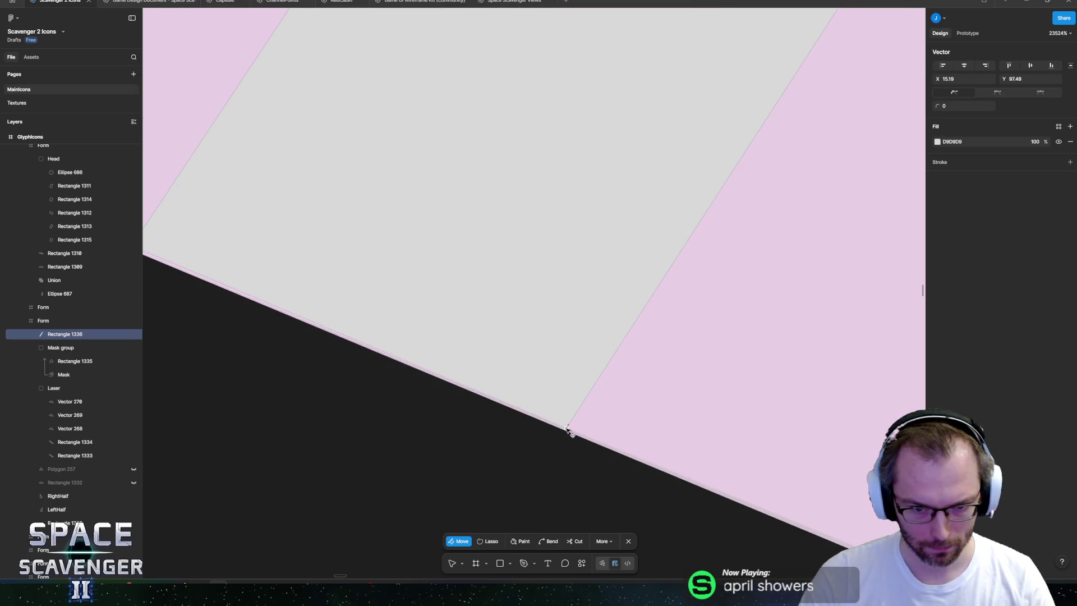
scroll(566, 430, left, 5)
scroll(565, 430, up, 2)
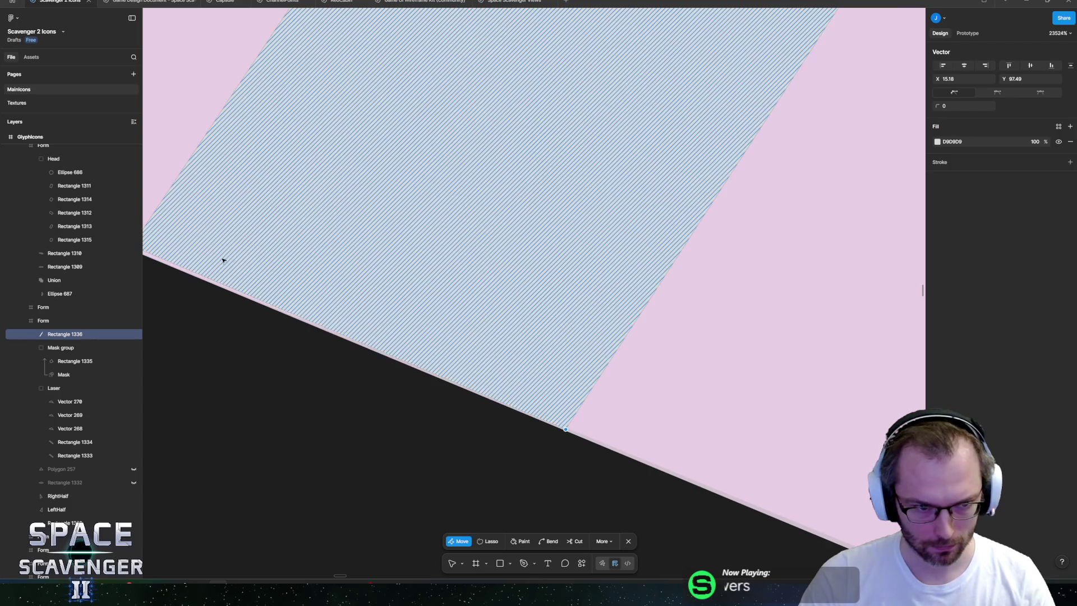
click(404, 330)
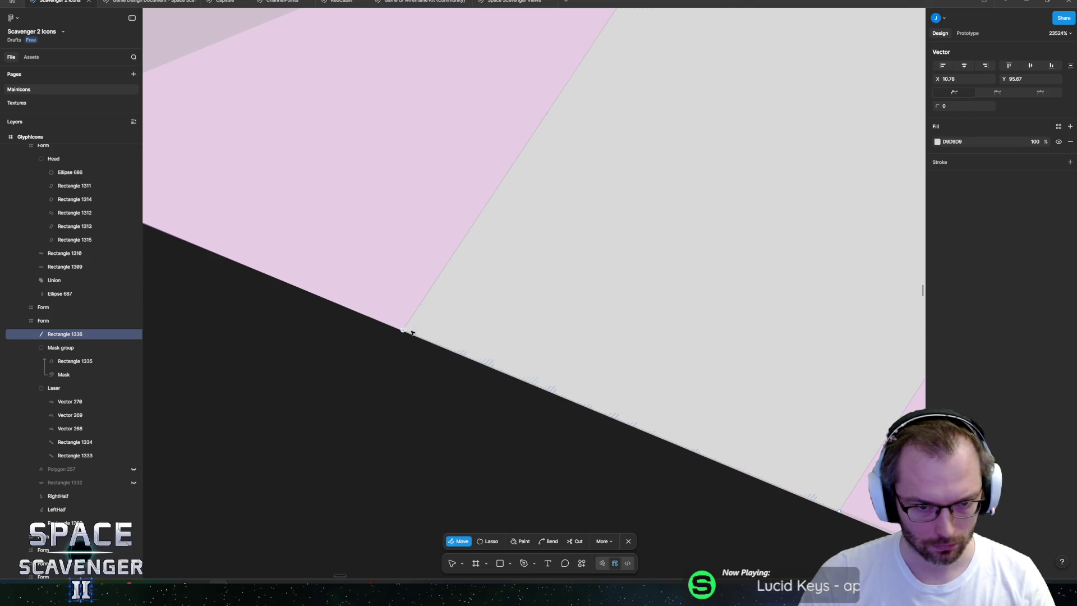
scroll(536, 314, down, 5)
key(Escape)
scroll(609, 296, down, 10)
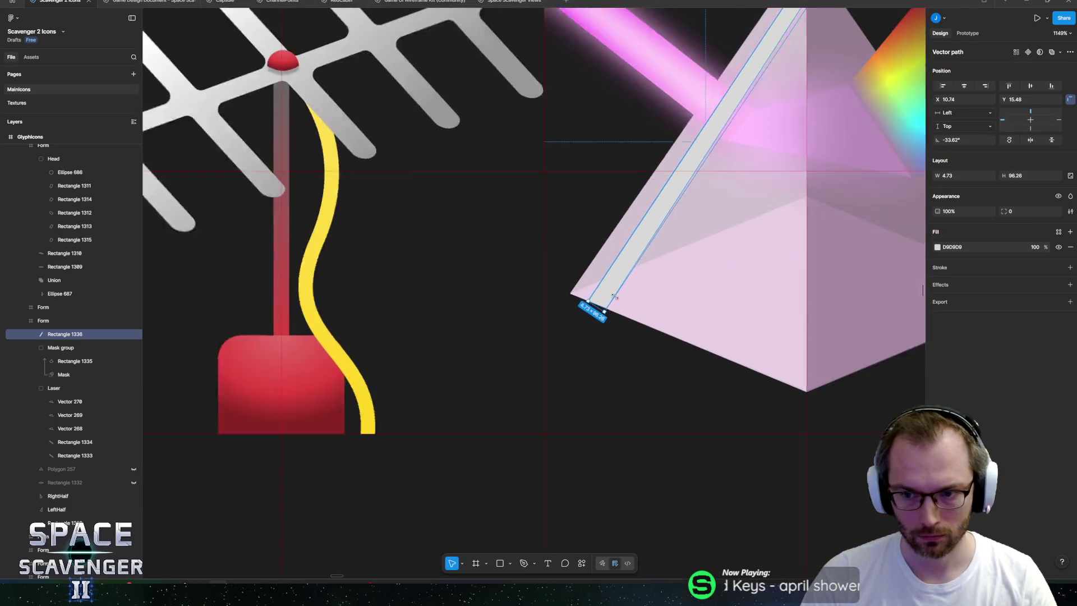
scroll(578, 310, up, 4)
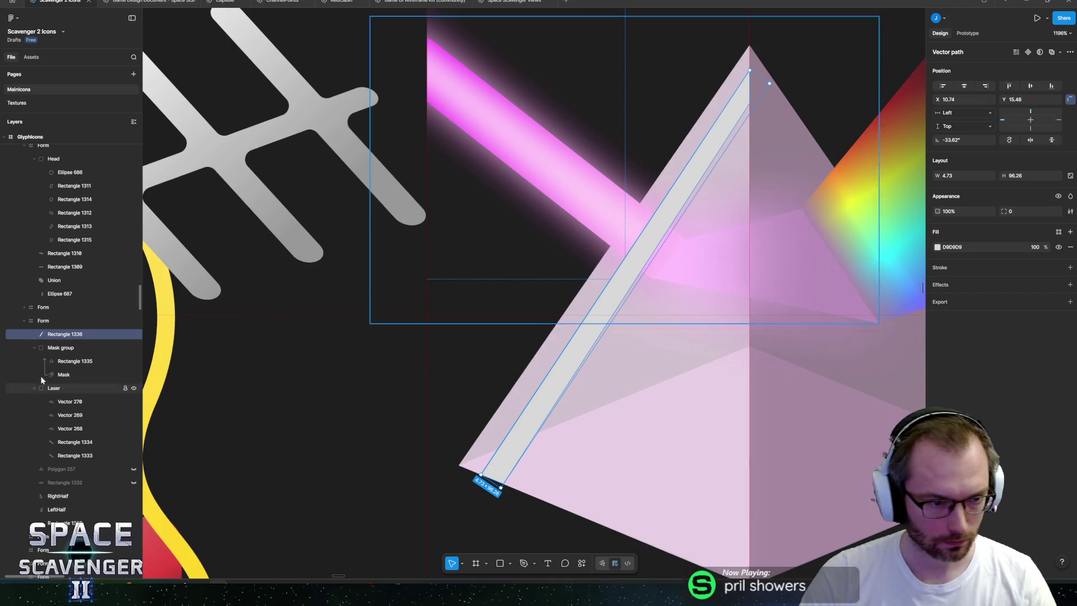
- Move Vectors 270, 269 and 268 out of Laser and group them as 'Inside'
click(35, 347)
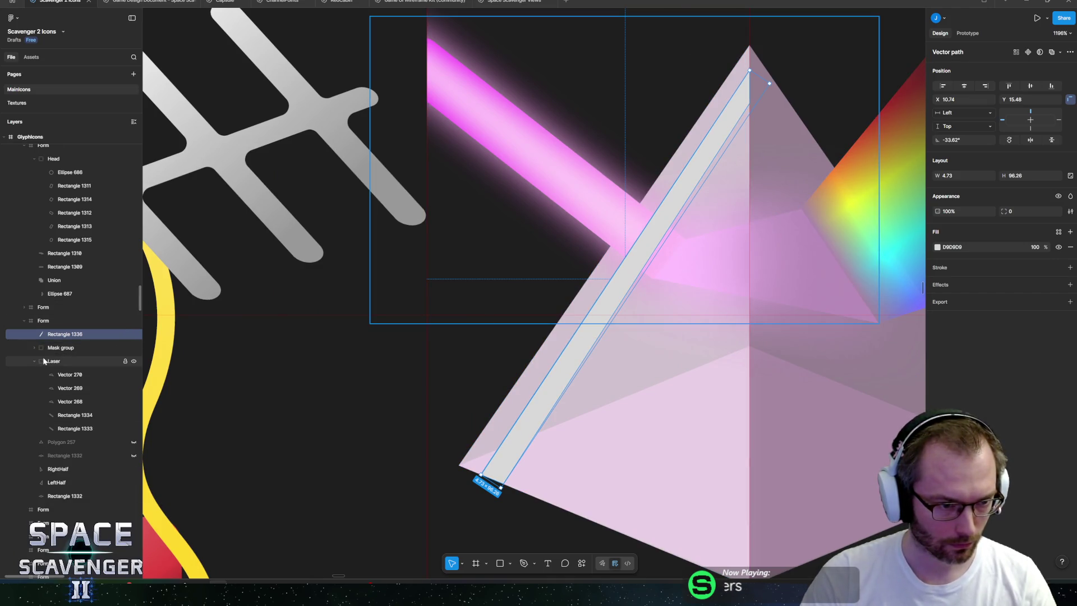
click(35, 361)
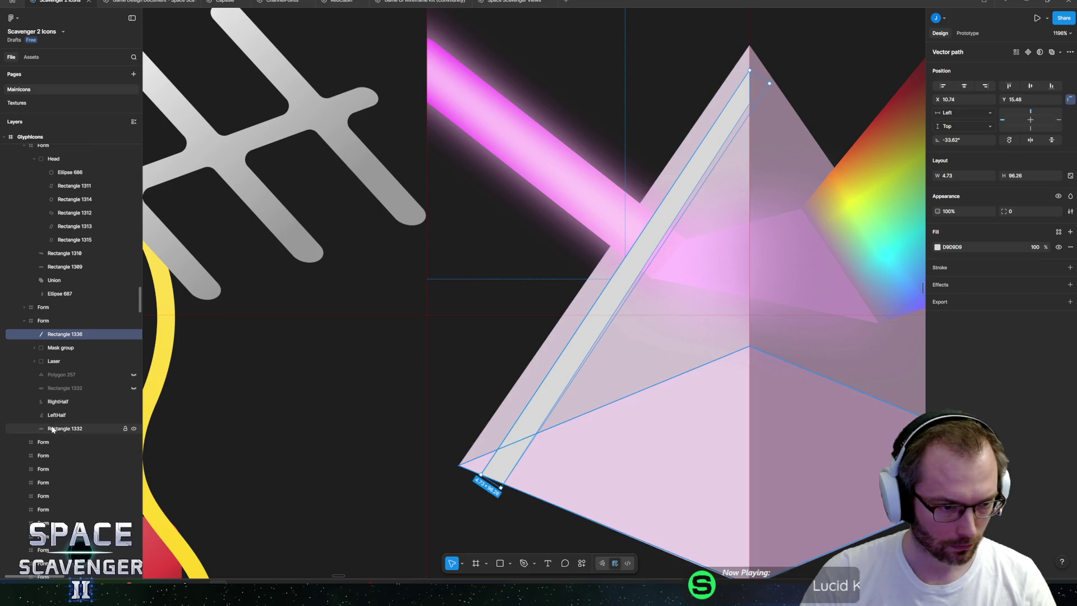
click(58, 349)
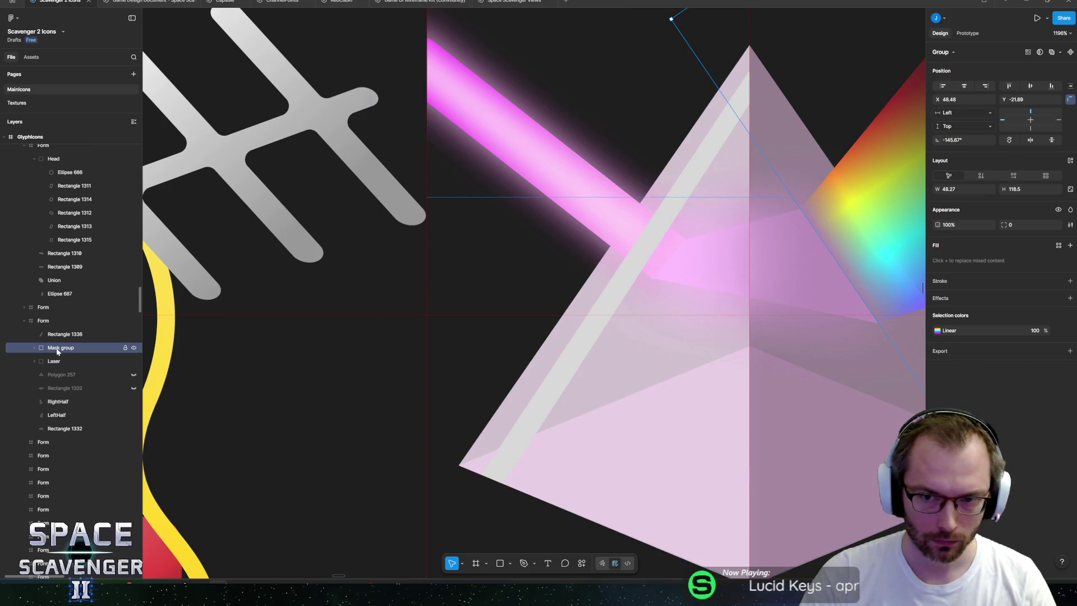
ctrl+click(784, 268)
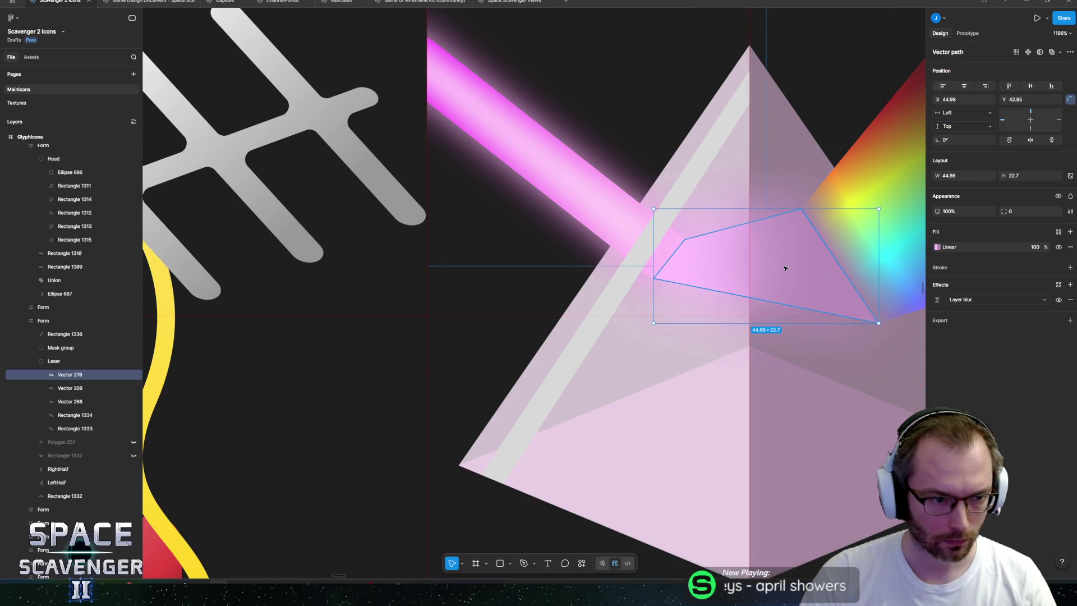
drag(60, 376, 57, 358)
click(57, 388)
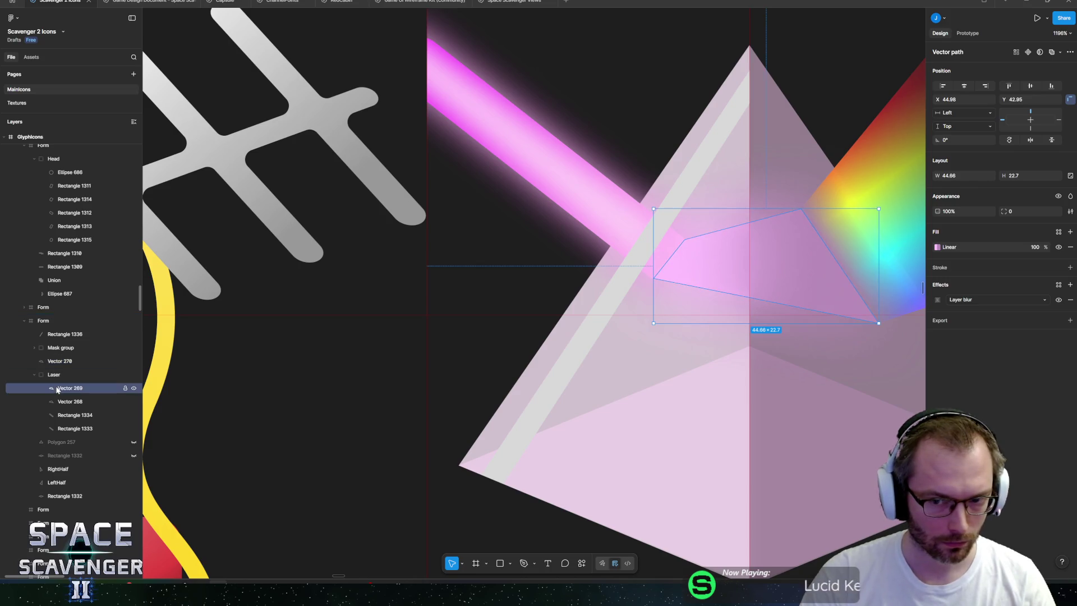
shift+click(60, 400)
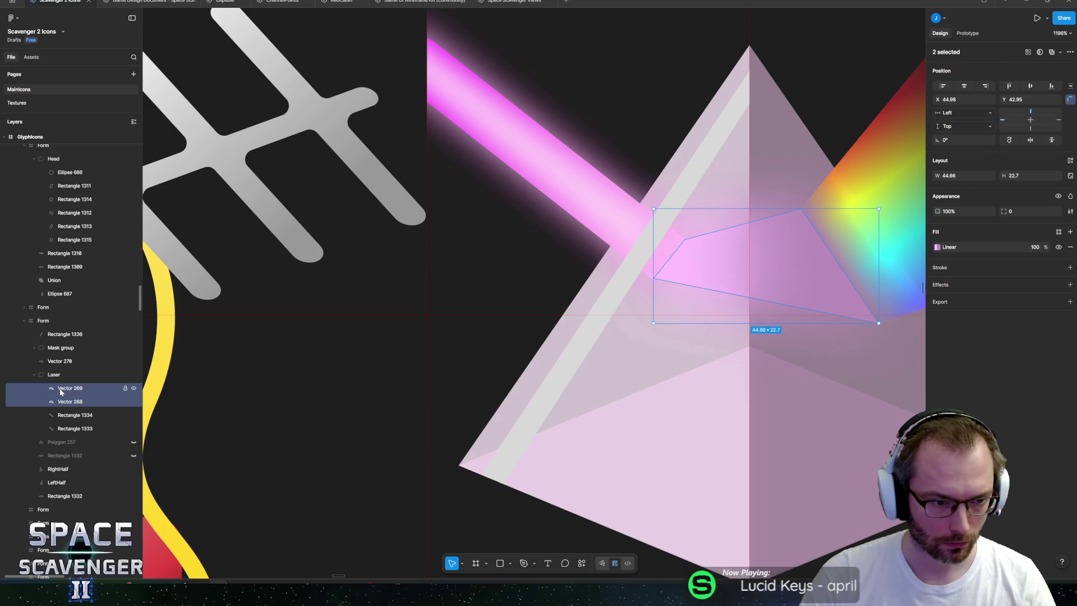
drag(54, 373, 54, 372)
shift+click(46, 360)
key(ctrl+g)
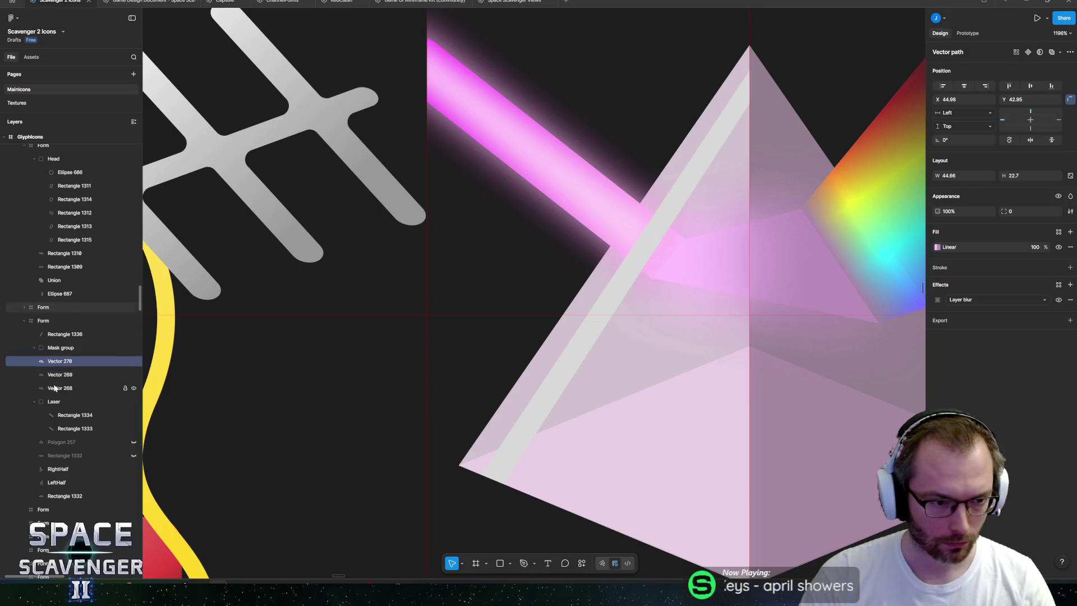
text(In)
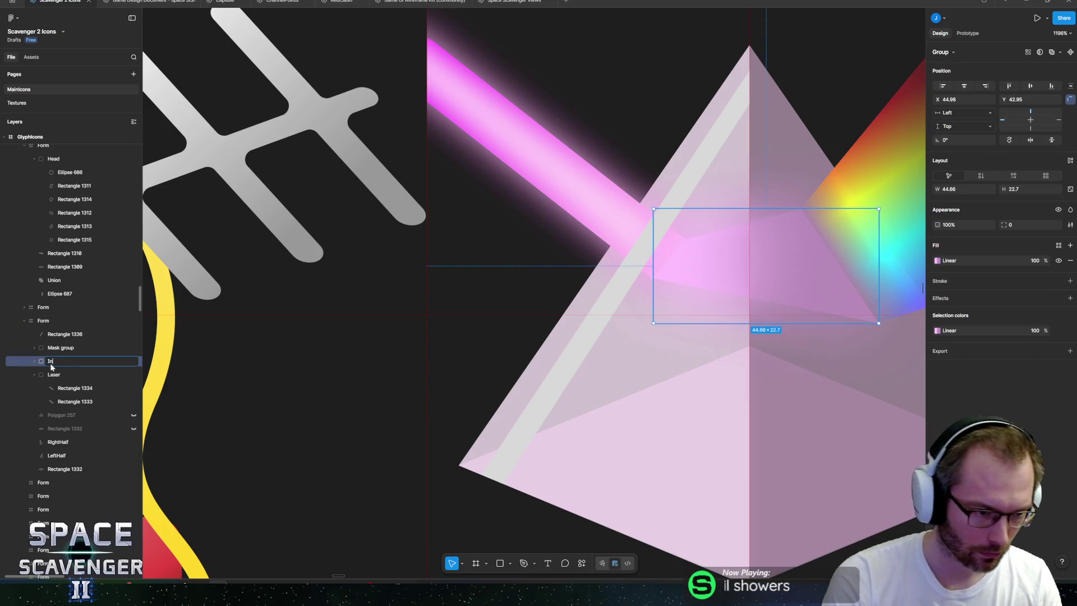
text(side)
key(Return)
- Place Rectangle 1336 below the Laser group in the layer order
click(35, 374)
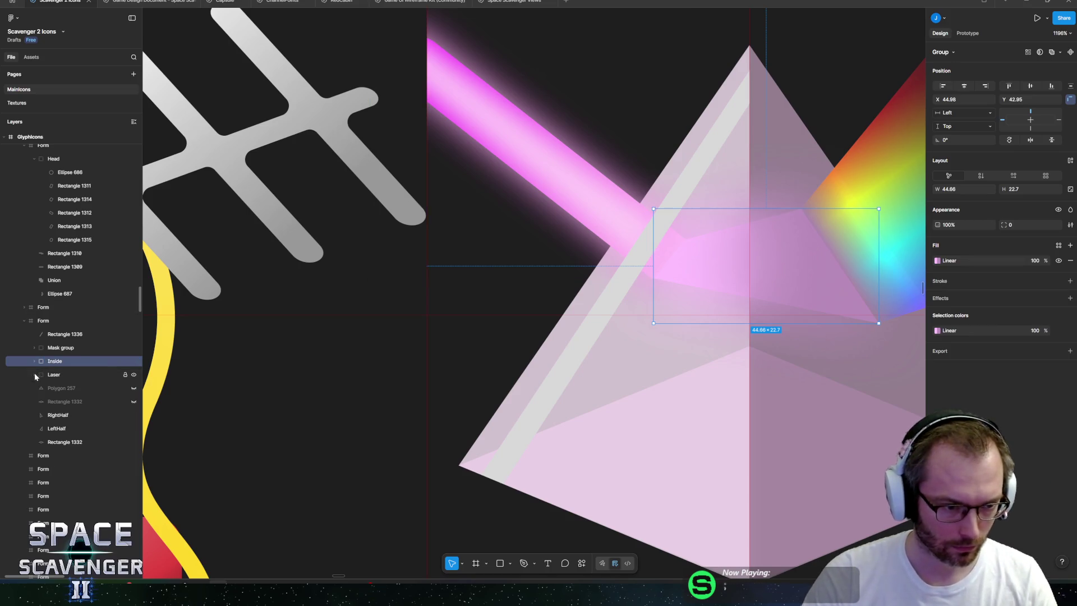
click(65, 334)
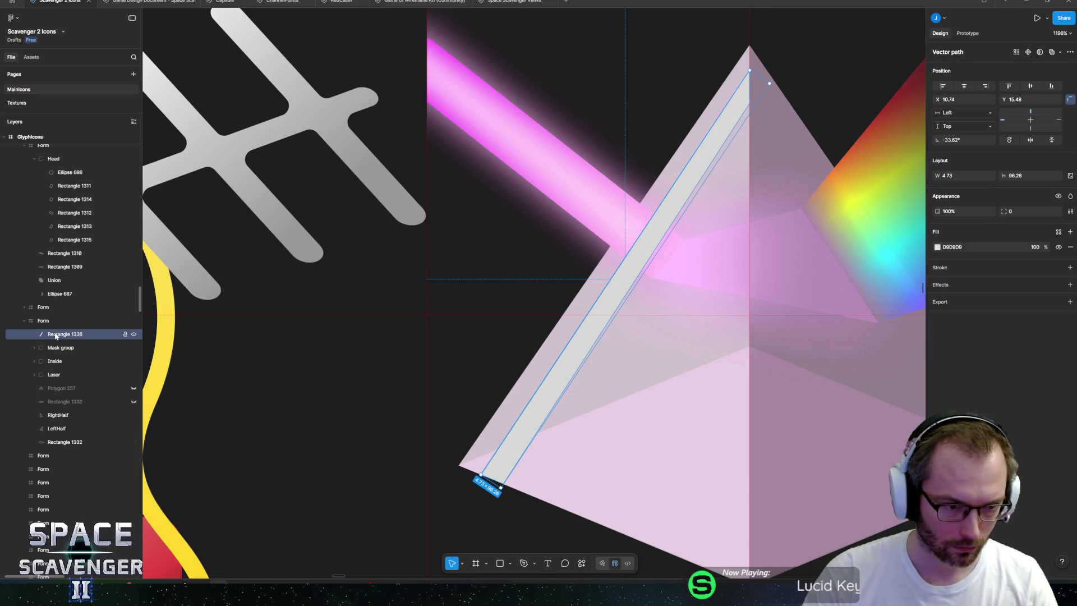
drag(65, 383, 65, 382)
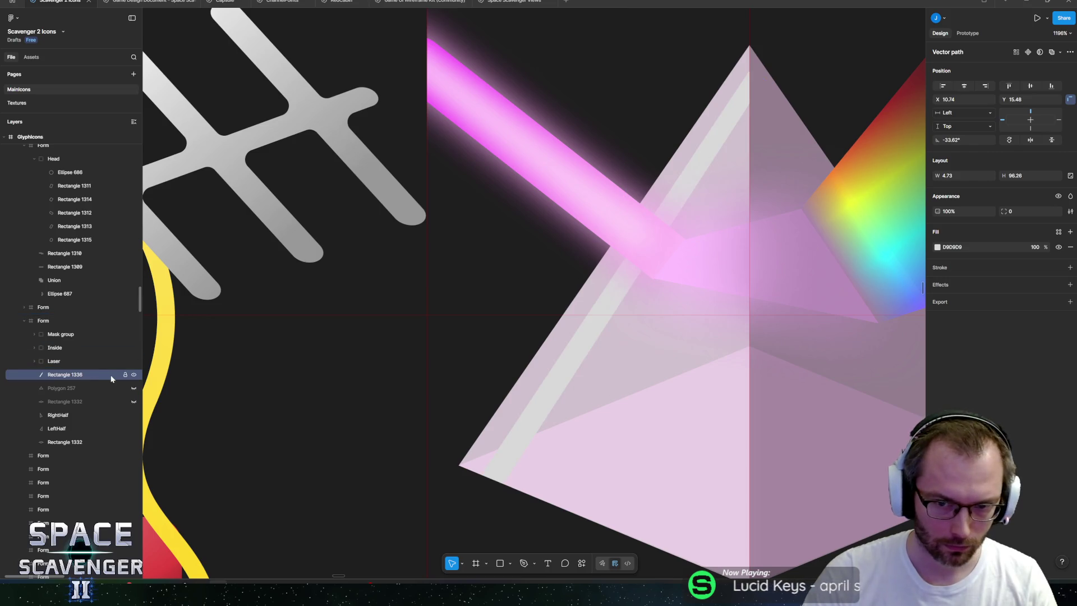
- Make the glint strip's fill white and reselect the strip
click(938, 248)
click(837, 439)
key(Escape)
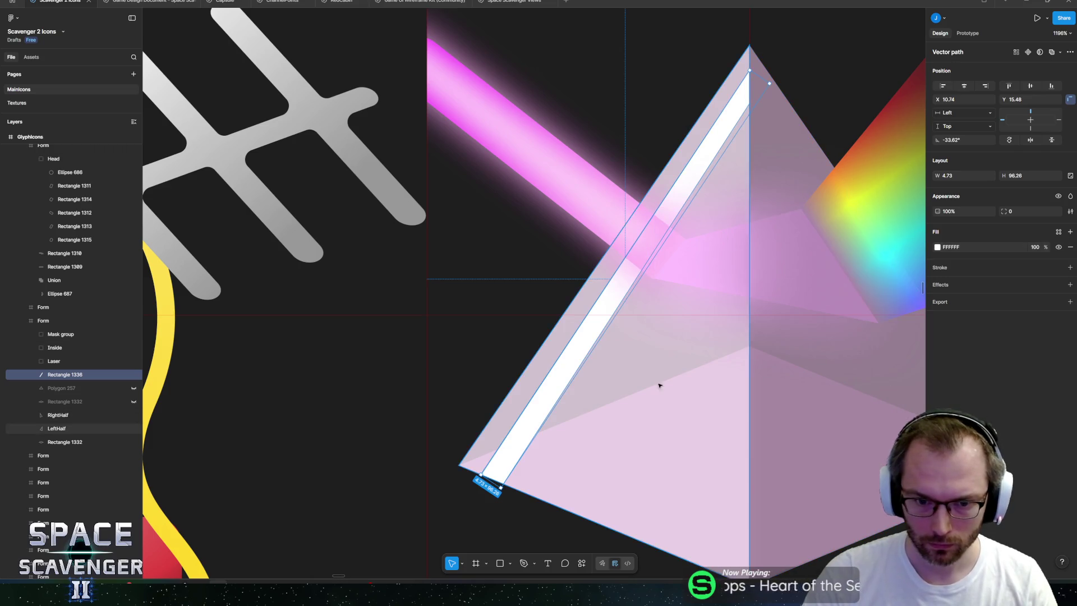
click(54, 361)
click(54, 377)
- Duplicate the white strip and trim the copy's bottom end to the prism base
key(ctrl+d)
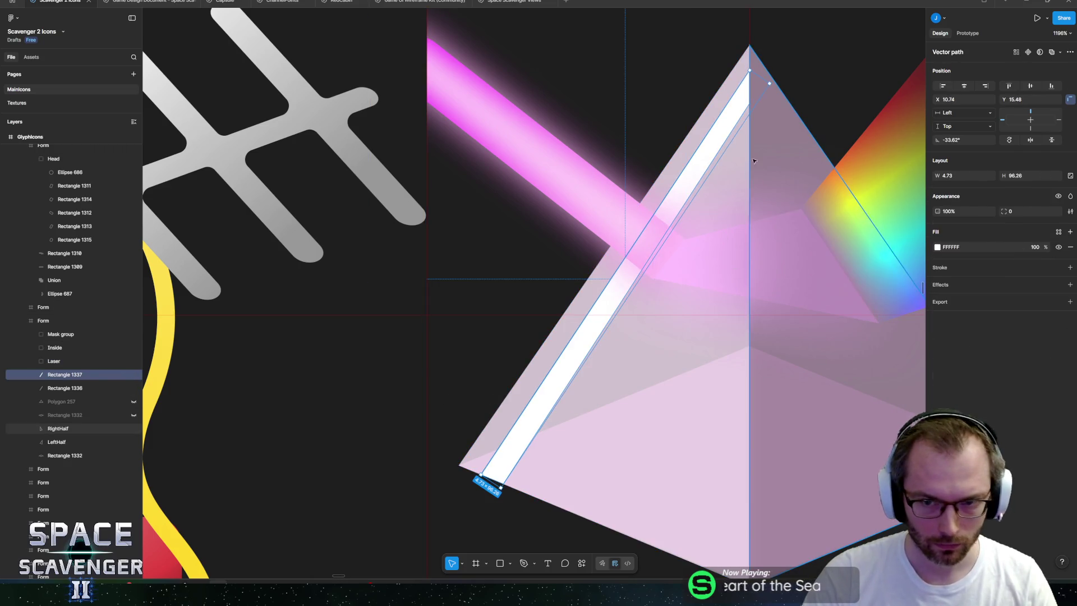
mouse_move(749, 71)
mouse_down()
mouse_move(730, 109)
mouse_move(721, 206)
mouse_up()
key(ctrl+z)
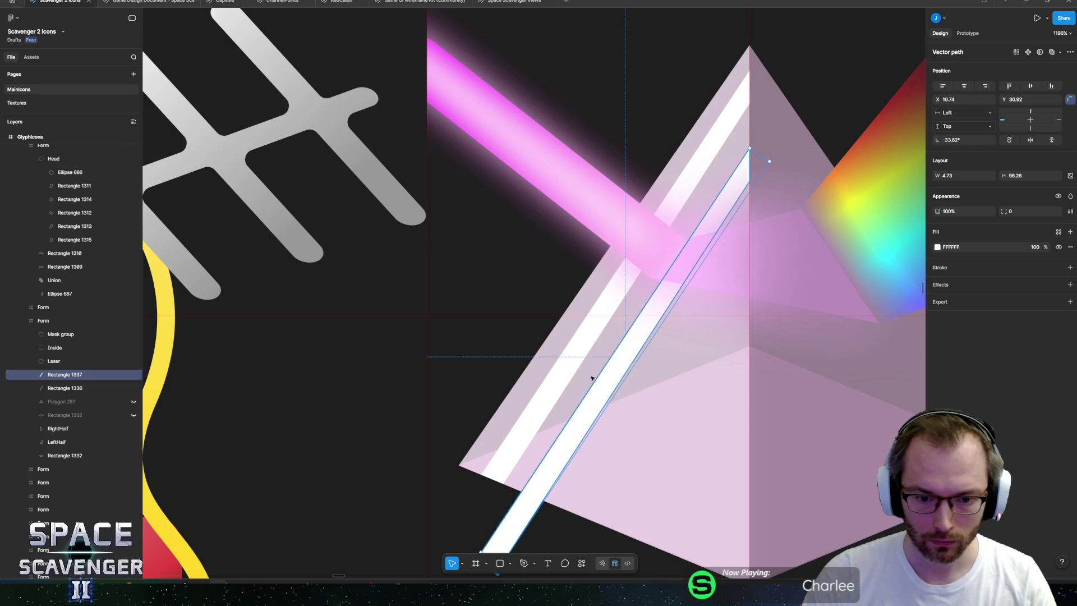
scroll(534, 417, down, 3)
double_click(534, 416)
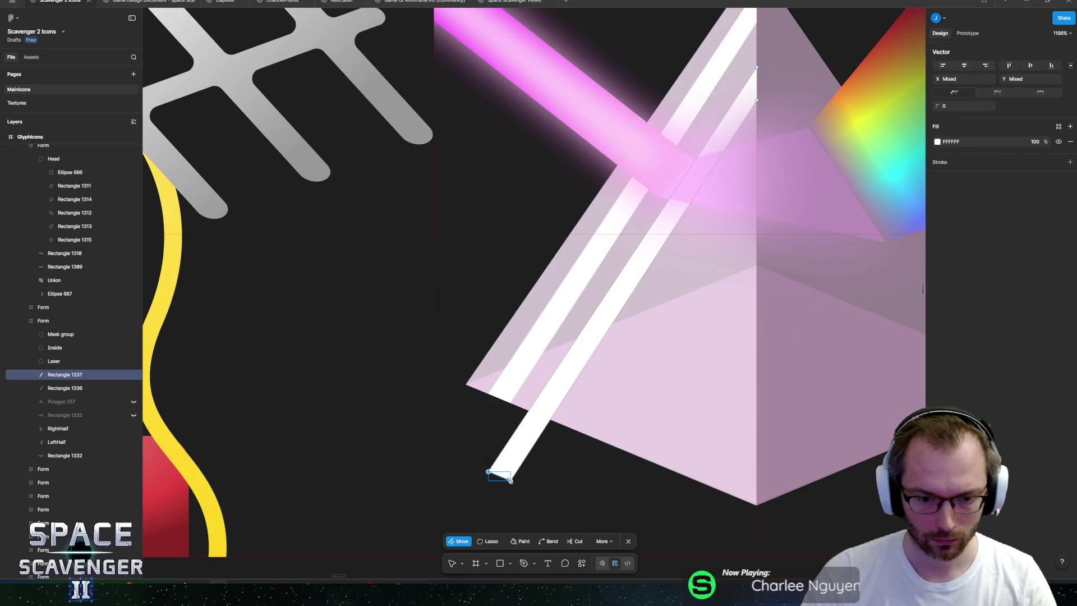
drag(509, 483, 546, 428)
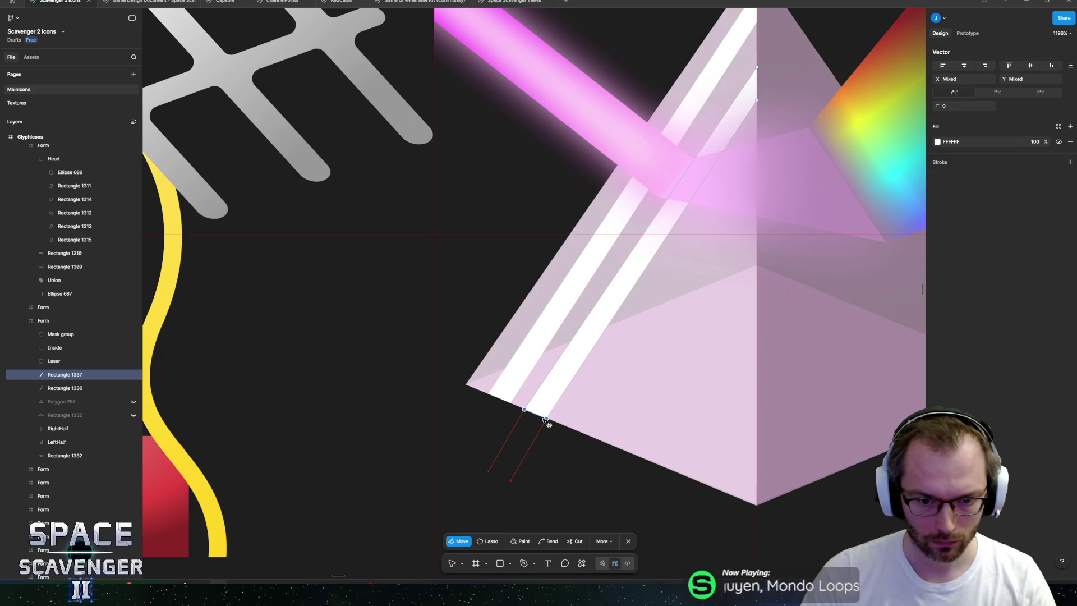
scroll(544, 418, up, 10)
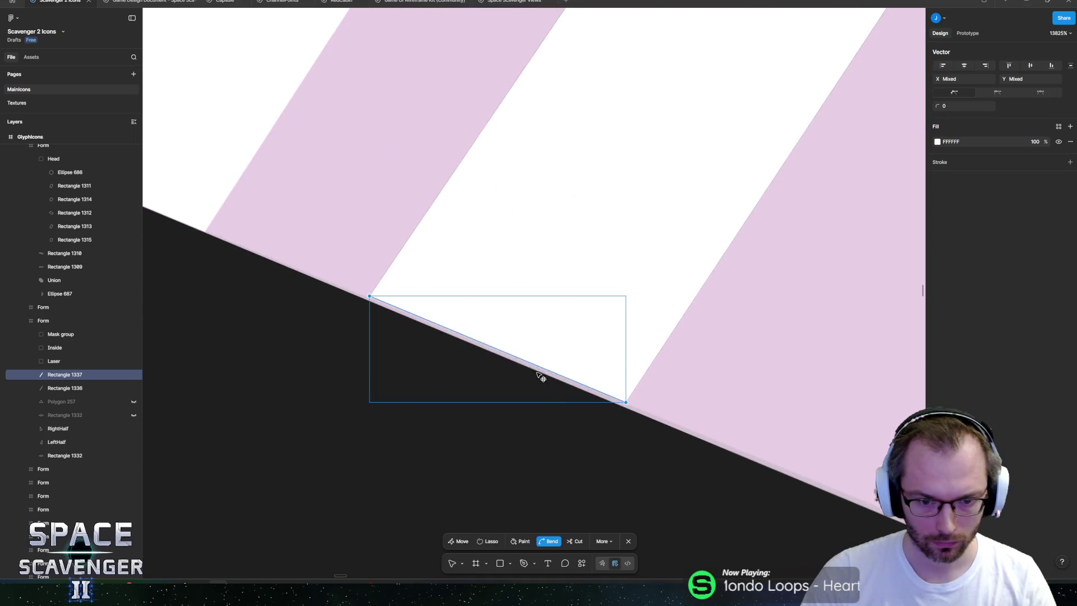
drag(539, 341, 537, 345)
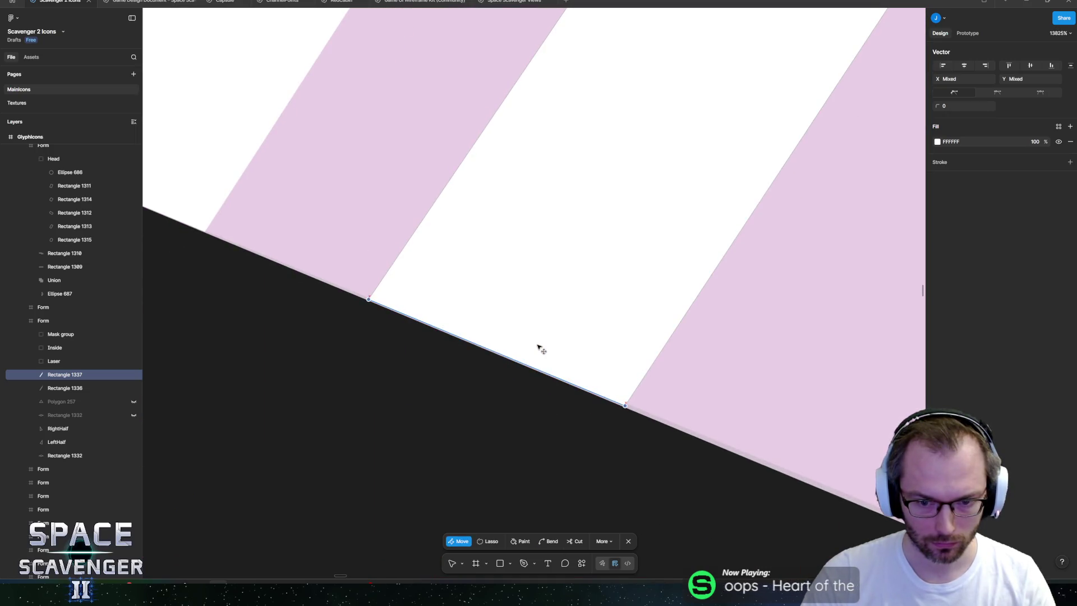
scroll(634, 362, down, 7)
key(Escape)
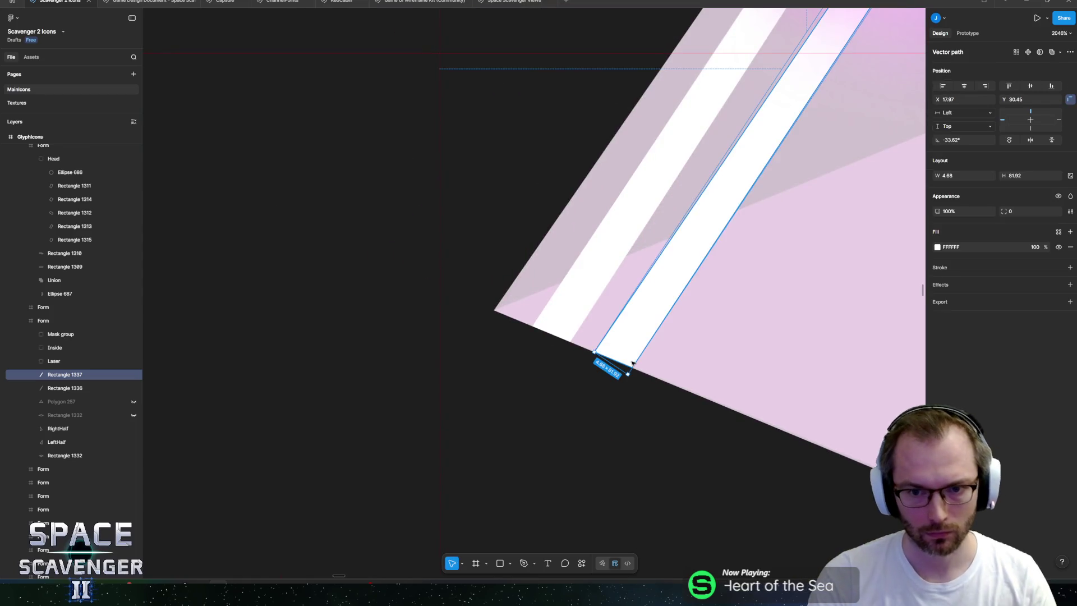
scroll(632, 363, down, 8)
key(Escape)
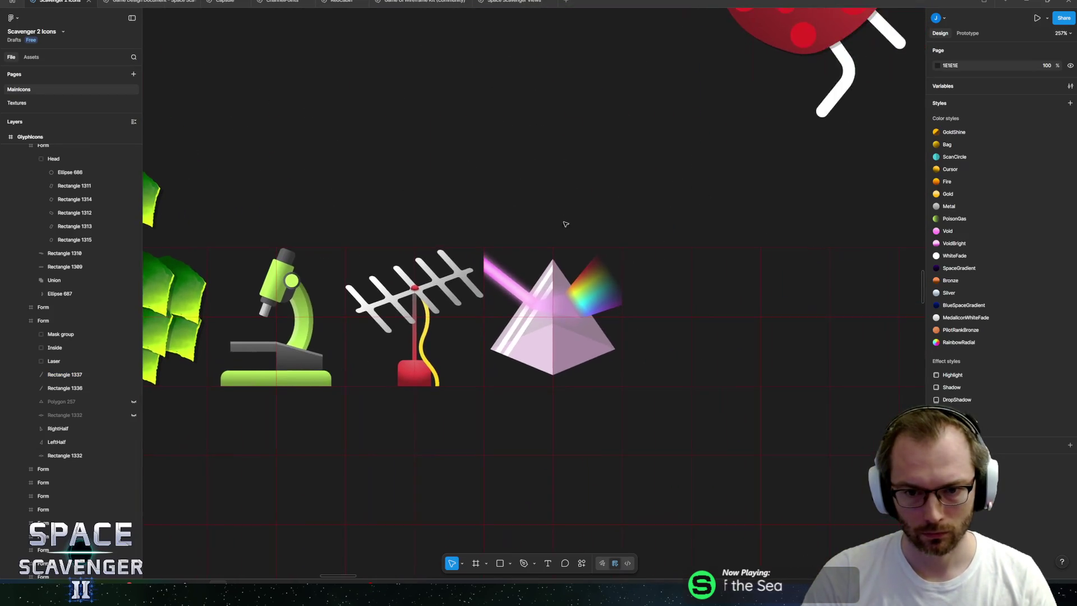
- Widen Rectangle 1336's left edge so its width goes from 4.73 to 6.1
scroll(563, 220, down, 4)
scroll(551, 244, up, 4)
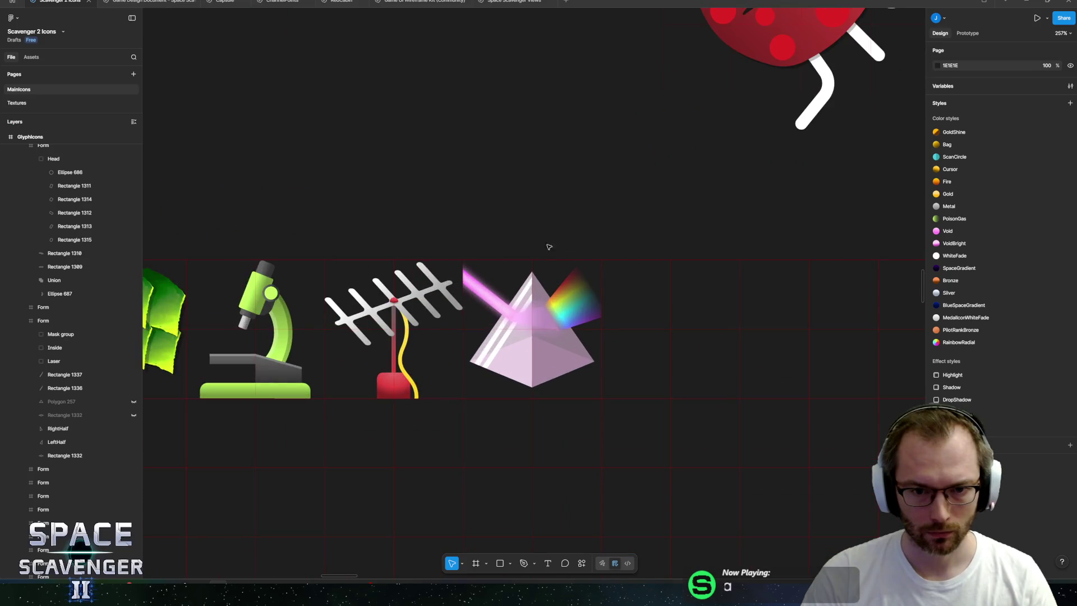
scroll(488, 330, up, 5)
click(539, 329)
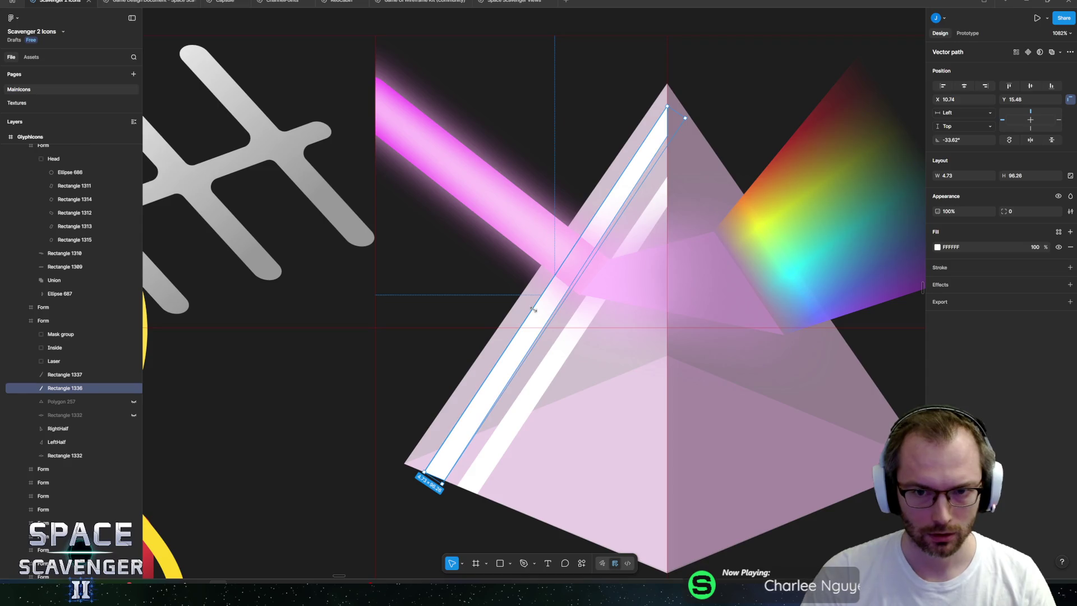
drag(533, 309, 530, 298)
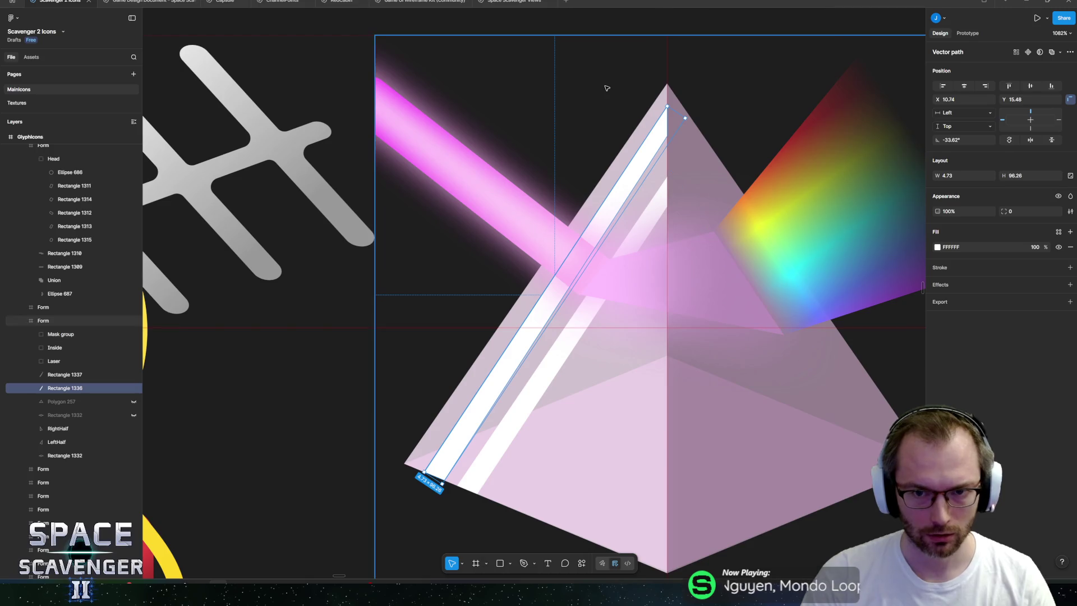
key(Escape)
- Select the GlyphIcons frame holding the icon row
scroll(709, 214, down, 10)
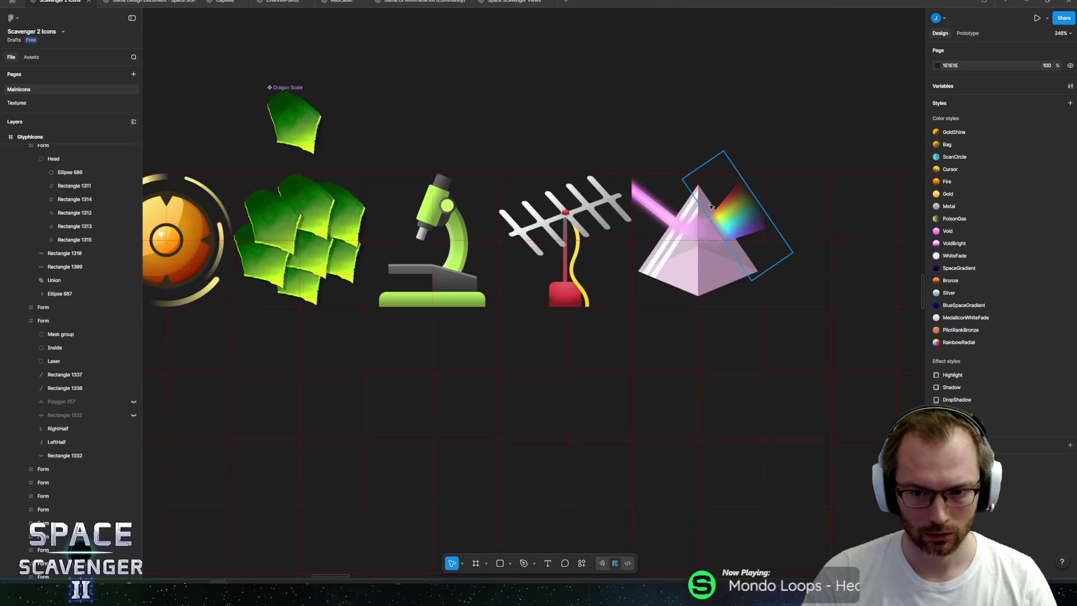
scroll(634, 320, down, 3)
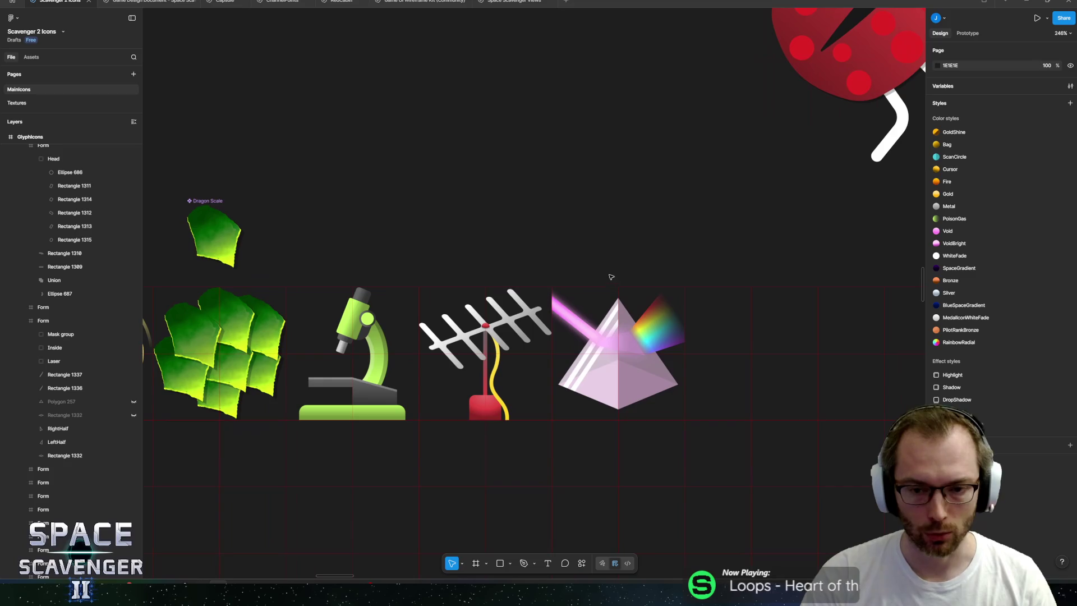
scroll(634, 320, down, 4)
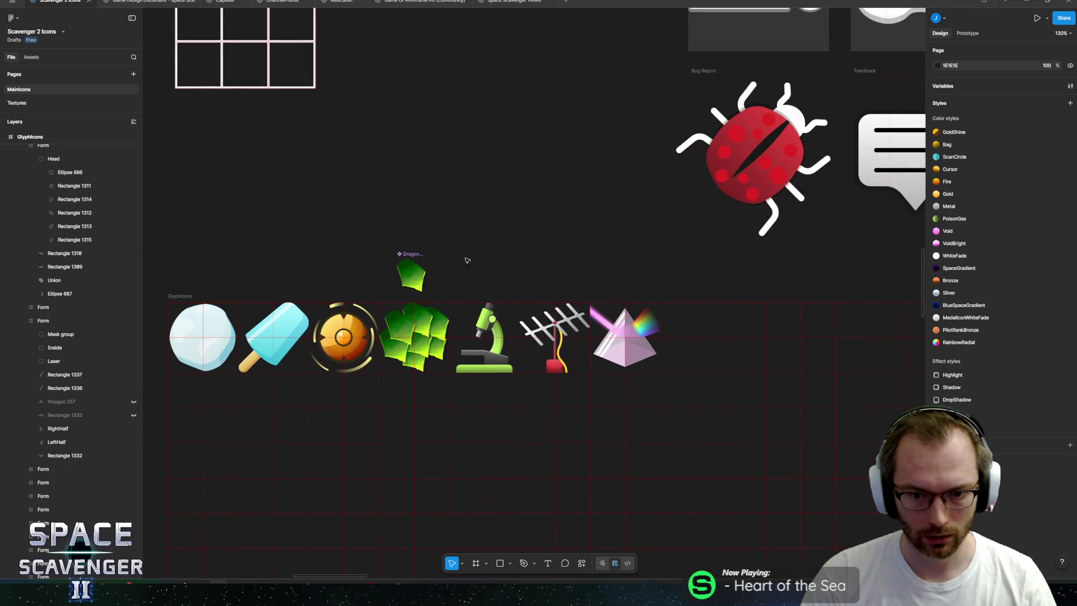
drag(431, 248, 674, 229)
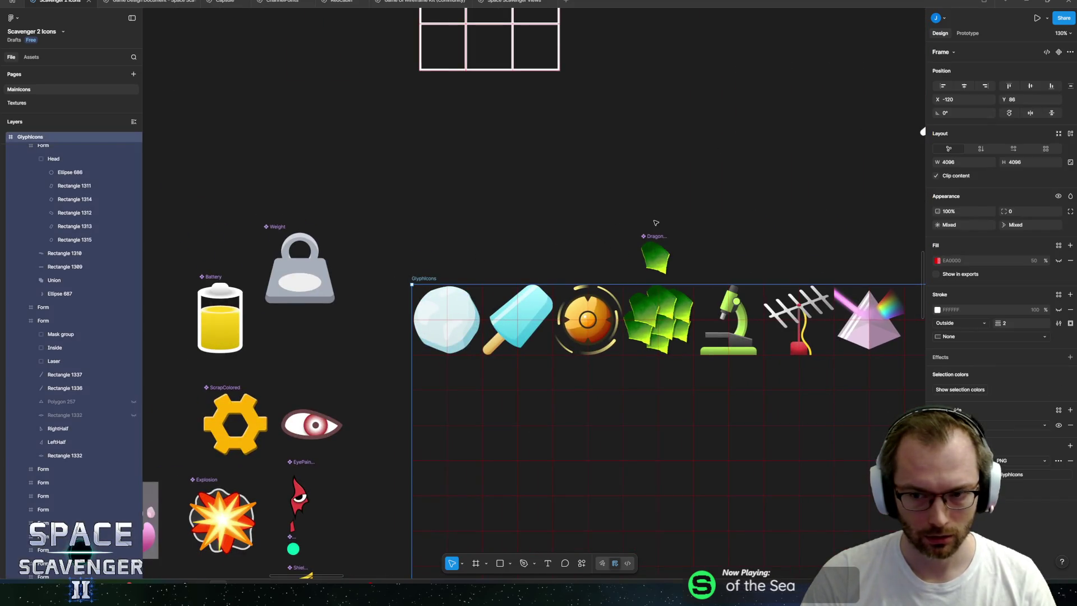
scroll(656, 223, right, 5)
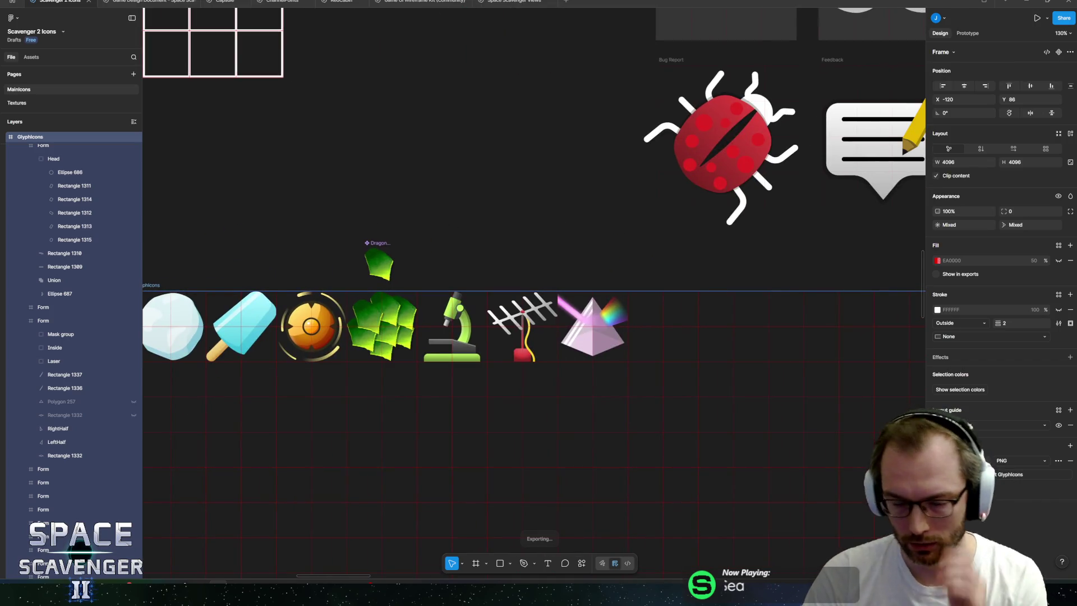
- Export the GlyphIcons frame over the existing GlyphIcons.png, then return to Unity
key(ctrl+shift+e)
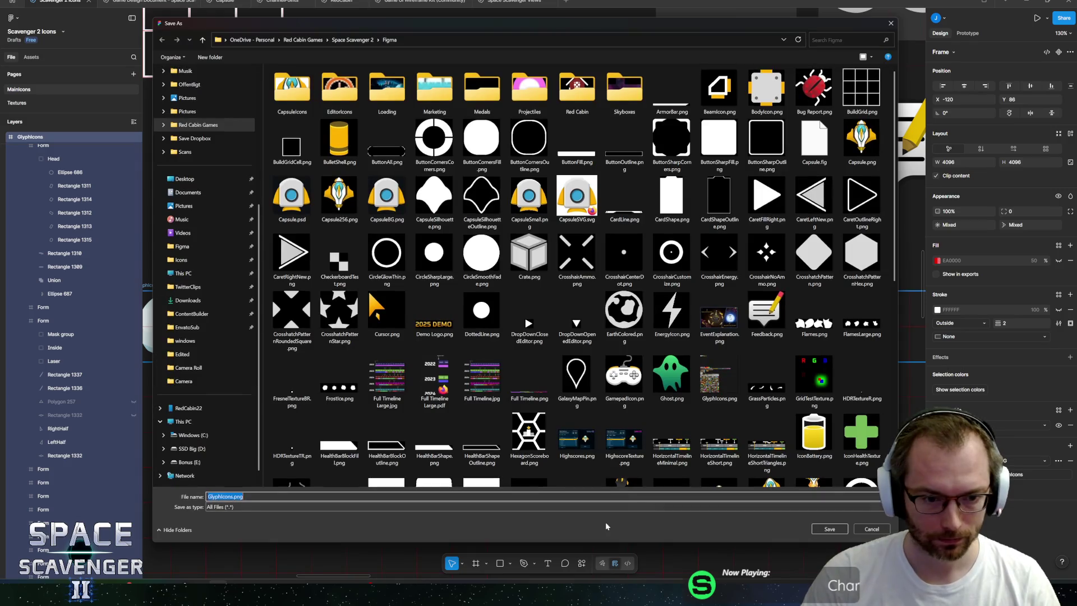
click(829, 529)
click(561, 291)
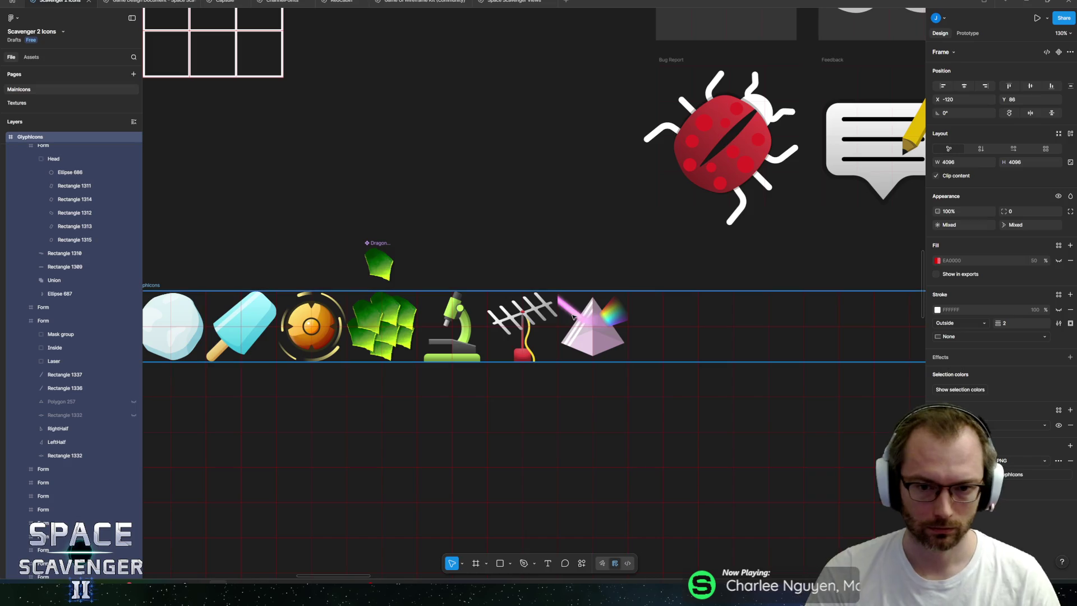
drag(574, 314, 545, 329)
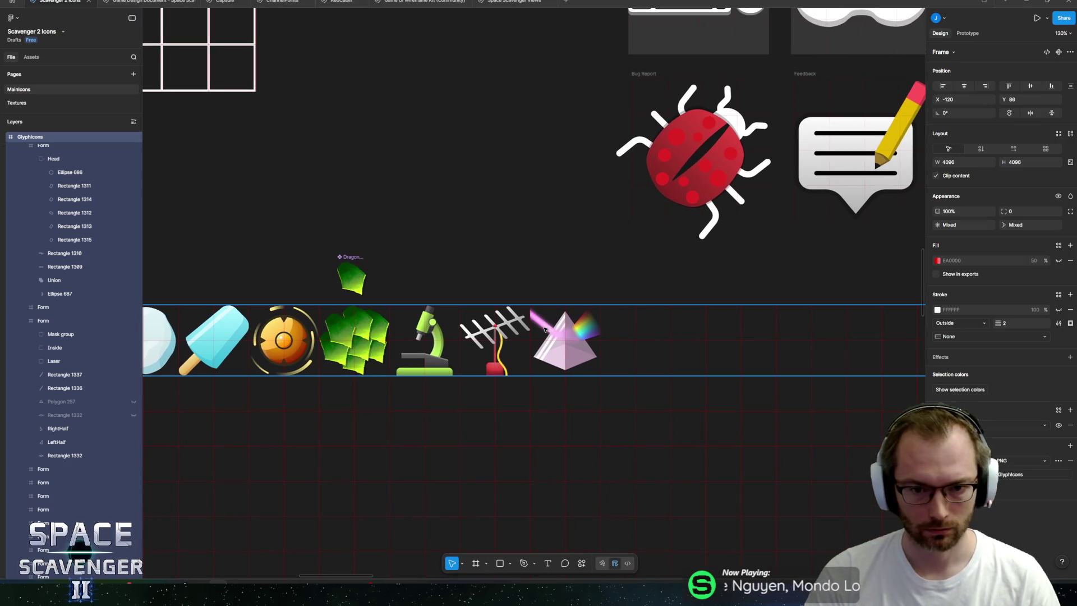
key(alt+Tab)
key(alt+Tab)
key(alt+Tab)
key(alt+Tab)
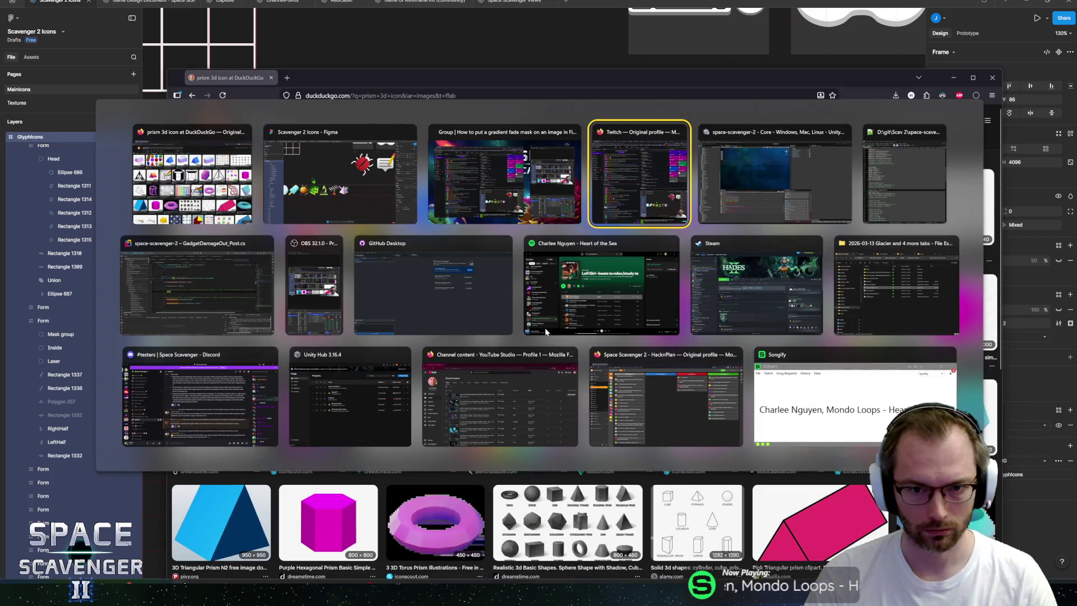
key(alt+Tab)
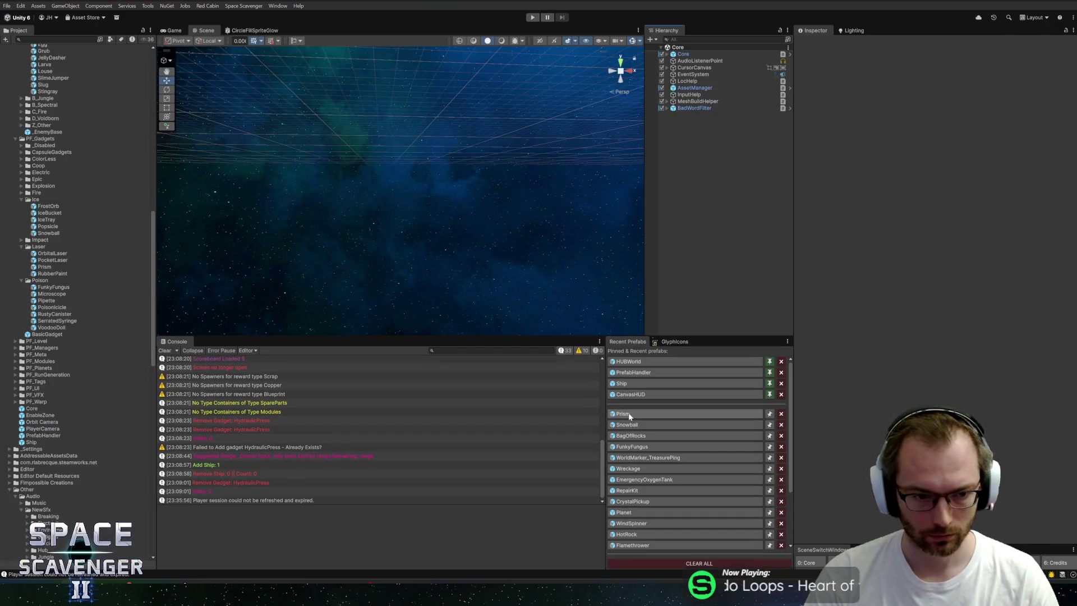
- Show the GlyphIcons texture's import settings and open it in the Sprite Editor
click(675, 342)
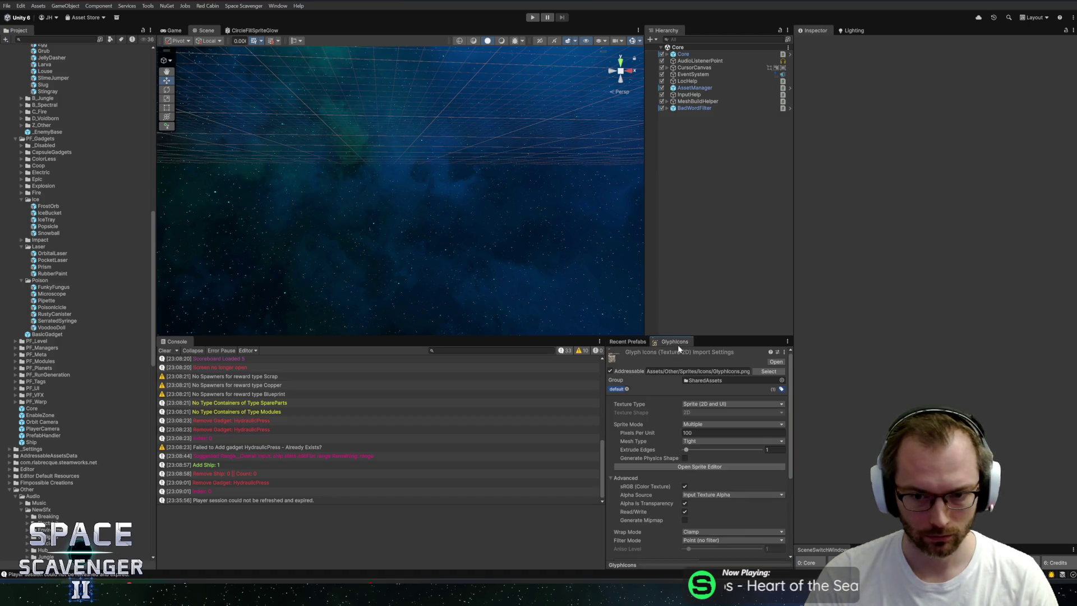
key(alt+Tab)
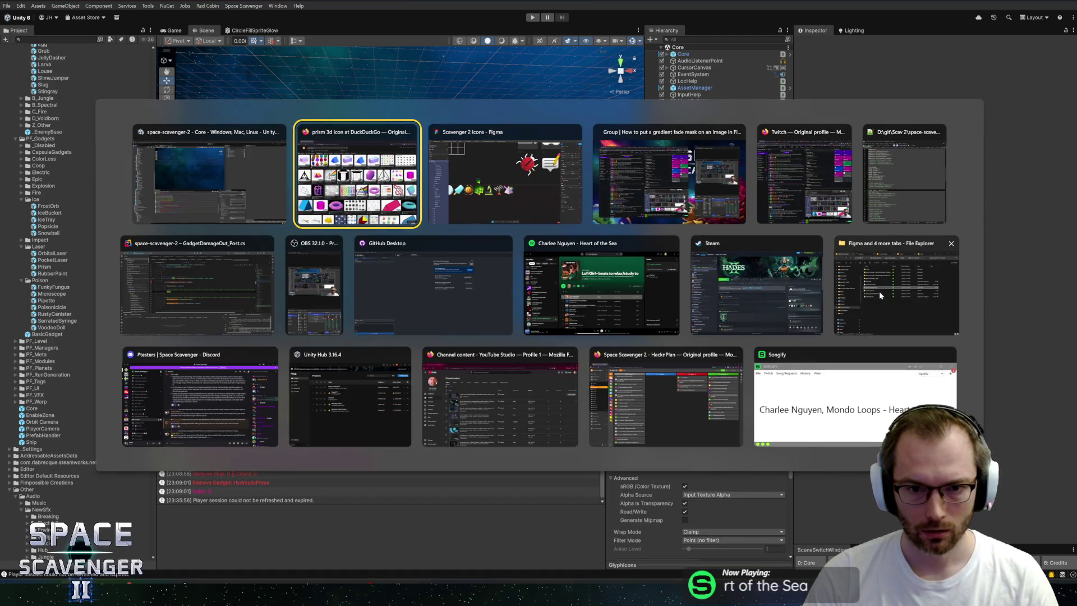
key(Escape)
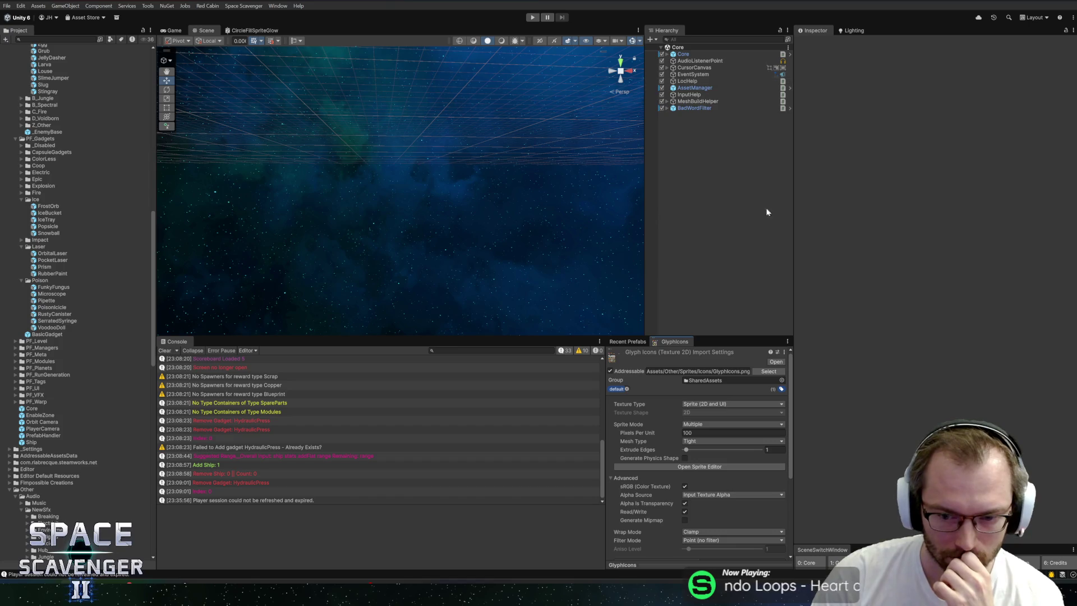
click(678, 467)
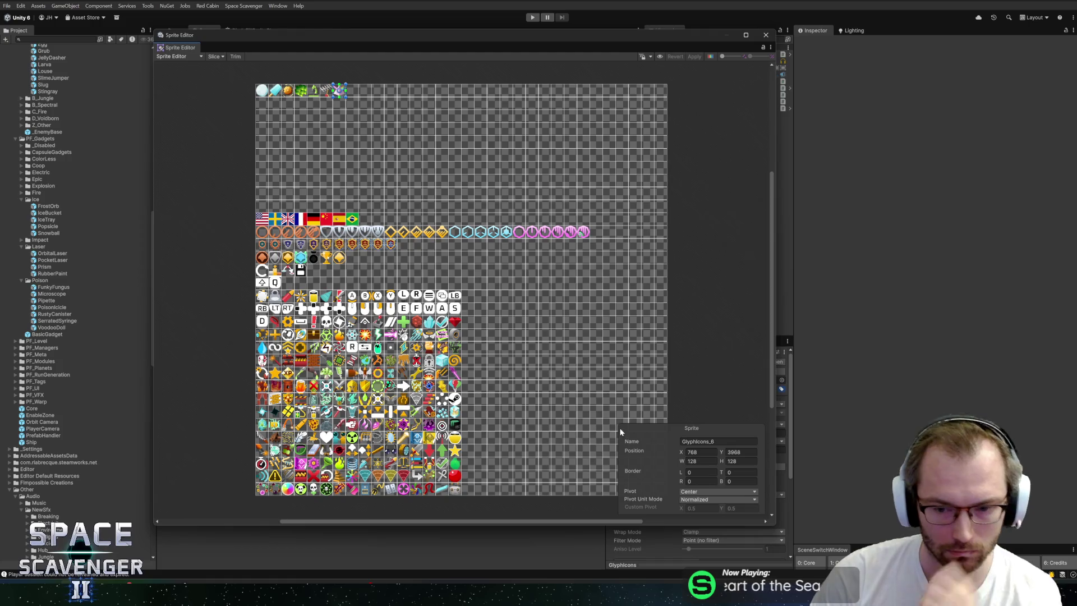
- Name the prism sprite GadgetPrism, apply it, and close the Sprite Editor
text(GadgetPrism)
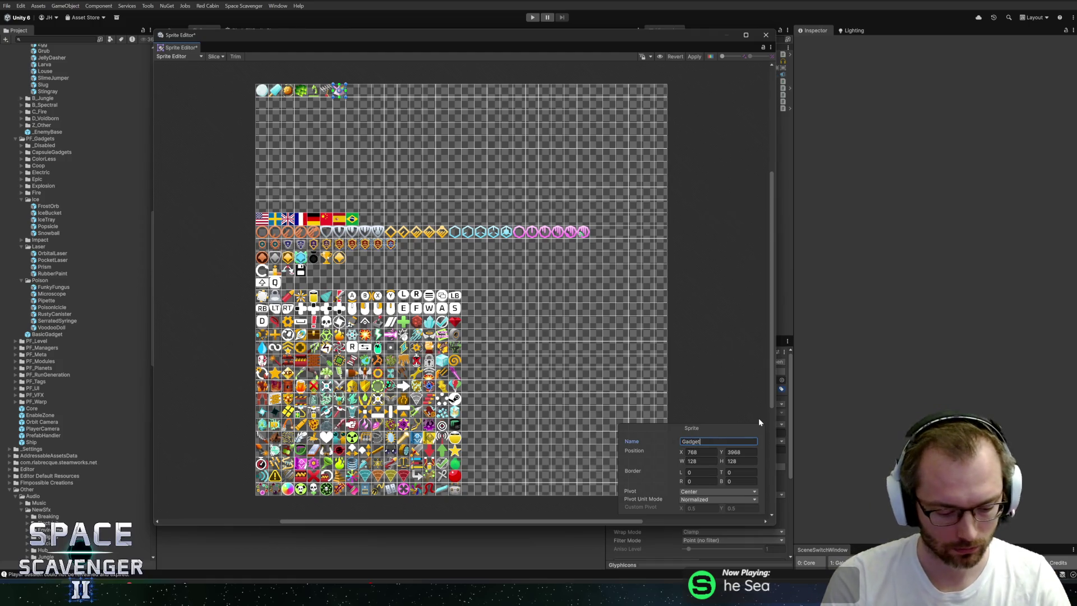
click(690, 57)
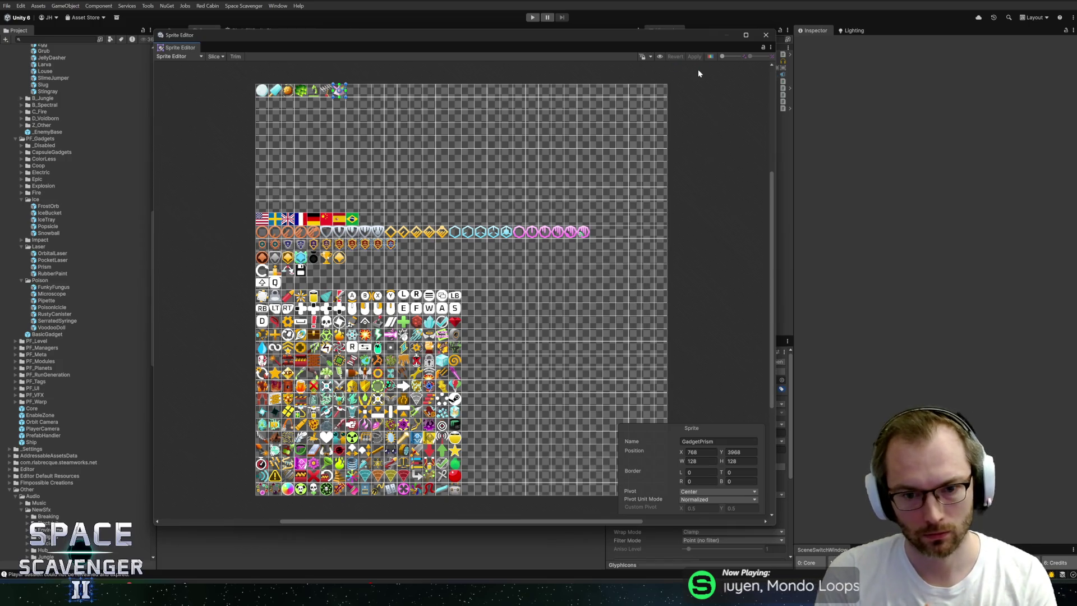
click(716, 113)
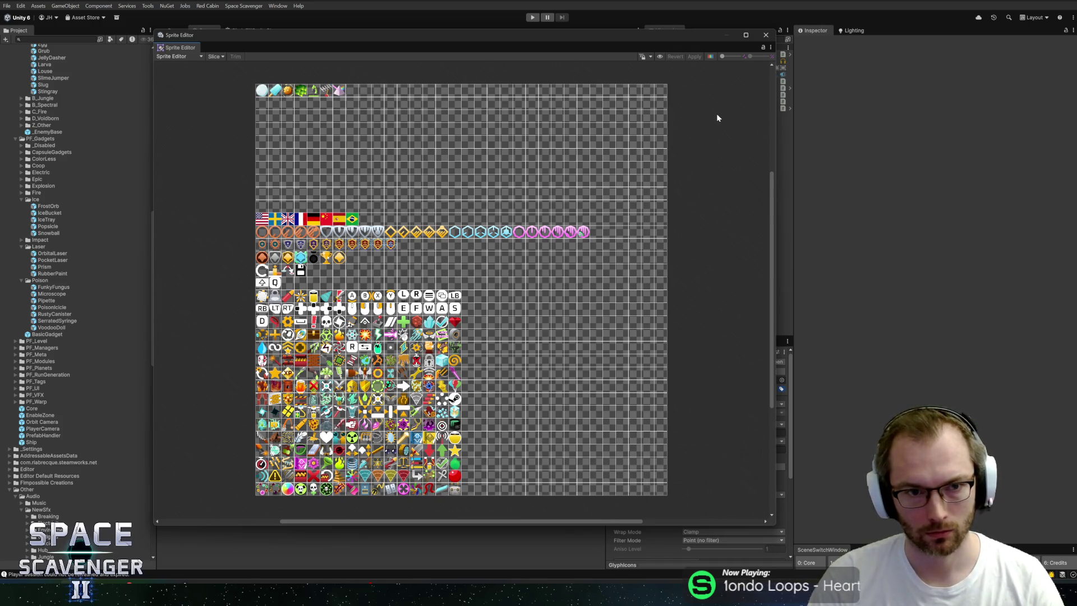
click(764, 35)
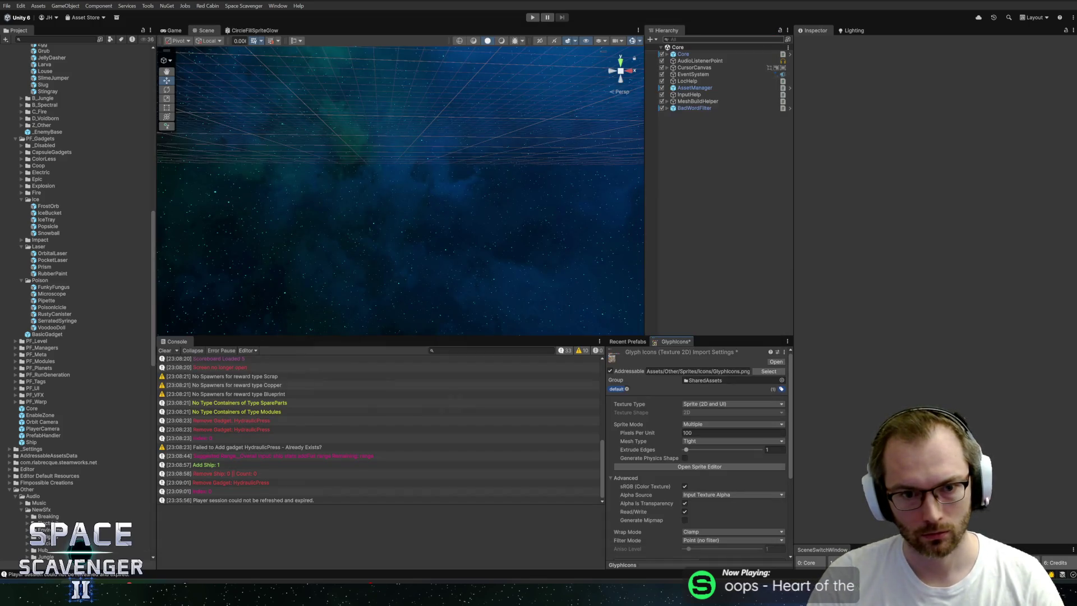
key(alt+s)
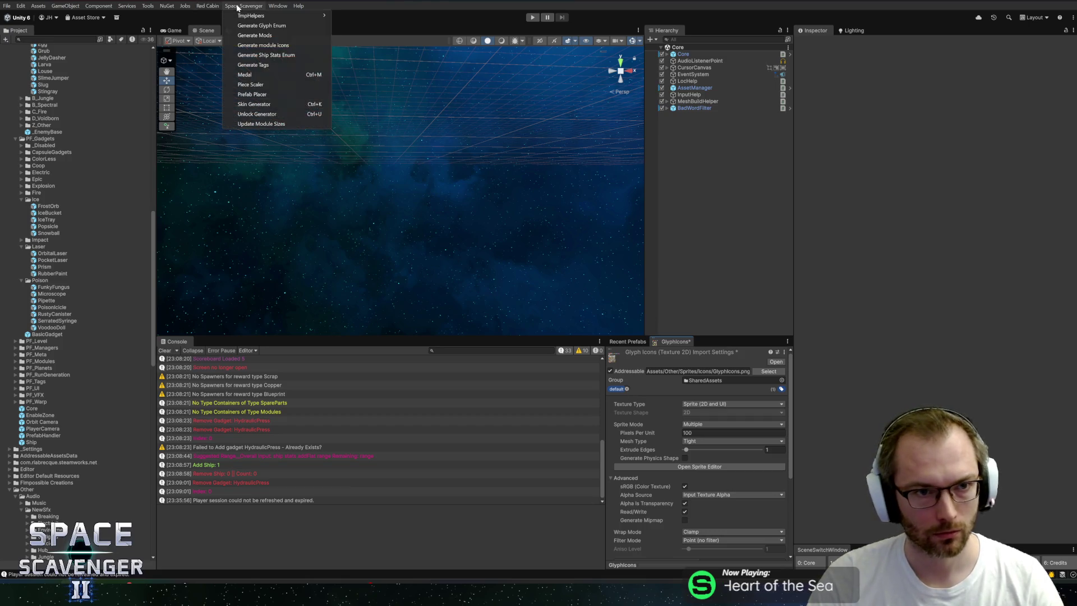
- Run Space Scavenger's Generate module icons, then open the Prism prefab from Recent Prefabs
key(Escape)
scroll(742, 443, down, 4)
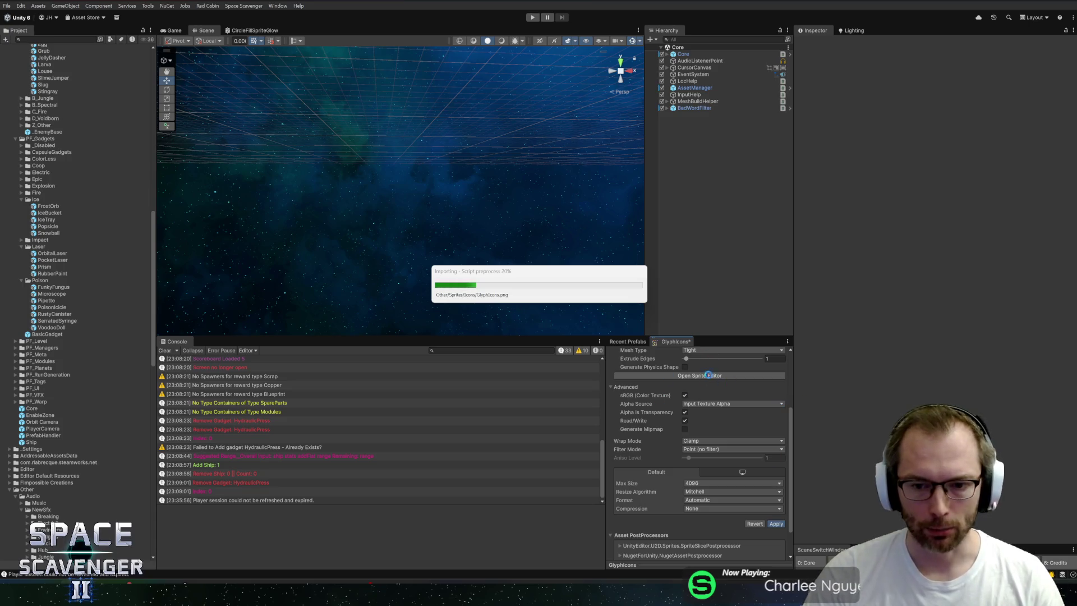
scroll(709, 393, up, 5)
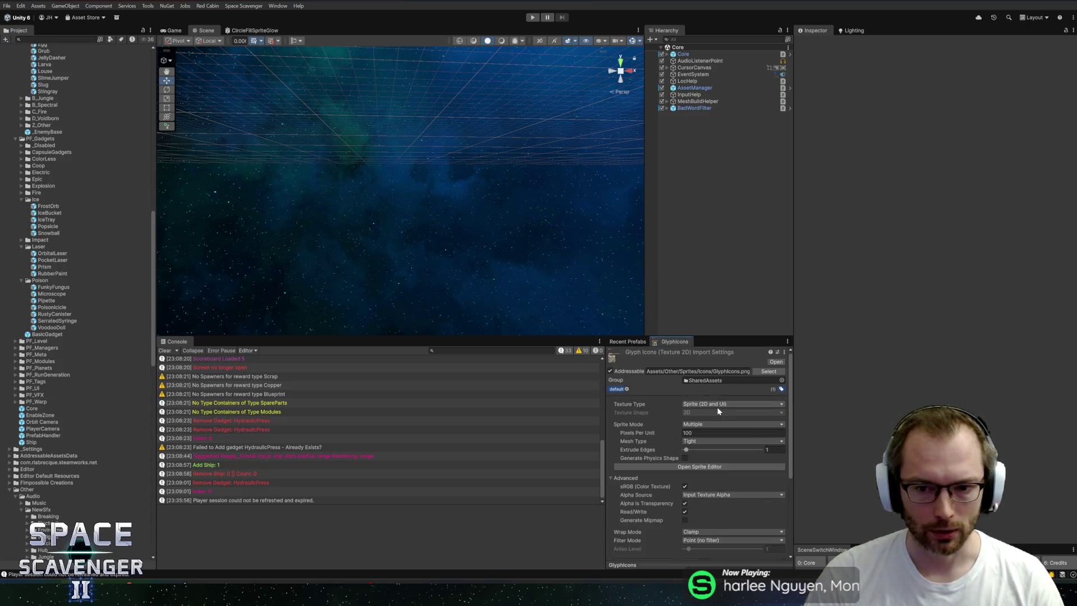
click(242, 7)
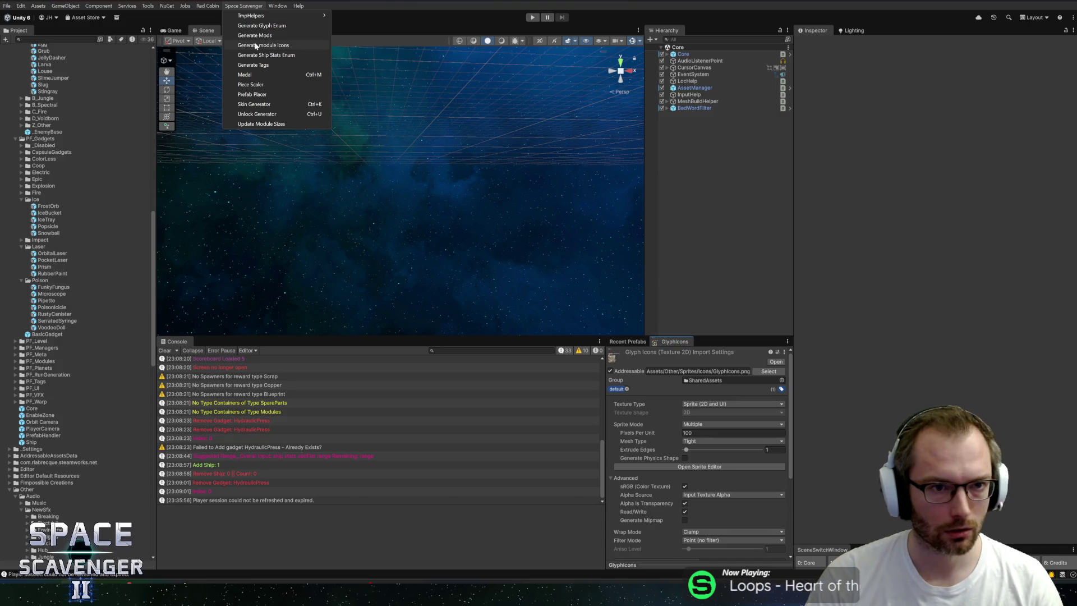
click(255, 45)
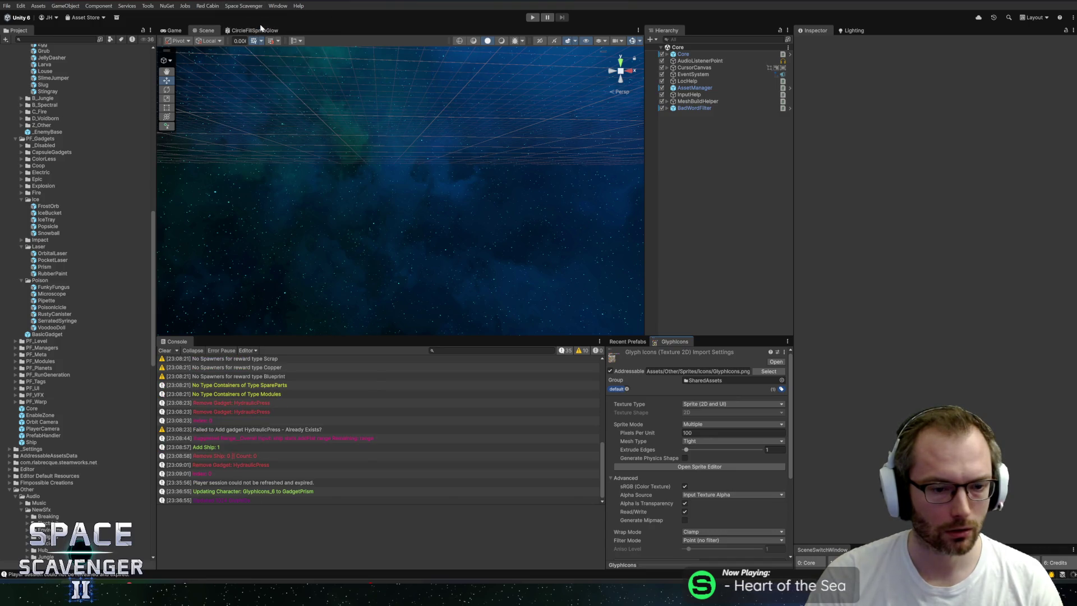
click(634, 341)
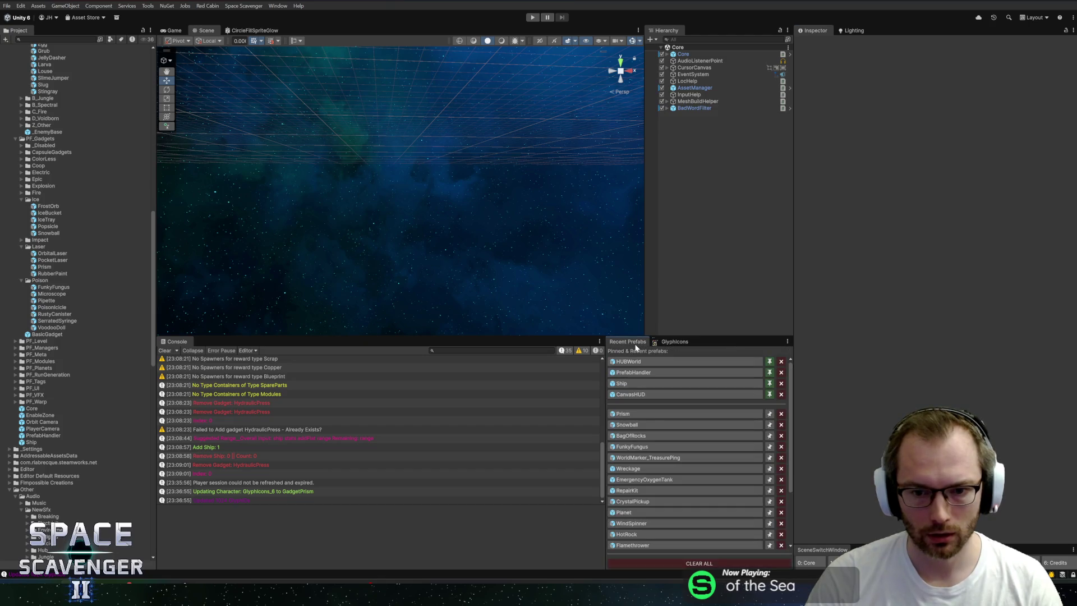
click(647, 413)
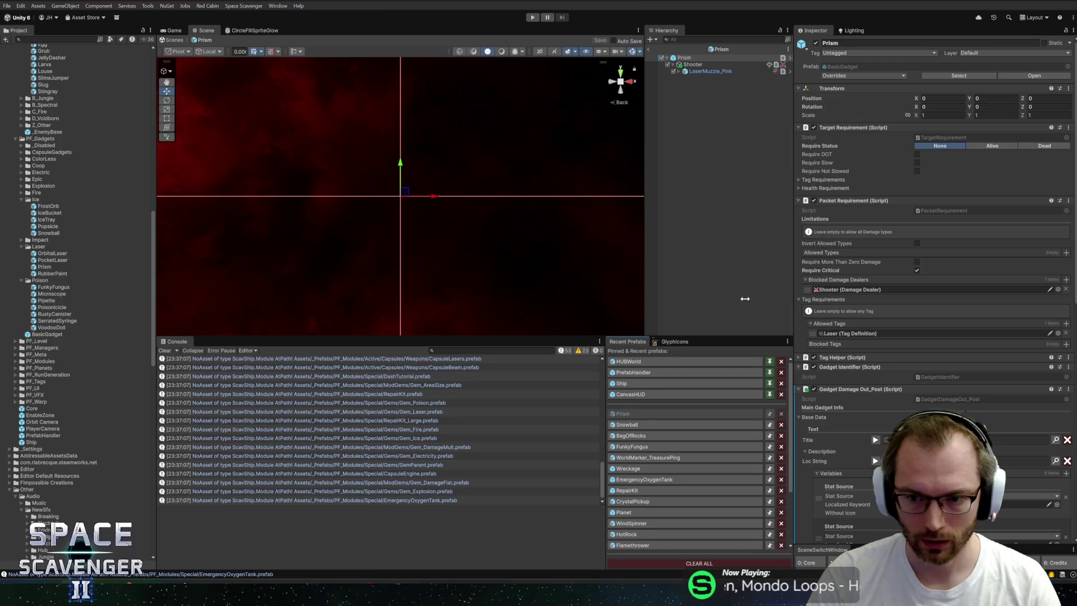
- Assign the GadgetPrism sprite to the Prism gadget's Icon field
scroll(898, 282, down, 15)
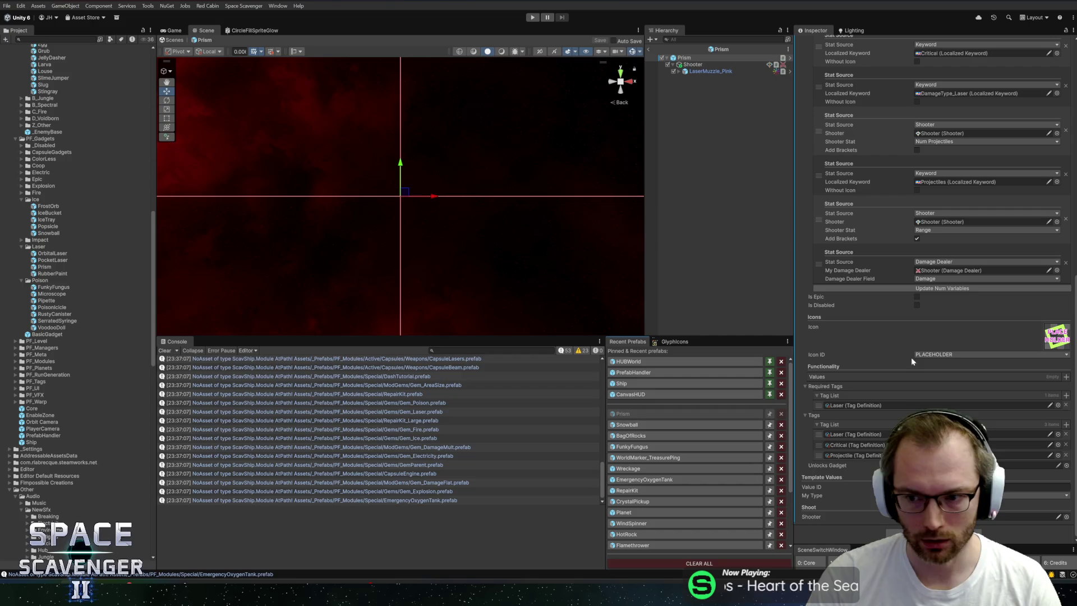
click(1058, 346)
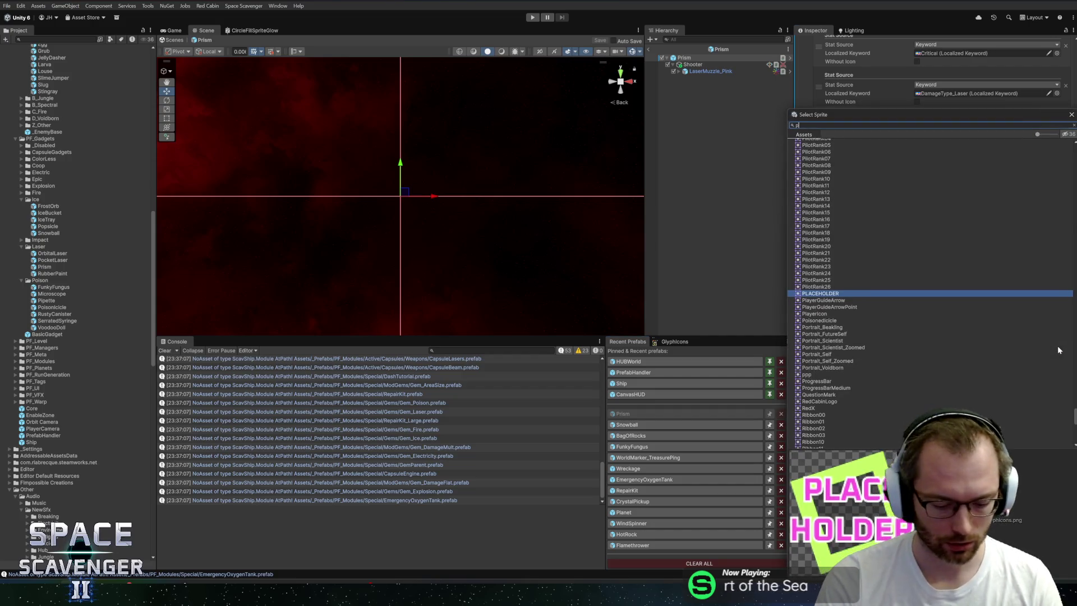
text(prism)
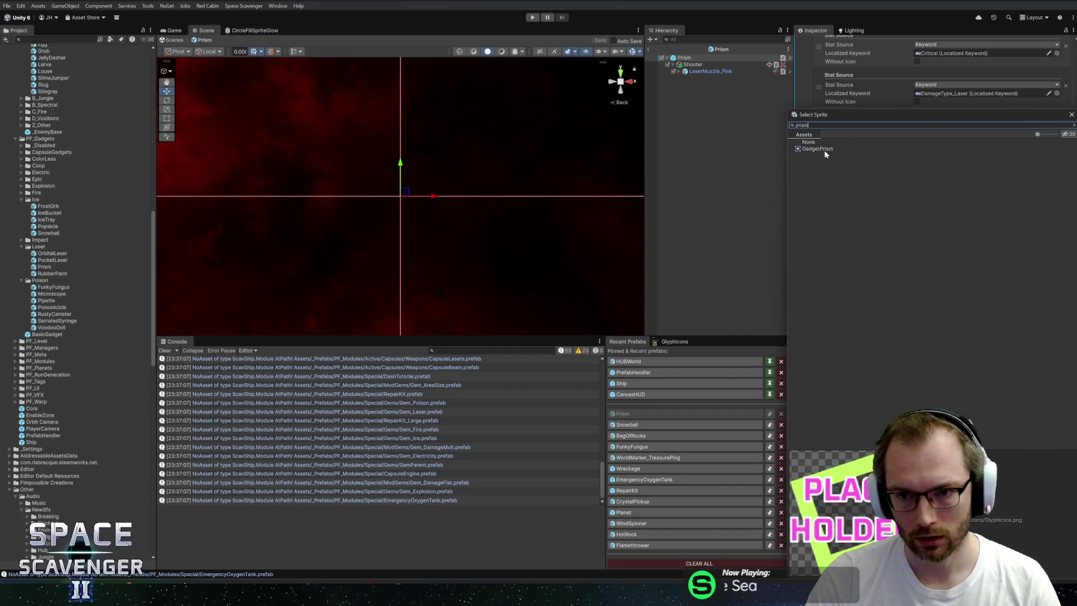
double_click(823, 150)
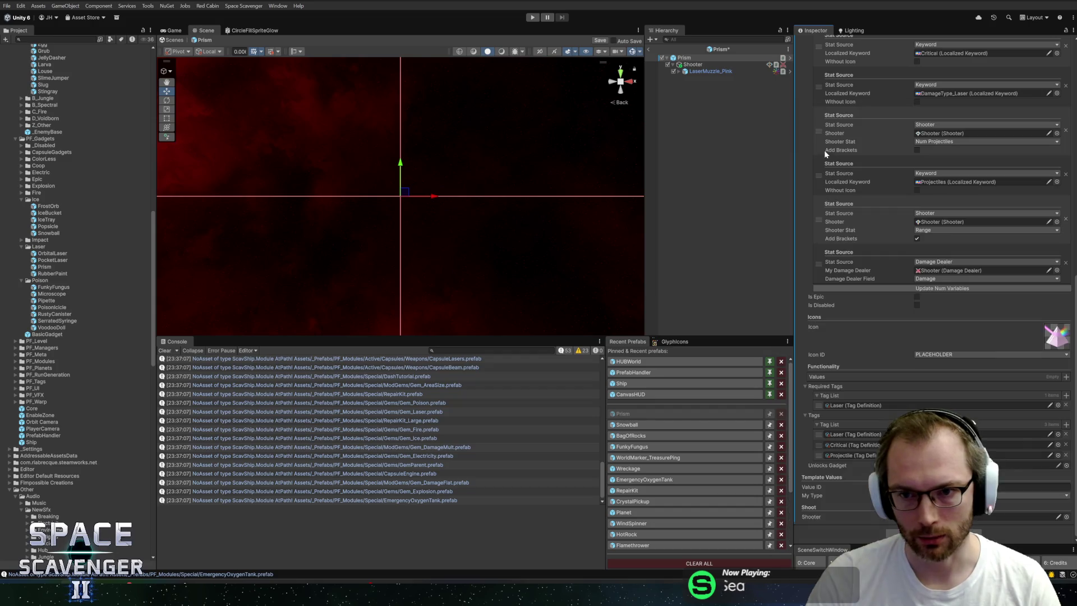
- Set the Icon ID to Gadget Prism, leave prefab mode, and start Play mode
click(974, 355)
text(prism)
click(937, 340)
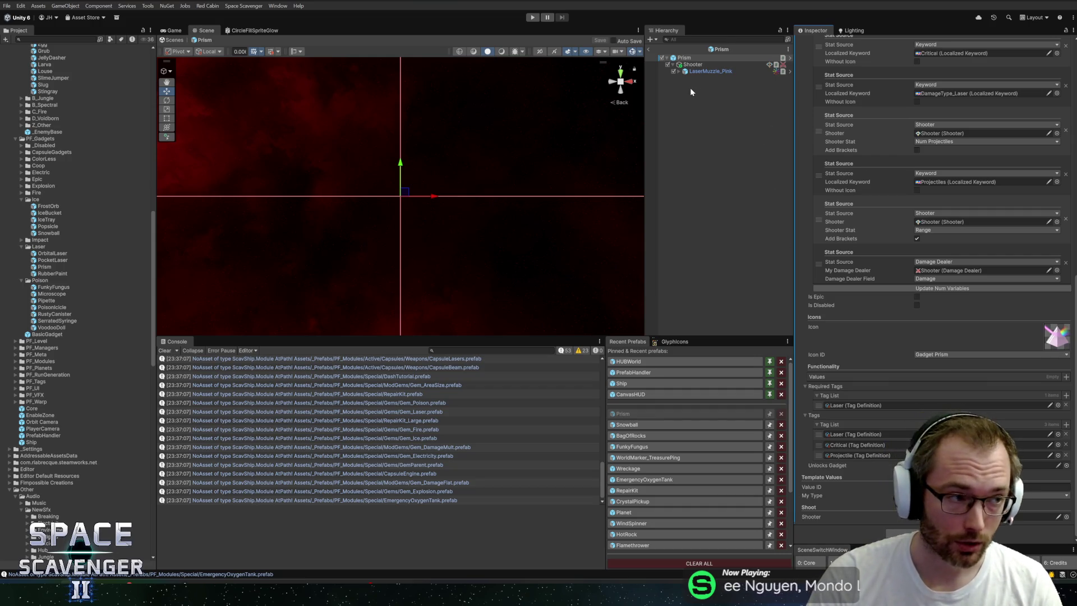
click(648, 49)
click(534, 18)
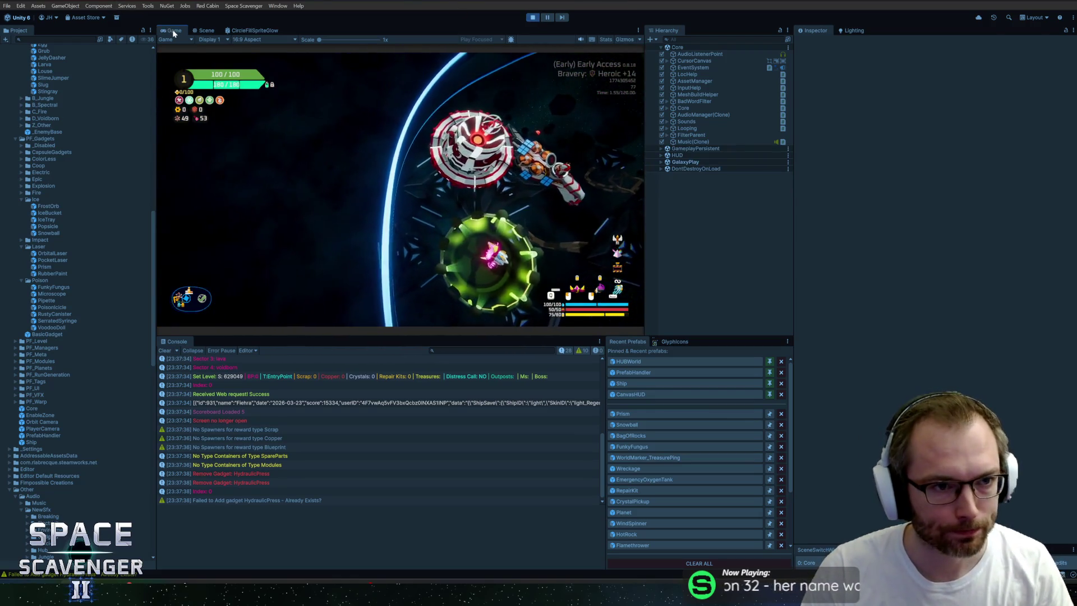
- Maximize the Game view and run 'debug inf' in the developer console
double_click(174, 32)
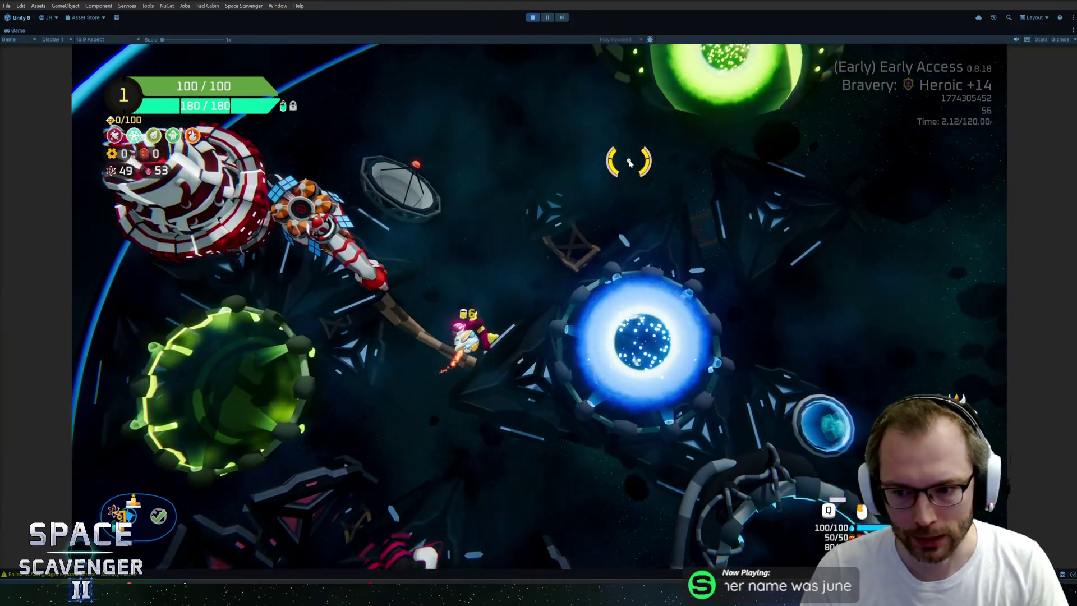
key(w)
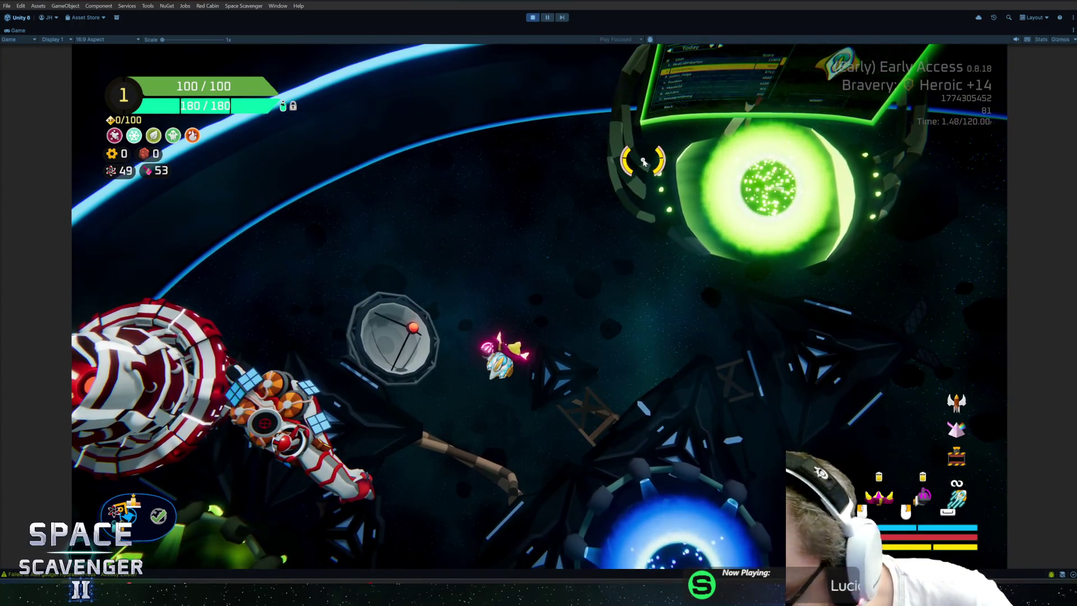
key(grave)
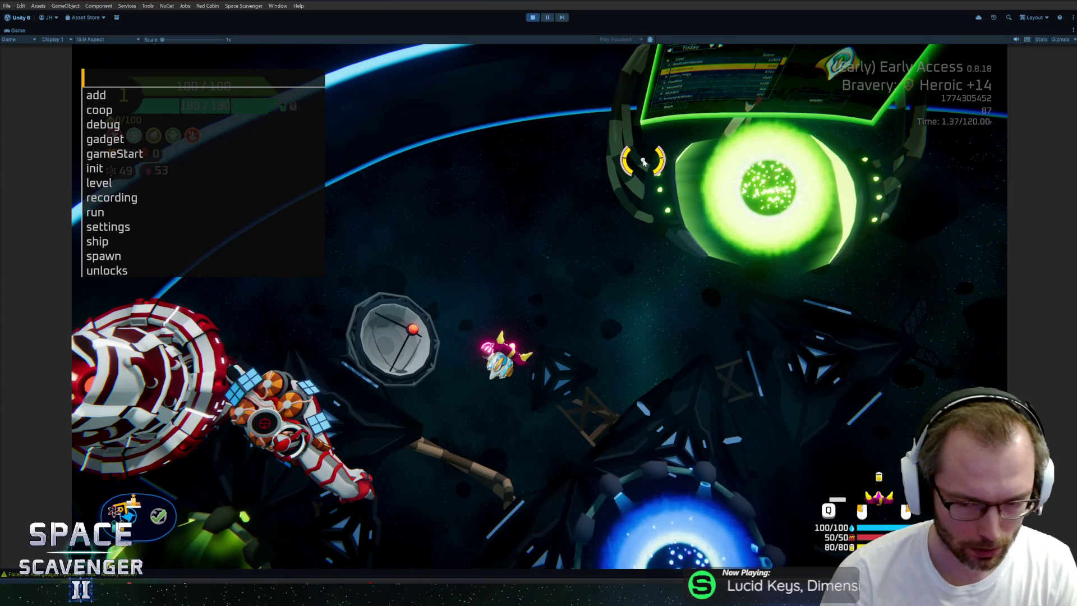
text(debug inf)
key(Return)
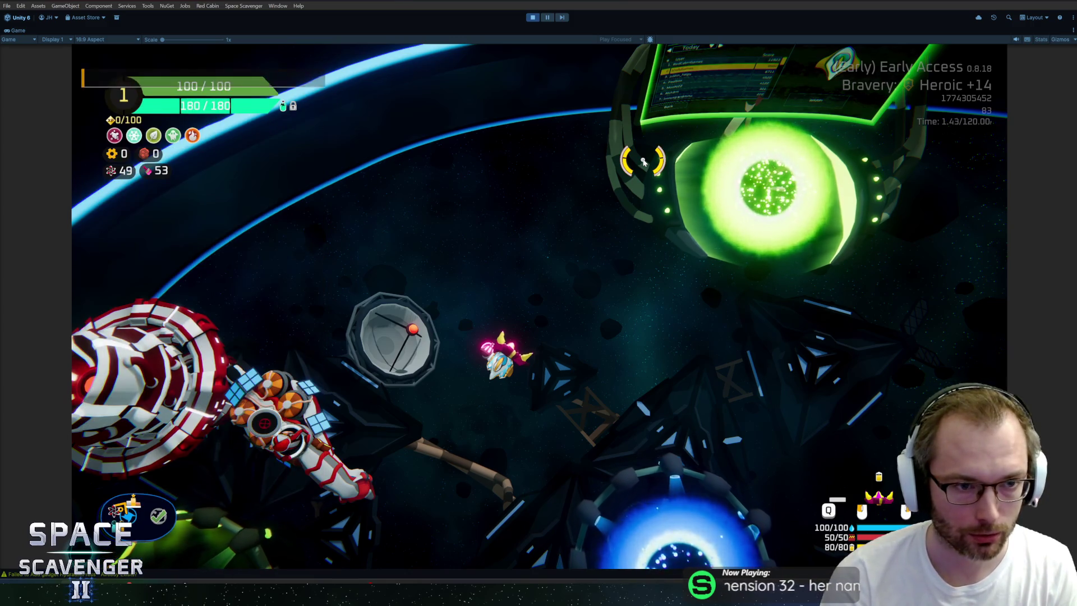
- Run 'ship rankUp' in the console to reach Rank 2
key(grave)
text(ship rankUp)
key(Return)
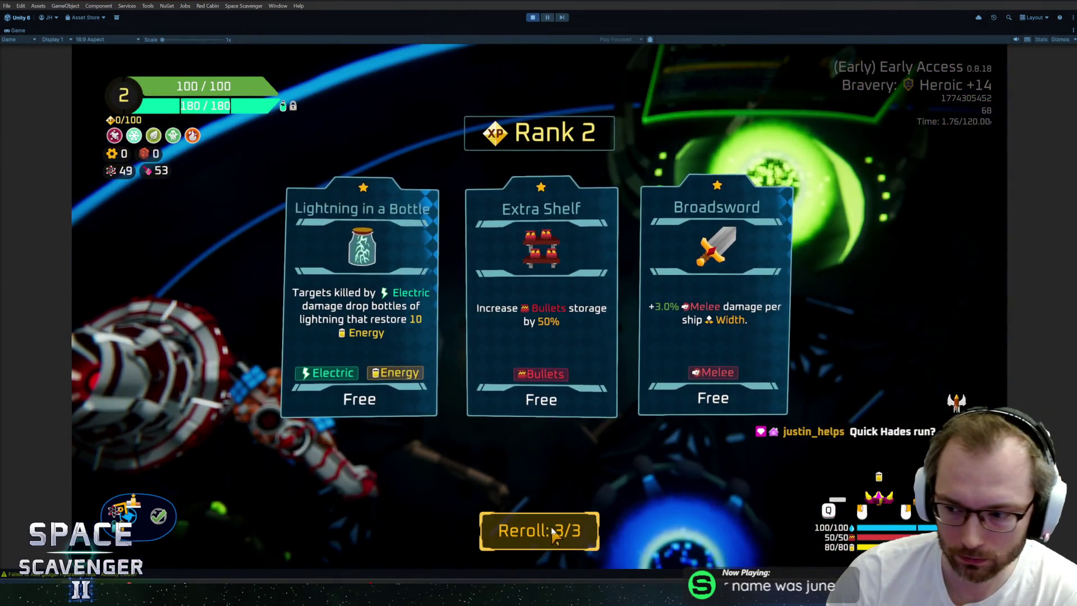
- Reroll the Rank 2 cards until Prism appears, then stop play and locate the Prism prefab
click(549, 539)
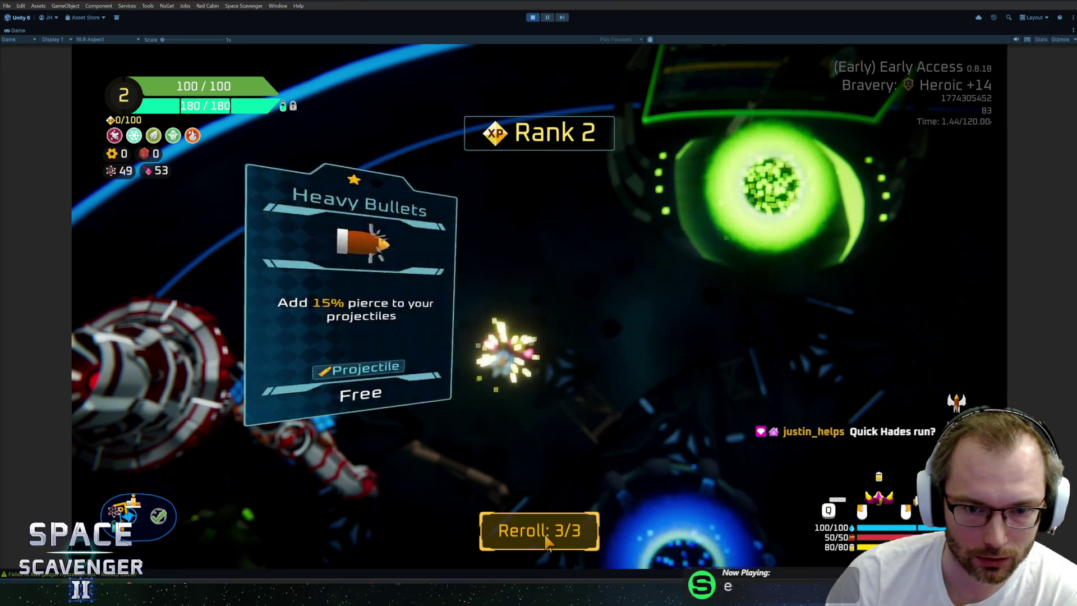
click(547, 538)
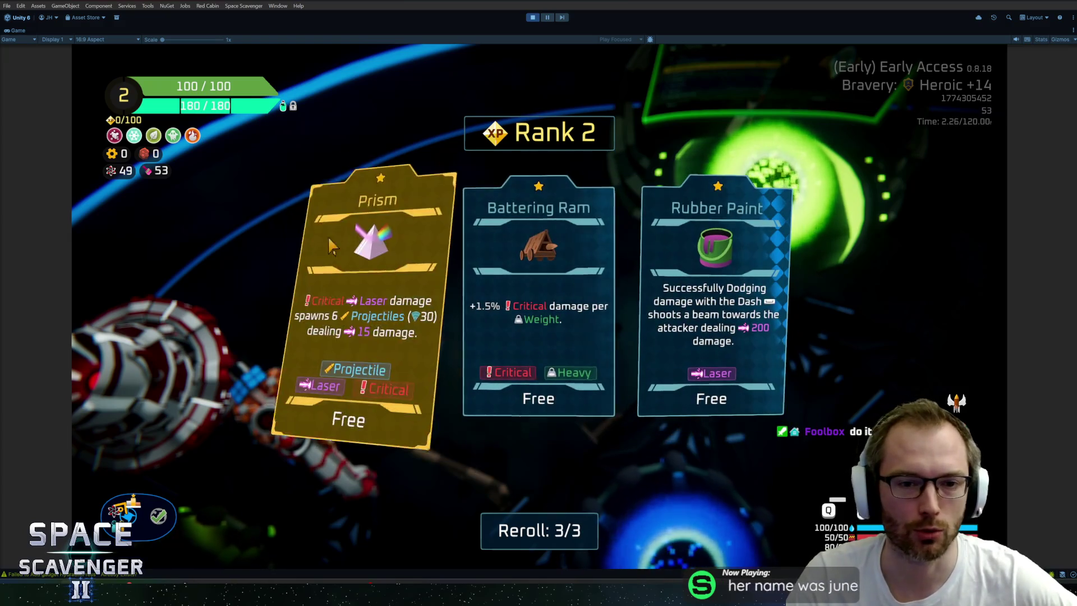
key(ctrl+p)
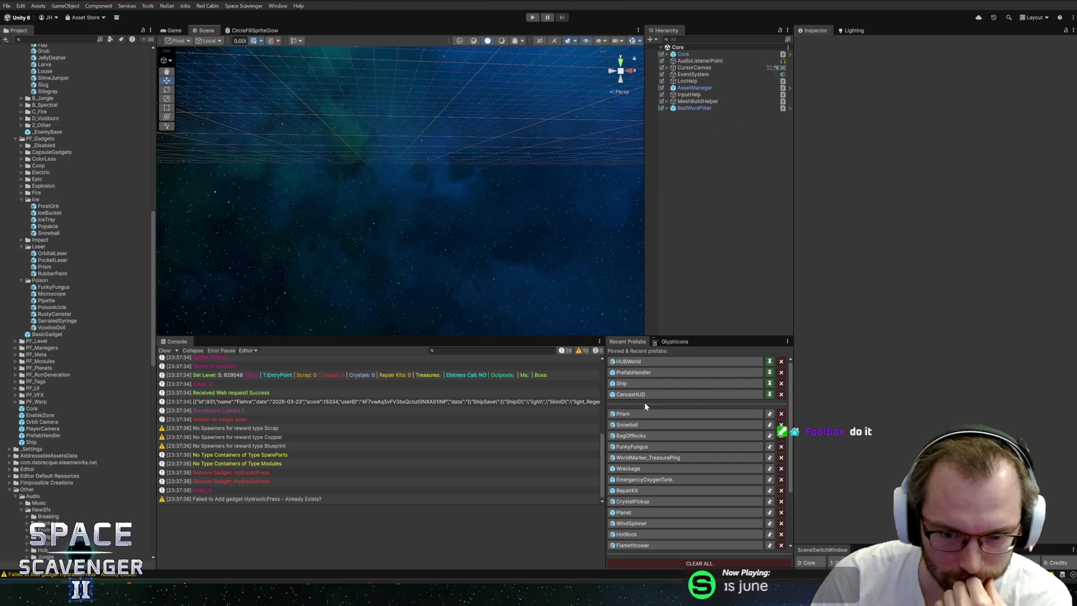
click(645, 414)
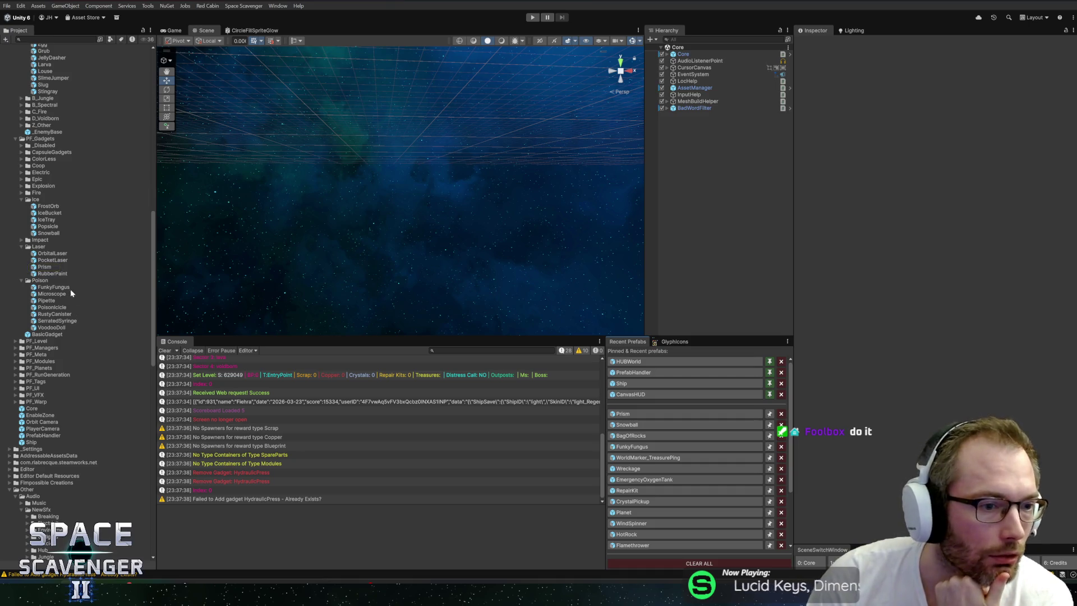
- Open the RubberPaint prefab and edit the Gadget On Capsule Ability script
double_click(56, 274)
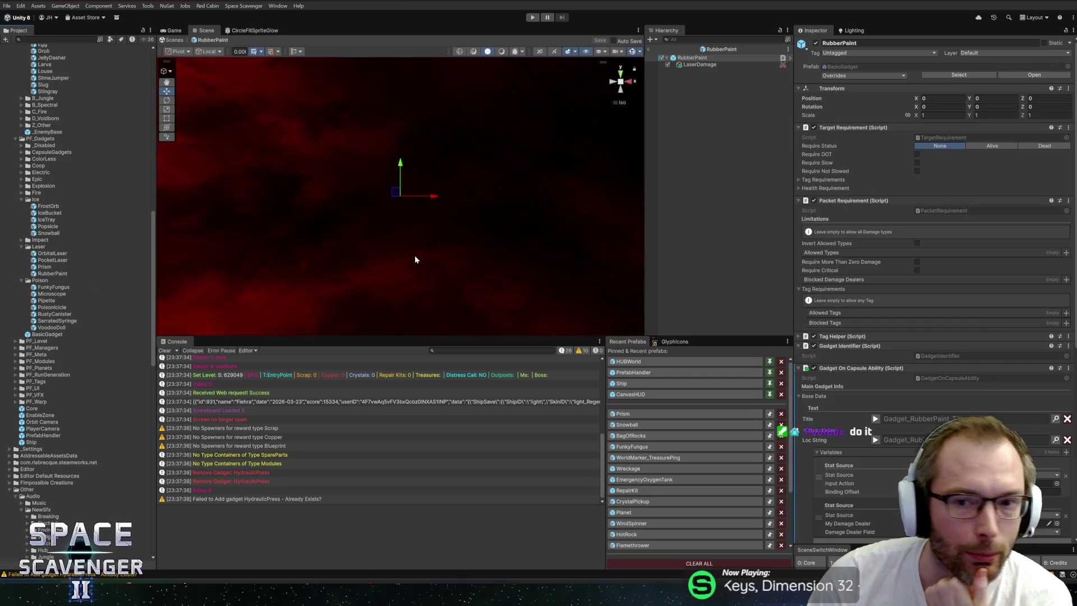
drag(497, 337, 494, 423)
scroll(890, 322, down, 5)
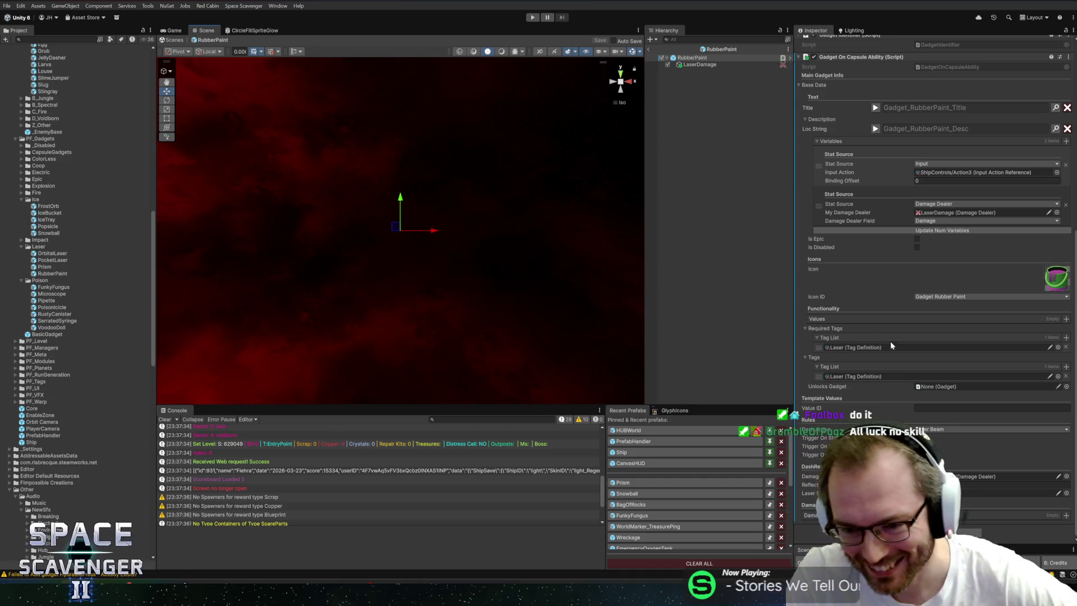
scroll(864, 347, up, 5)
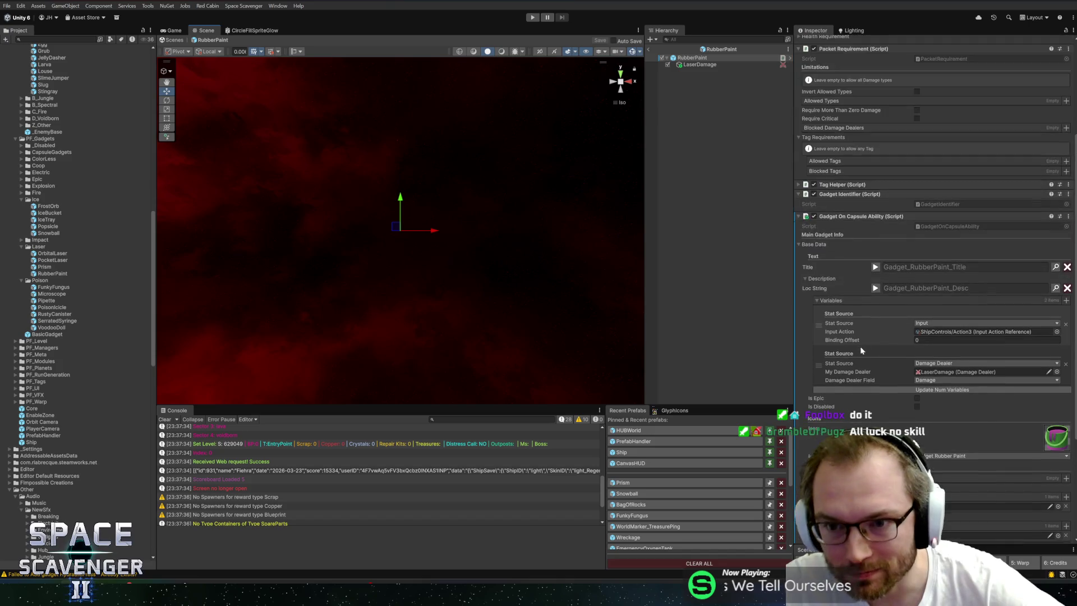
right_click(846, 218)
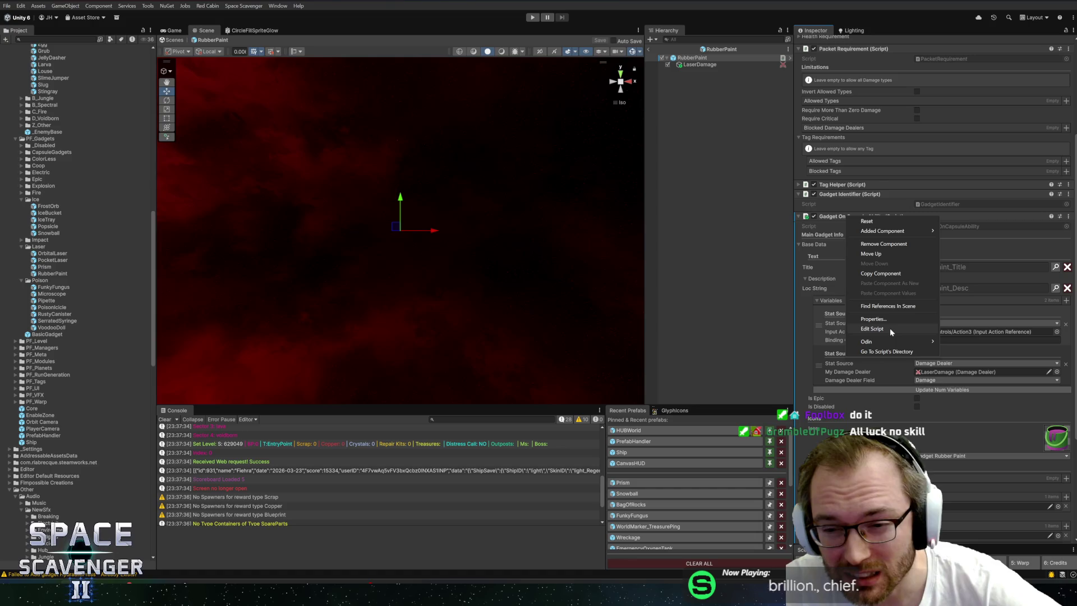
click(872, 328)
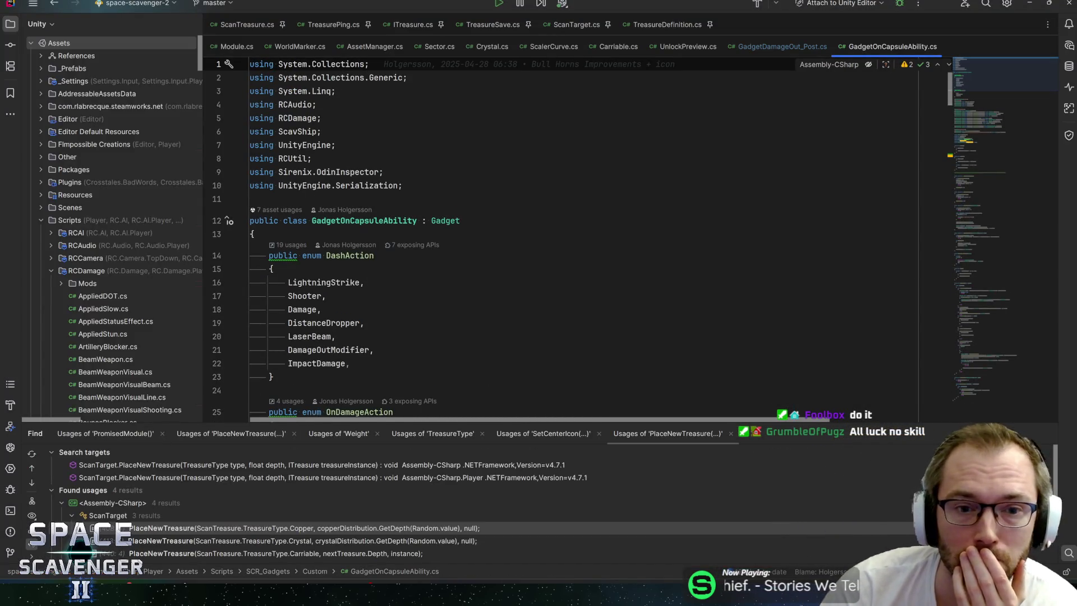
- Select the LaserBeam enum value in GadgetOnCapsuleAbility.cs
key(alt+Tab)
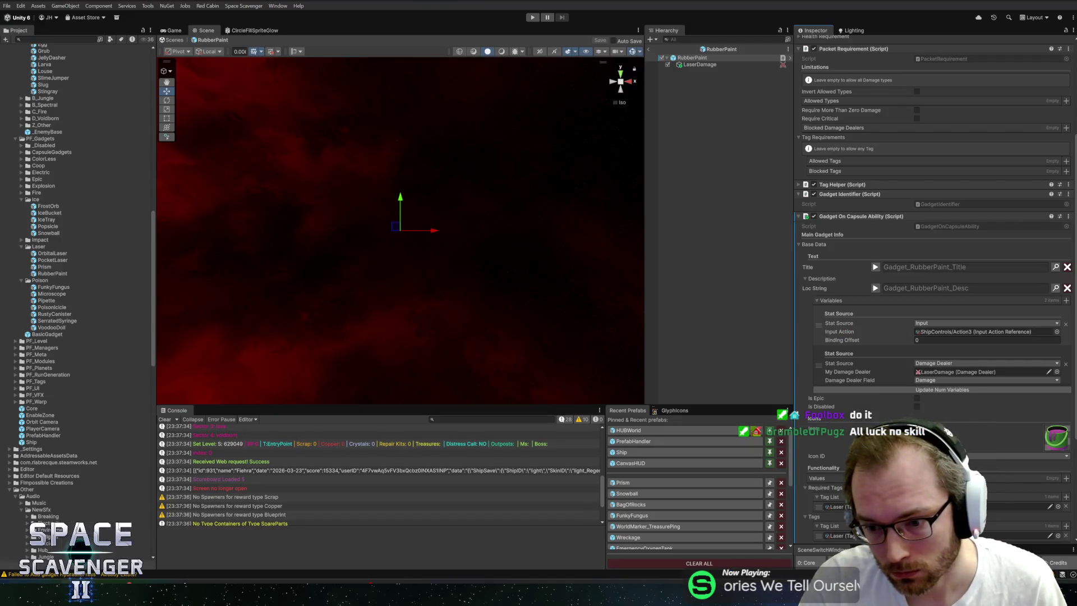
scroll(934, 281, down, 5)
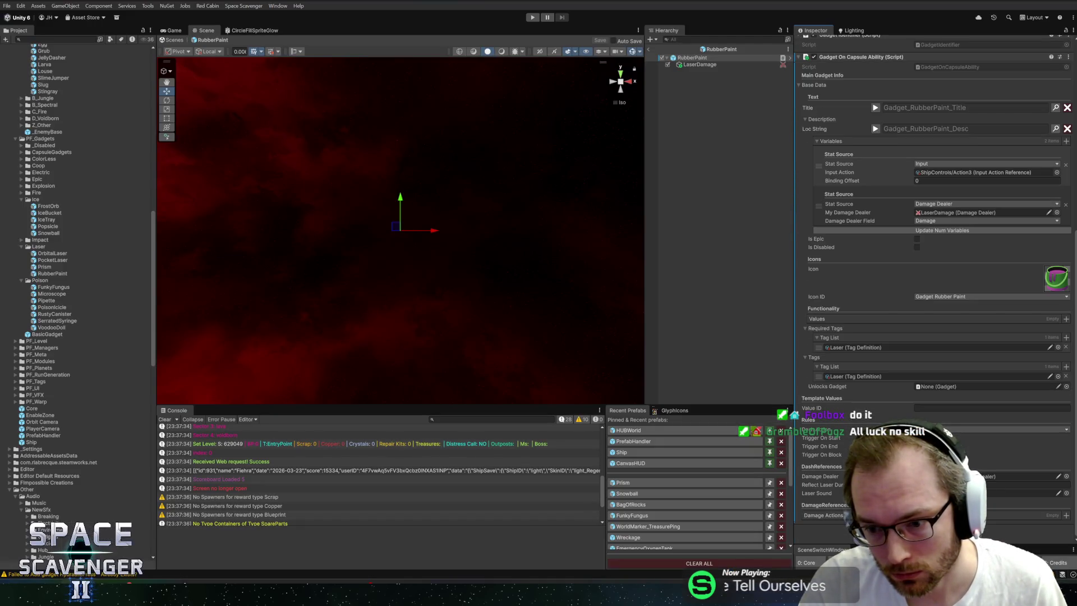
key(alt+Tab)
scroll(561, 235, down, 3)
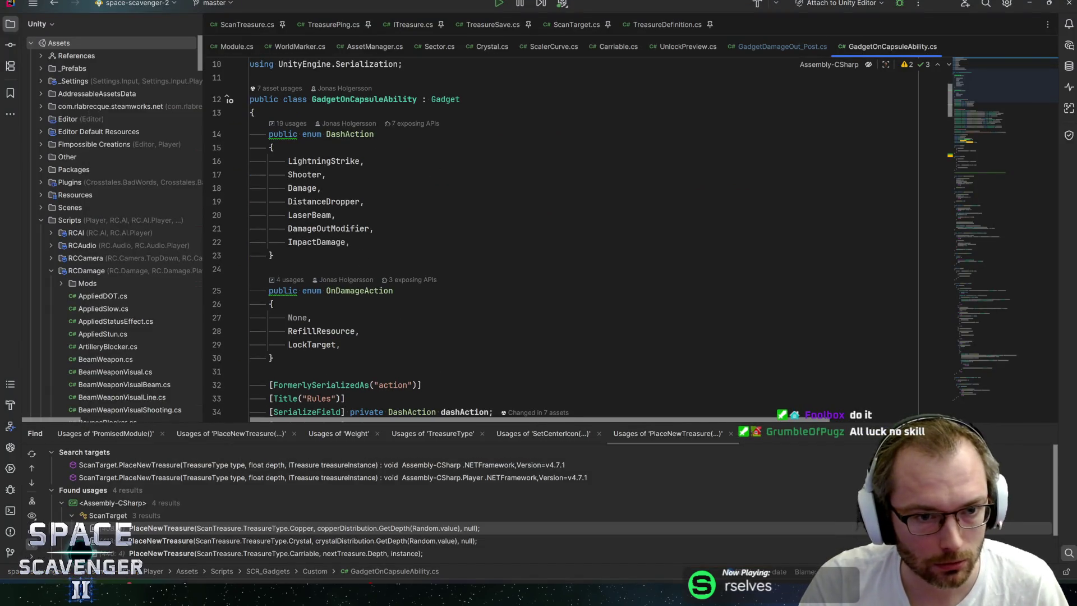
double_click(310, 215)
- Search GadgetOnCapsuleAbility.cs for LaserBeam and settle on the match at line 50
key(ctrl+f)
key(Return)
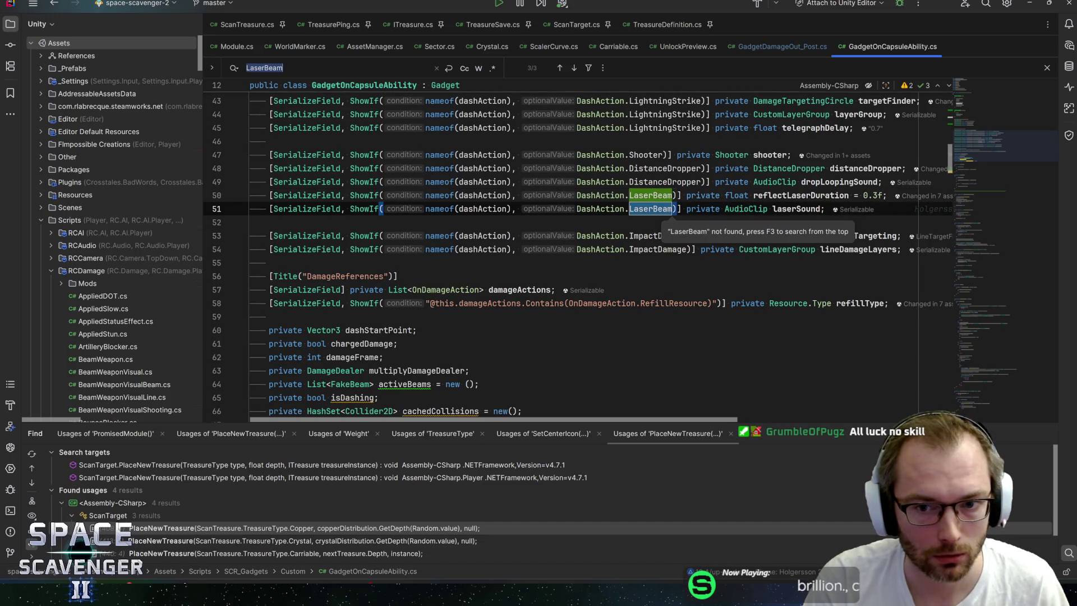
key(shift+Return)
key(Return)
scroll(561, 252, down, 4)
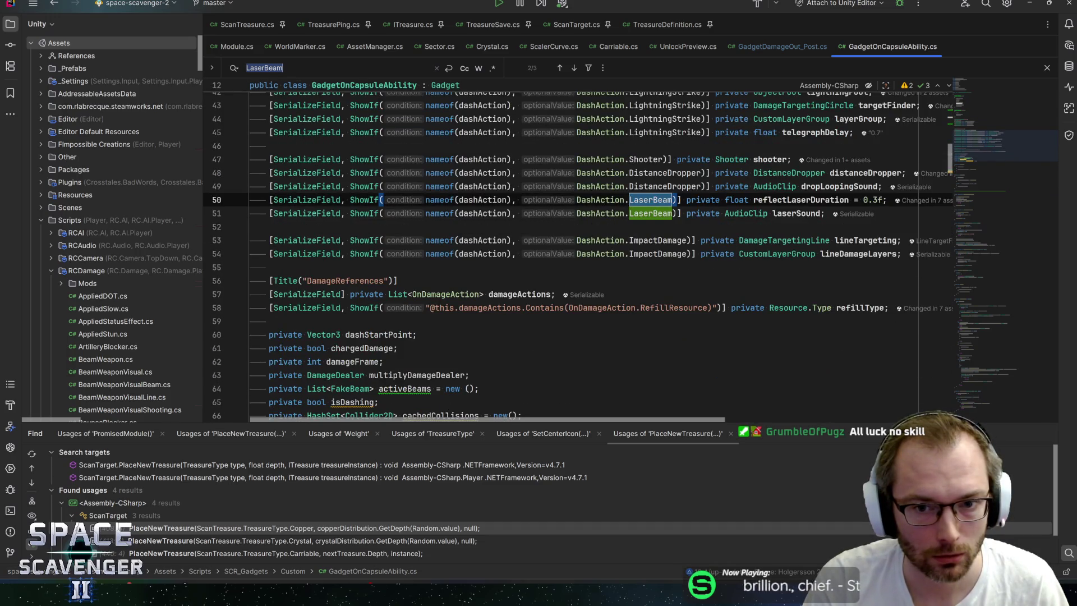
- Look up dashAction's usages and its declaration among the class fields
double_click(480, 213)
key(ctrl+f)
key(Return)
key(Return)
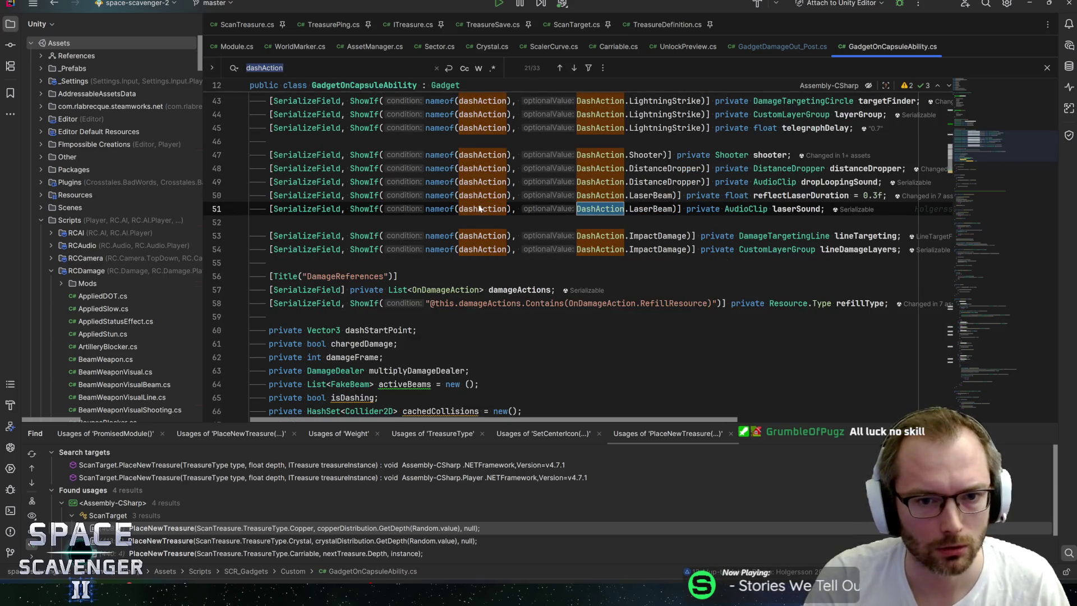
click(973, 119)
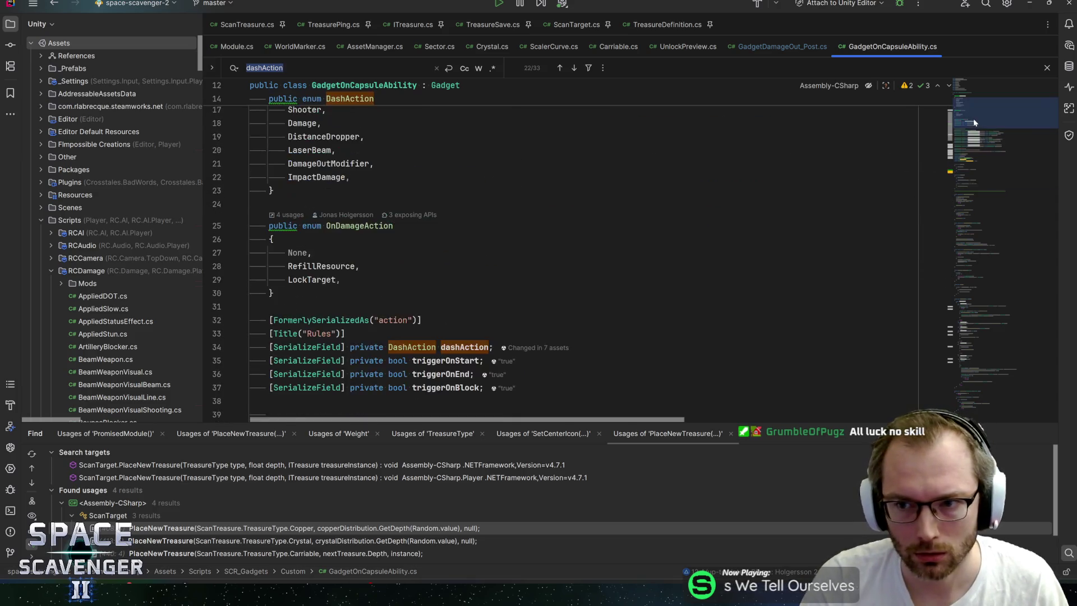
drag(977, 132, 984, 315)
scroll(561, 253, down, 4)
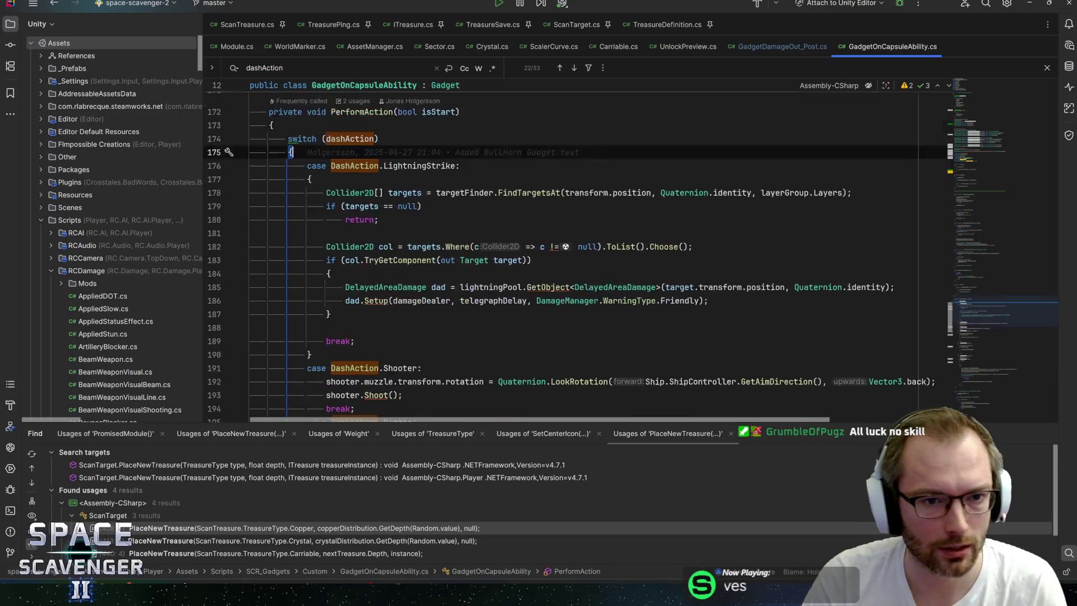
scroll(578, 270, down, 8)
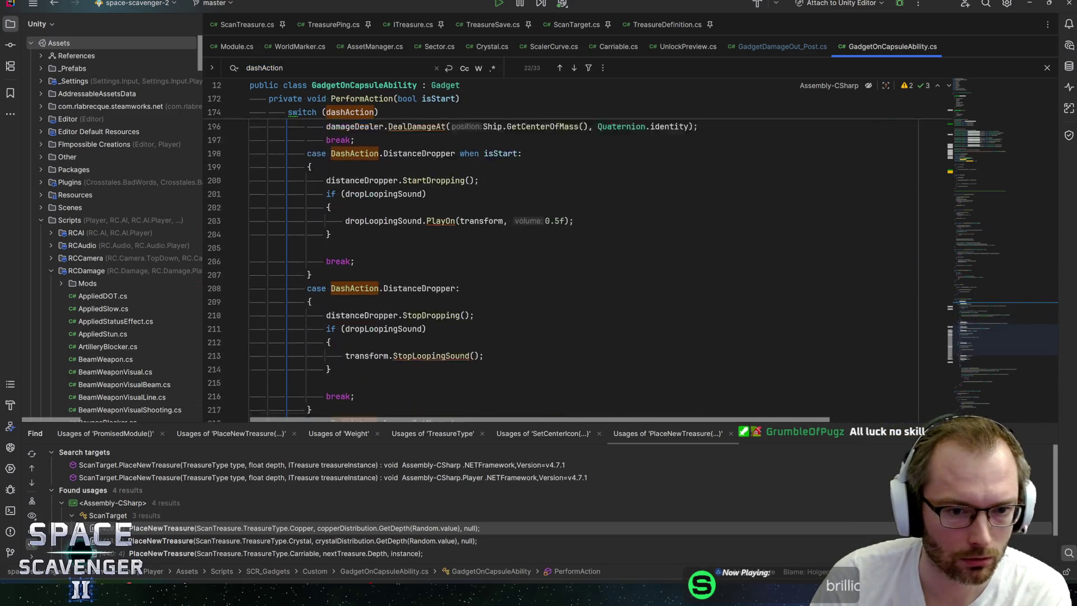
scroll(465, 160, down, 7)
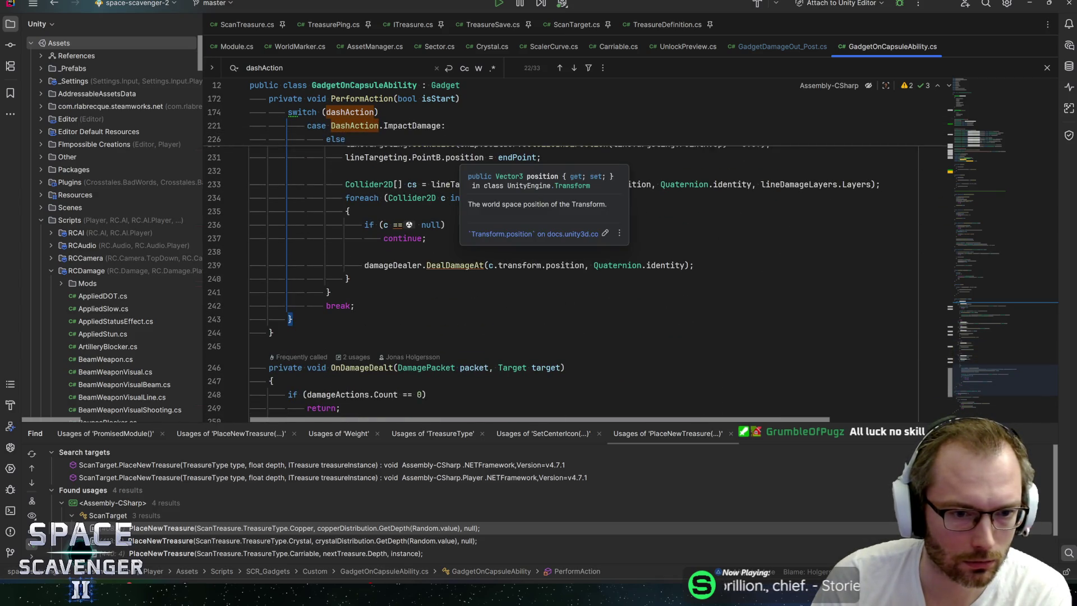
click(984, 121)
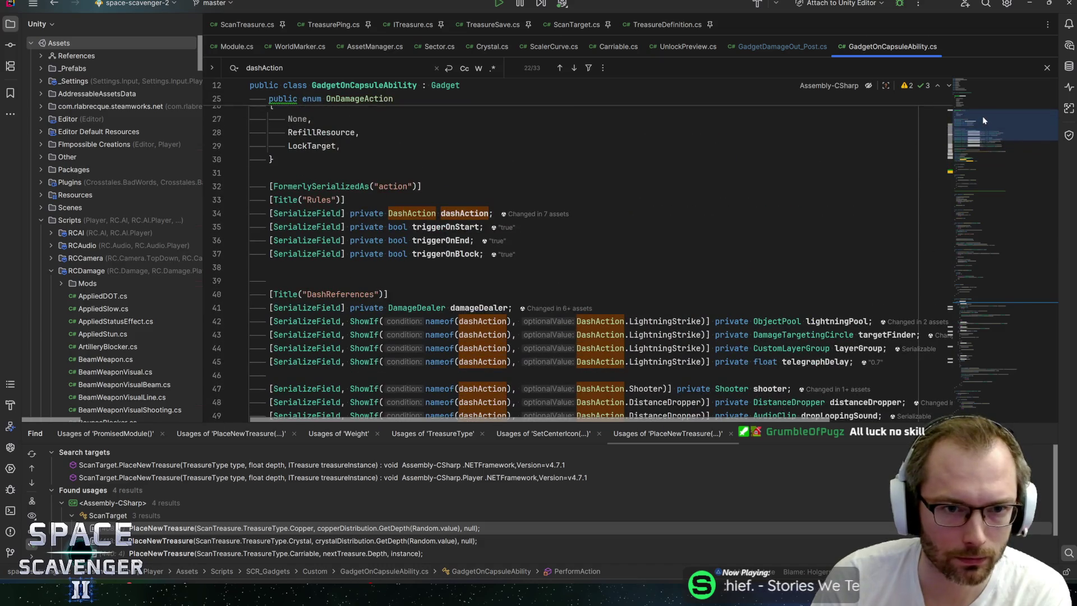
drag(984, 120, 997, 134)
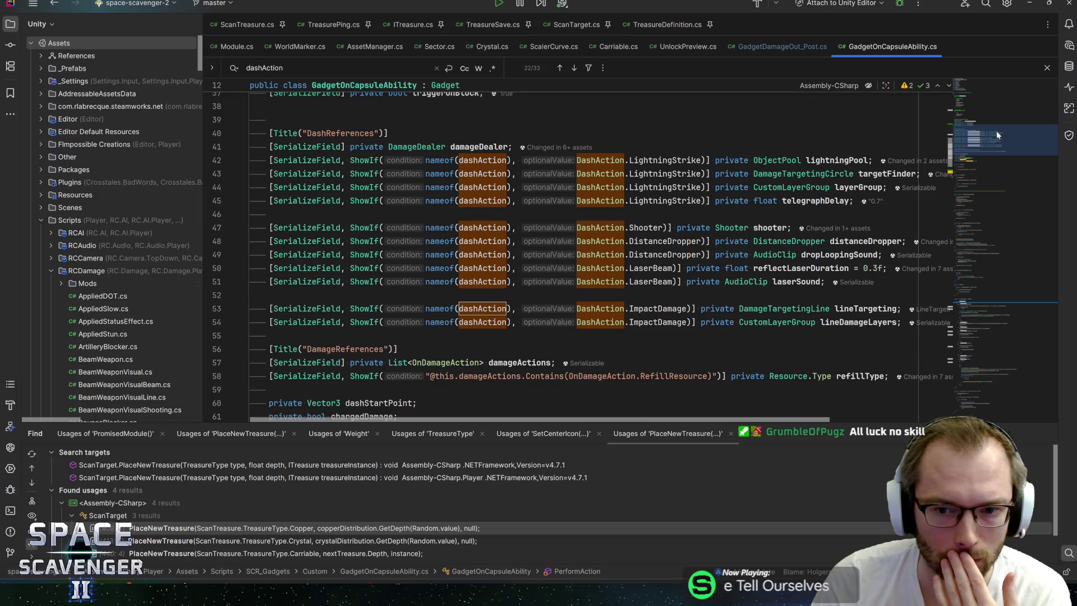
- Find laserSound's usage and inspect the OnDashBlockedDamage logic up to DealDamageTo
double_click(797, 282)
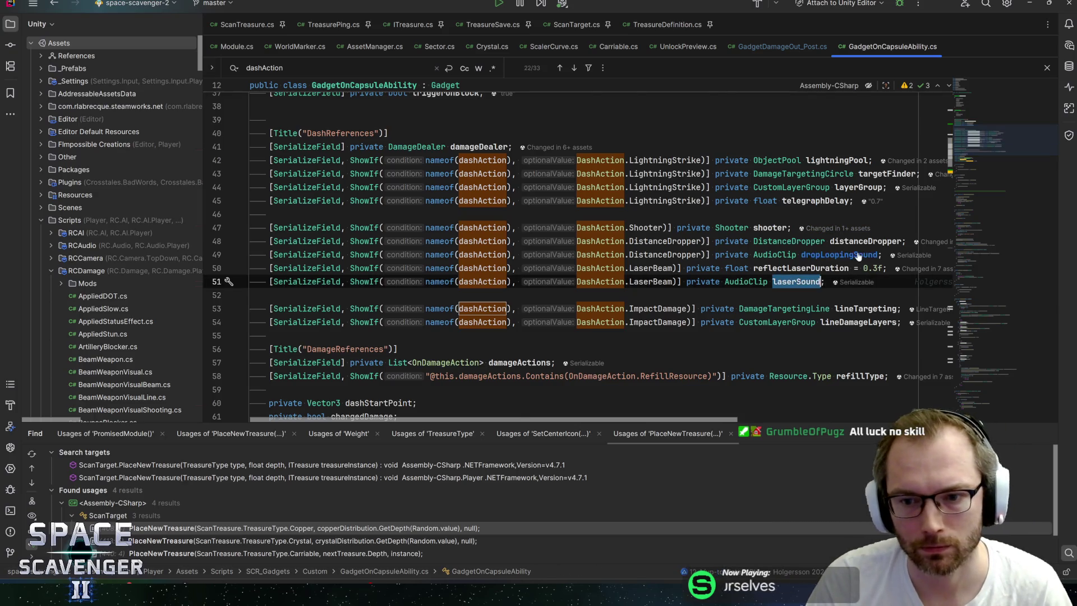
key(ctrl+f)
key(Return)
scroll(561, 253, down, 2)
scroll(578, 252, up, 3)
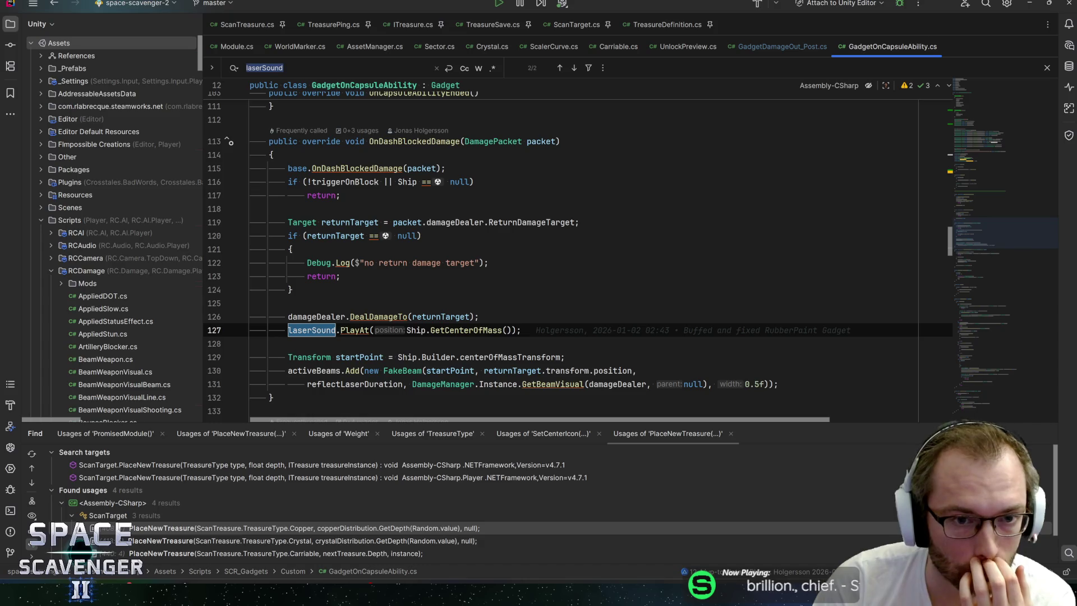
click(357, 168)
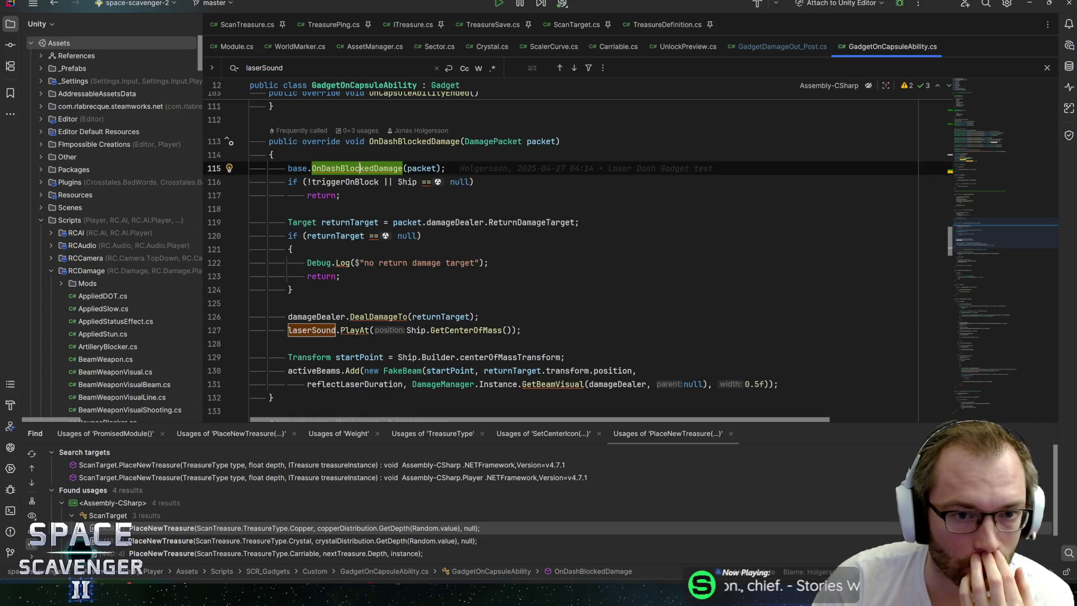
click(337, 182)
click(350, 222)
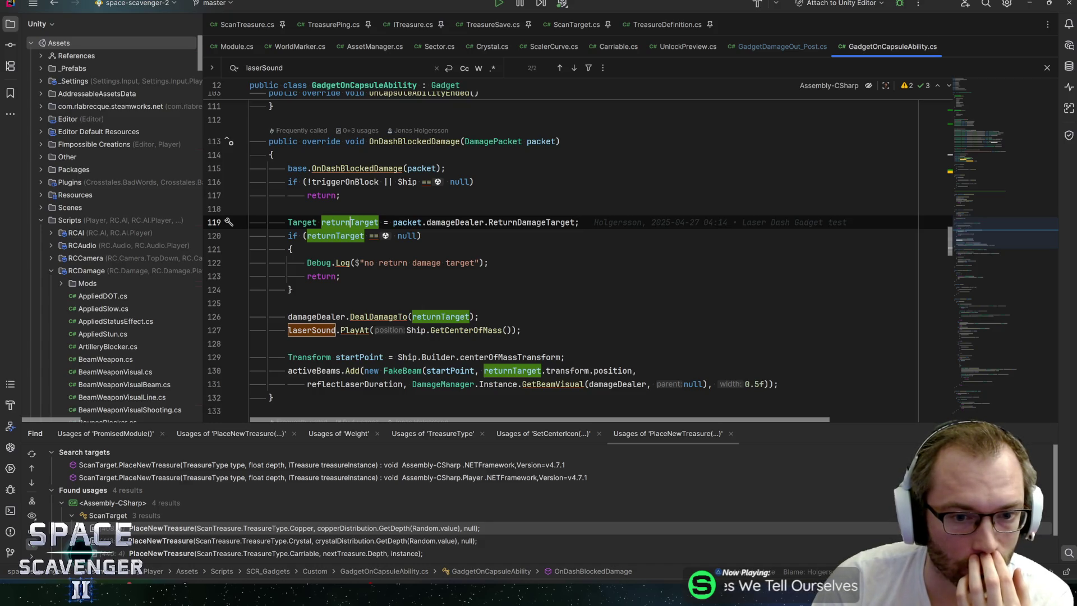
click(389, 316)
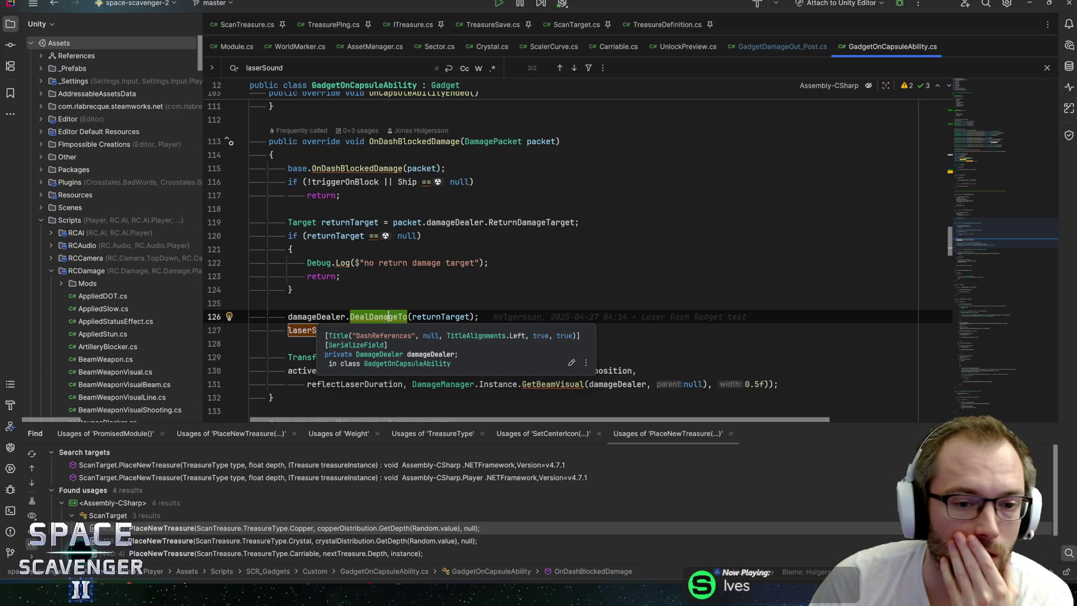
- Start a new line above DealDamageTo calling damageDealer.ModManager.AddMod
click(329, 303)
key(Return)
text(damage)
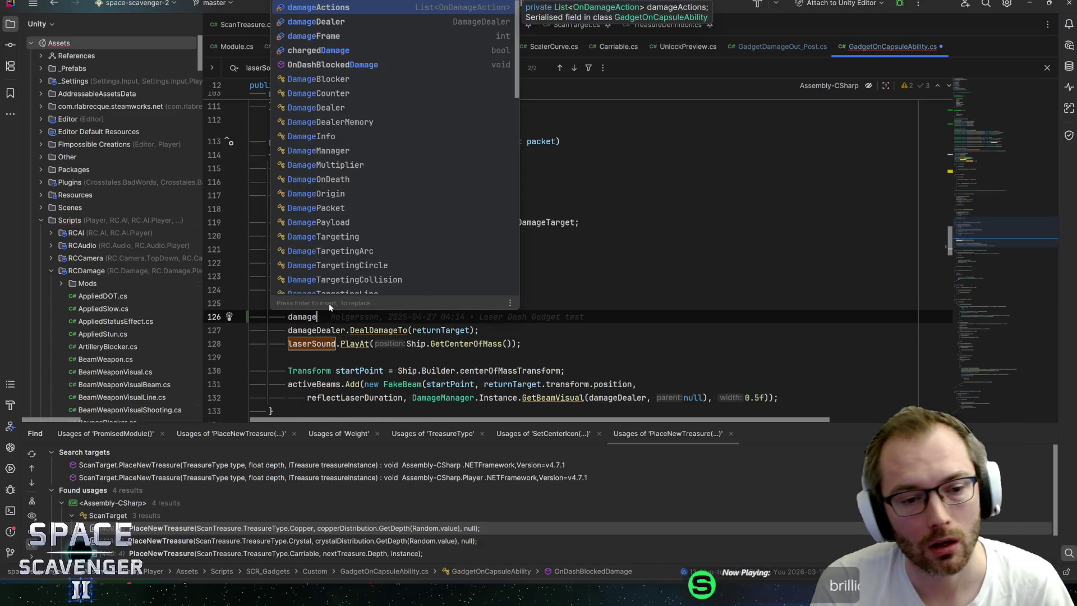
text(D)
key(Return)
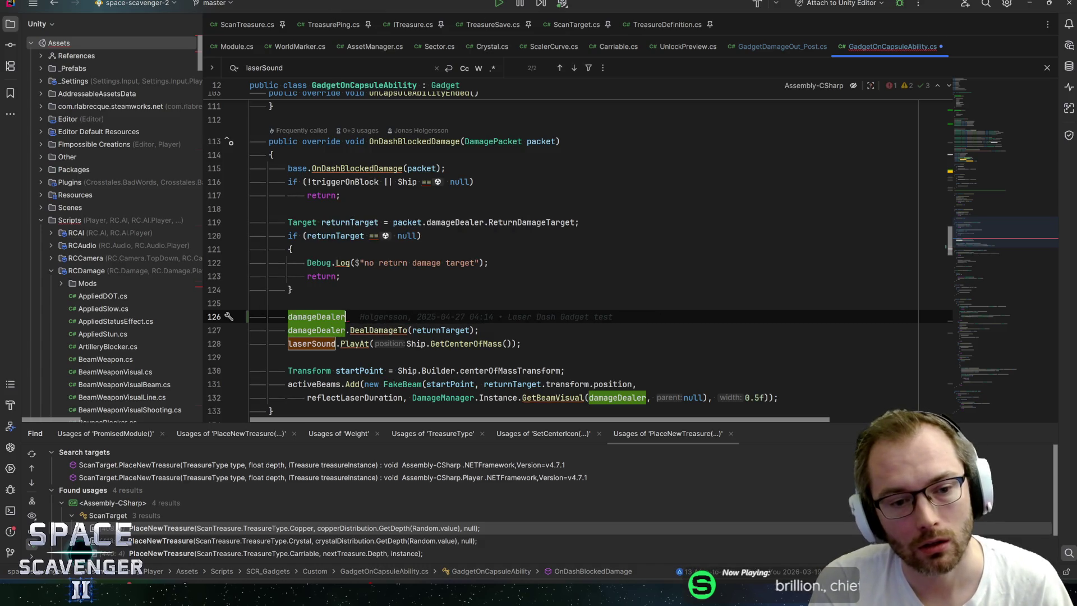
text(.mod.addmo)
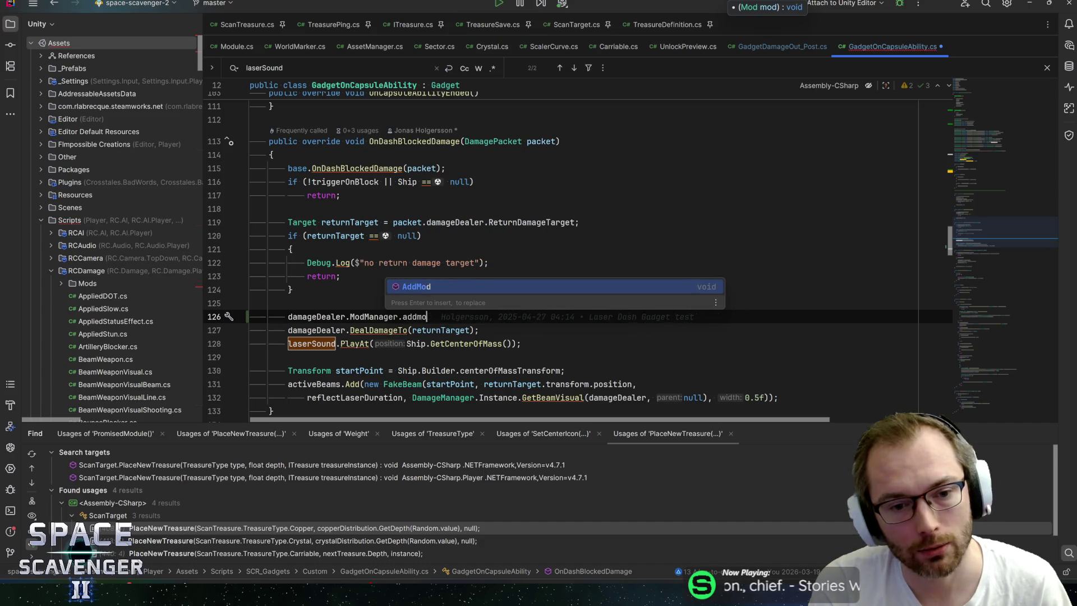
key(Return)
- Pass AddMod a new Mod with ModID.CriticalChance and FlatMult.M(1f)
text(c)
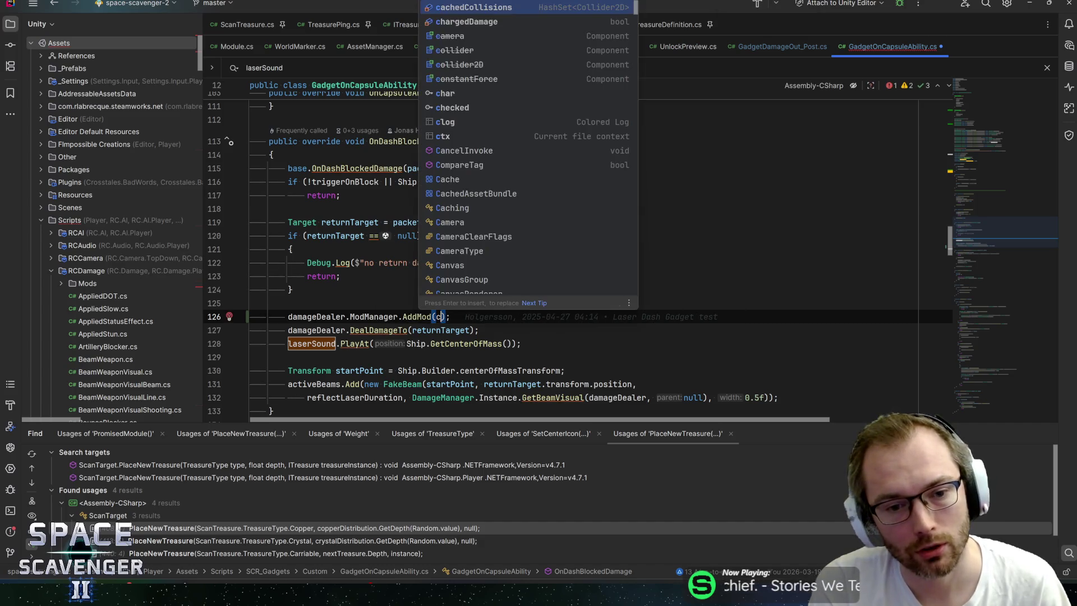
text(ri)
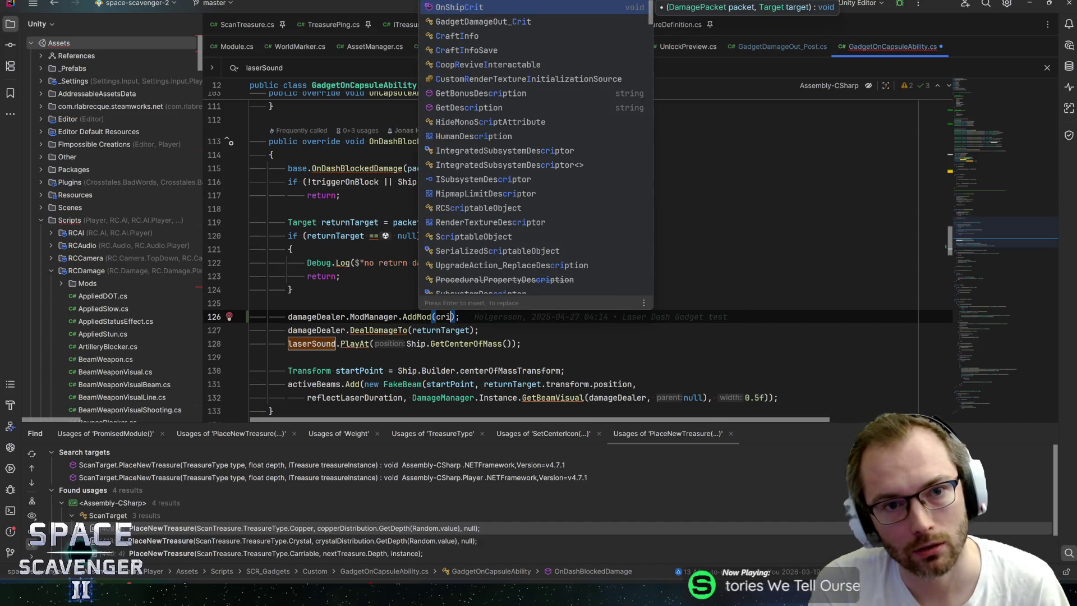
key(BackSpace)
key(BackSpace)
key(BackSpace)
text(new )
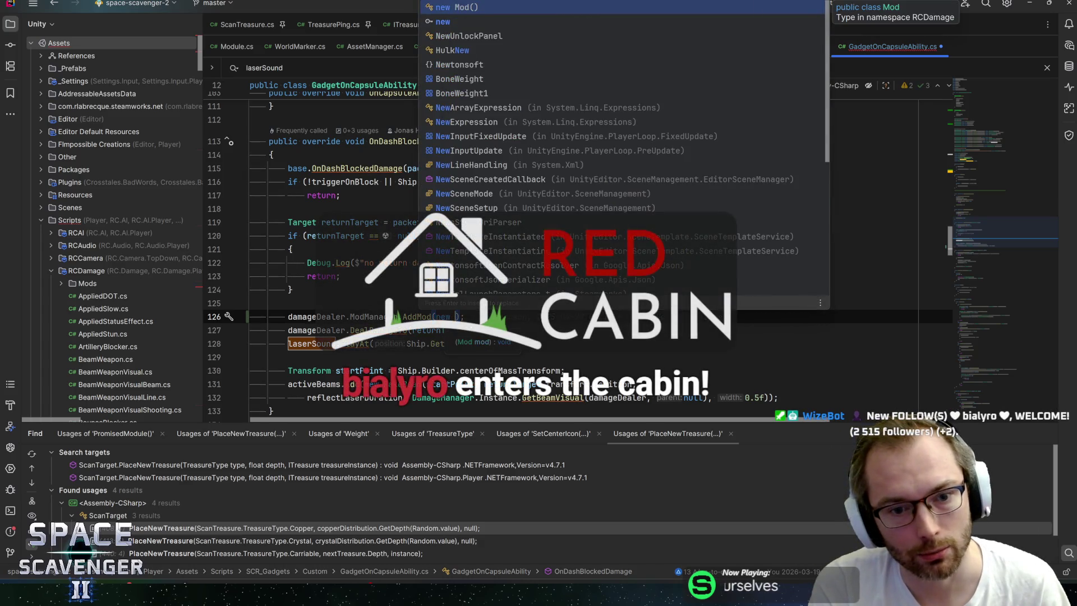
text(Mod)
key(Return)
text(ModID.Cri)
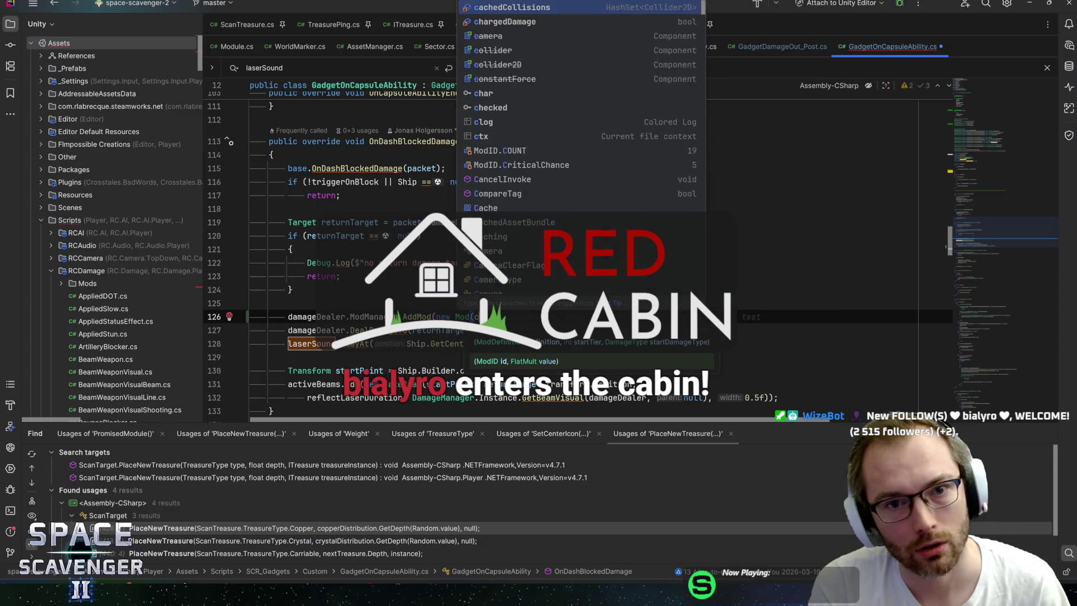
key(Return)
text(, new Fl)
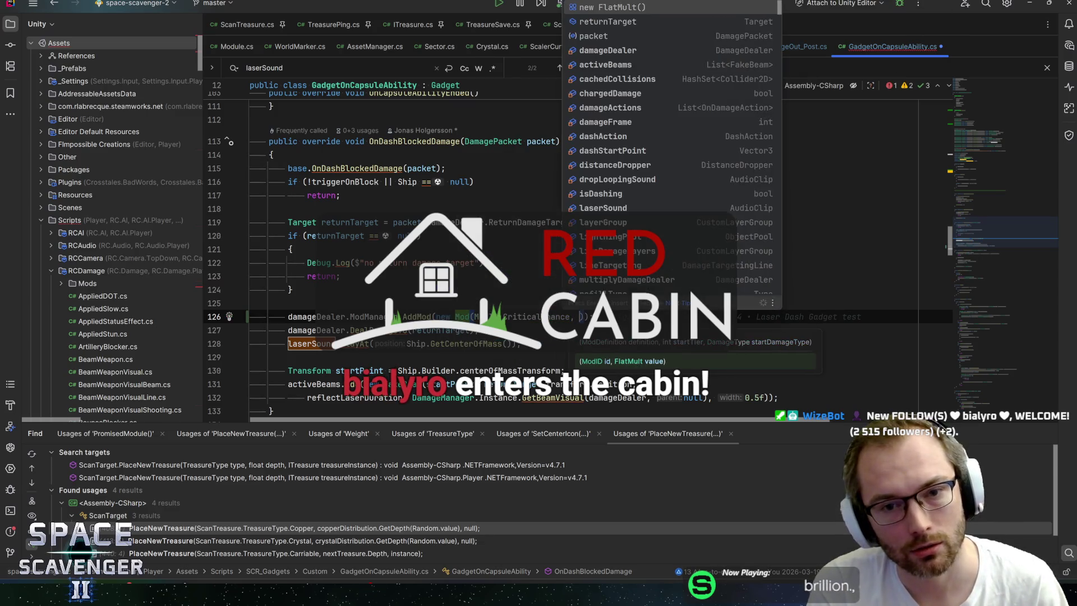
key(Return)
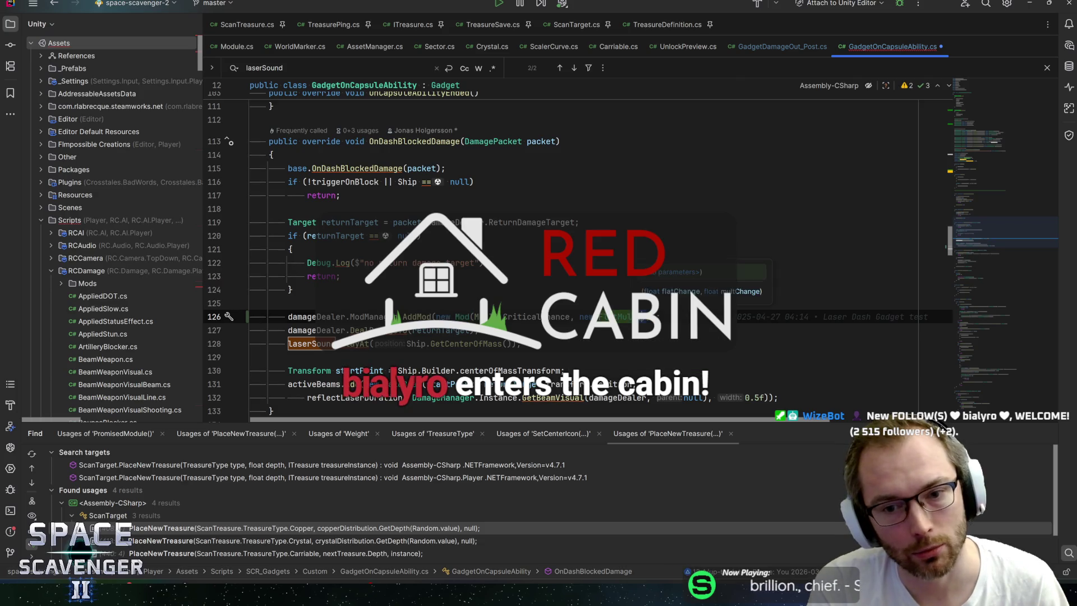
- Search the file for damageDealer usages
key(ctrl+f)
scroll(987, 231, down, 2)
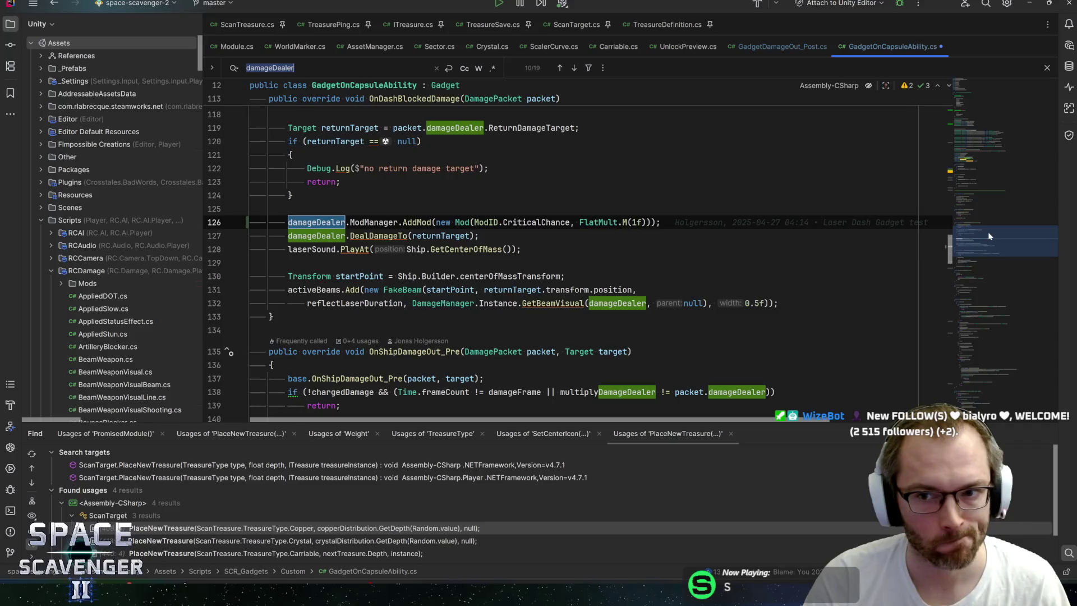
drag(988, 231, 991, 171)
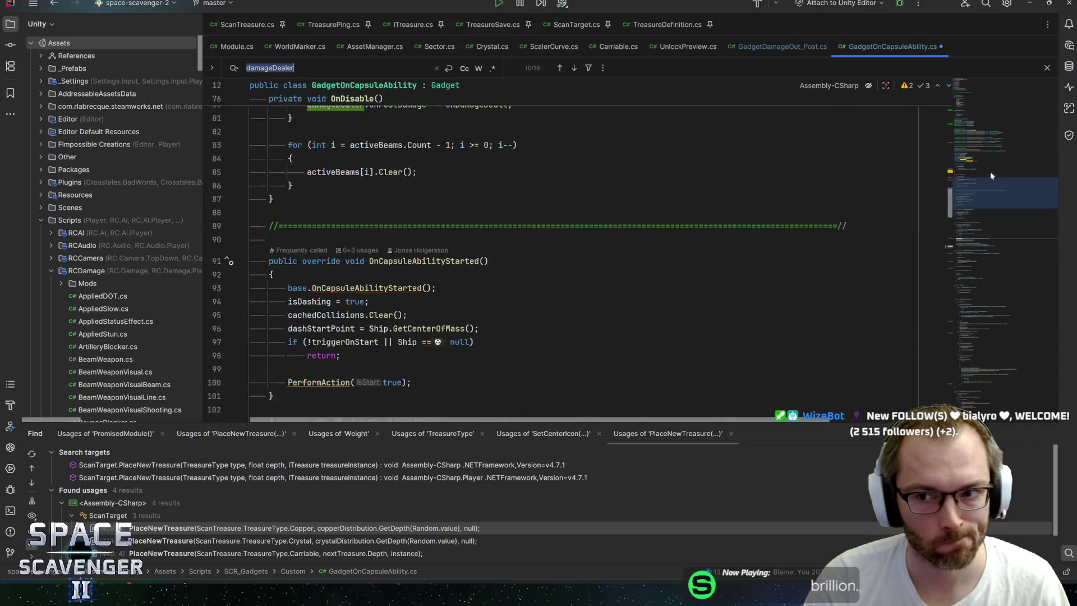
- Declare 'private Mod laserBeamCritical;' on a new line after the cachedCollisions field
click(522, 246)
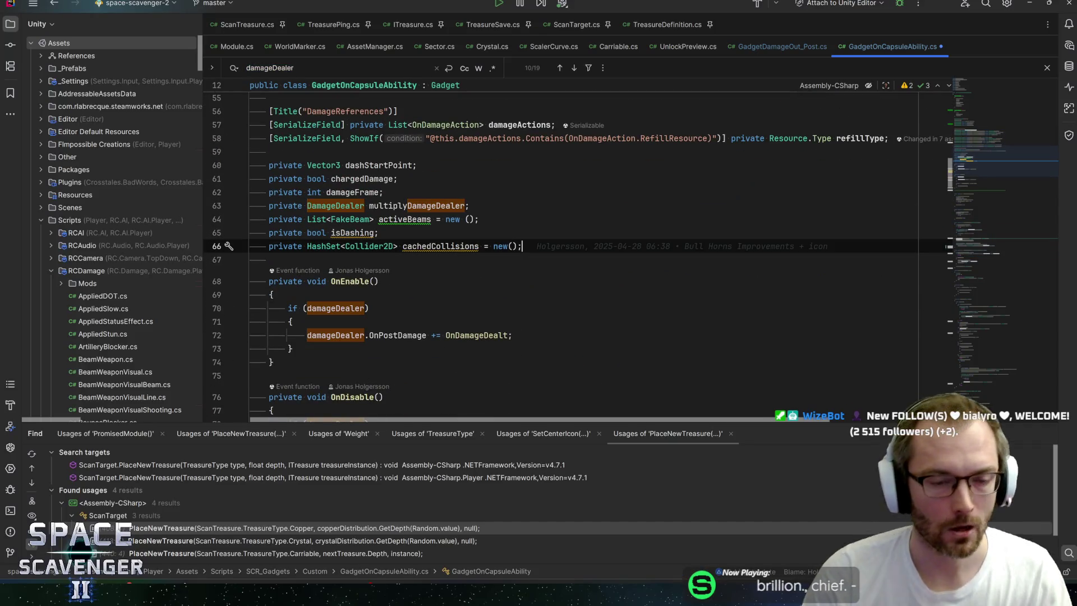
key(Return)
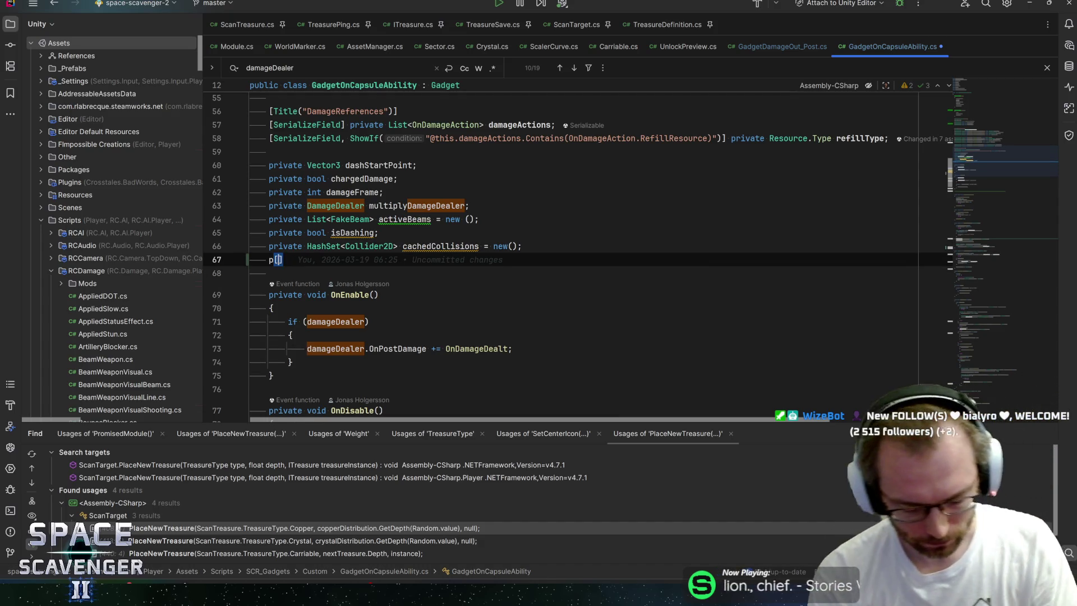
text(pri)
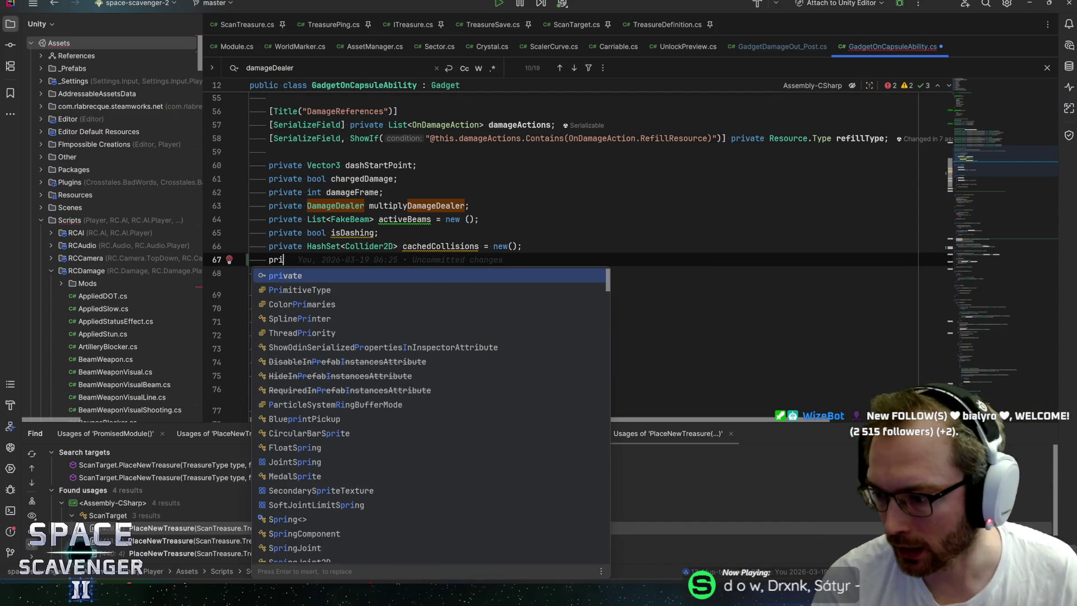
key(BackSpace)
key(BackSpace)
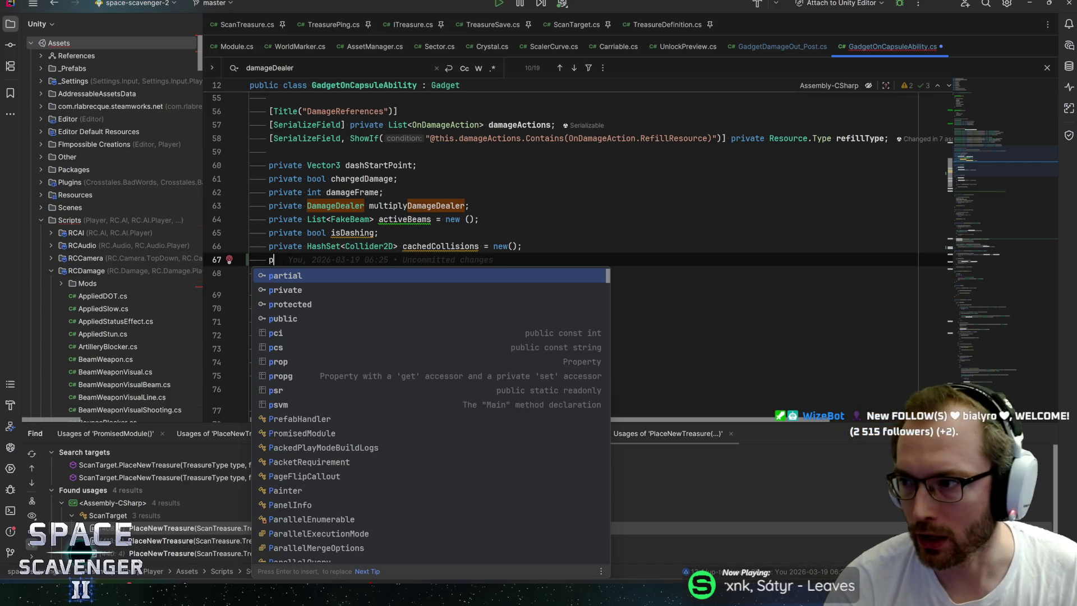
text(rivate Mod)
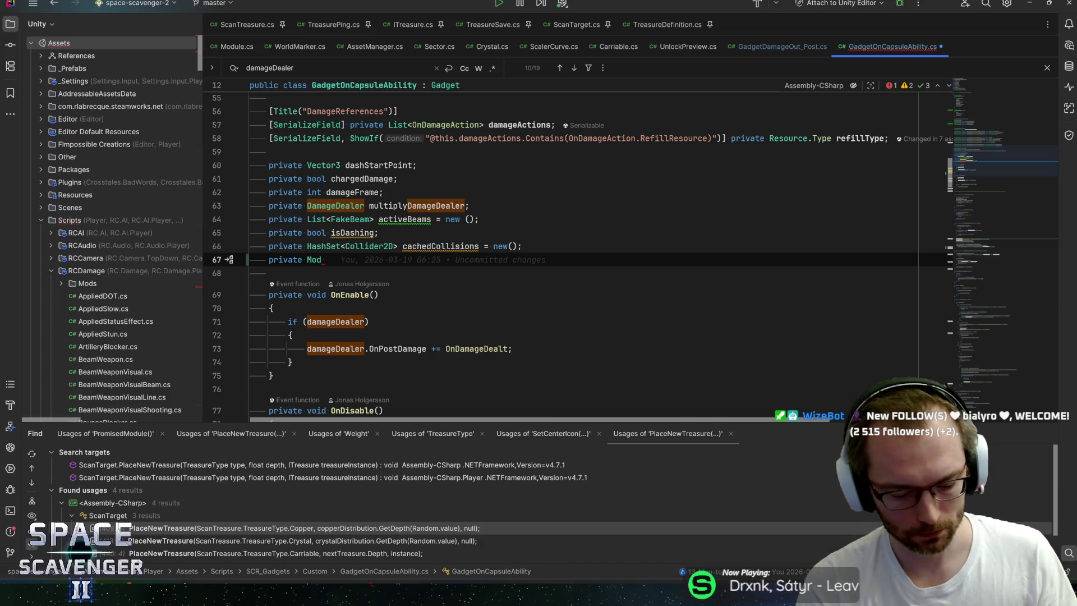
text( laser)
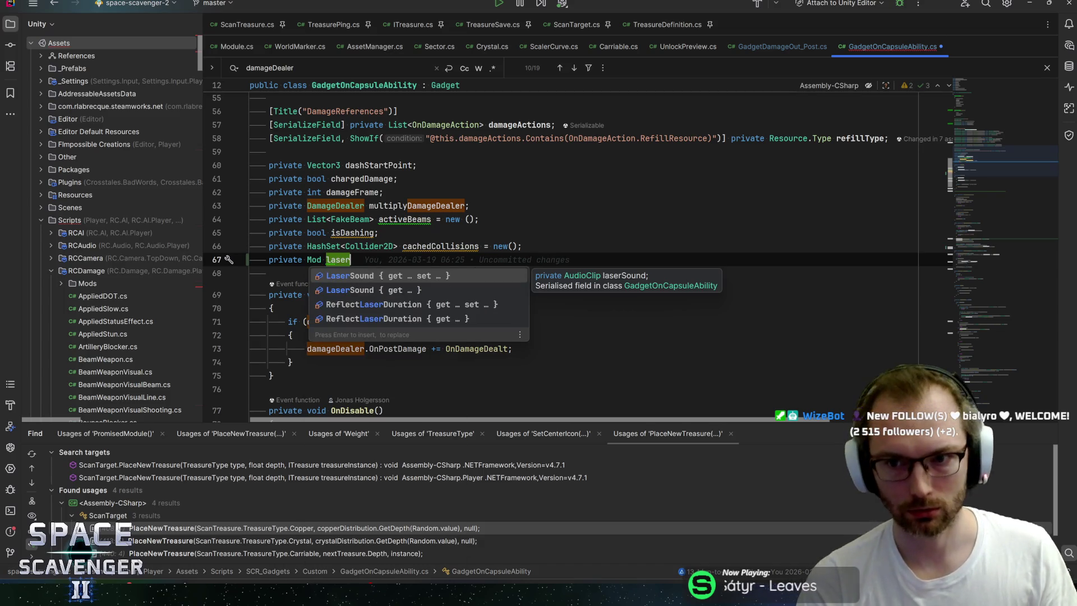
mouse_move(1008, 151)
mouse_down()
mouse_move(996, 114)
mouse_move(990, 199)
mouse_move(992, 160)
mouse_up()
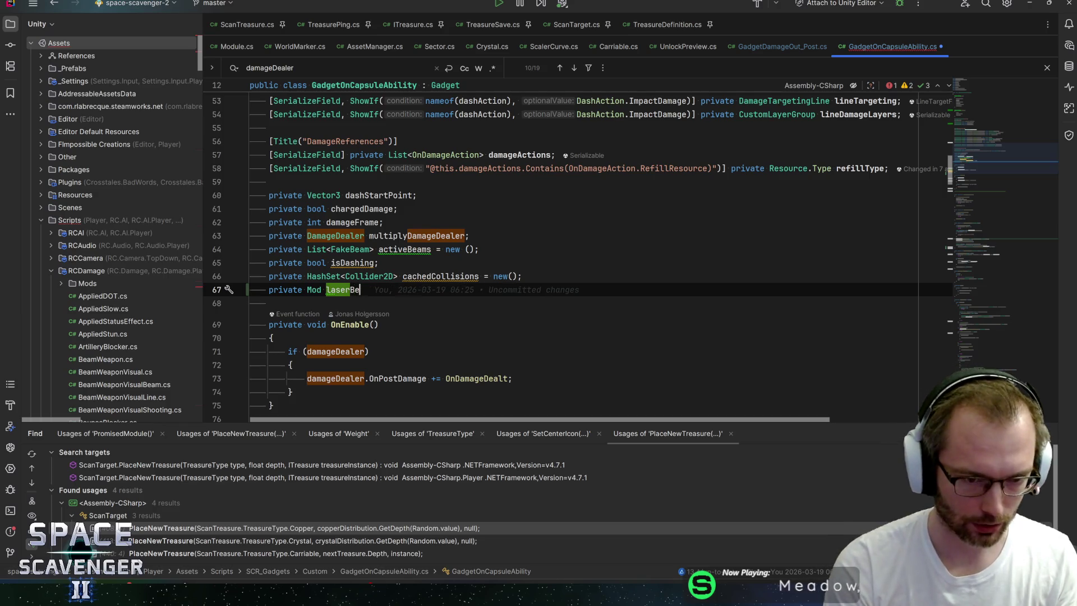
text(;)
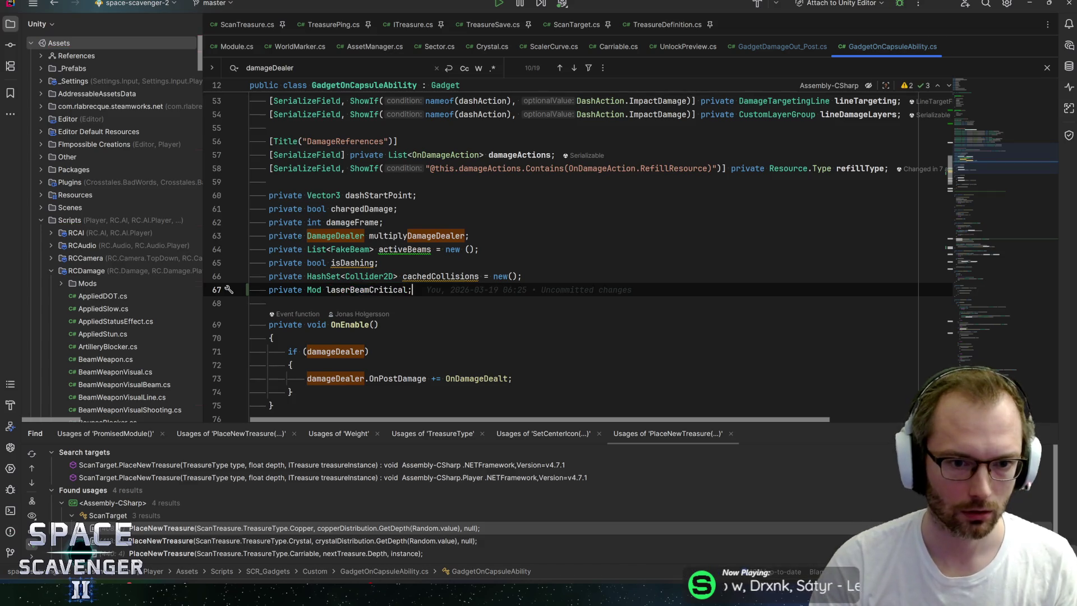
scroll(527, 252, down, 15)
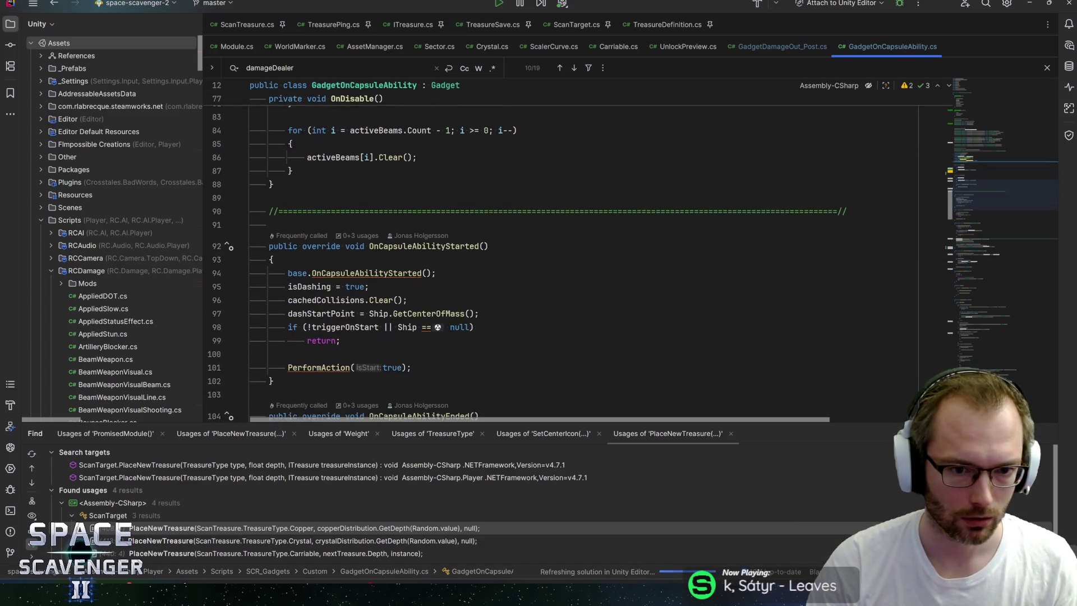
- Below OnDisable, add an Awake override that calls base.Awake()
scroll(527, 252, up, 9)
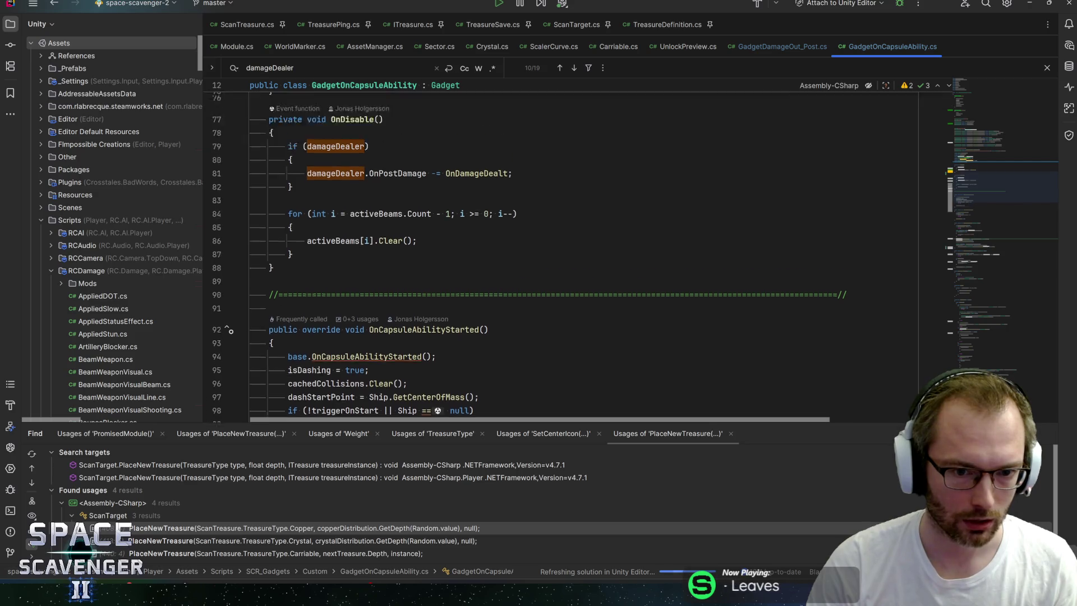
scroll(527, 253, up, 2)
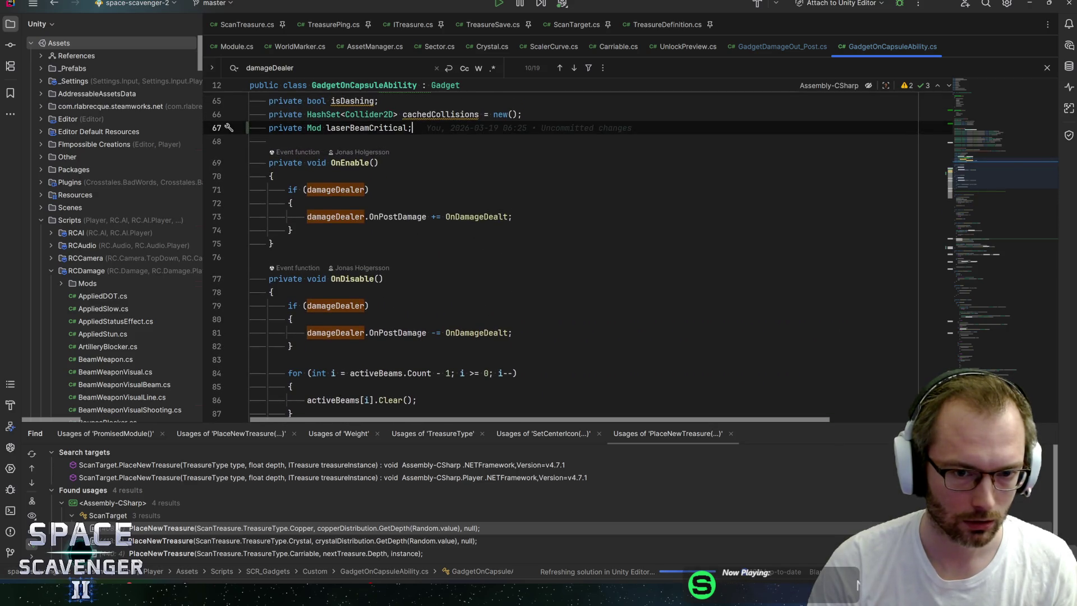
scroll(527, 252, down, 11)
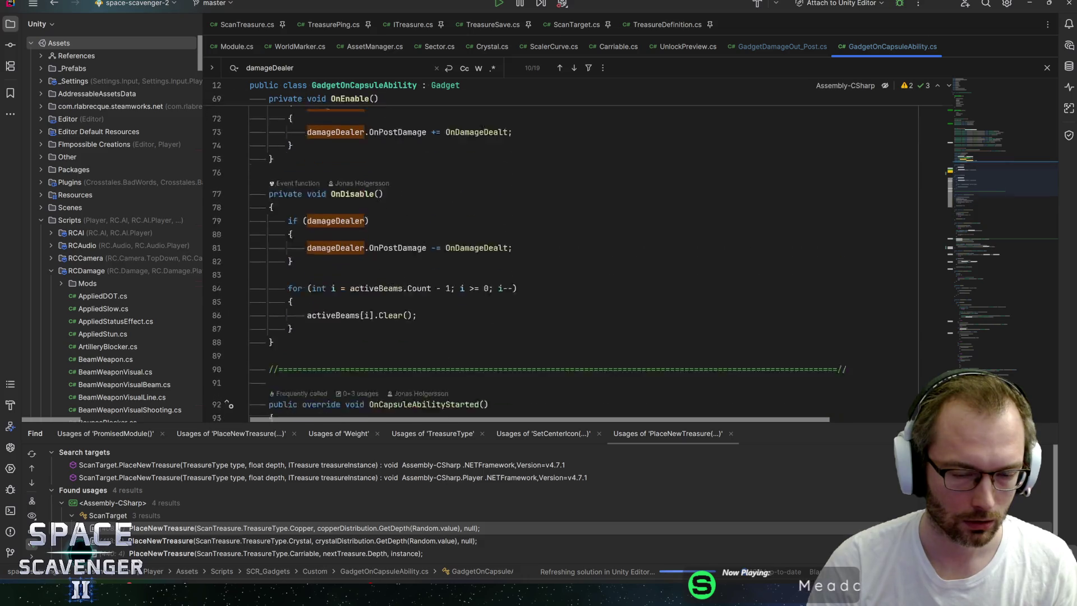
scroll(527, 252, down, 17)
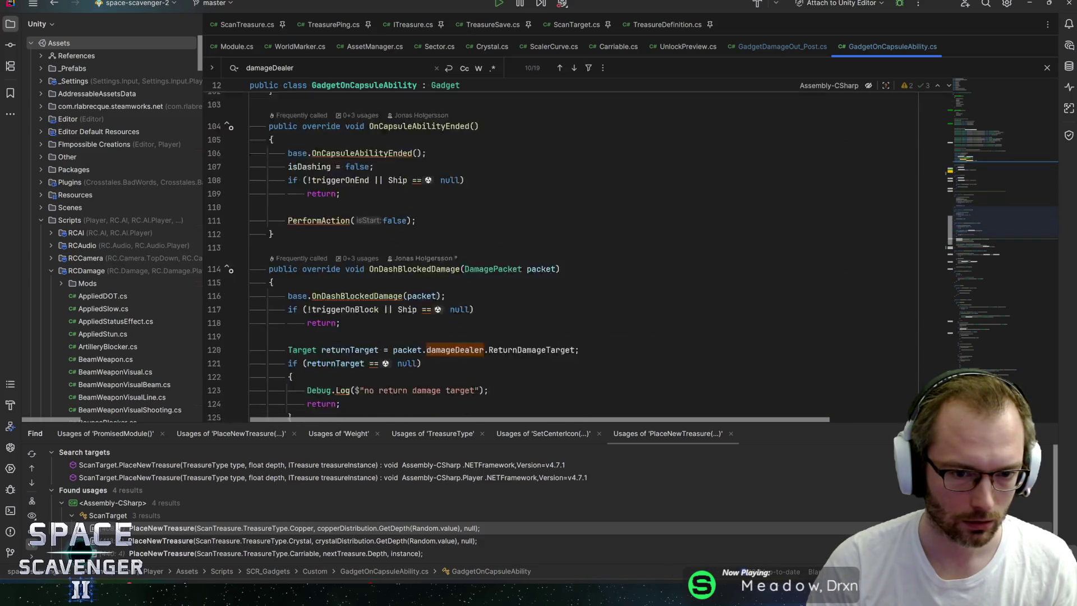
scroll(527, 252, down, 16)
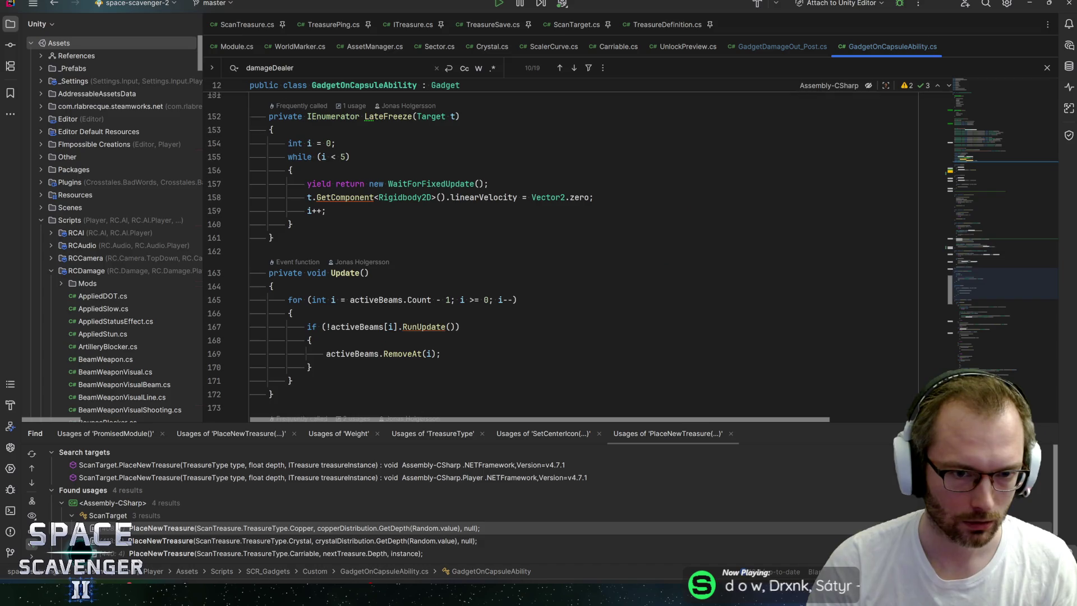
scroll(527, 252, down, 16)
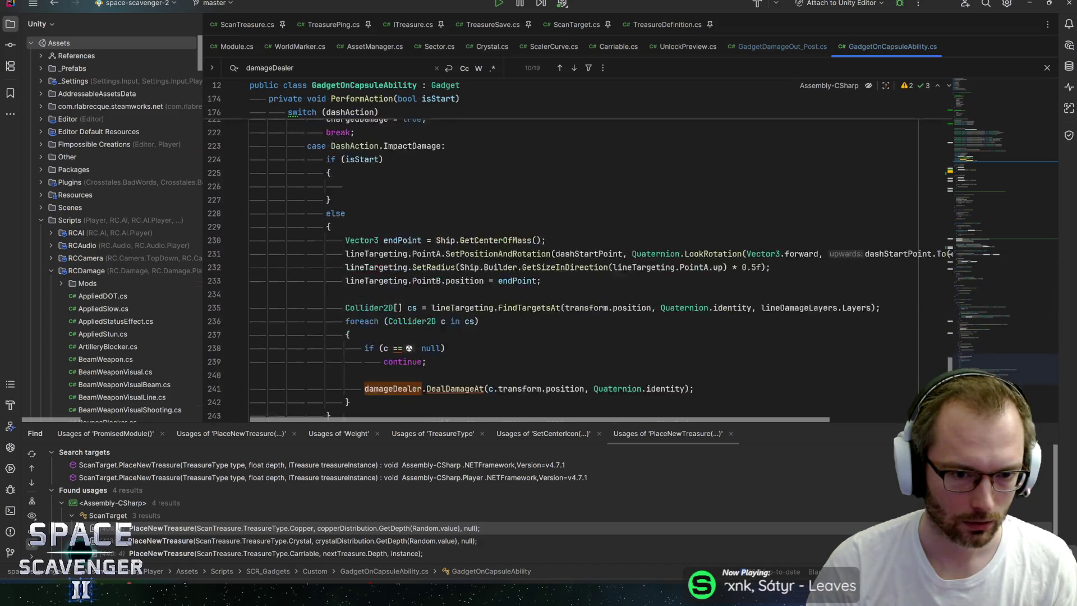
scroll(974, 174, up, 20)
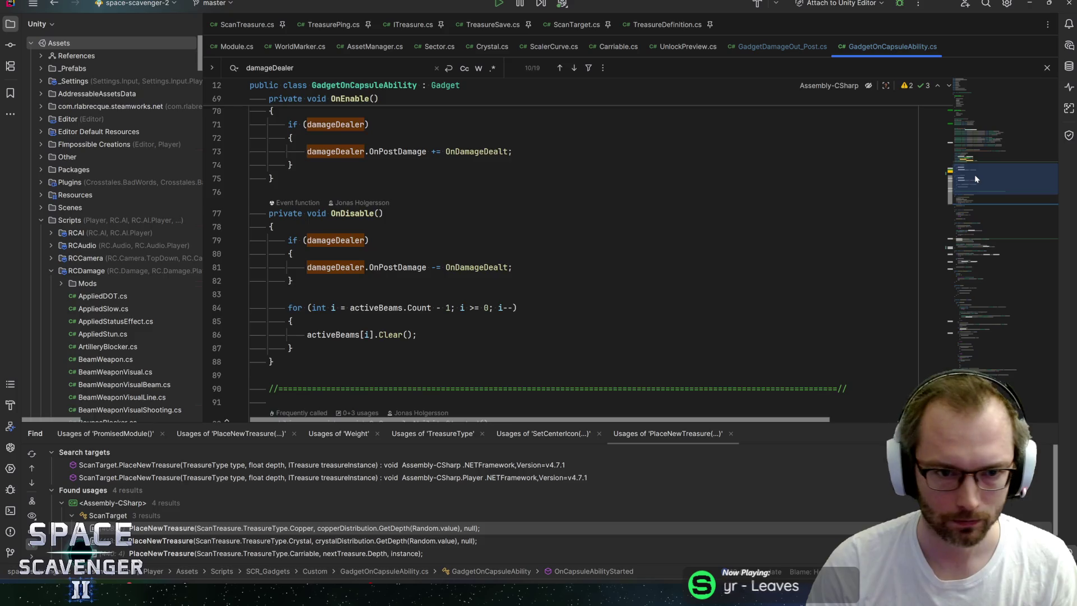
scroll(302, 300, down, 1)
click(302, 300)
key(Return)
key(Return)
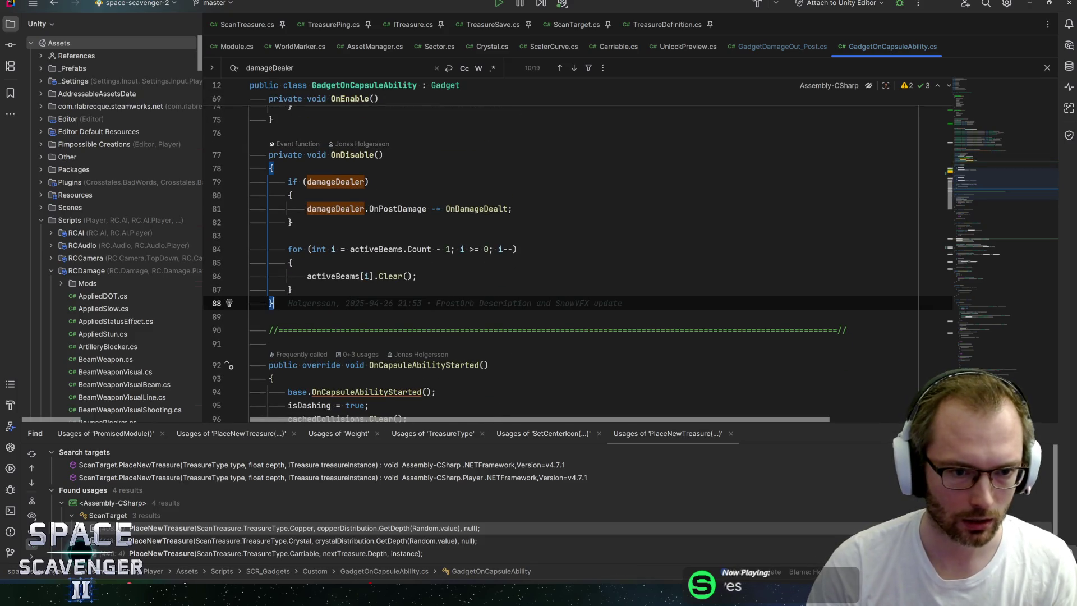
text(awak)
key(Return)
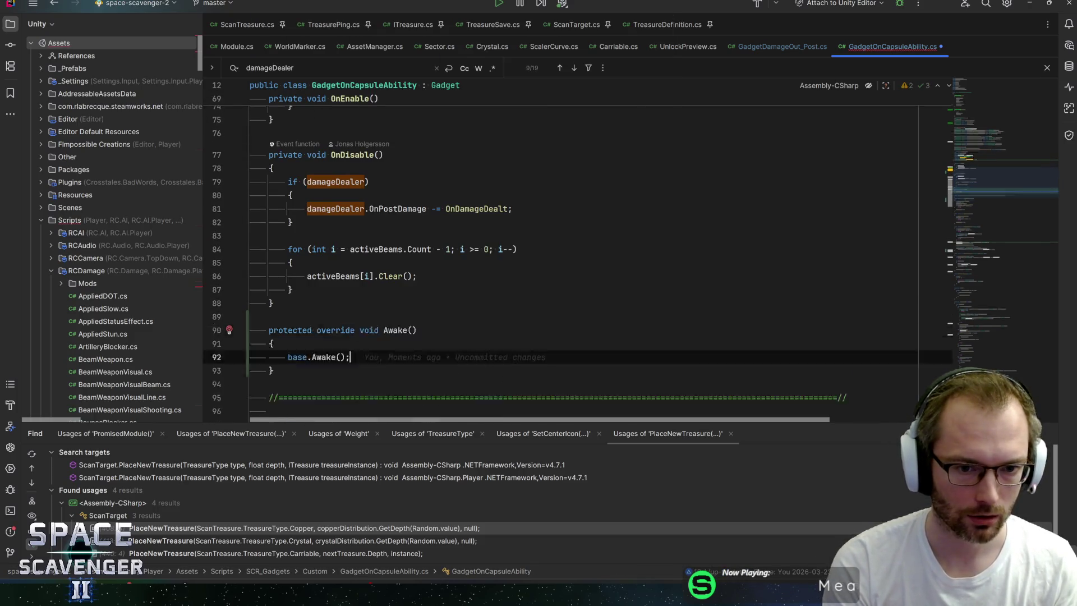
- Start an if statement checking dashAction == DashAction.LaserBeam
key(Return)
text(if ()
key(Tab)
key(BackSpace)
text(typ)
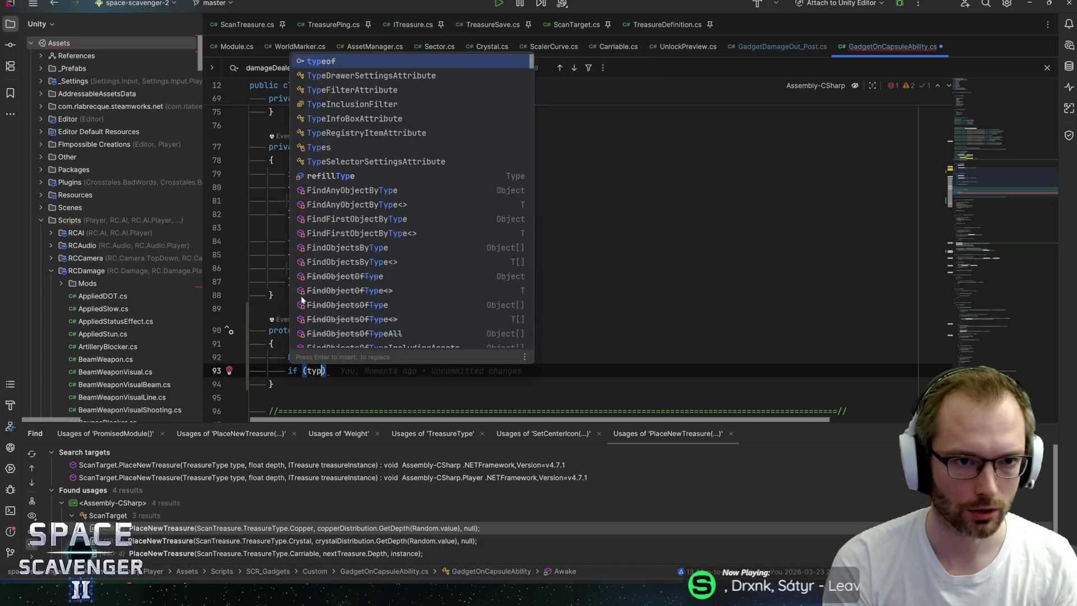
key(Escape)
click(966, 131)
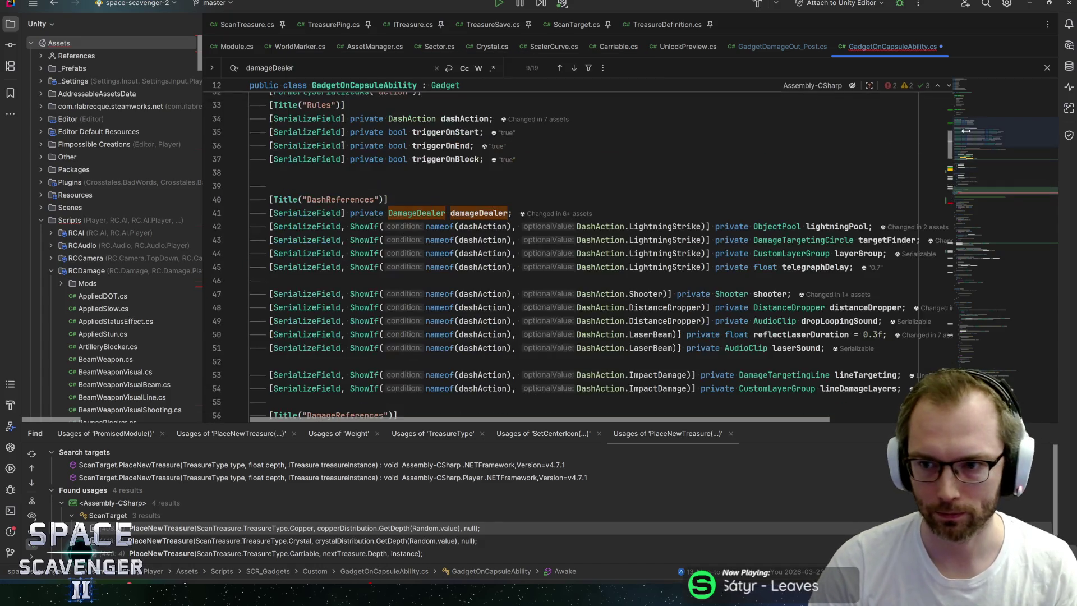
scroll(981, 174, down, 15)
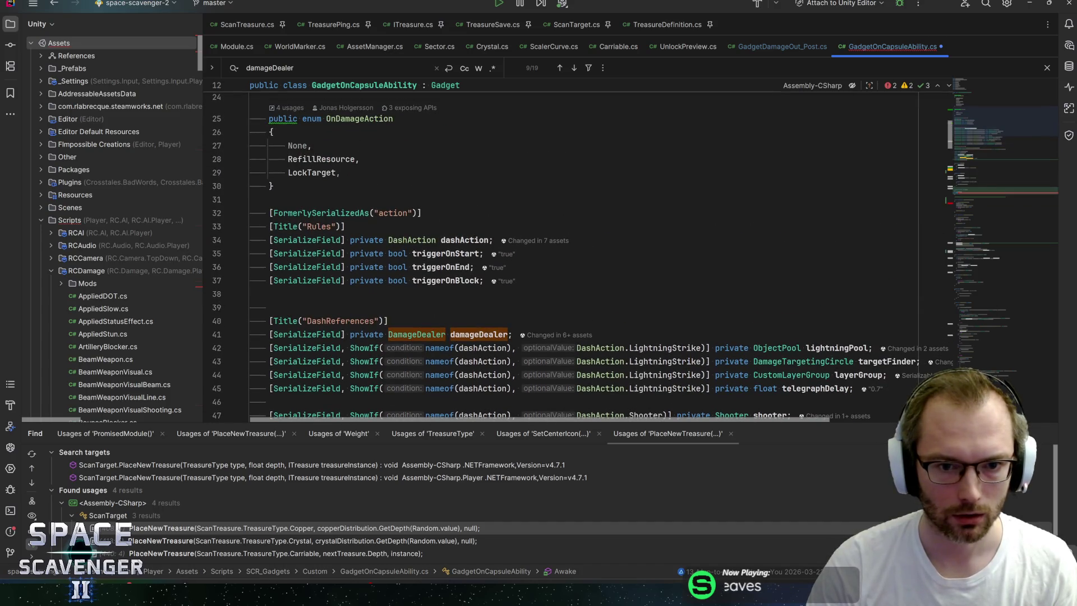
text(if (typdashac)
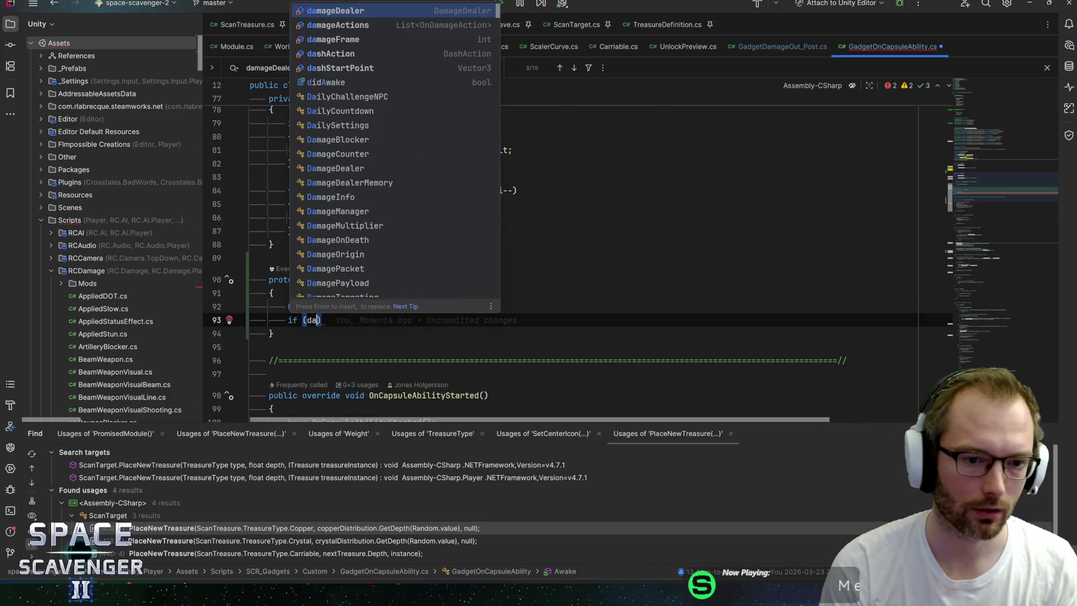
key(Return)
text(== )
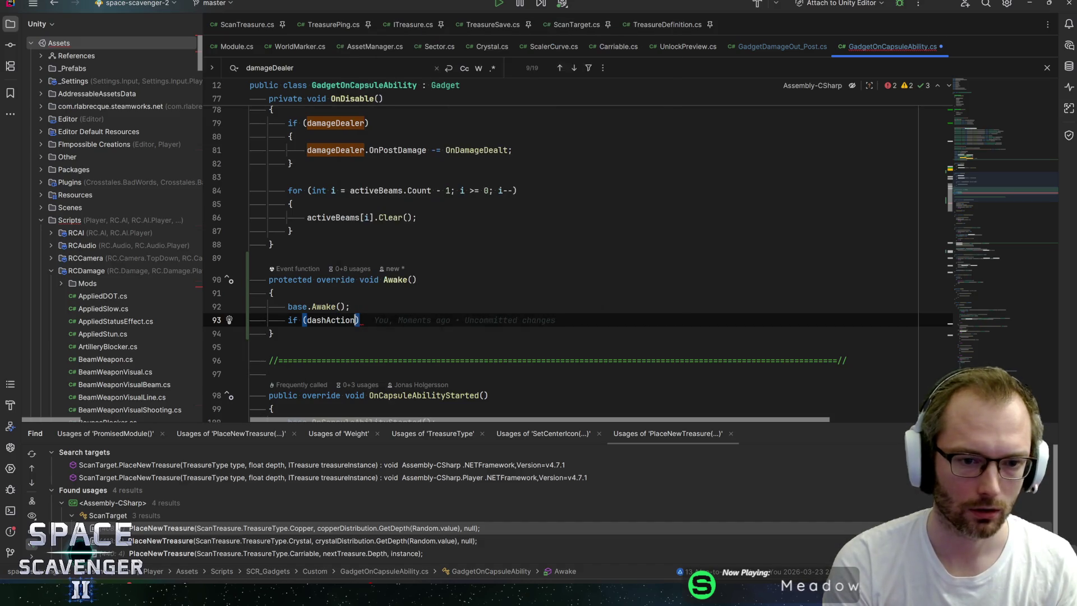
text(las)
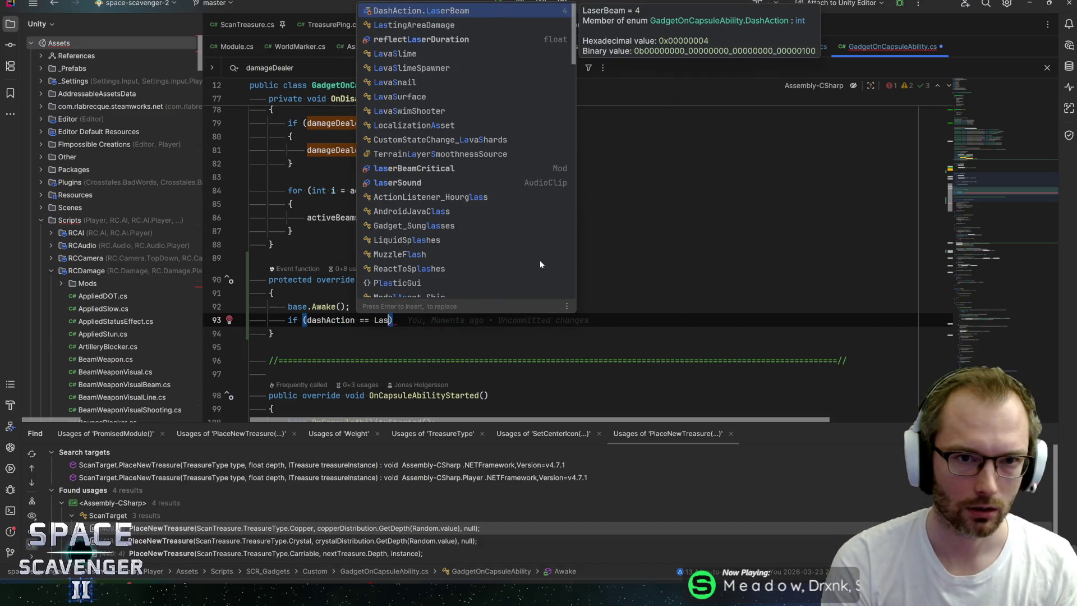
key(Return)
- Extend the condition with damageDealer != null and give the if an empty body
key(Return)
text({)
key(Return)
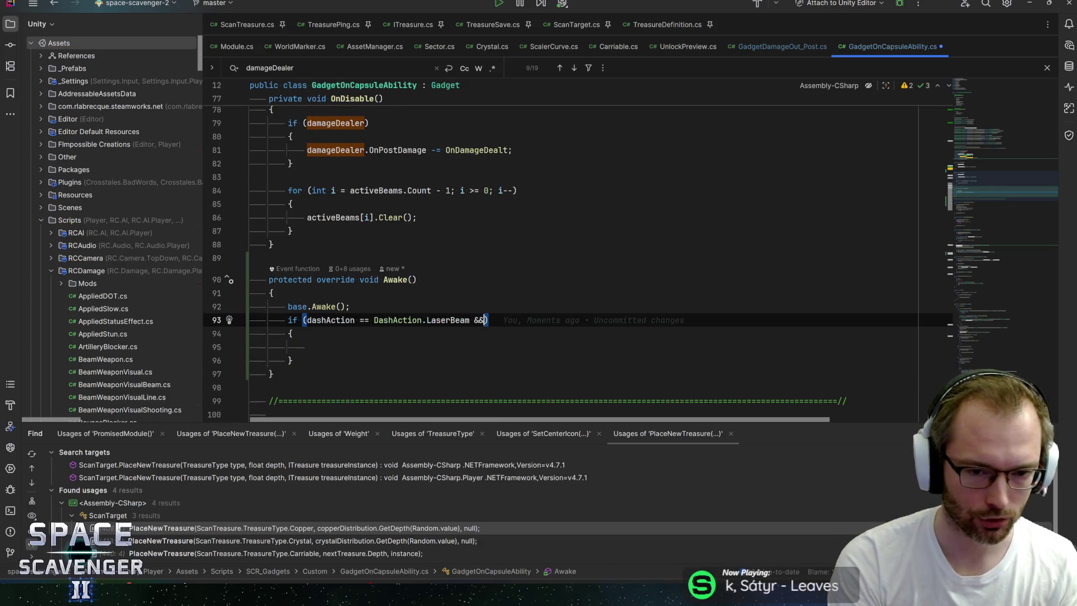
text(damage)
key(Return)
text(=)
key(BackSpace)
text(= nu)
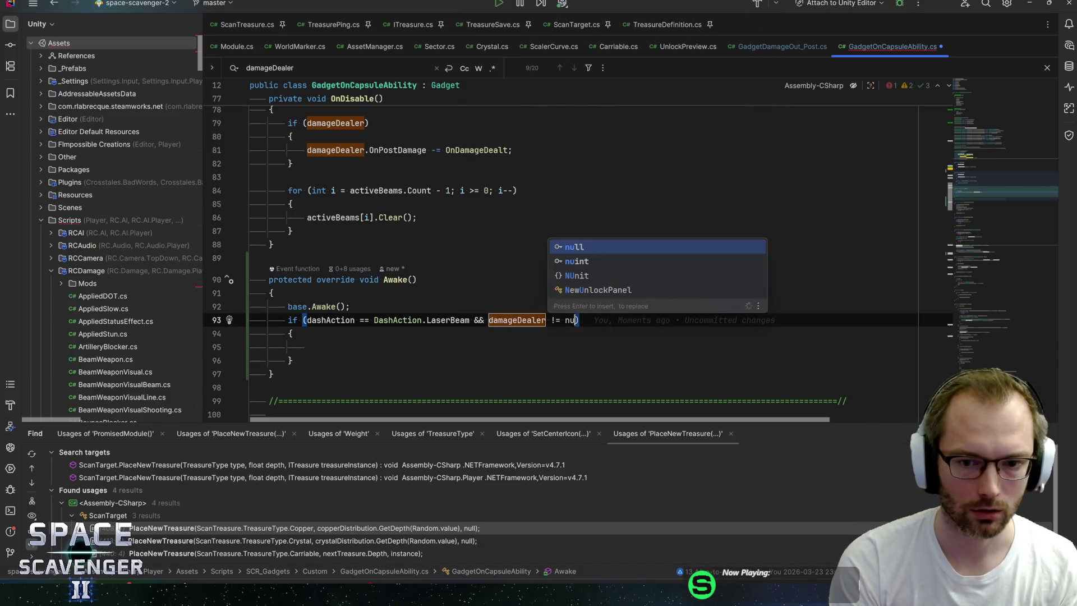
key(Return)
key(Down)
key(Down)
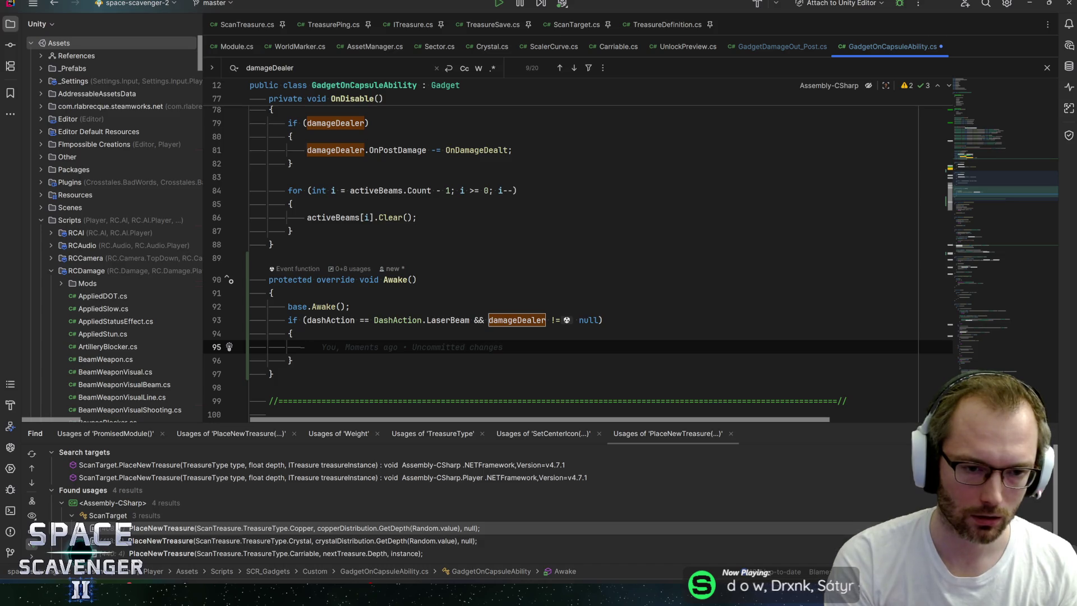
text(cri)
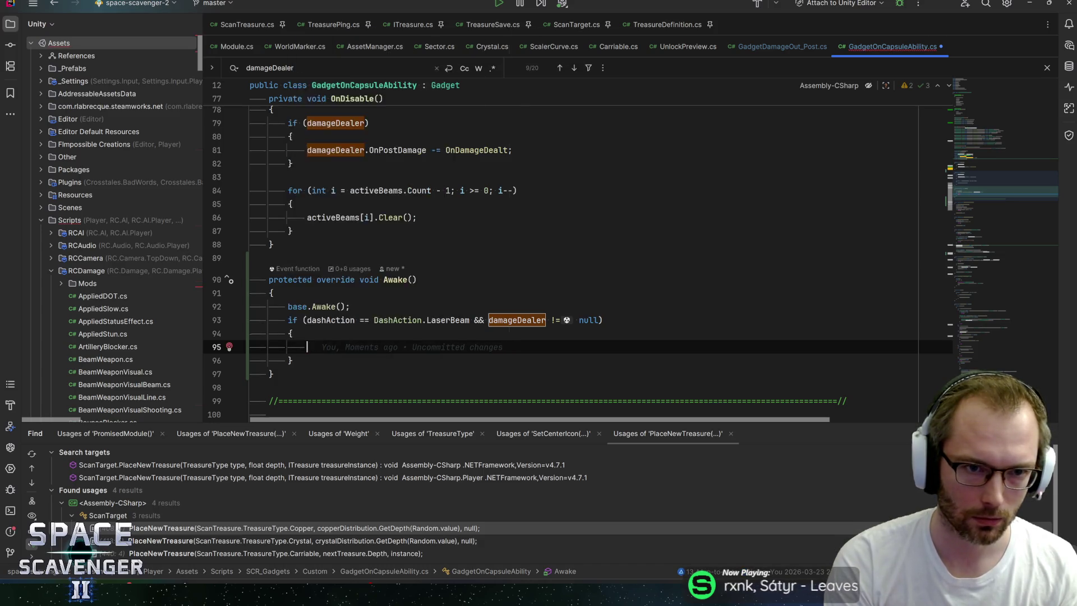
- Assign laserBeamCritical = new Mod(ModID.CriticalChance, FlatMult.M(1f)) inside the if body
key(Return)
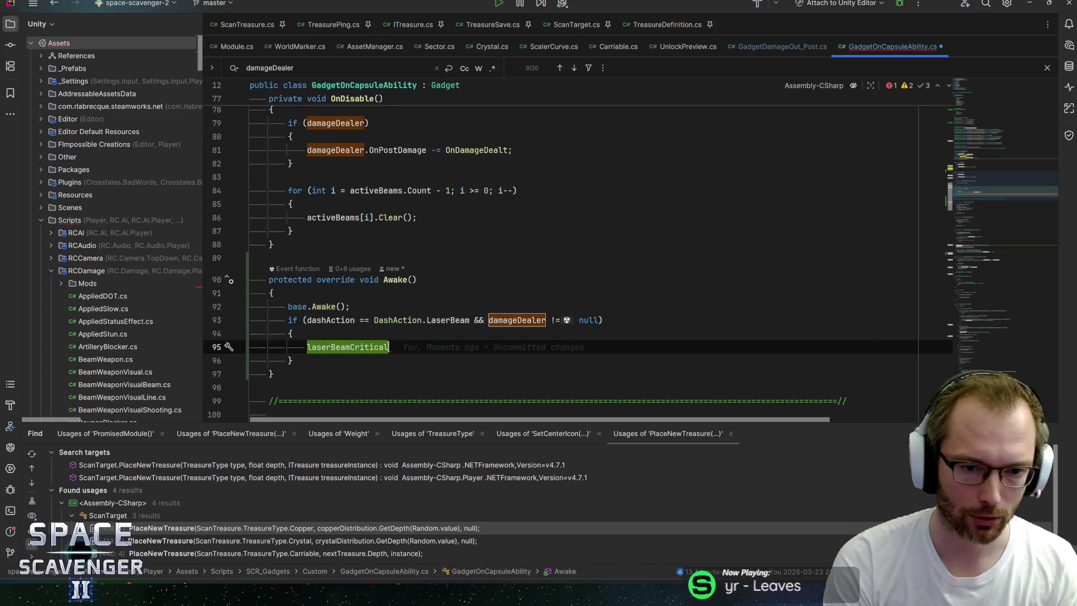
text(= new)
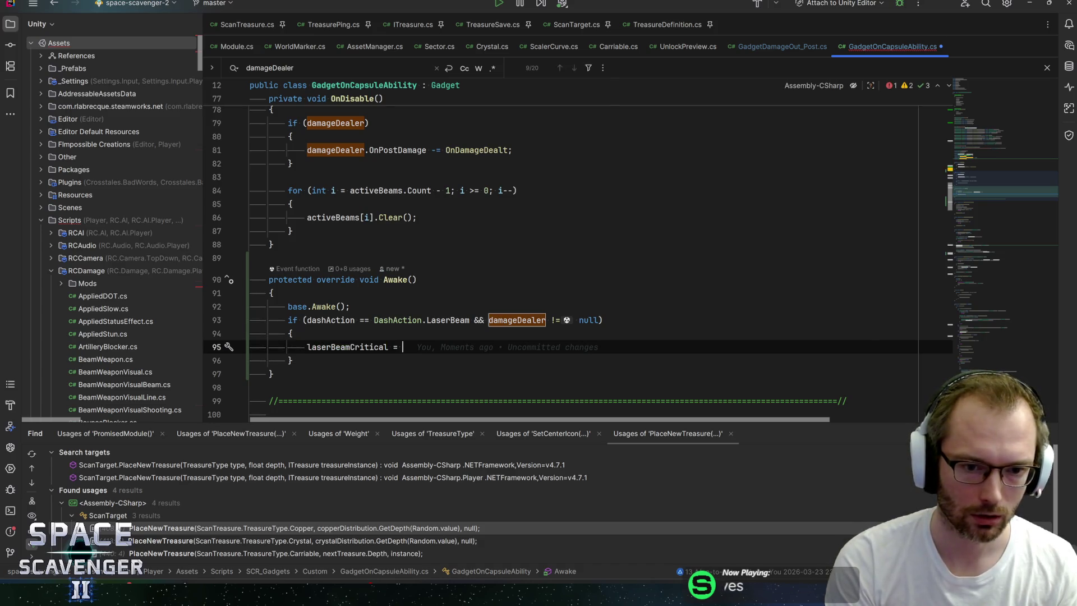
key(Down)
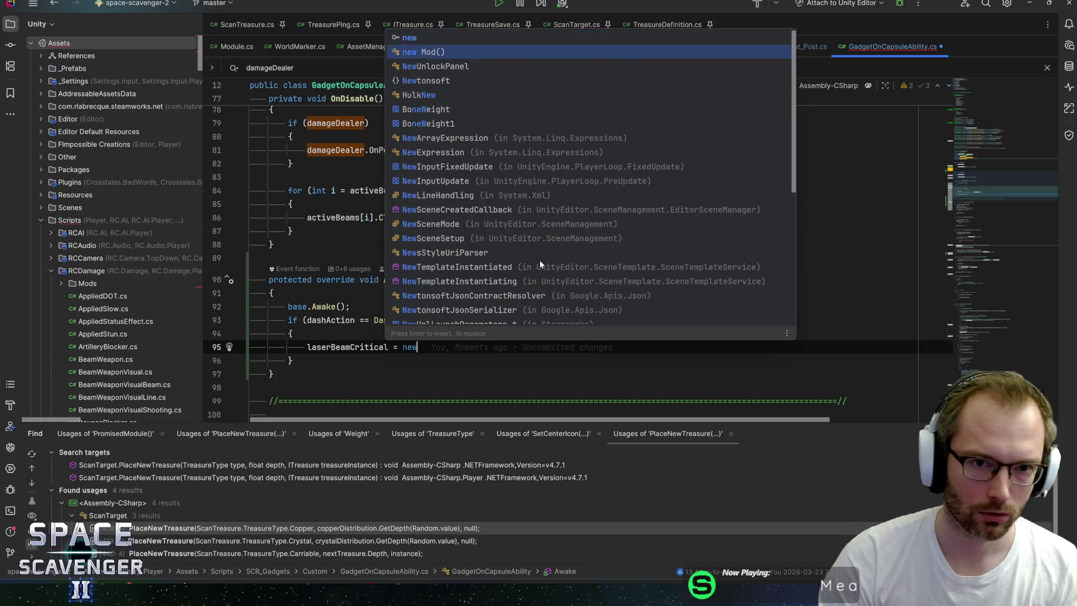
key(Return)
text(Cri)
key(Return)
text(, 1f)
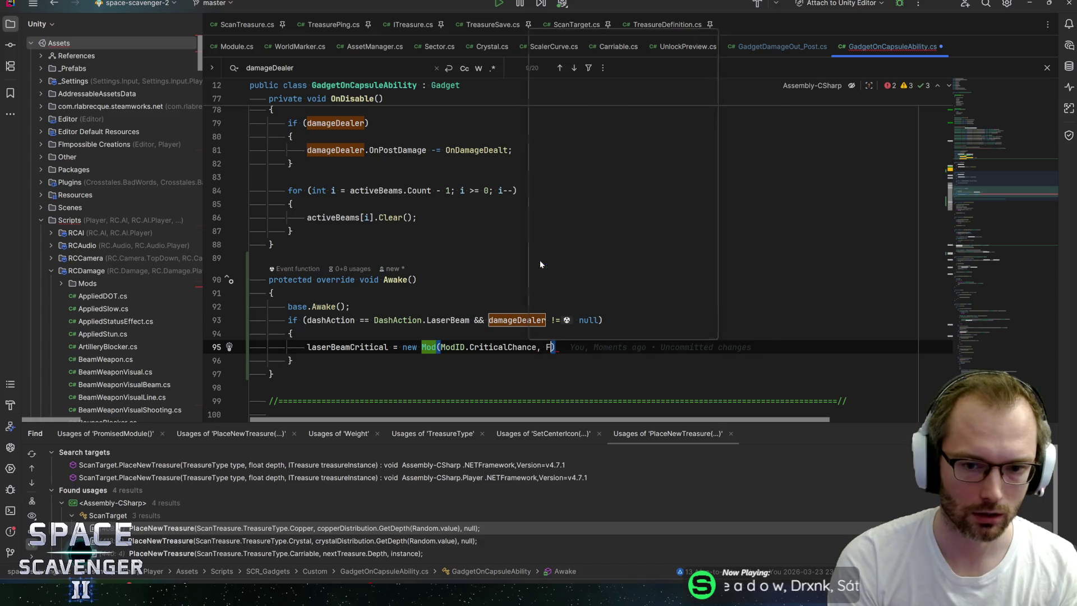
text(FlatMult.)
text(M)
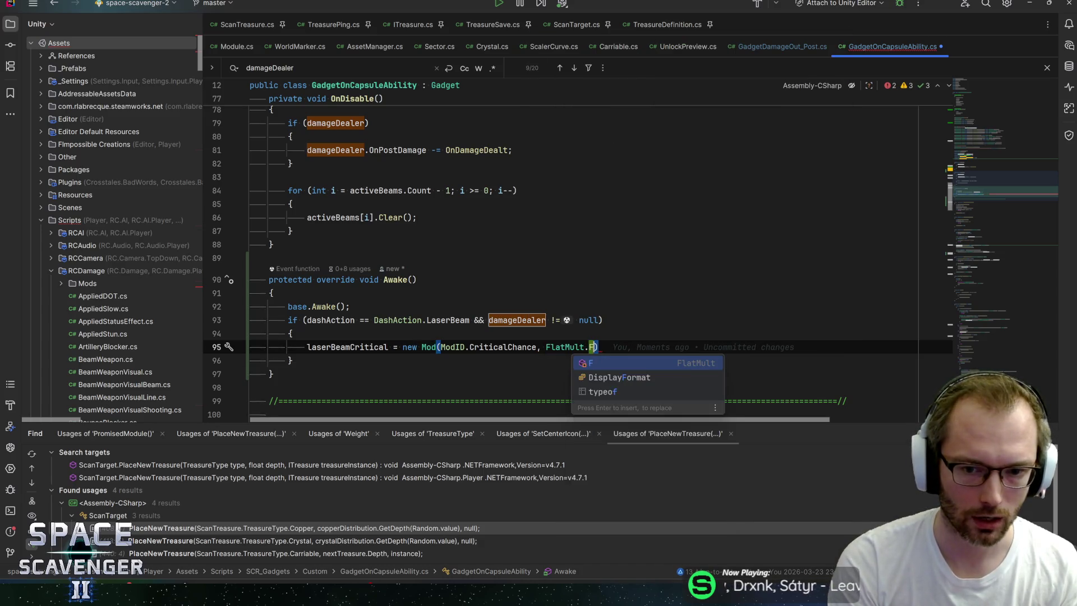
key(Return)
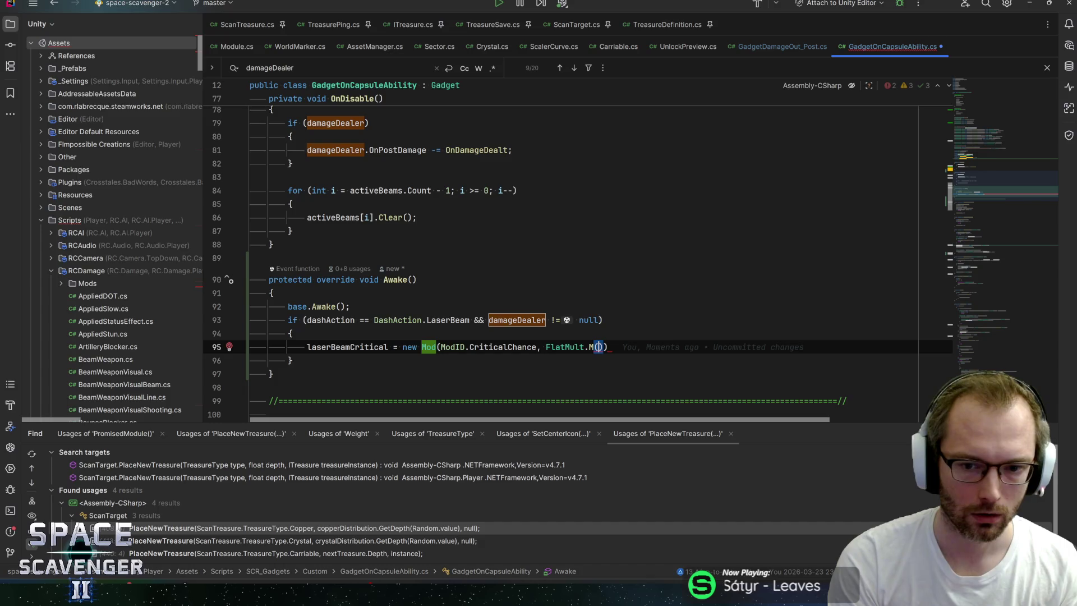
text());)
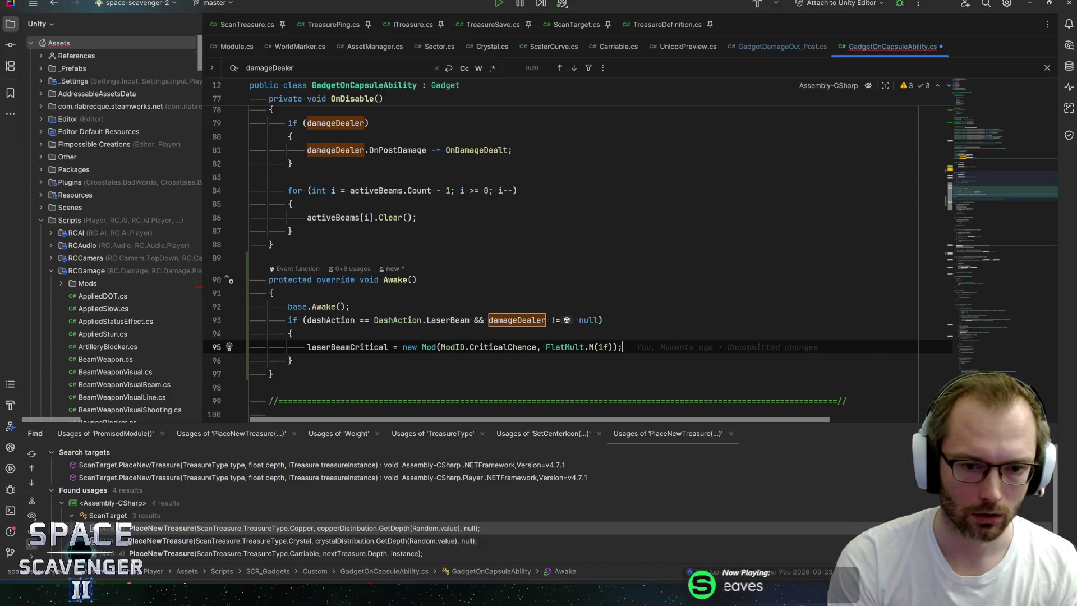
- Add laserBeamCritical to damageDealer.ModManager via AddMod and save the script
key(Return)
text(d)
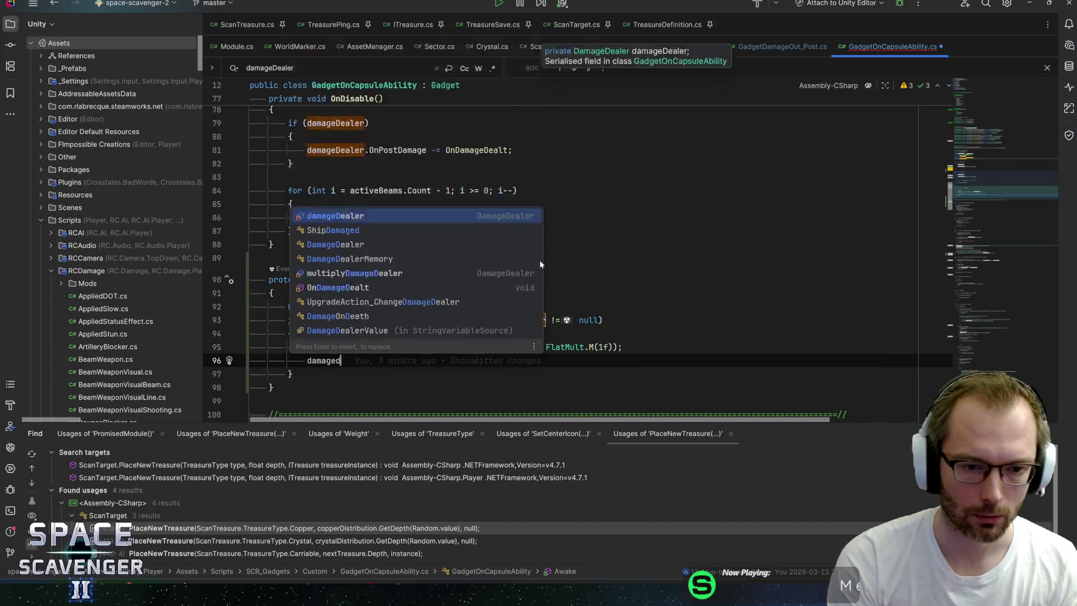
text(amageDealer.)
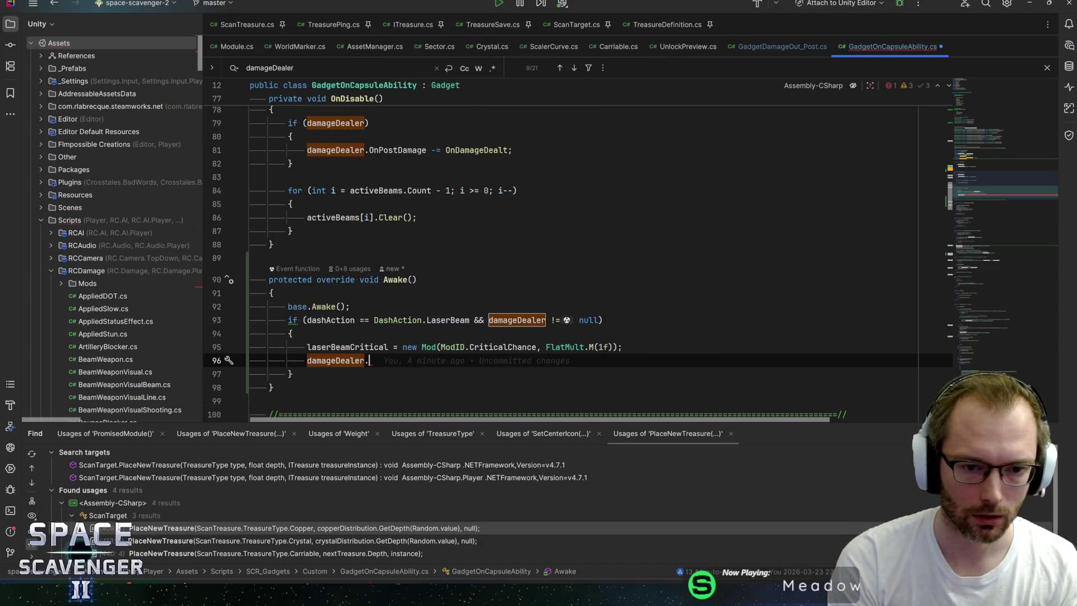
text(addmomod)
key(Return)
text(.addmo)
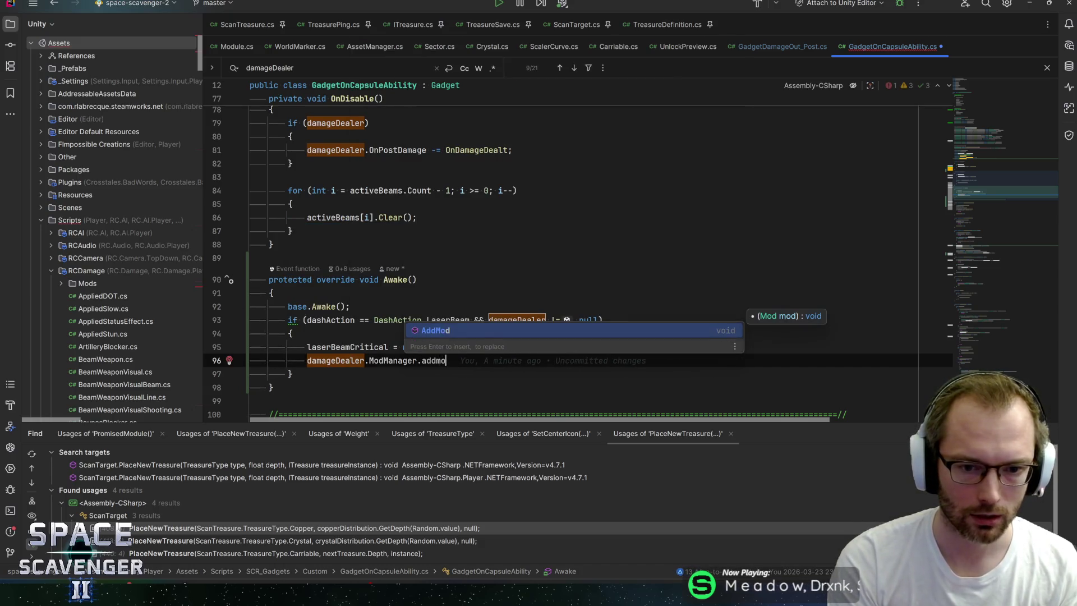
key(Return)
text(laserb)
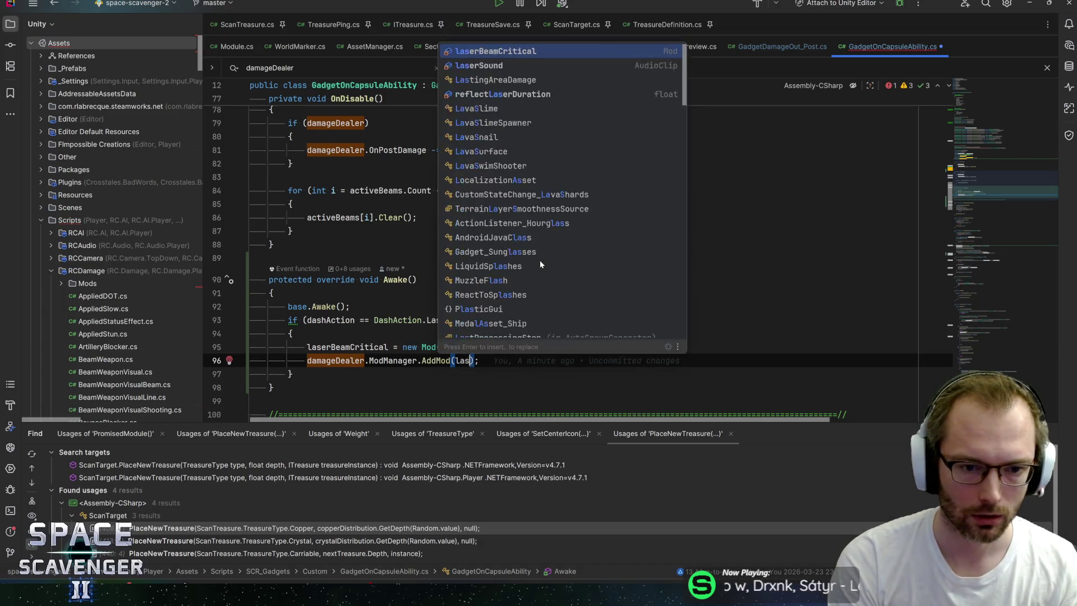
key(Return)
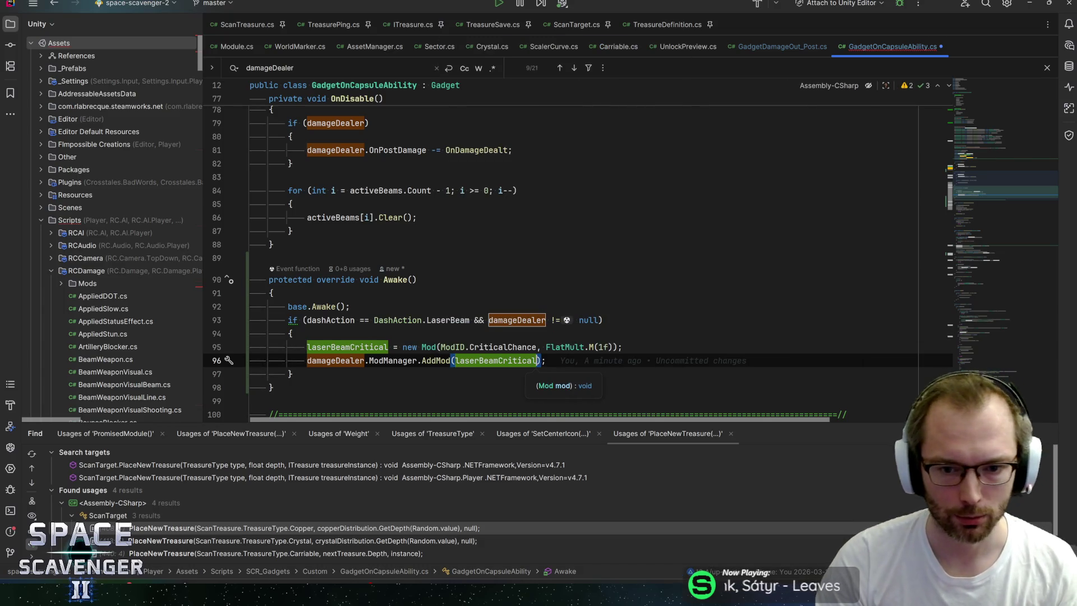
key(End)
key(ctrl+s)
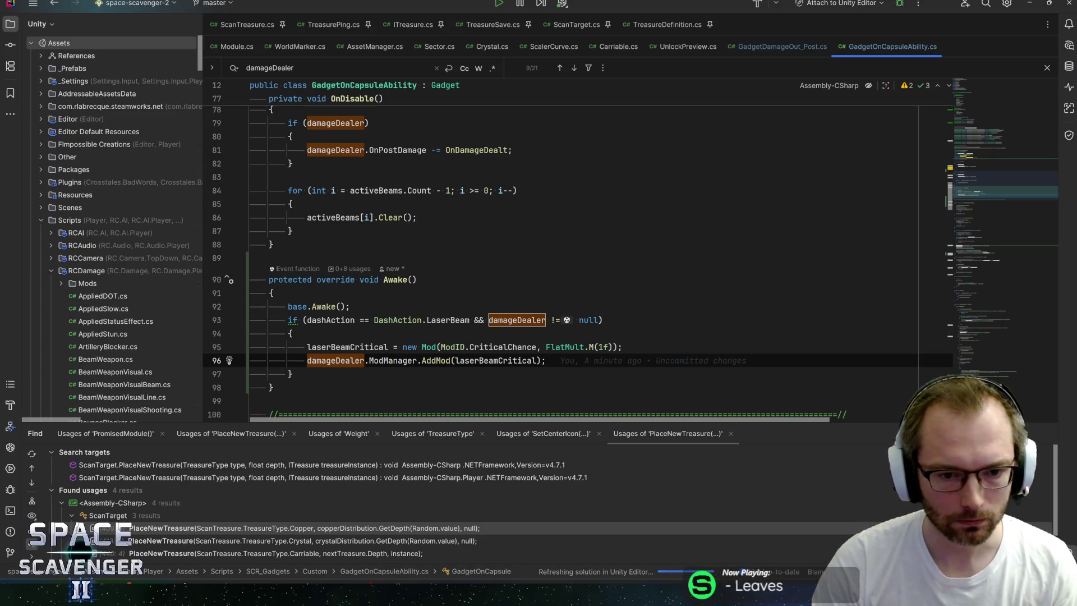
- Review the new AddMod line and the surrounding Awake code
click(339, 360)
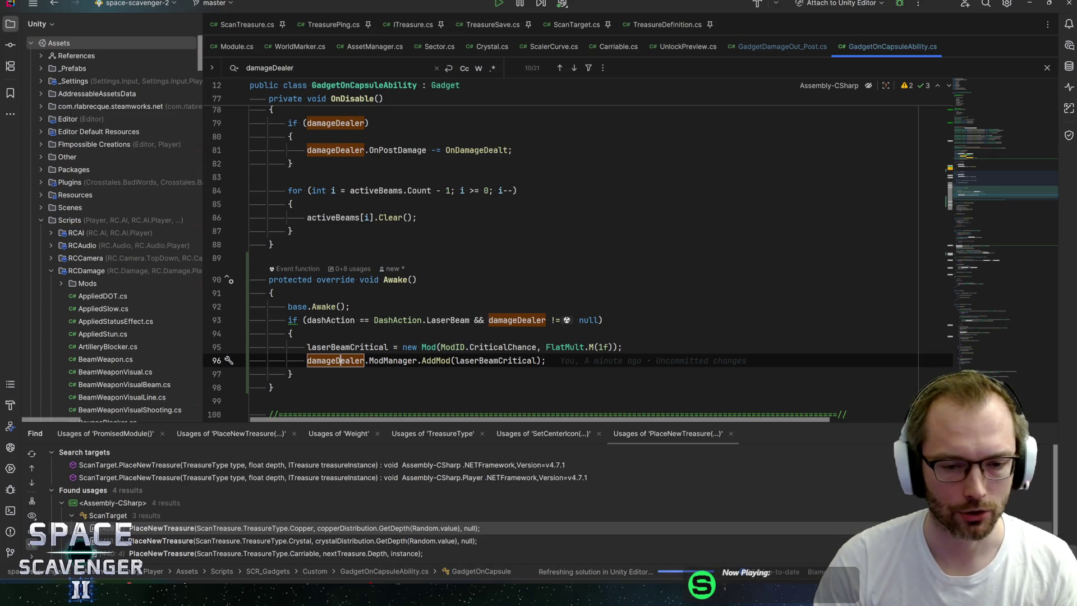
click(370, 360)
click(483, 360)
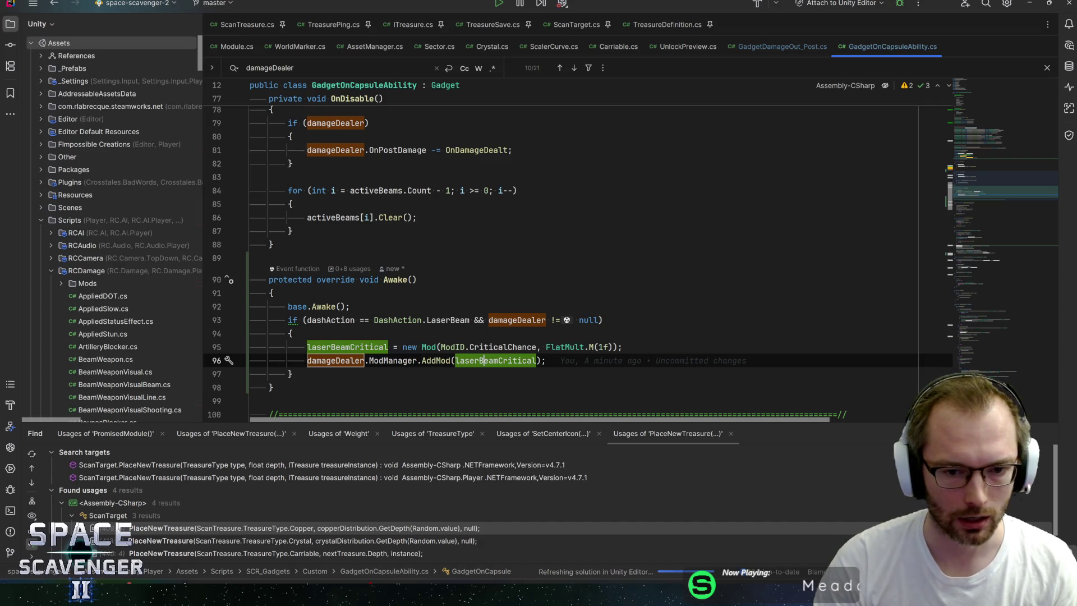
click(428, 360)
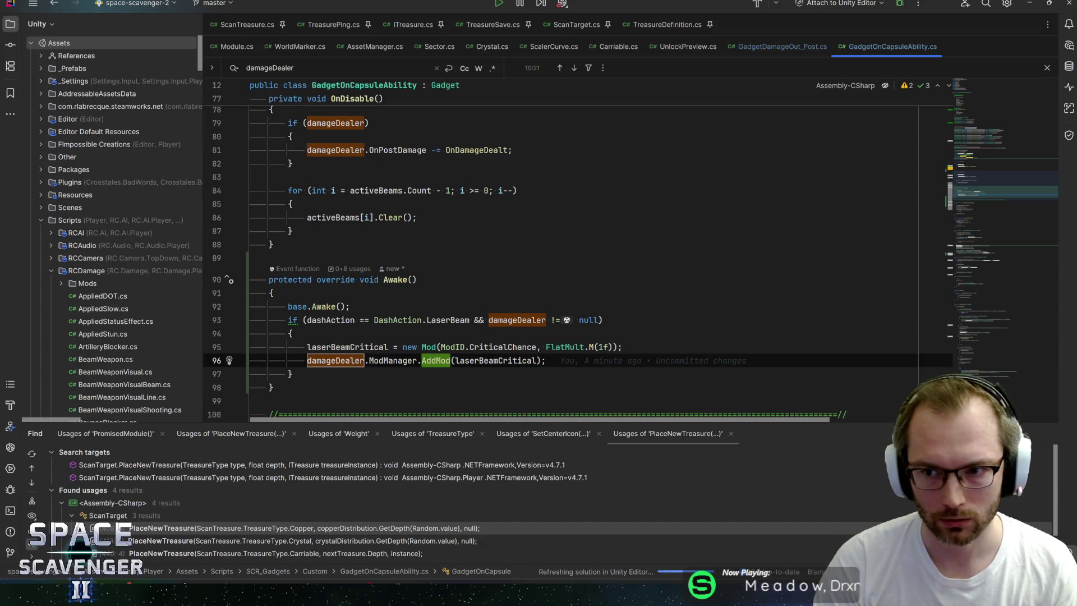
scroll(978, 166, up, 6)
scroll(978, 166, down, 7)
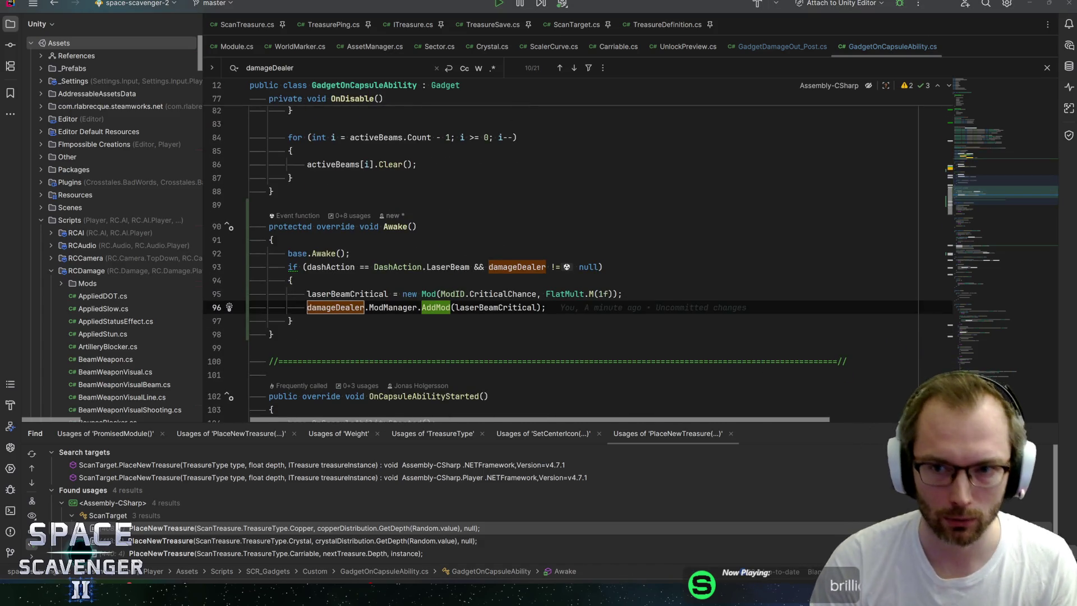
click(350, 253)
- In Unity, check RubberPaint's localized description, then select LaserDamage to show its Damage of 200
key(alt+Tab)
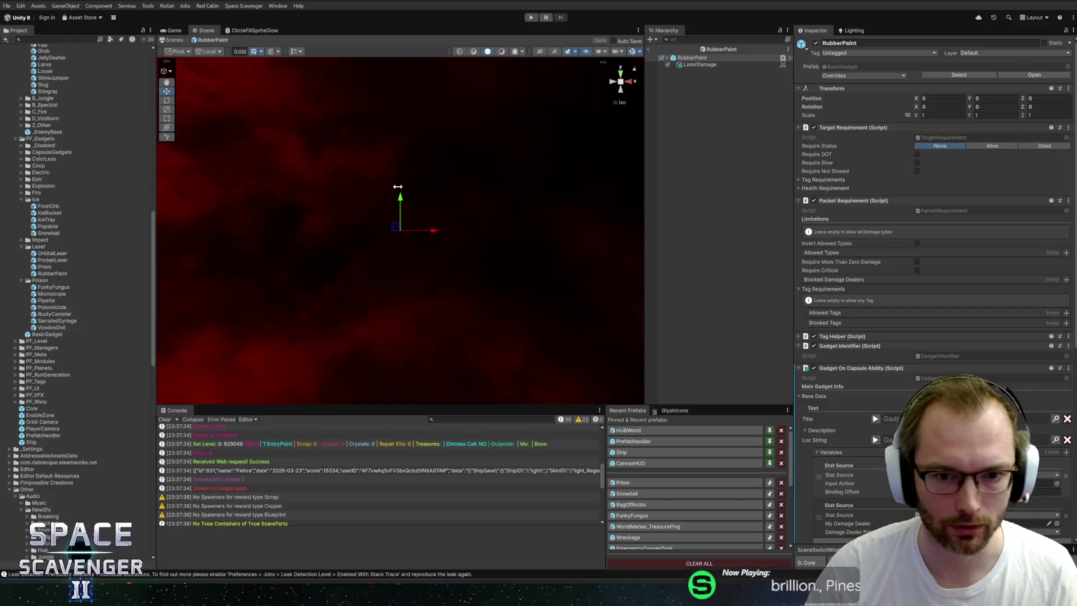
scroll(867, 344, down, 7)
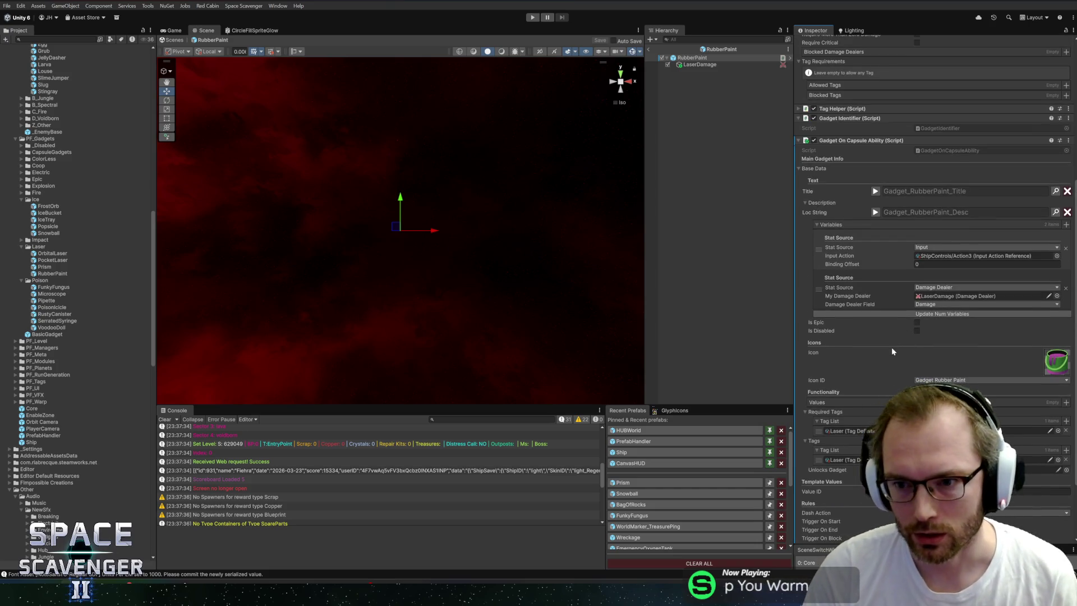
click(876, 212)
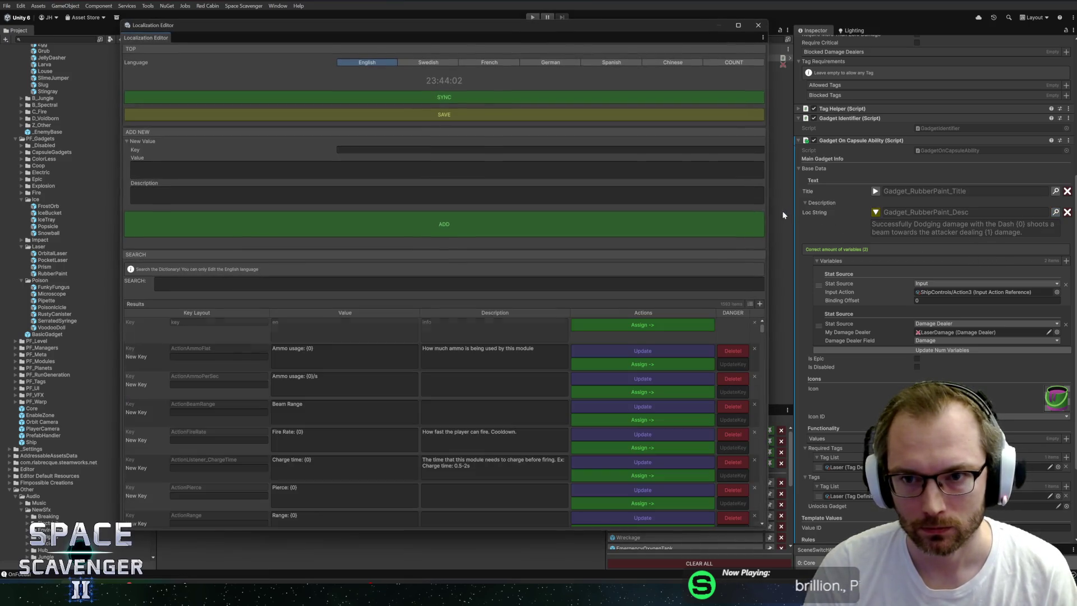
click(850, 223)
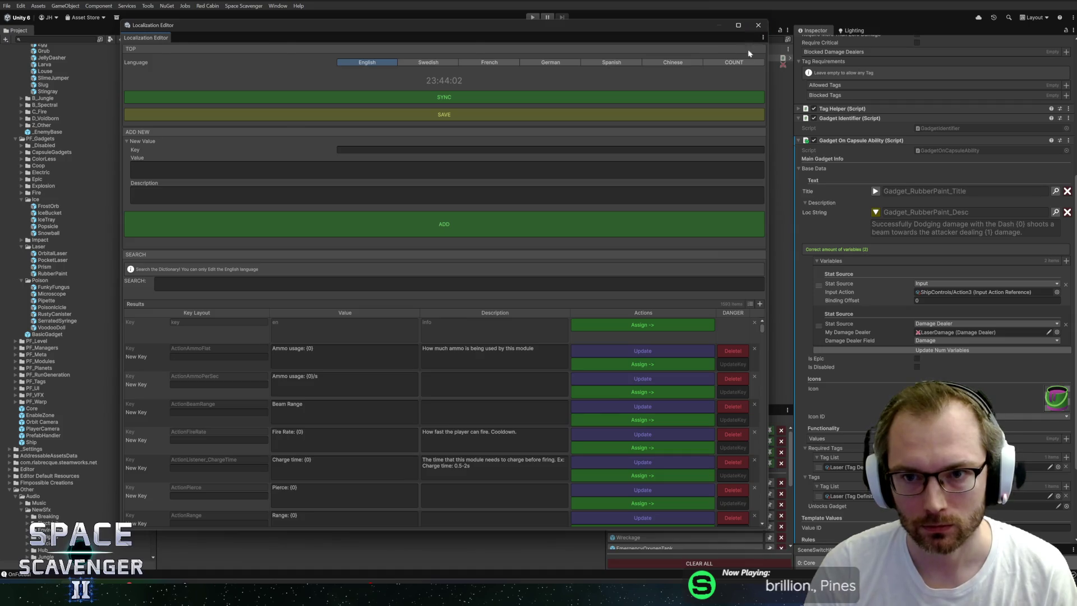
click(758, 25)
click(700, 64)
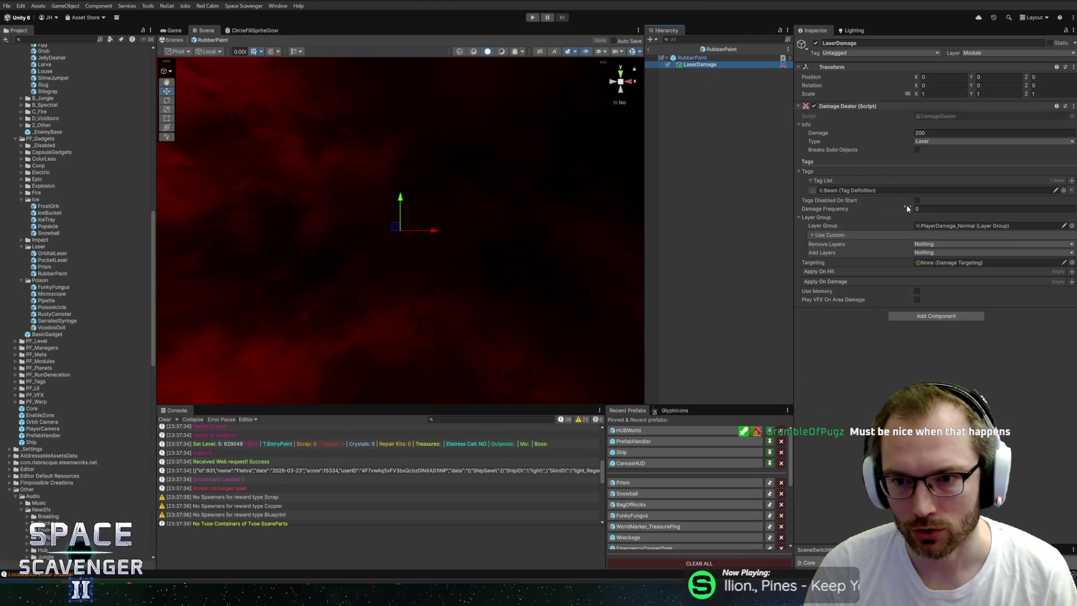
- Set the LaserDamage Damage Dealer's Damage to 100, then reselect RubberPaint
mouse_move(886, 208)
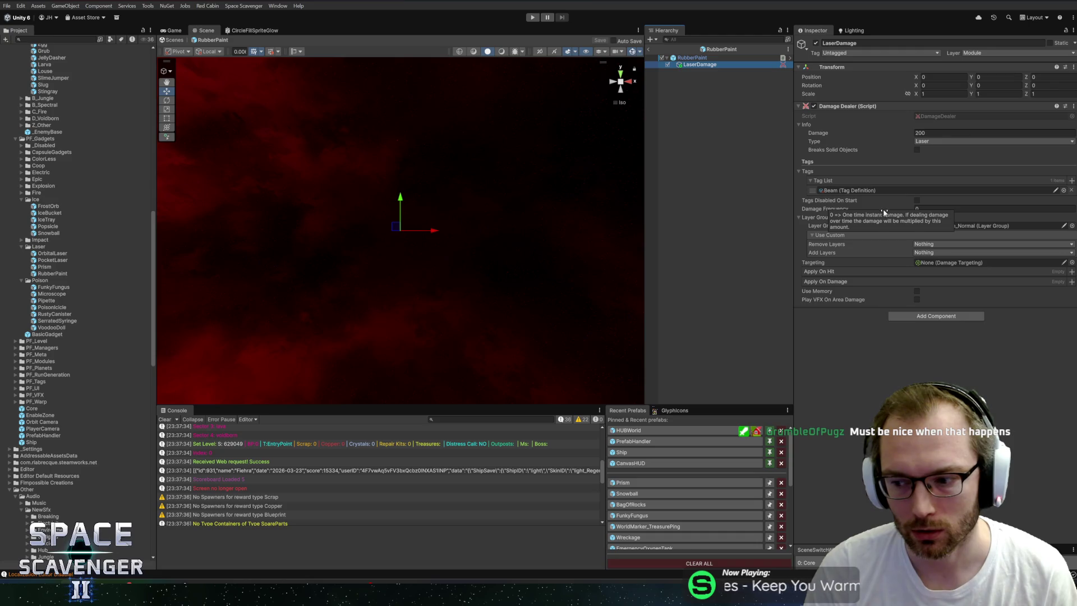
click(942, 133)
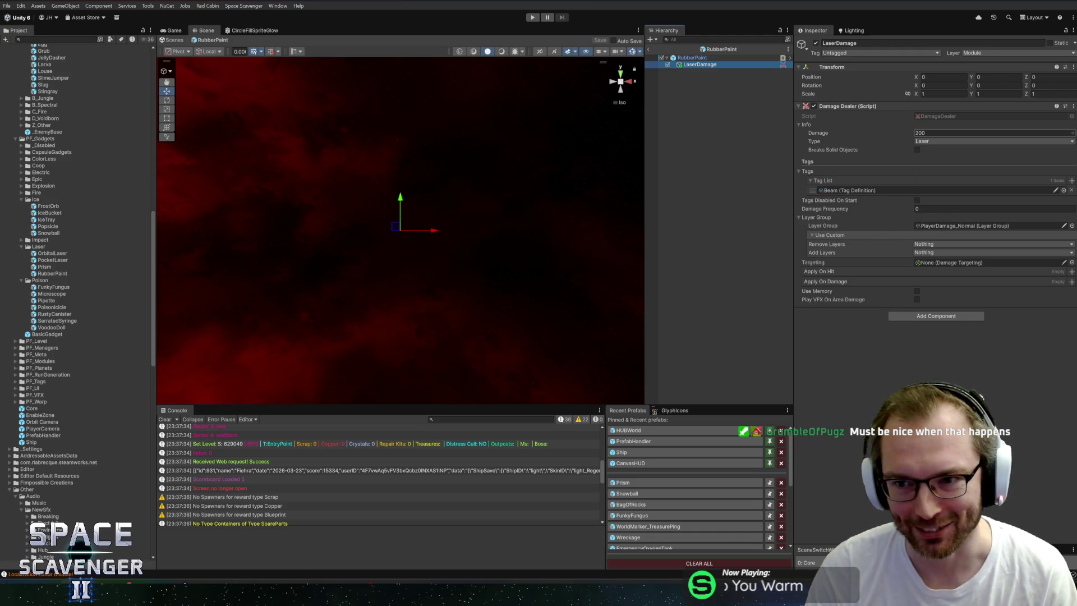
text(100)
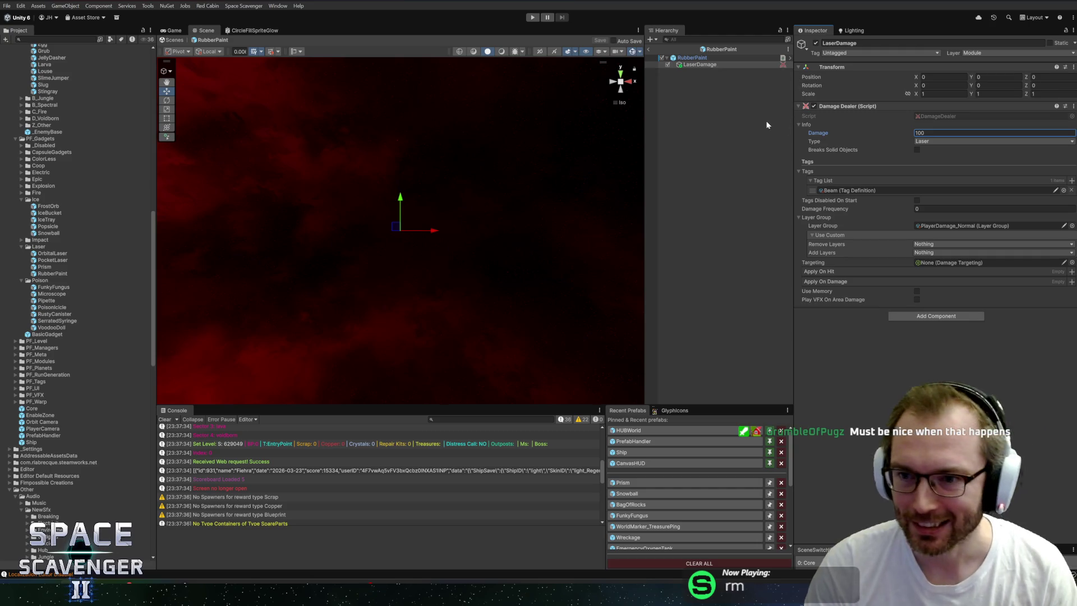
click(710, 58)
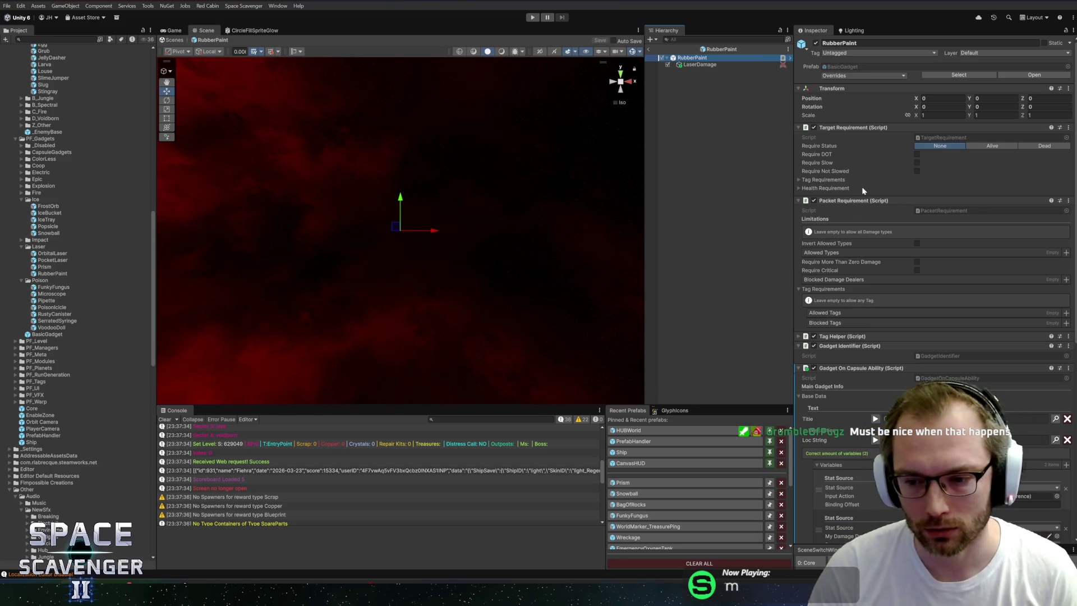
scroll(880, 296, down, 3)
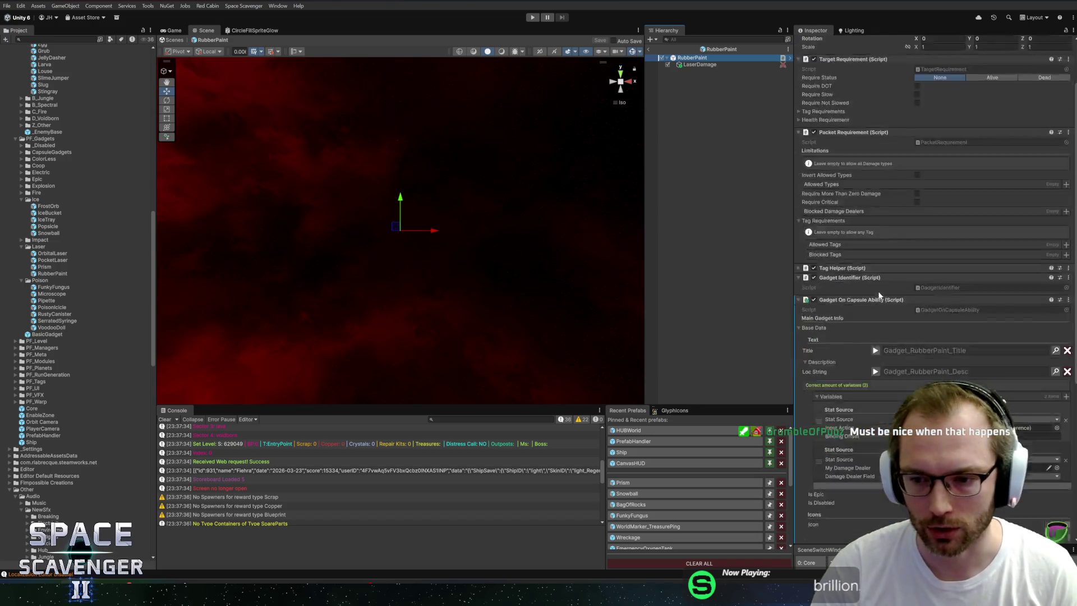
scroll(880, 295, down, 9)
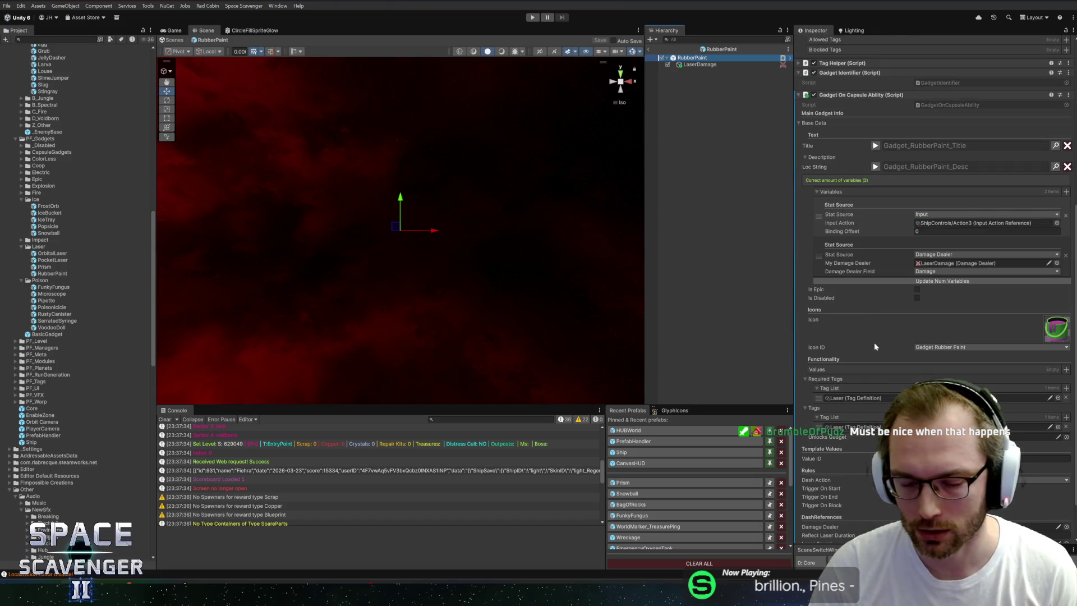
scroll(876, 336, up, 12)
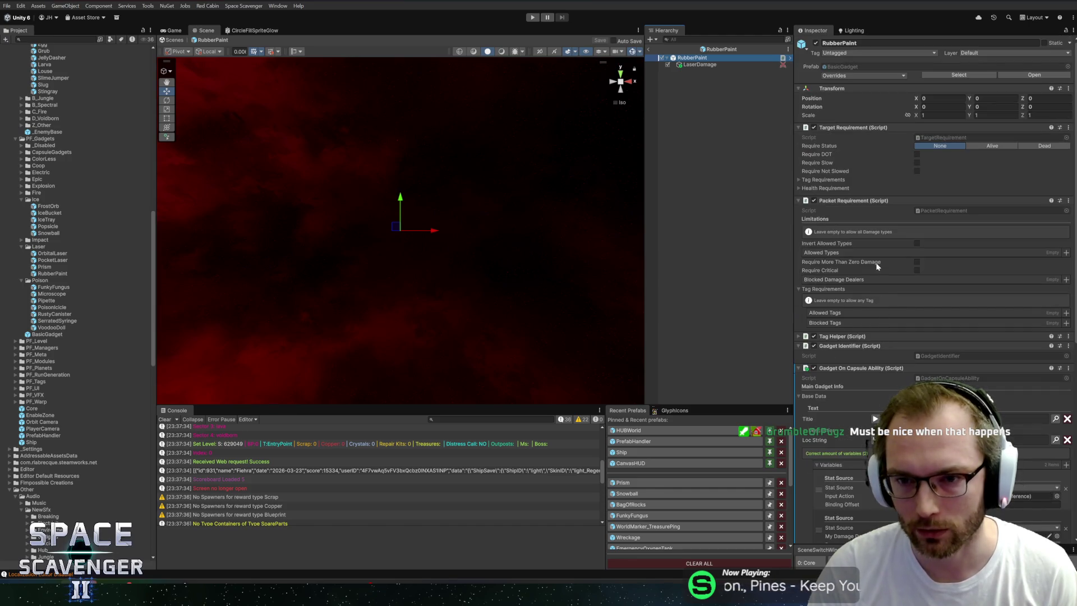
scroll(884, 247, down, 5)
scroll(885, 263, down, 5)
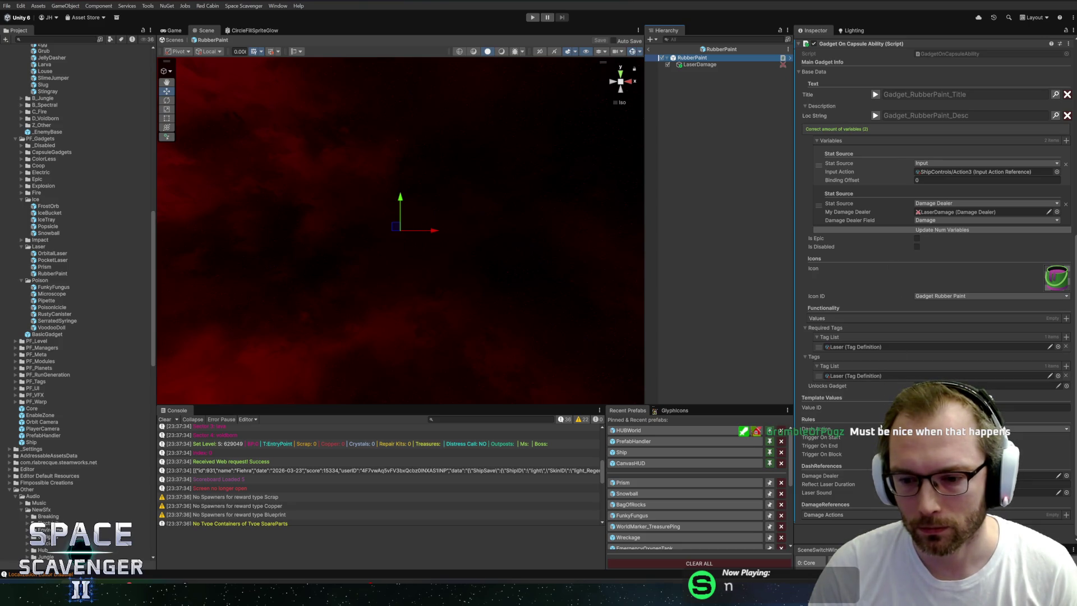
scroll(867, 258, up, 10)
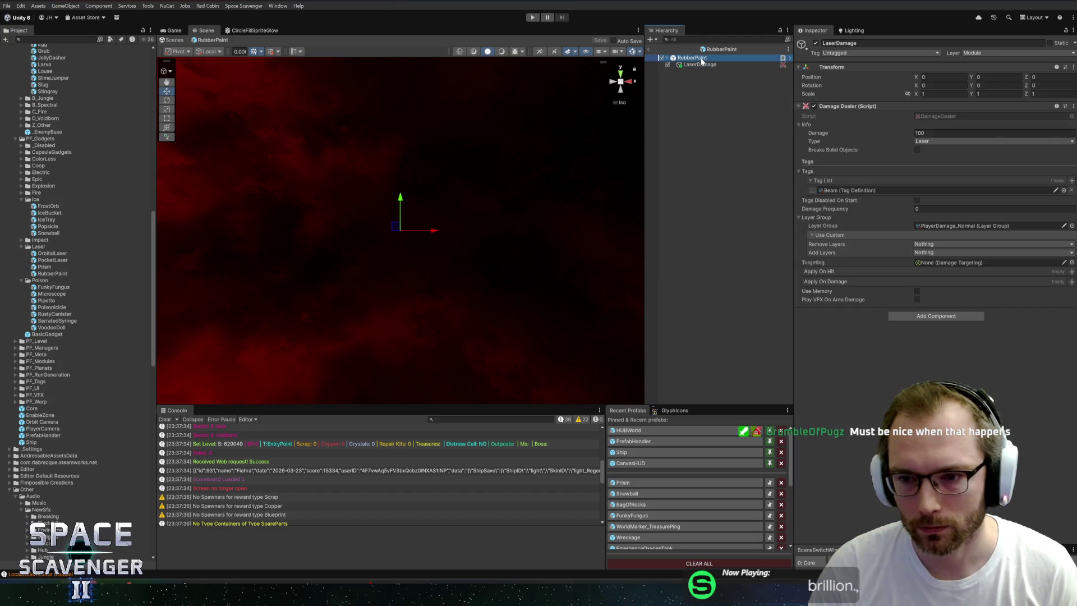
click(708, 64)
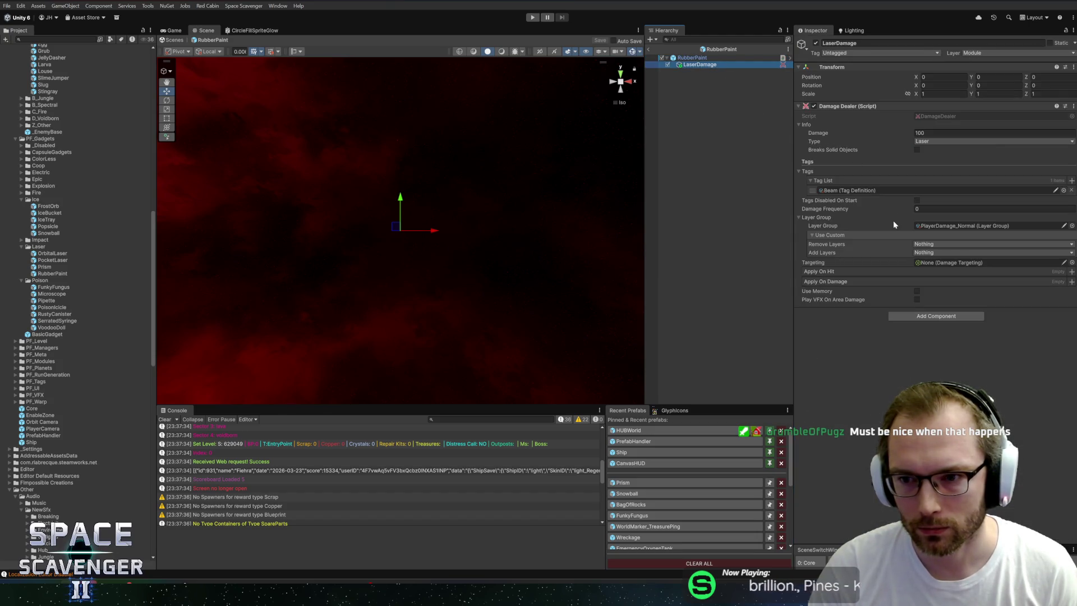
click(691, 57)
scroll(902, 307, down, 10)
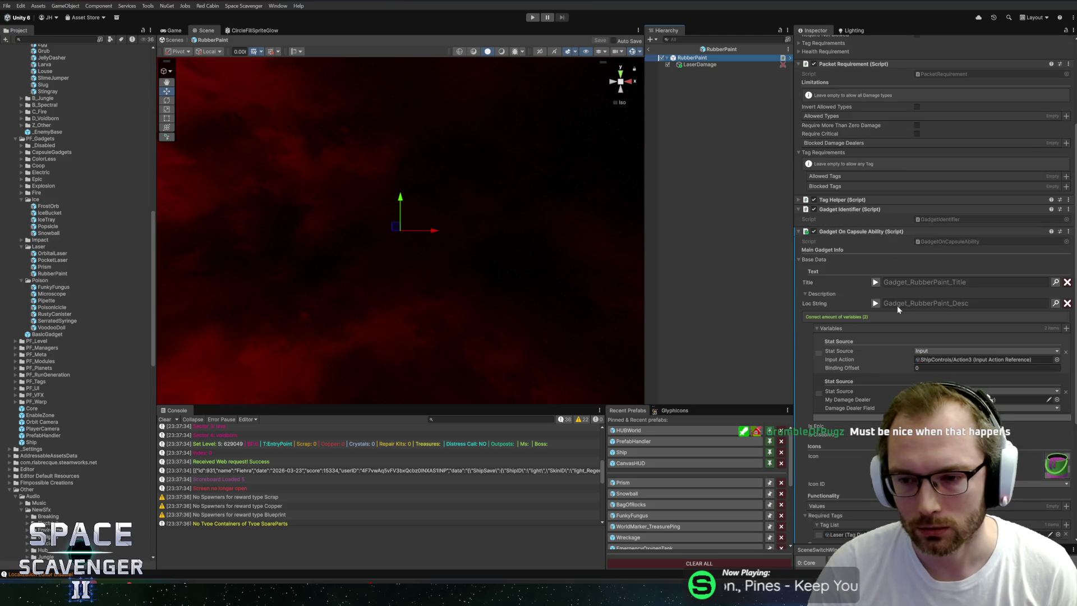
click(1055, 303)
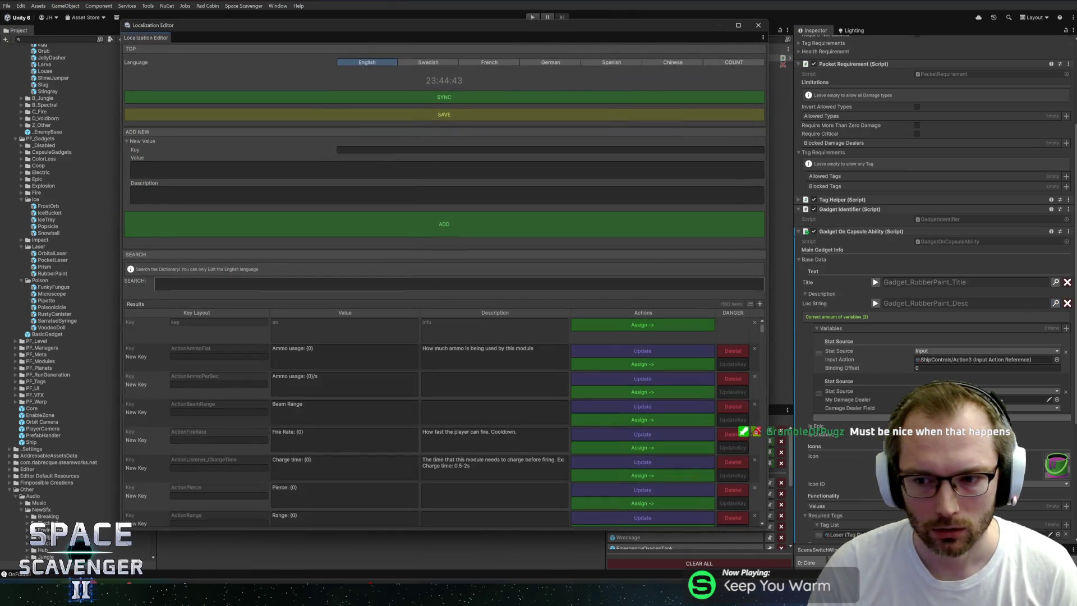
click(428, 285)
- Filter the Localization Editor by 'rubberp' and click into the Gadget_RubberPaint_Desc value
text(rubberp)
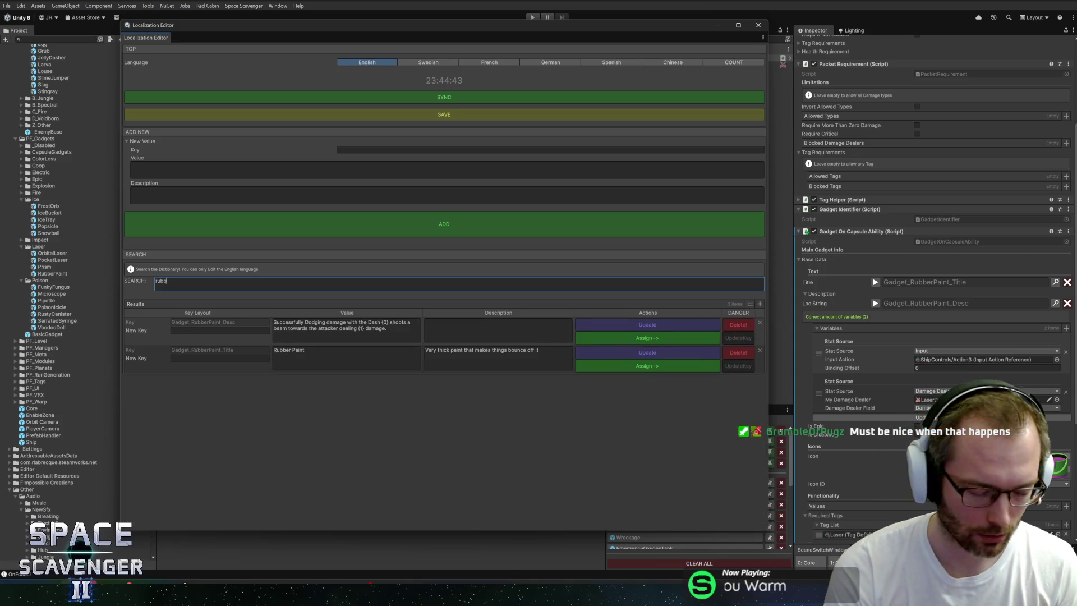
click(346, 330)
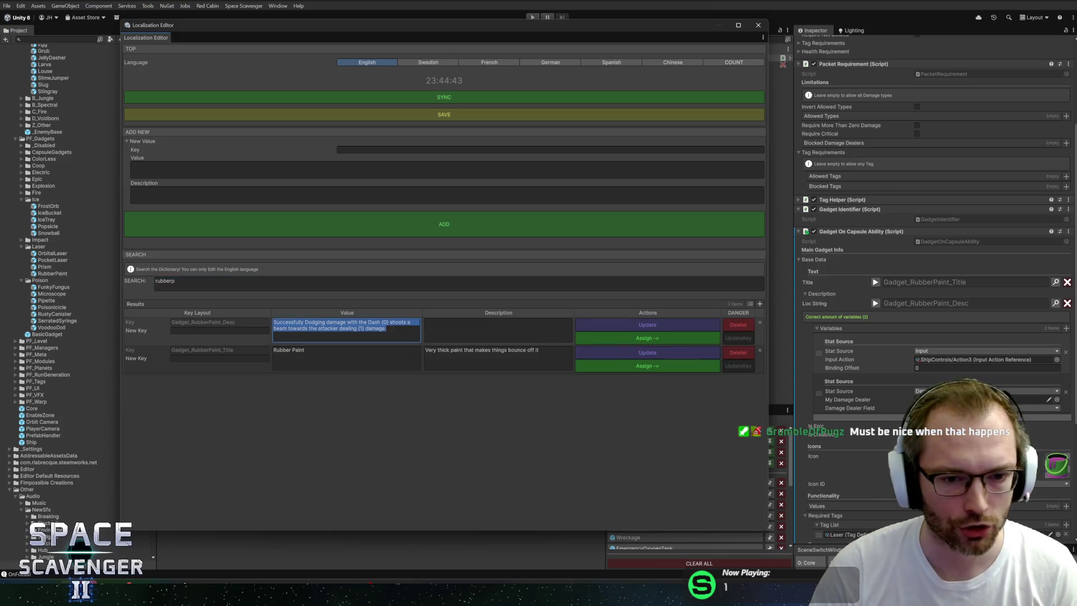
click(385, 322)
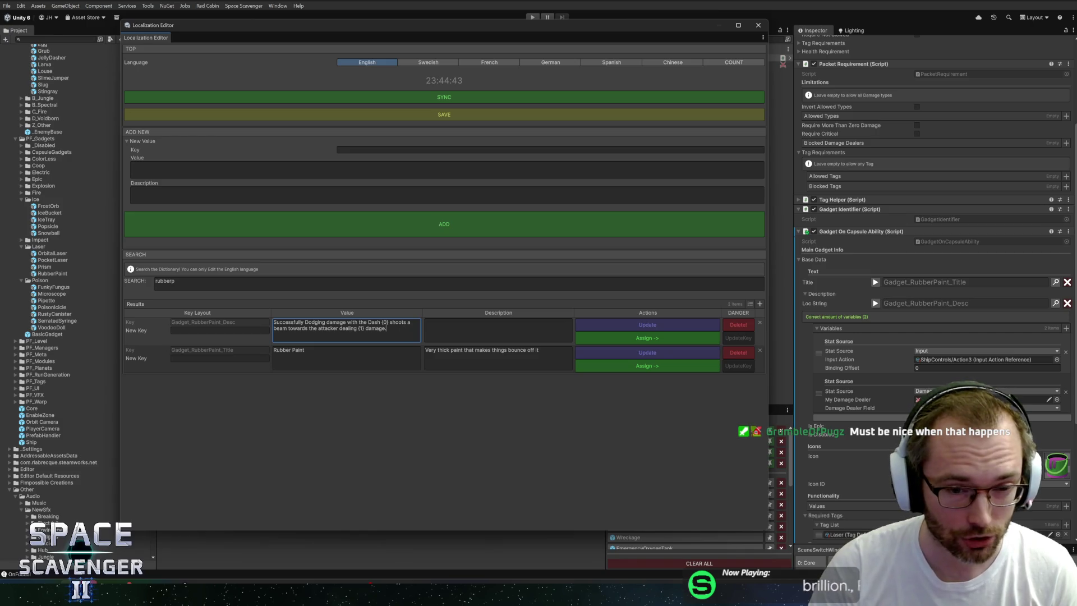
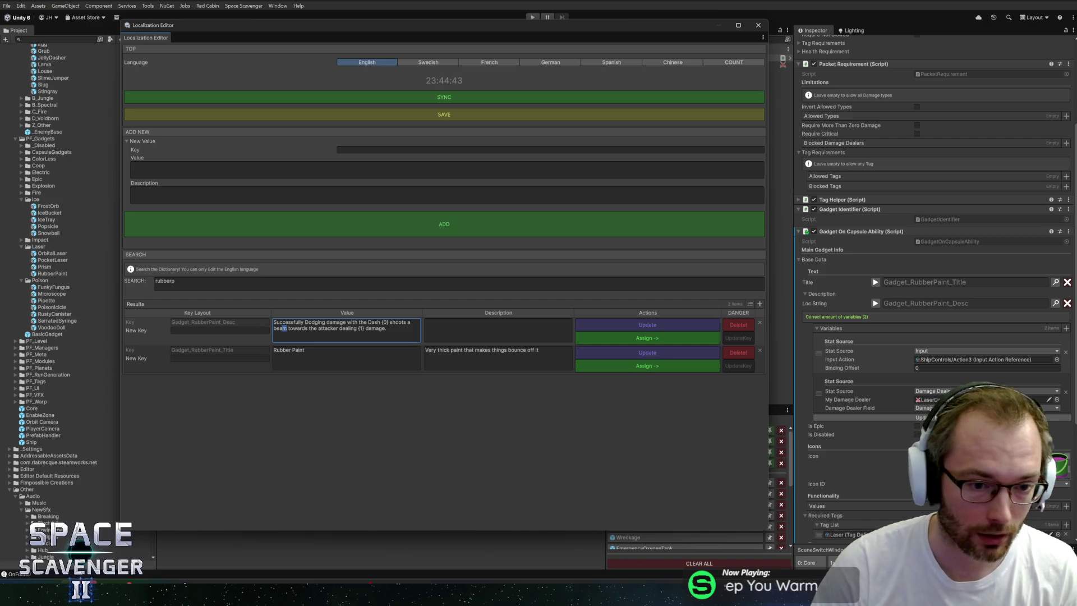
- Replace 'beam' with (1) in the Rubber Paint description, add the (3) critical-hit sentence, and save
key(ctrl+BackSpace)
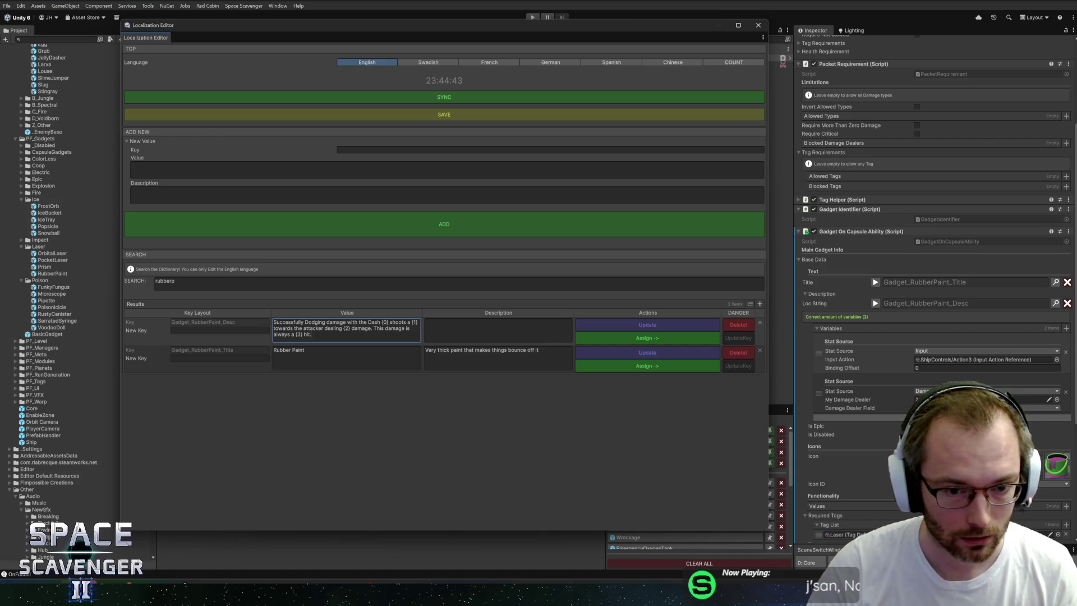
click(625, 329)
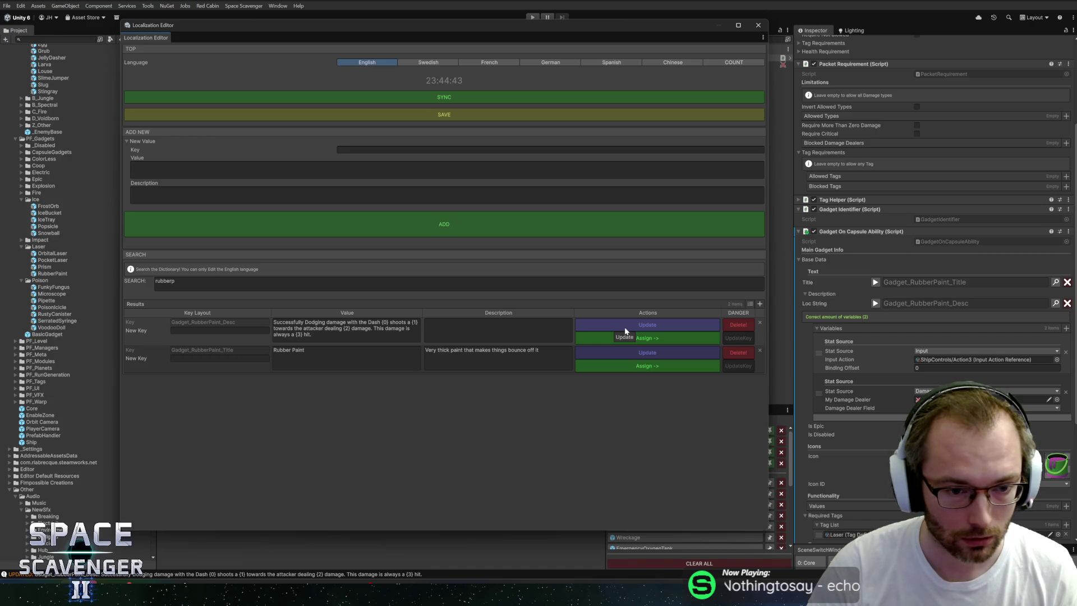
click(760, 26)
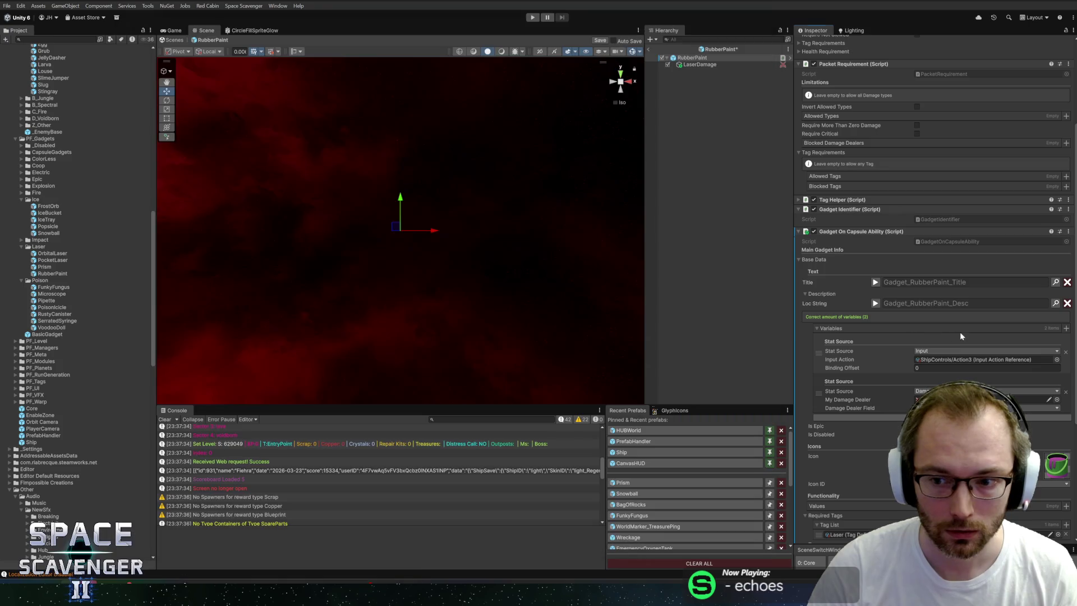
- Add two description variables and move the damage dealer variable to third place
click(1066, 329)
click(1066, 329)
scroll(875, 303, down, 3)
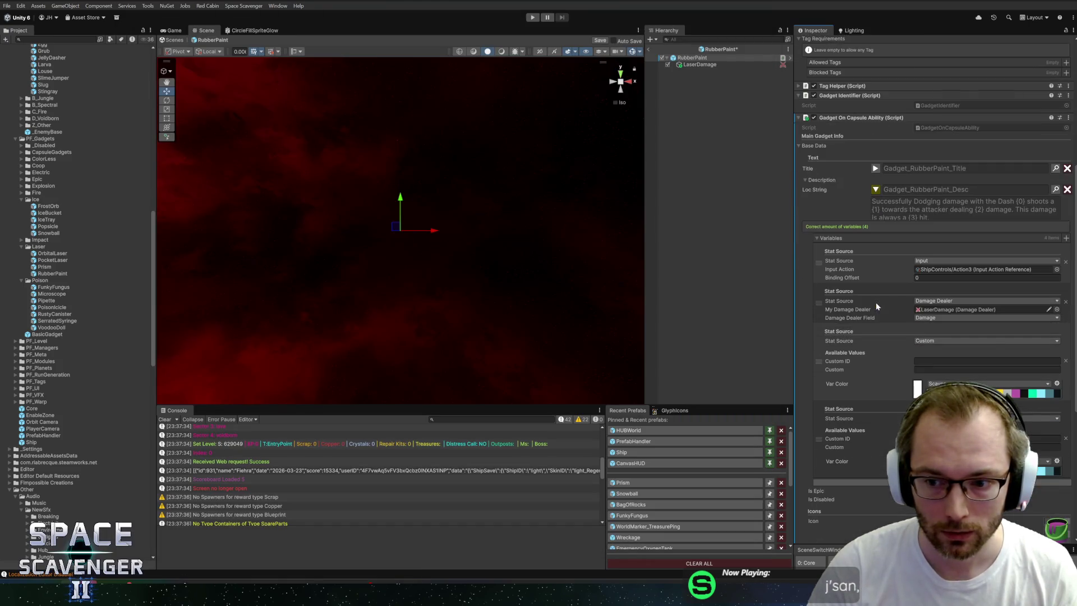
mouse_move(819, 302)
mouse_down()
mouse_move(822, 341)
mouse_move(827, 323)
mouse_up()
- Make the second variable a Keyword source set to Beam
click(948, 301)
text(keyw)
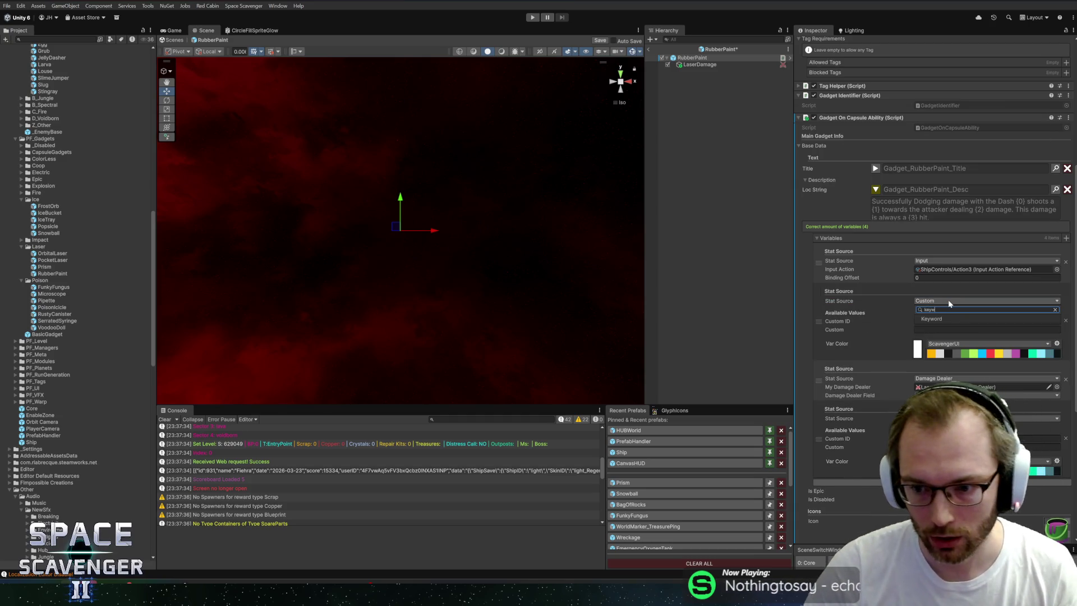
click(940, 316)
click(1057, 309)
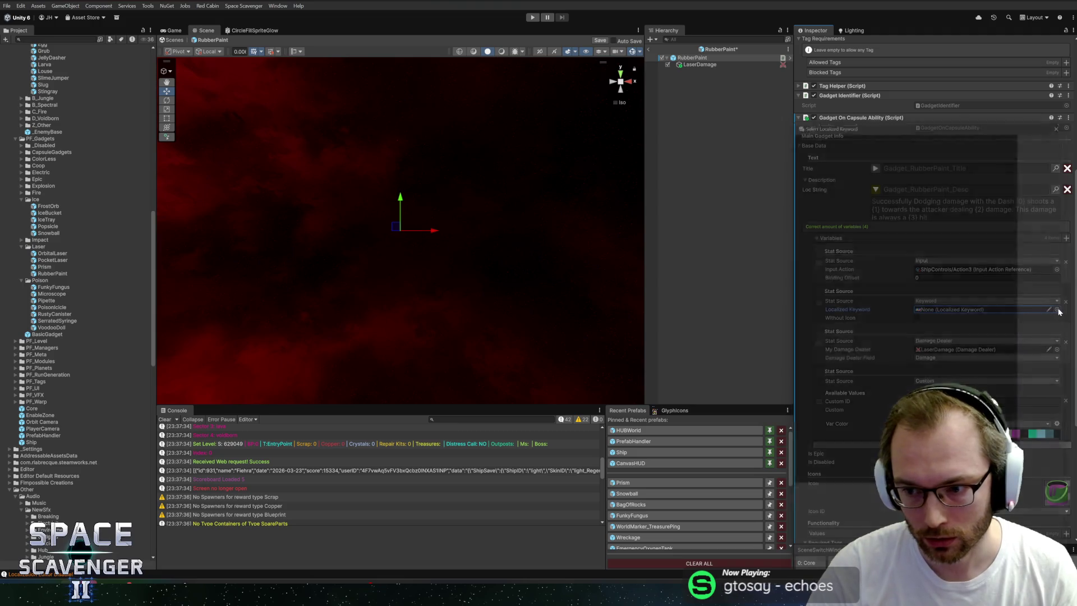
text(beam)
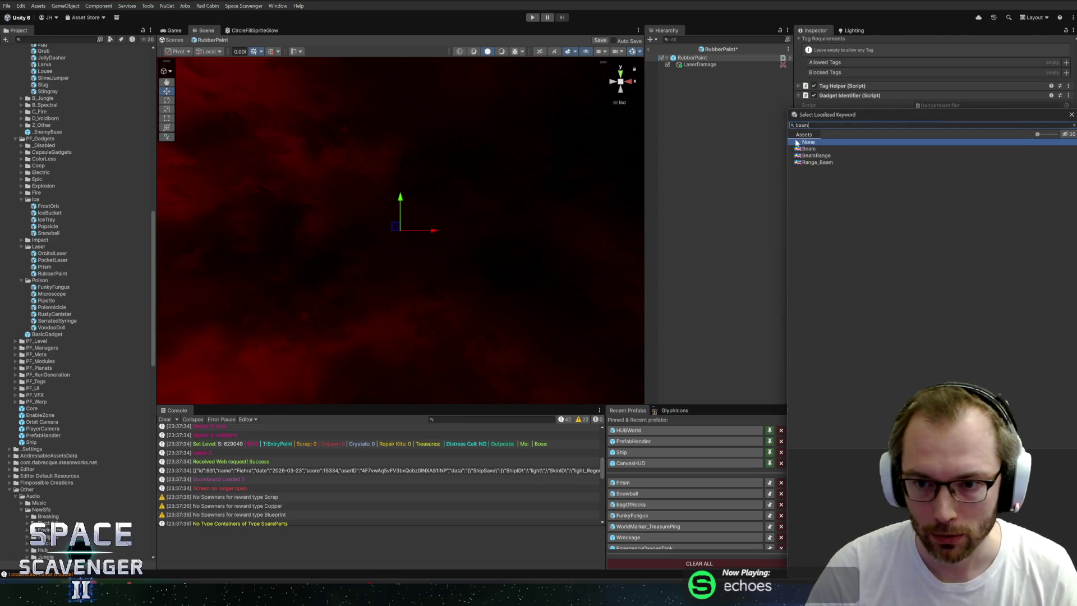
double_click(813, 148)
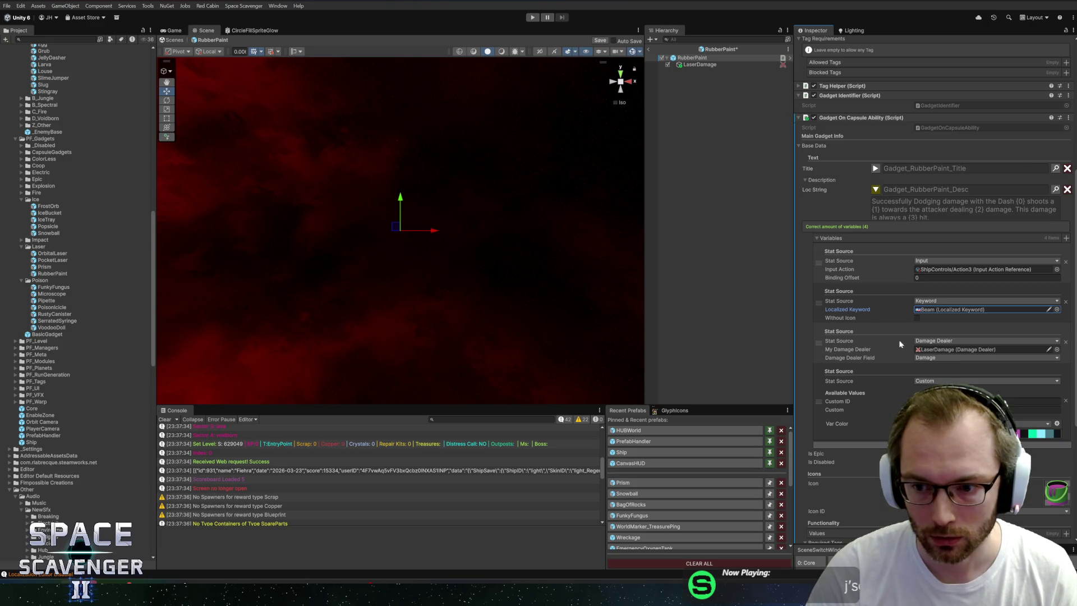
- Set the fourth variable to the Critical keyword and exit the prefab
click(951, 381)
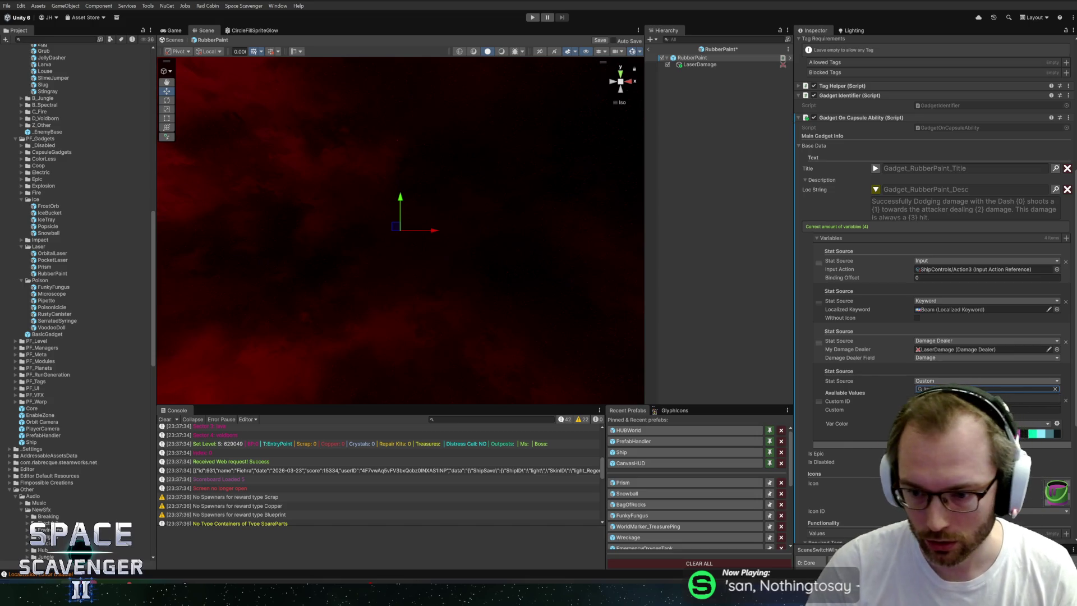
click(1056, 389)
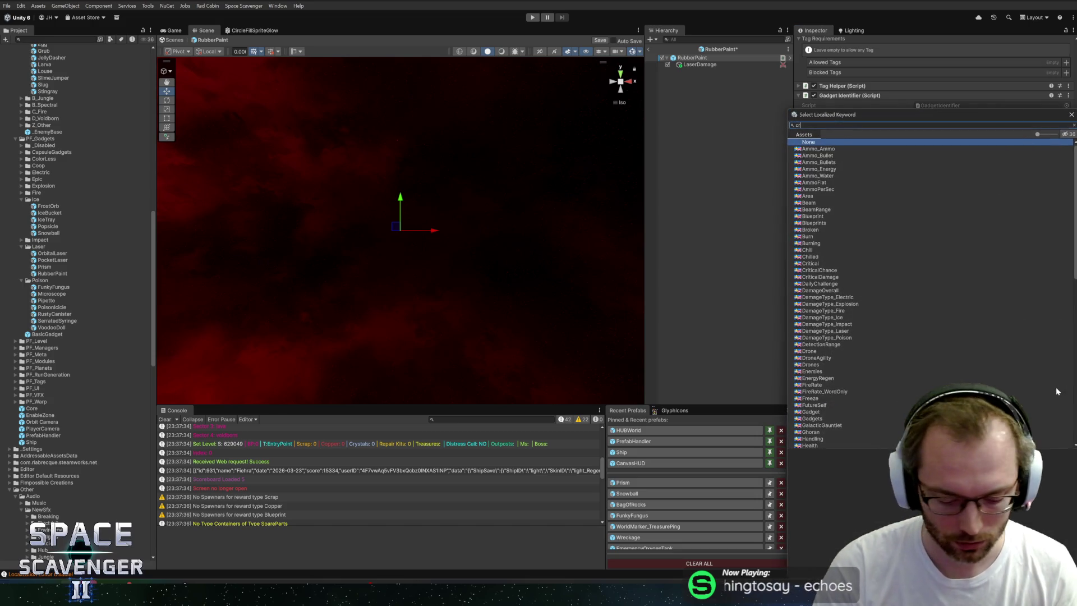
text(iti)
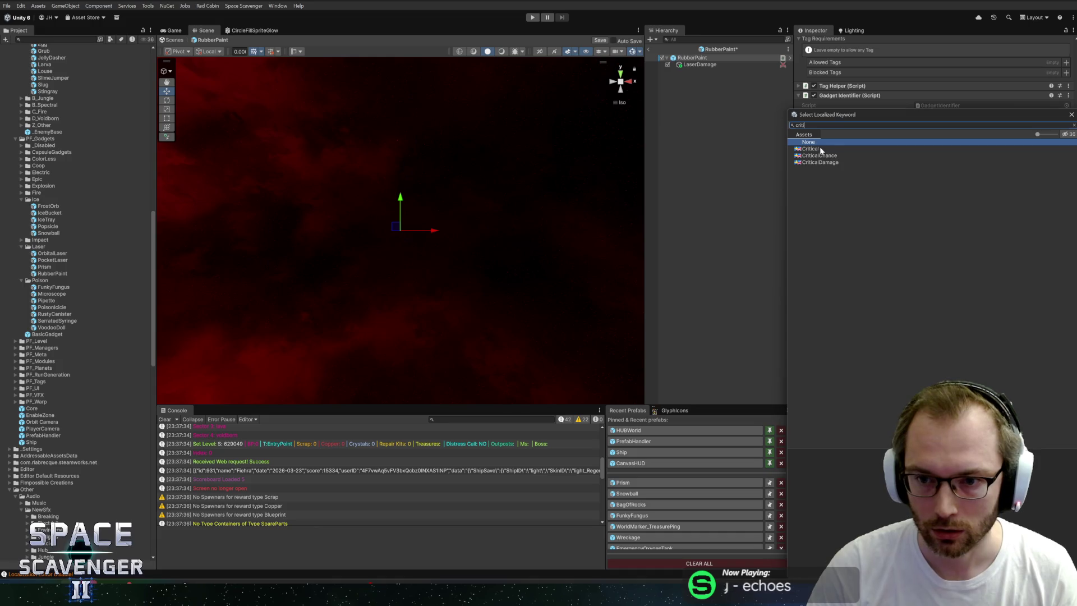
double_click(816, 150)
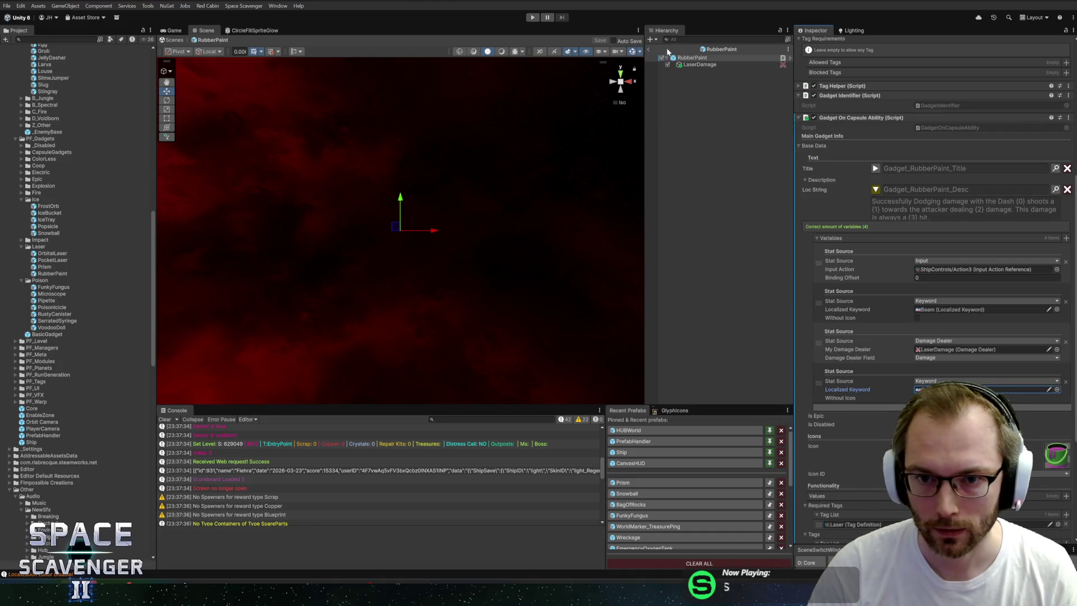
click(649, 48)
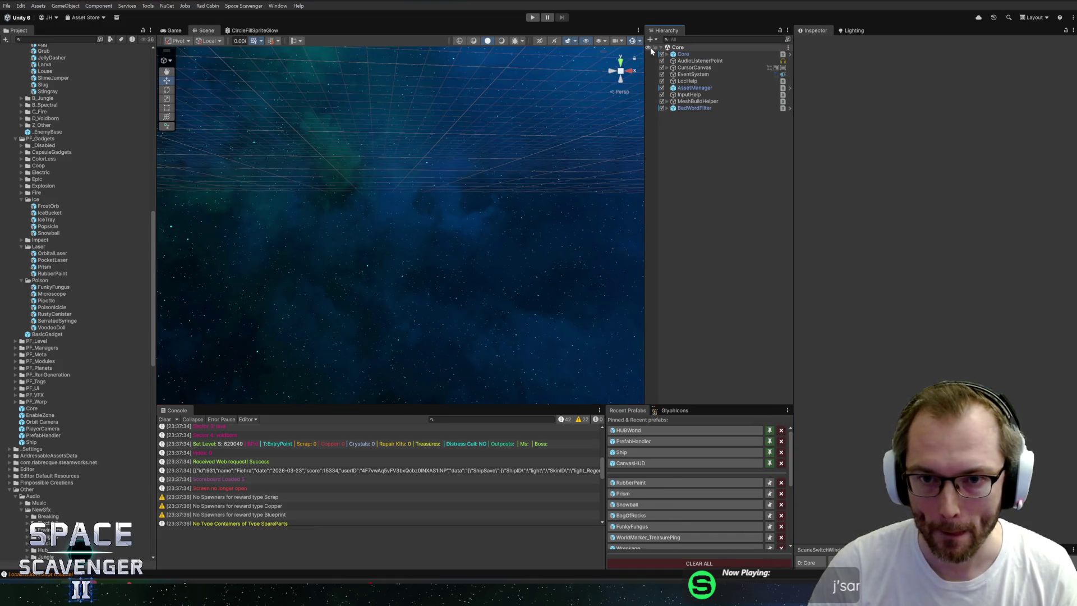
- Start Play mode, then switch to the browser showing a Twitch clip
click(531, 18)
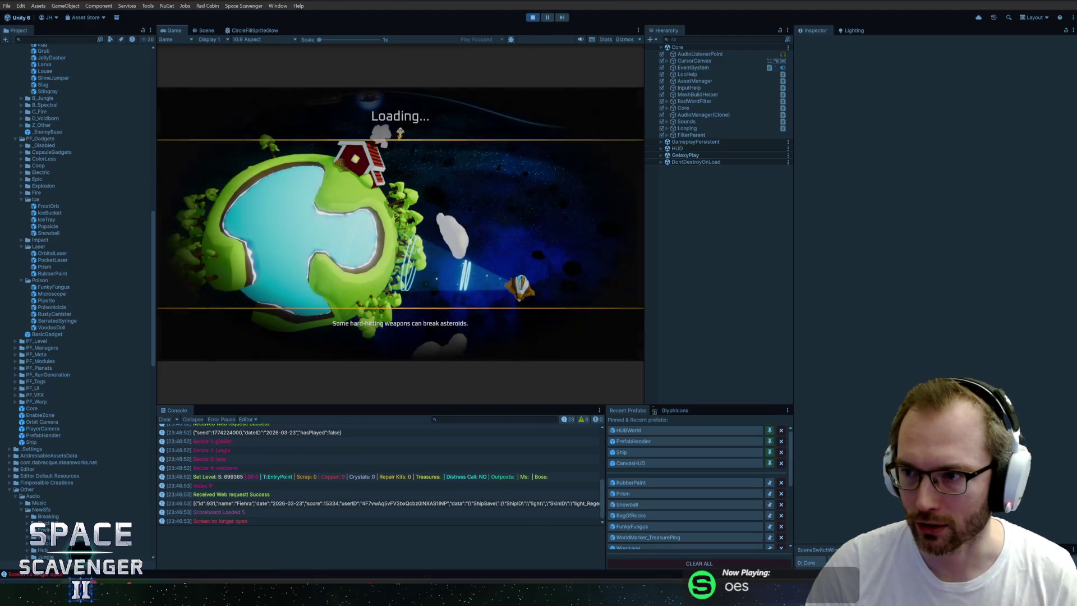
key(alt+Tab)
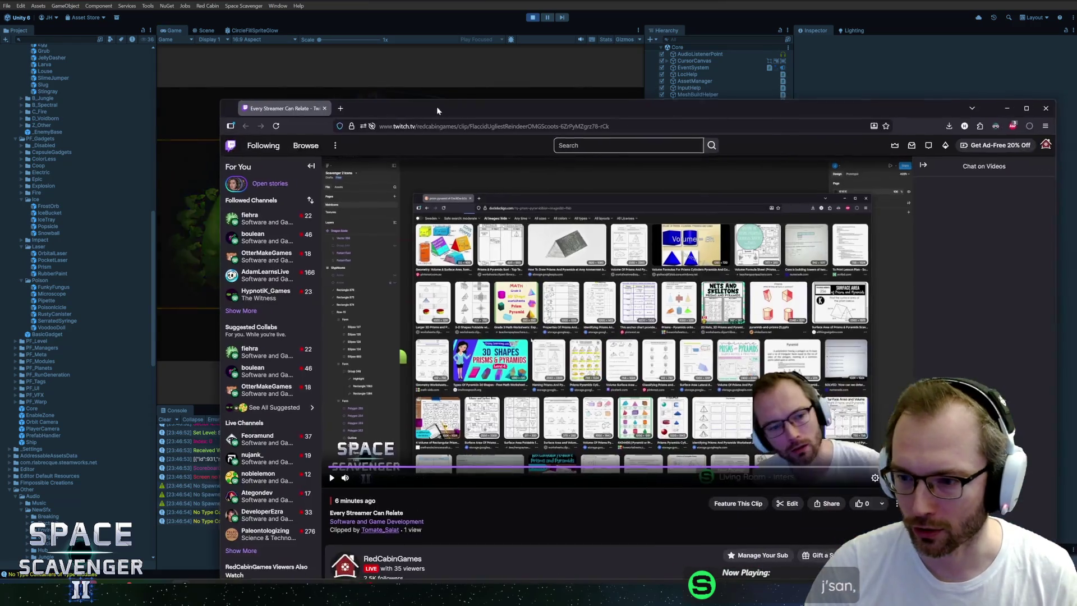
drag(436, 106, 386, 77)
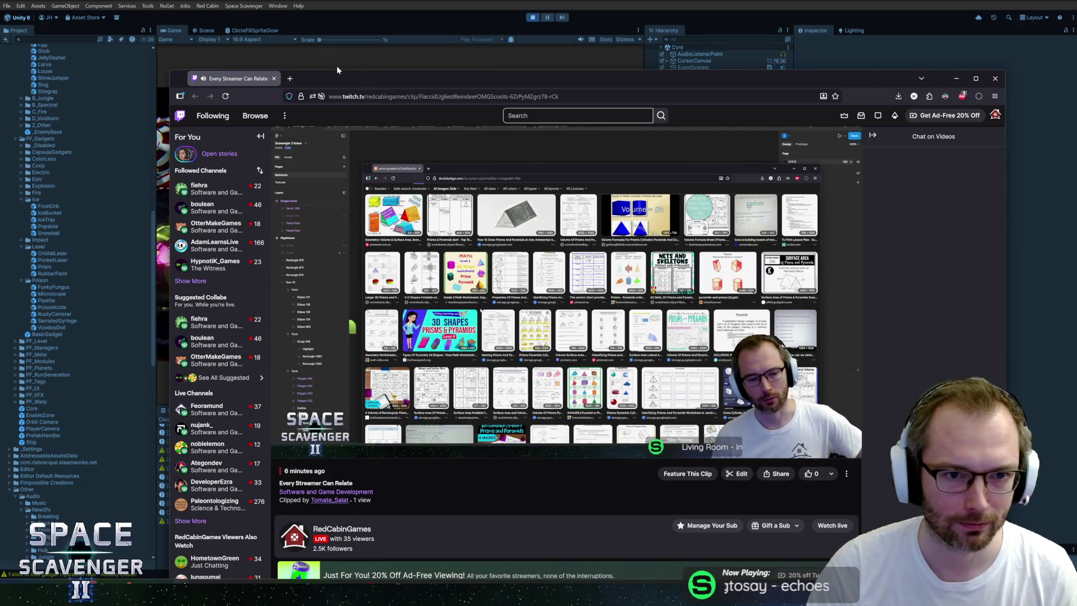
drag(337, 70, 270, 56)
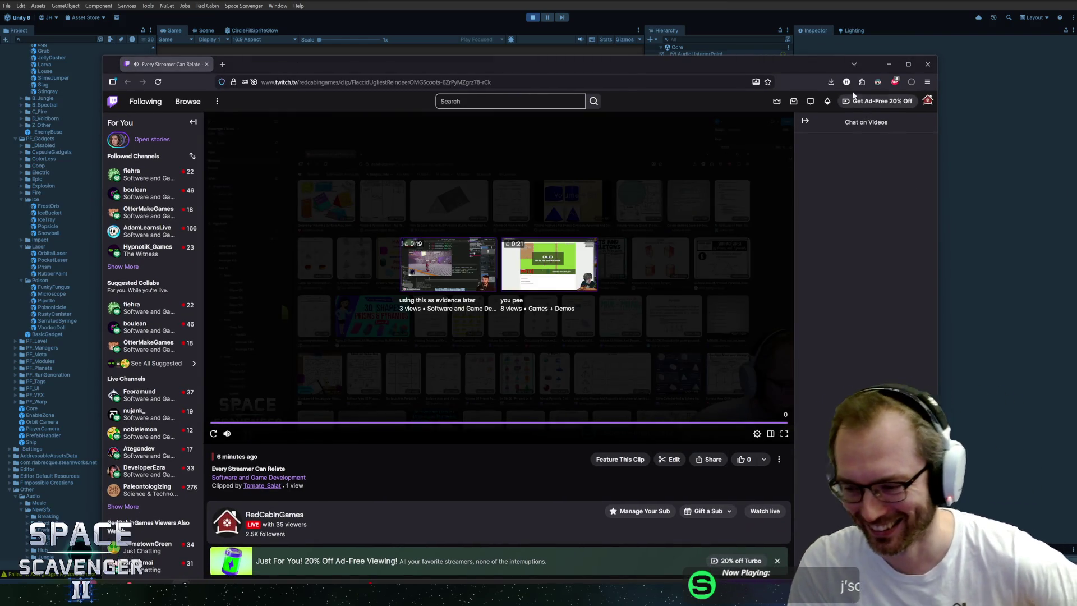
middle_click(190, 66)
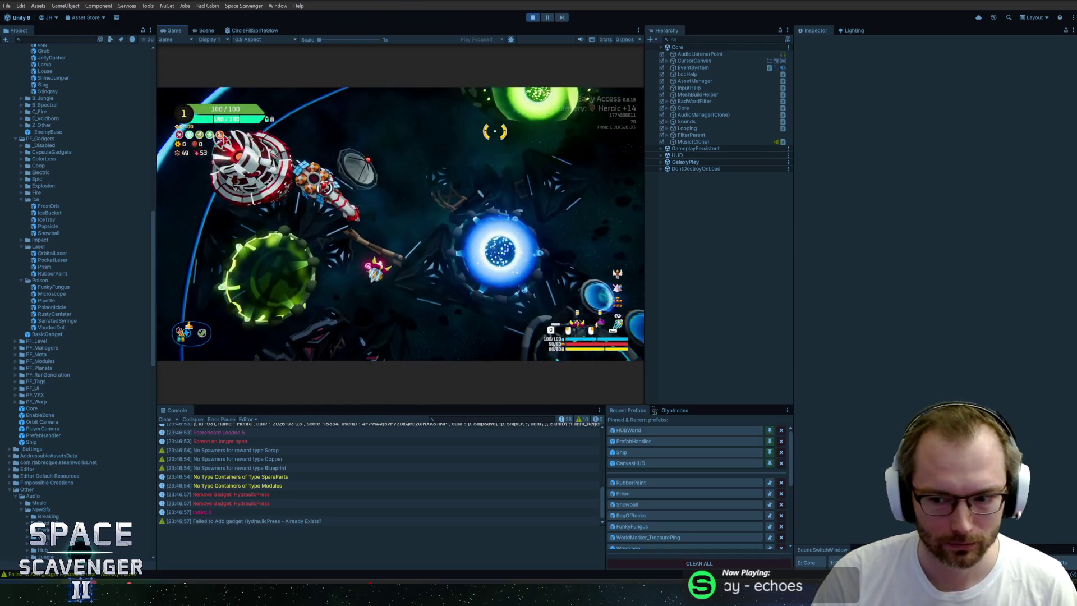
- Run 'debug infiniteRerolls' in the in-game console
key(grave)
text(debug damage)
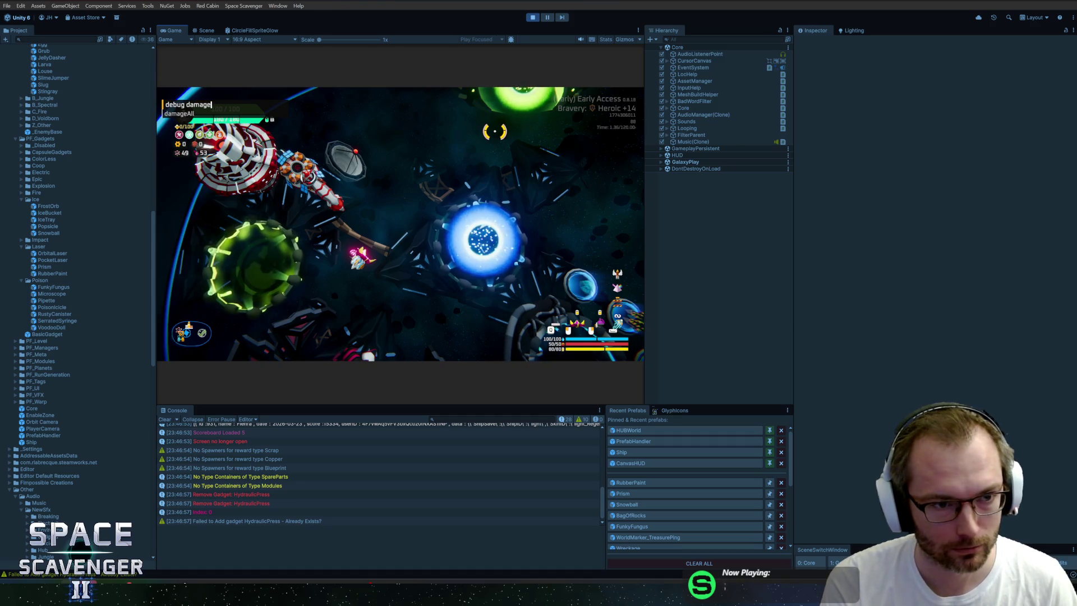
key(BackSpace)
key(BackSpace)
key(BackSpace)
text(debug infiniteRerolls)
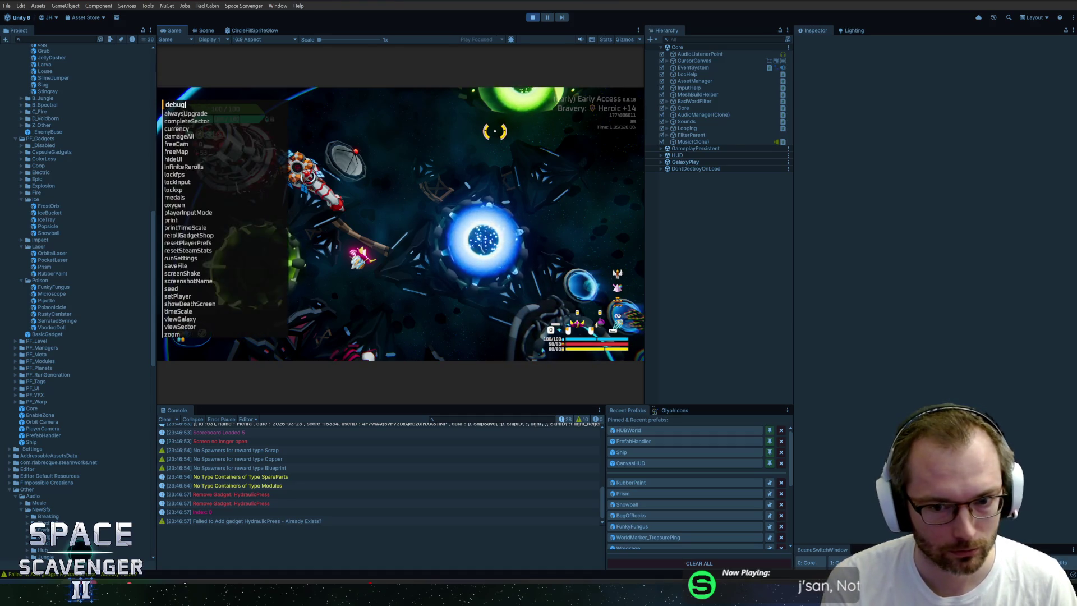
key(Return)
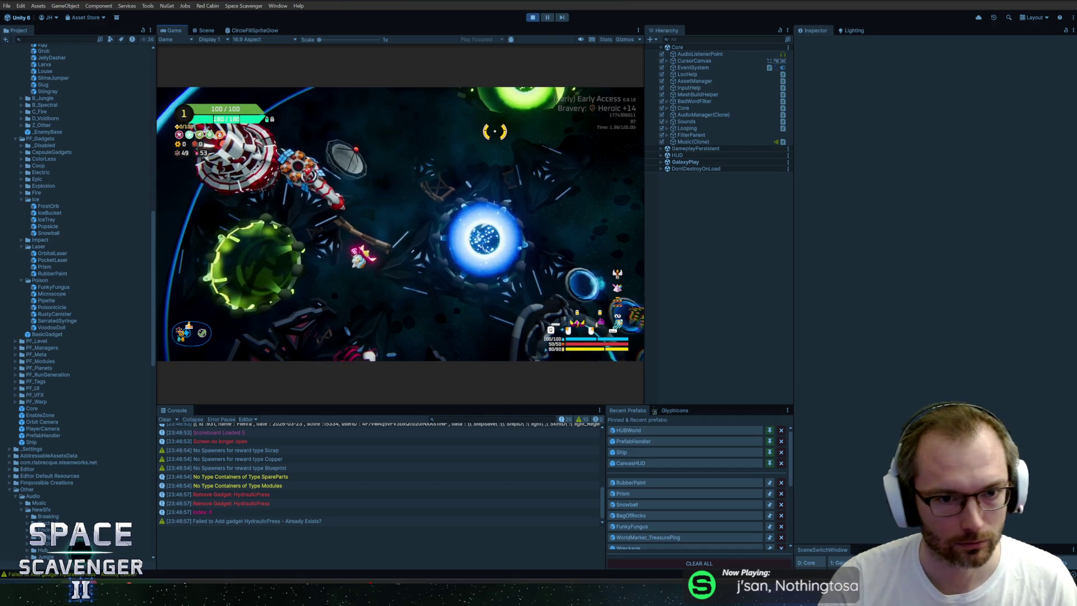
- Maximize the Game view and run 'ship rankUp' from the console
double_click(180, 31)
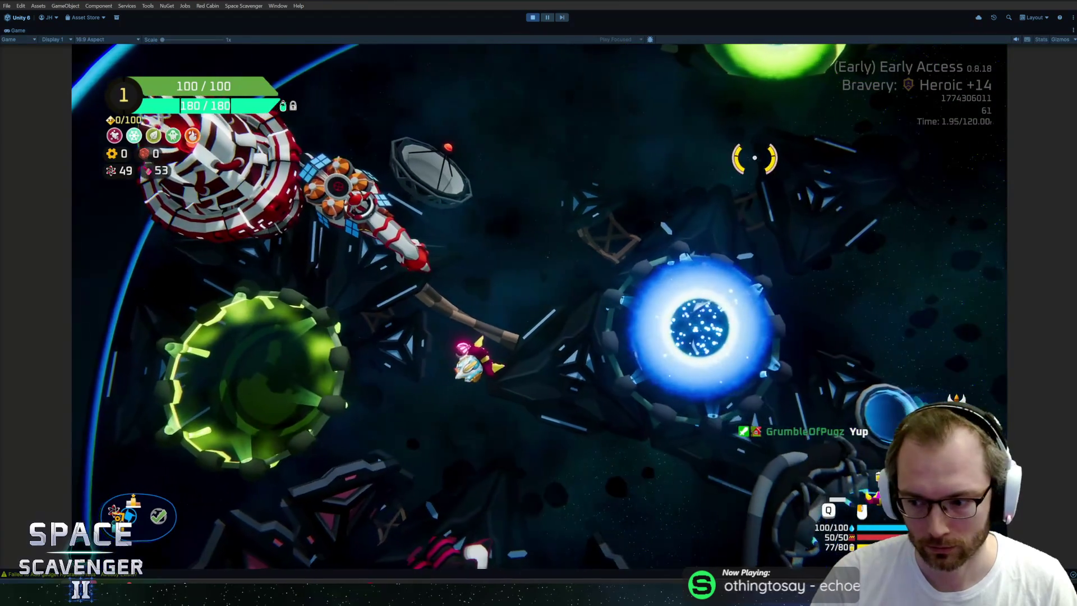
key(grave)
text(ship )
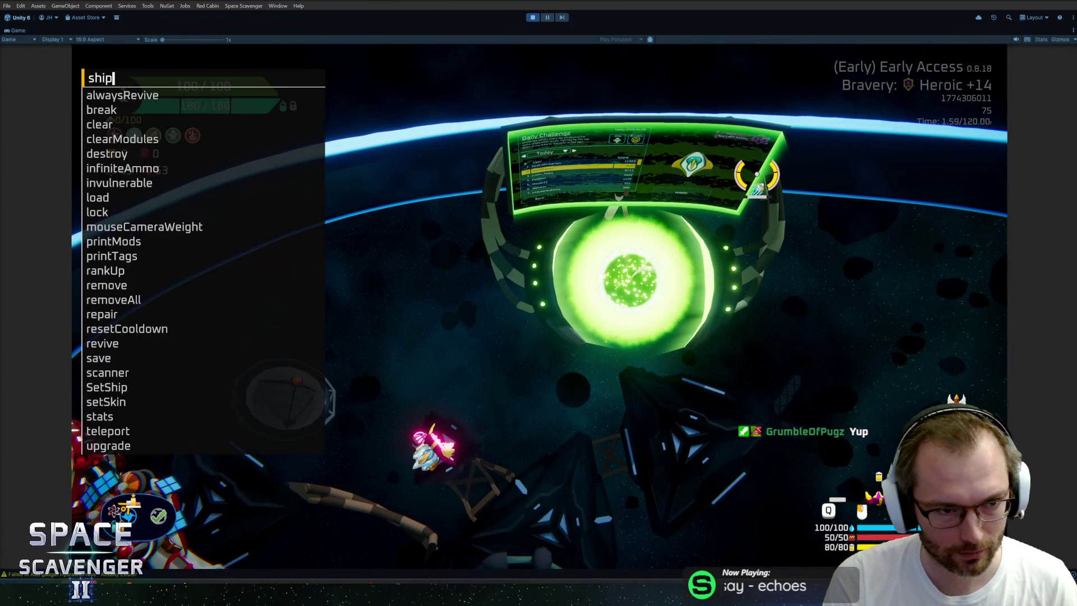
text(r)
key(Tab)
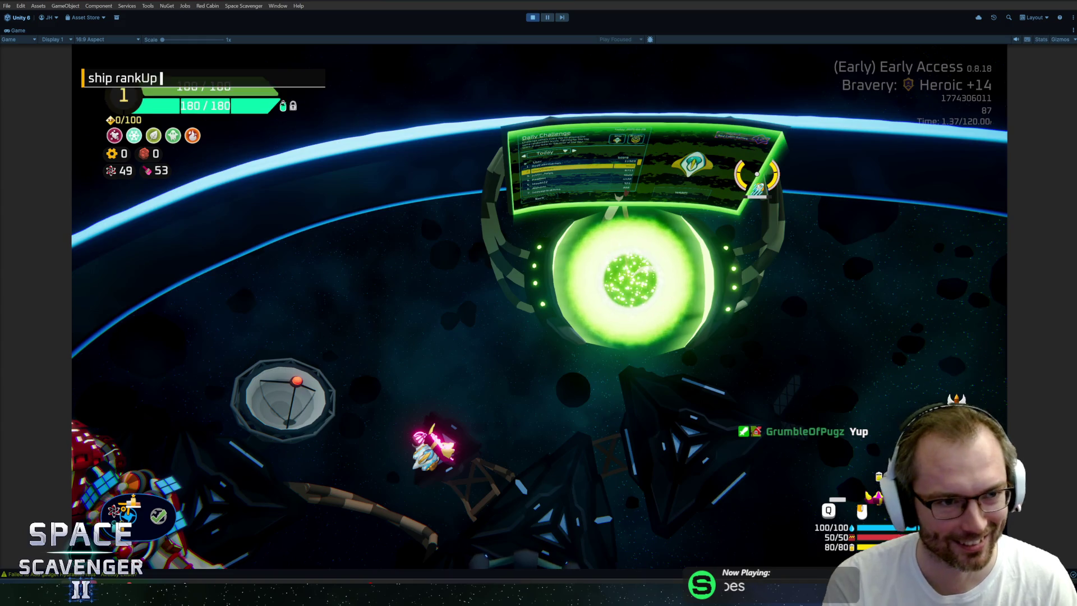
key(Return)
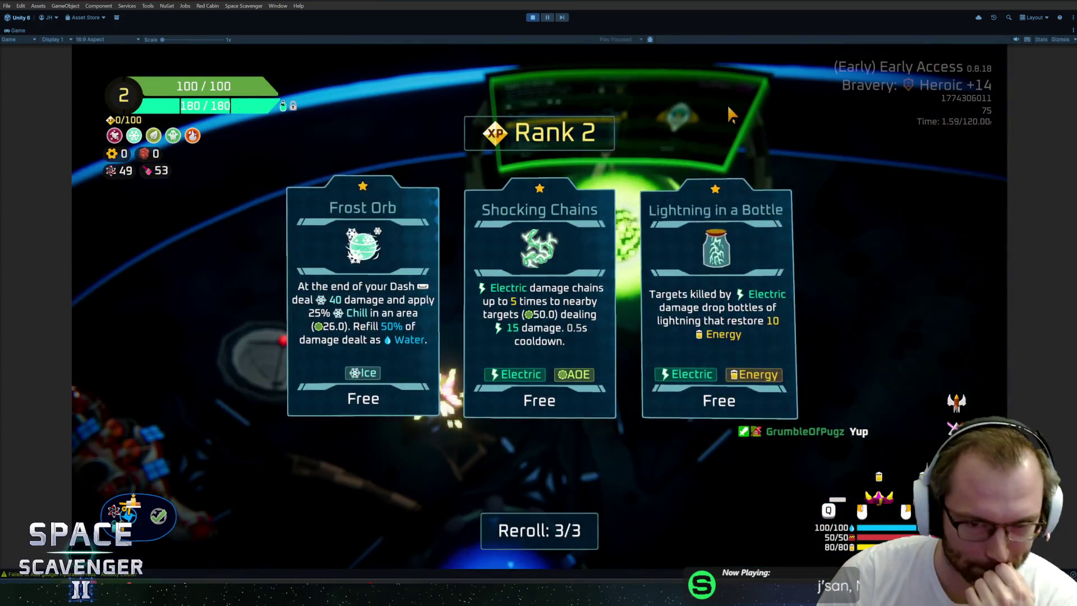
- Reroll until Rubber Paint appears, take it, then type 'spawn Beam' in the console
click(554, 539)
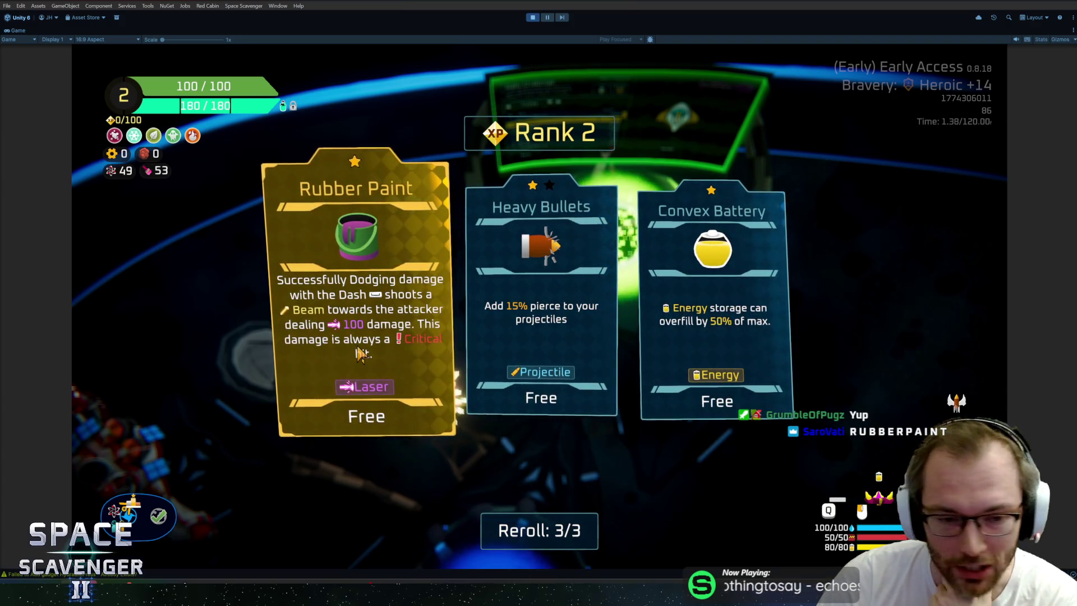
click(367, 341)
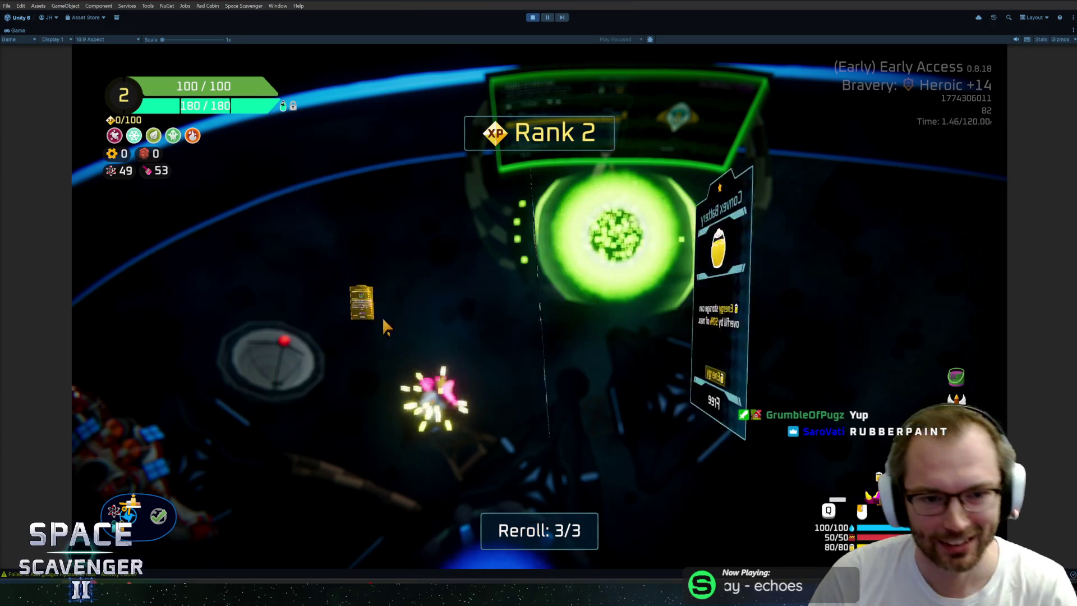
key(grave)
text(spawn )
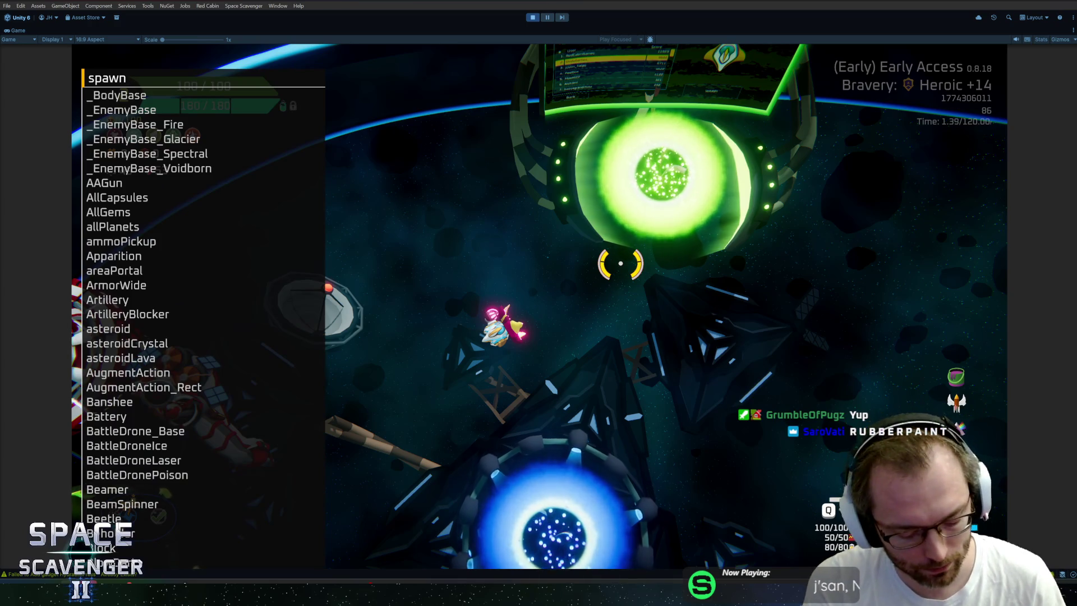
text(Beam)
- Run the spawn command and dismiss the GitHub login prompt in the other window
key(Return)
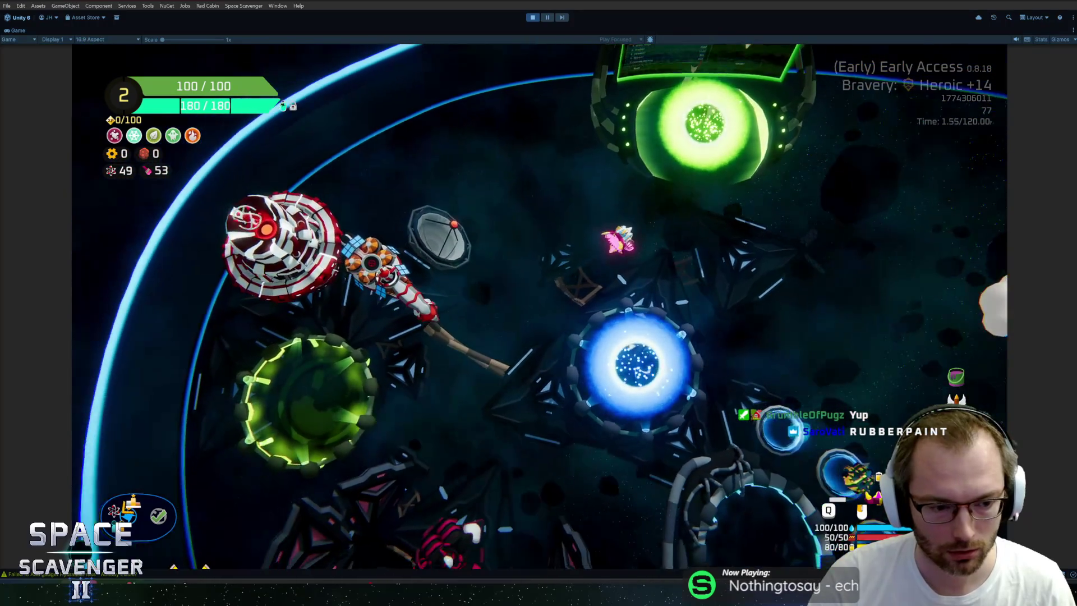
key(alt+Tab)
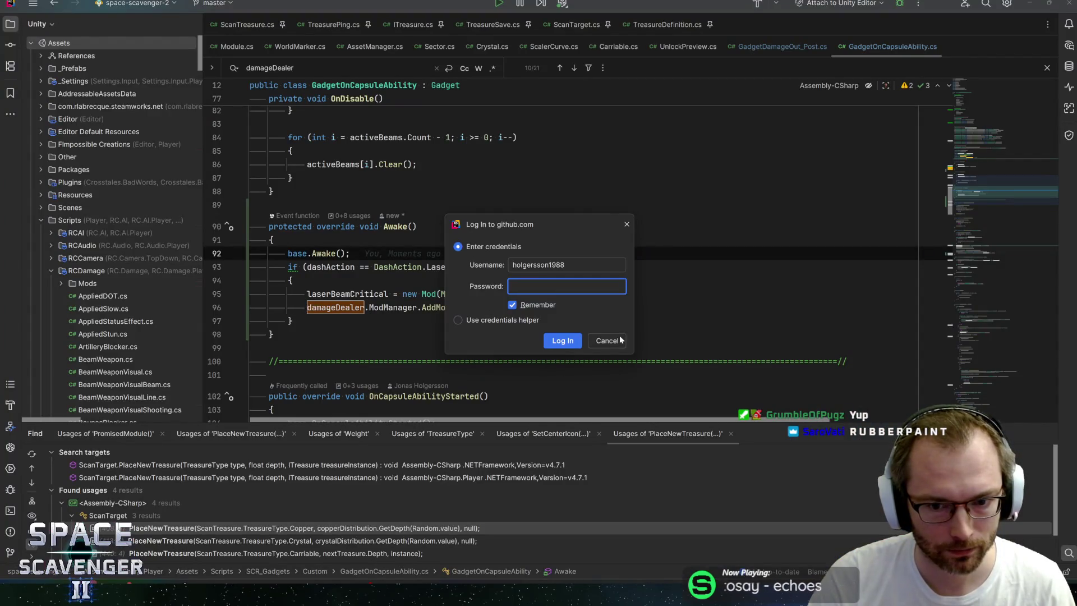
click(620, 340)
key(alt+Tab)
- Spawn two Beamer enemies with 'spawn Beamer' from the console
text(sp)
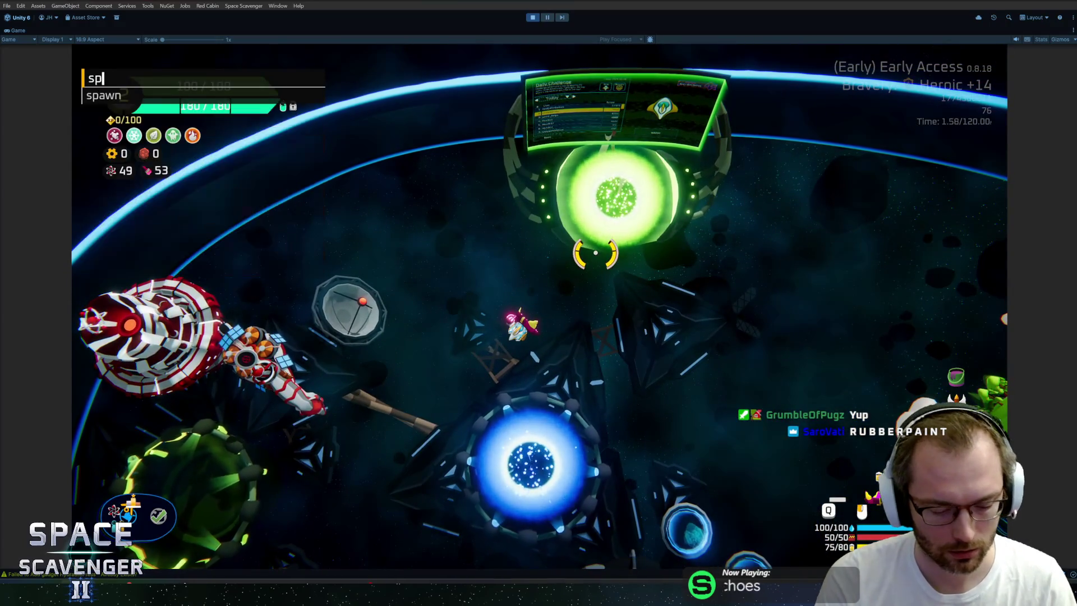
text(awn beam)
key(Tab)
key(Return)
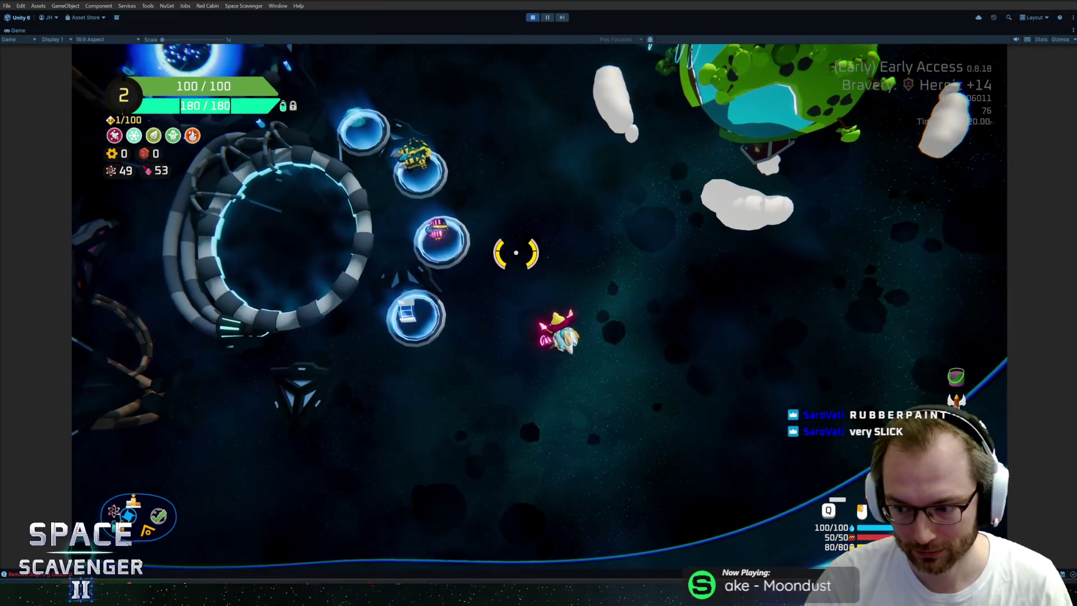
key(grave)
key(Return)
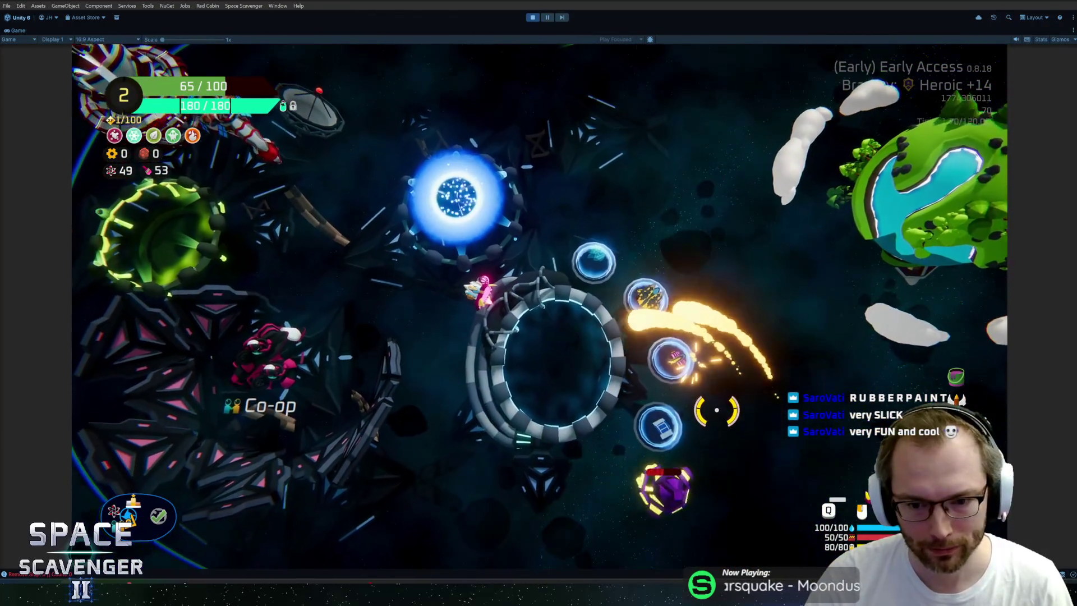
key(grave)
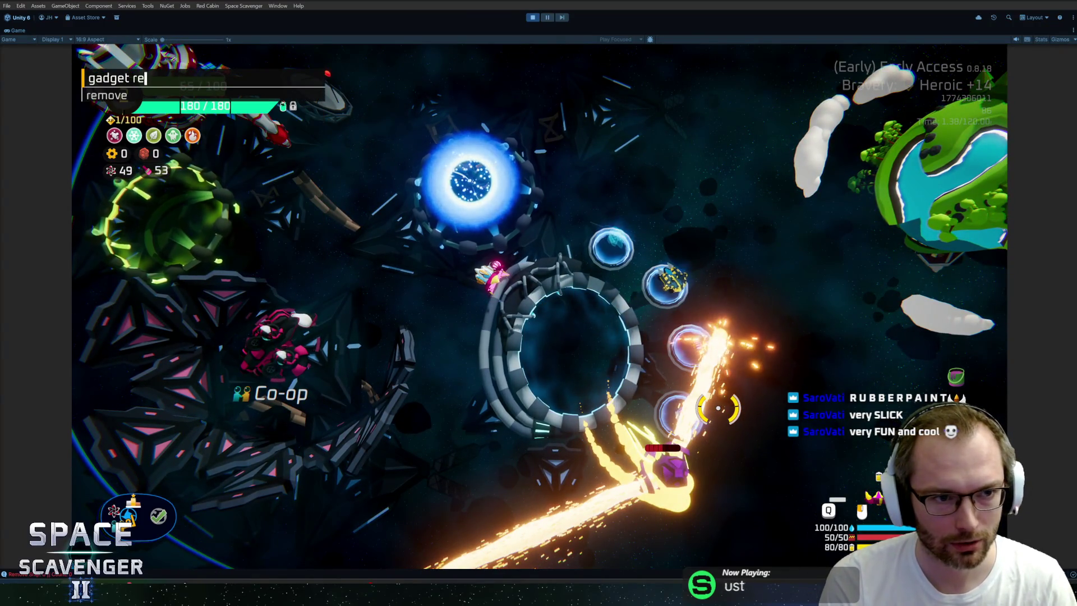
- Remove the Prism gadget, then spawn more Beamers by recalling the command history
text(move prism)
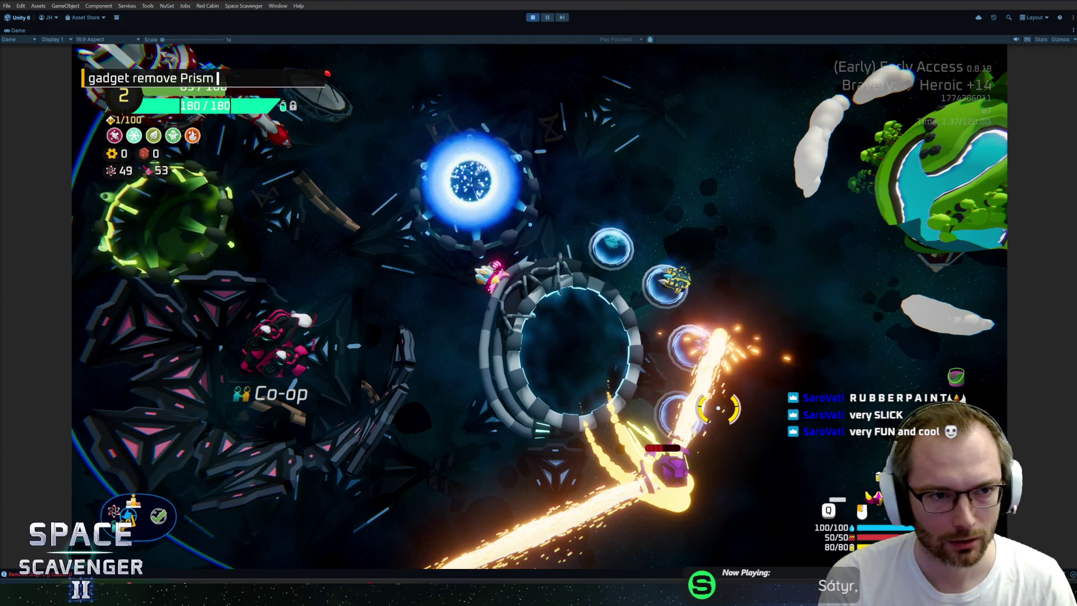
key(Return)
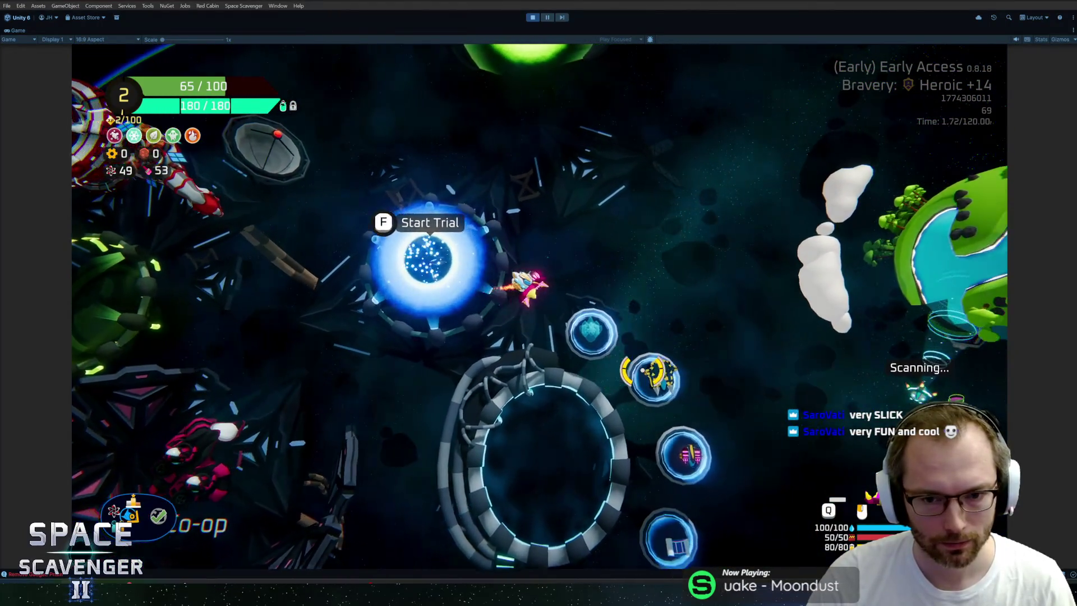
key(grave)
key(Up)
key(Return)
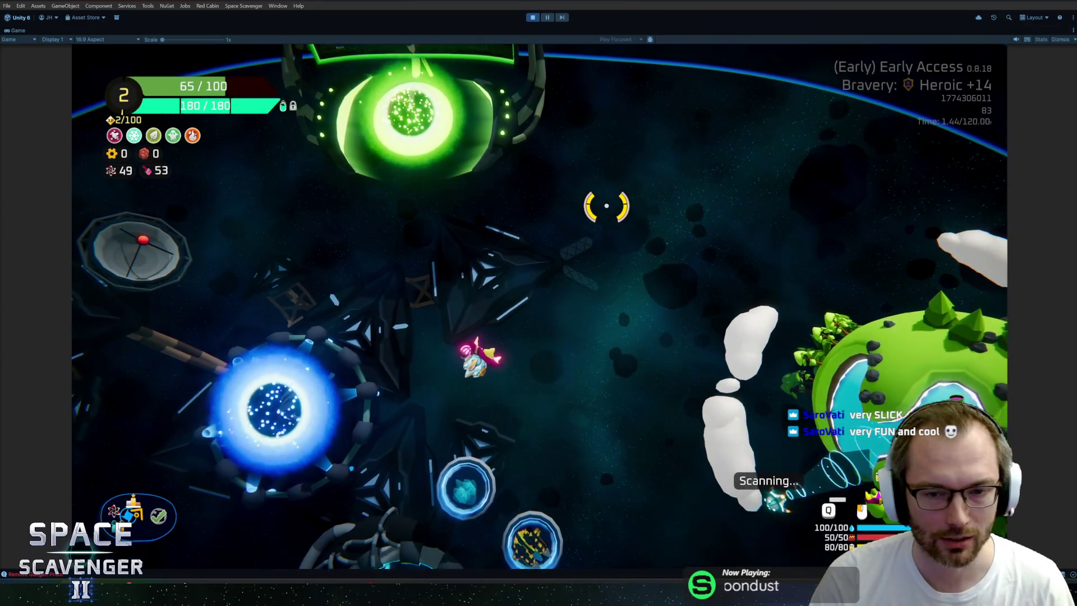
key(grave)
key(Up)
key(Up)
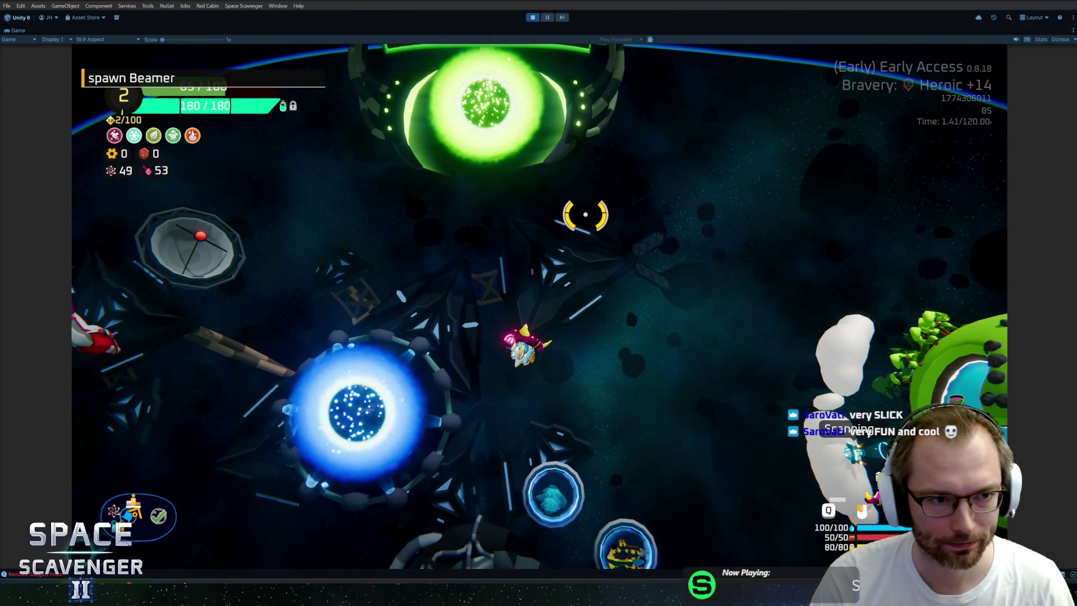
key(Return)
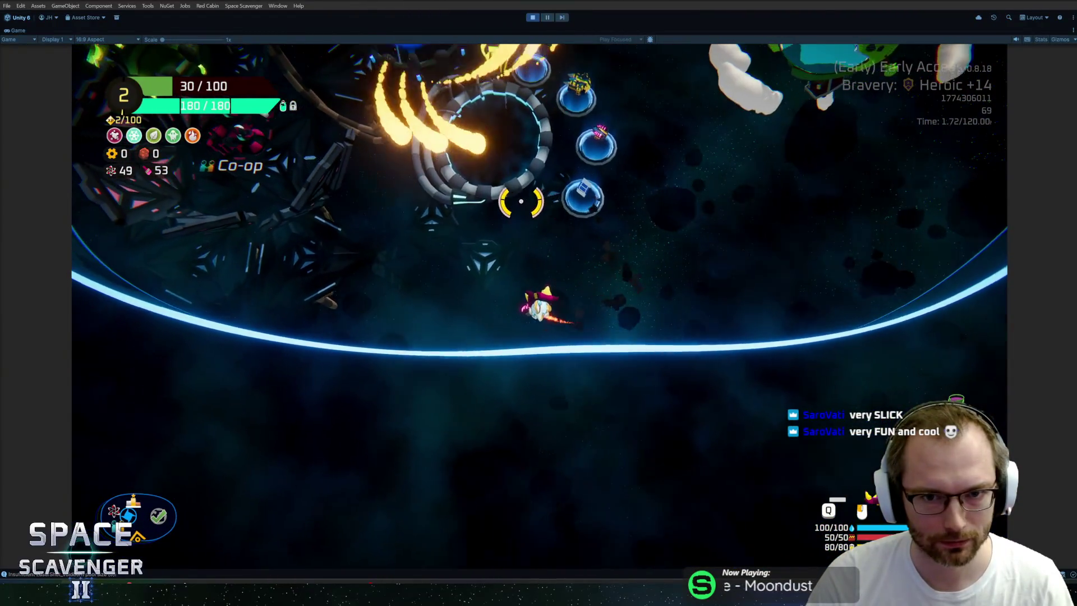
- Add the Prism gadget back to the ship and stop Play mode
key(grave)
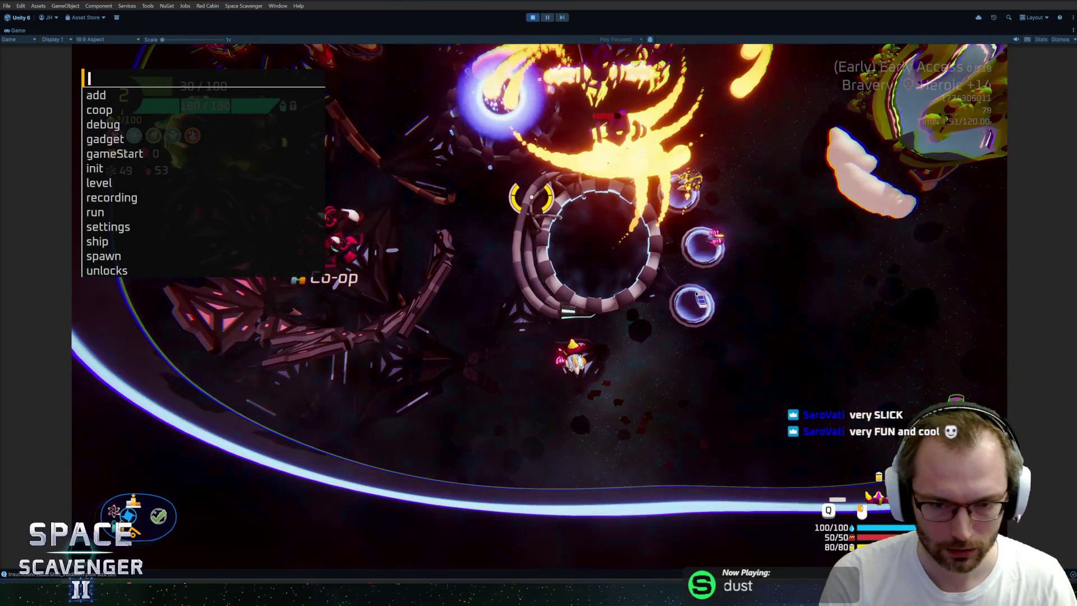
text(gadgetadd pri)
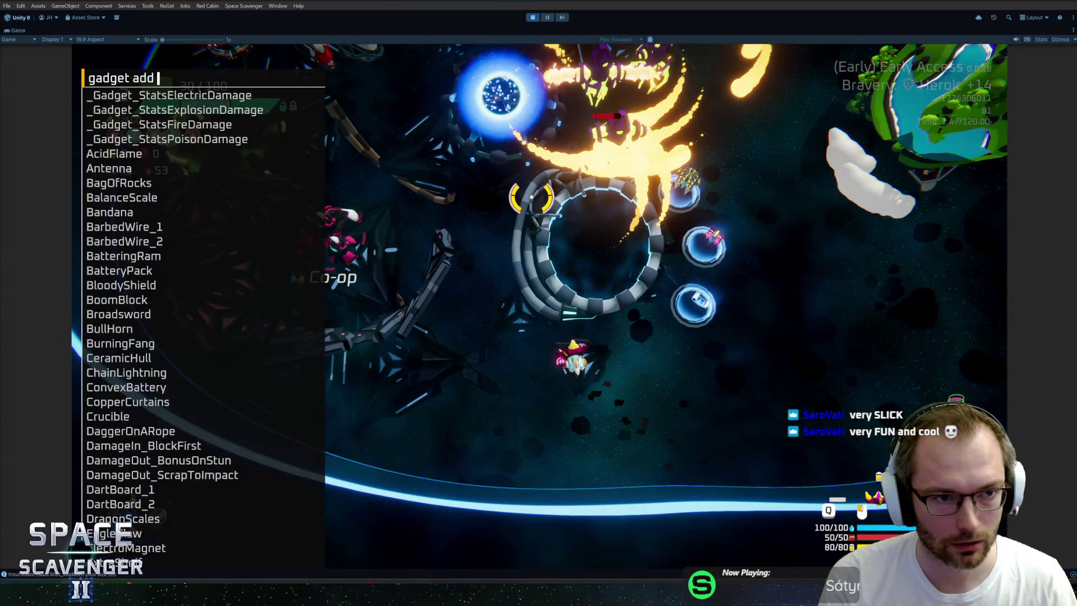
text(rm)
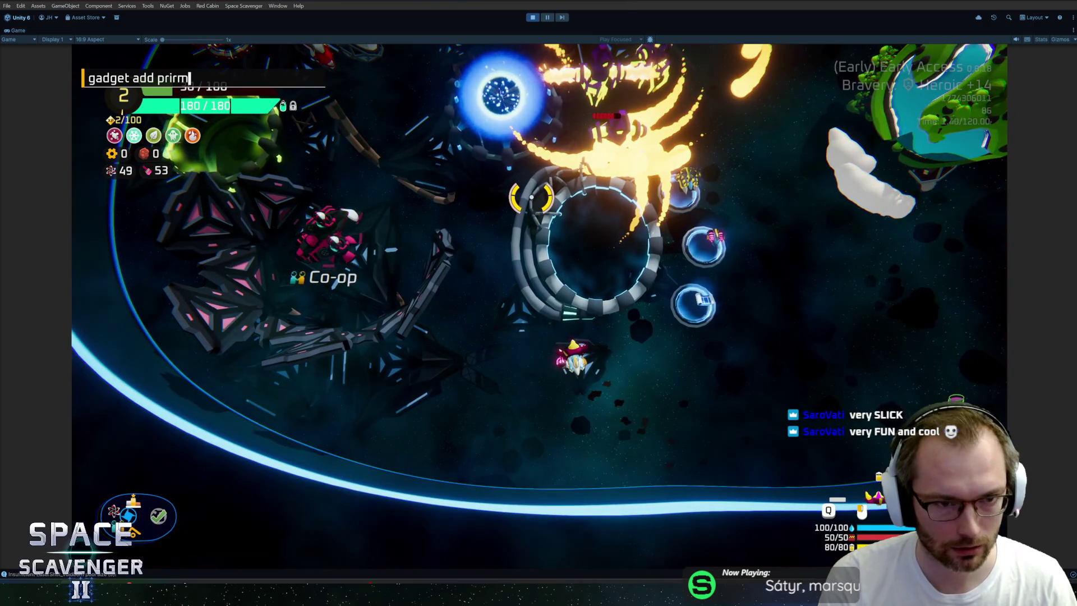
key(Return)
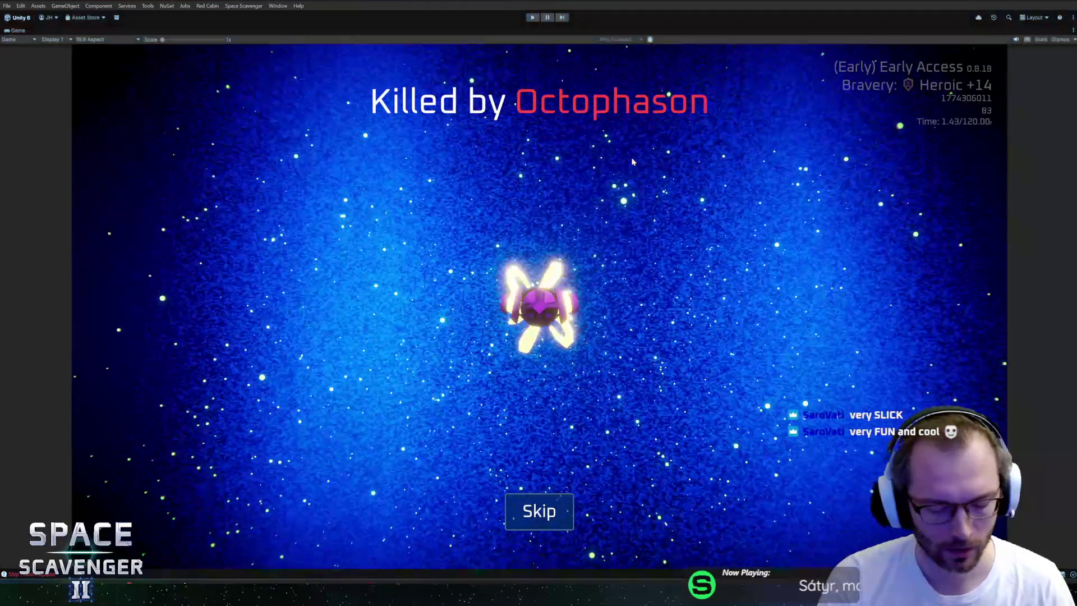
key(ctrl+p)
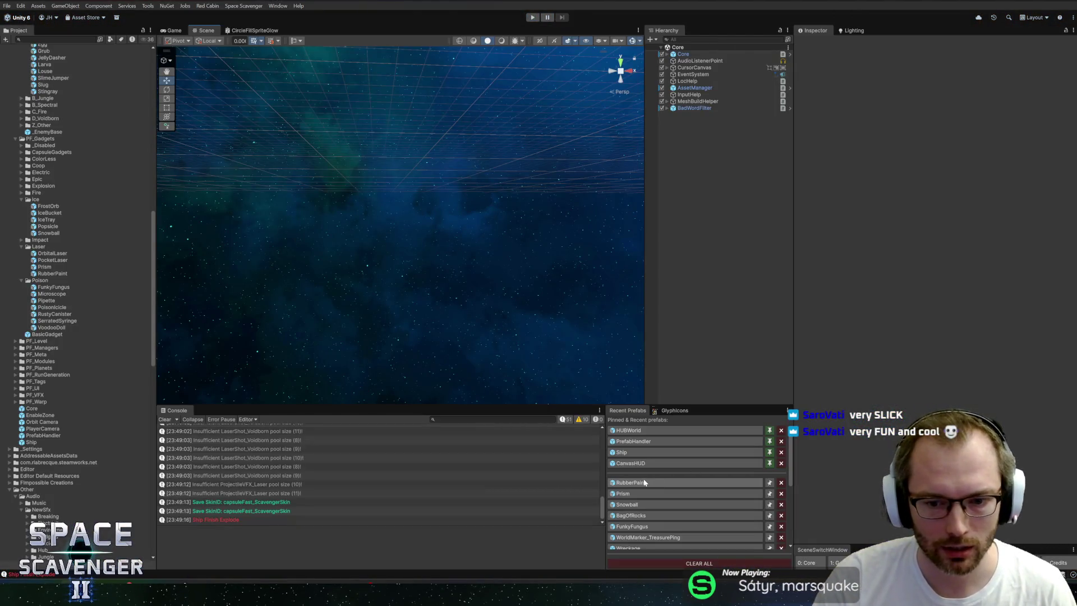
- Open the RubberPaint prefab and set its Sub Panel Data Source stat to CriticalDamage
click(637, 487)
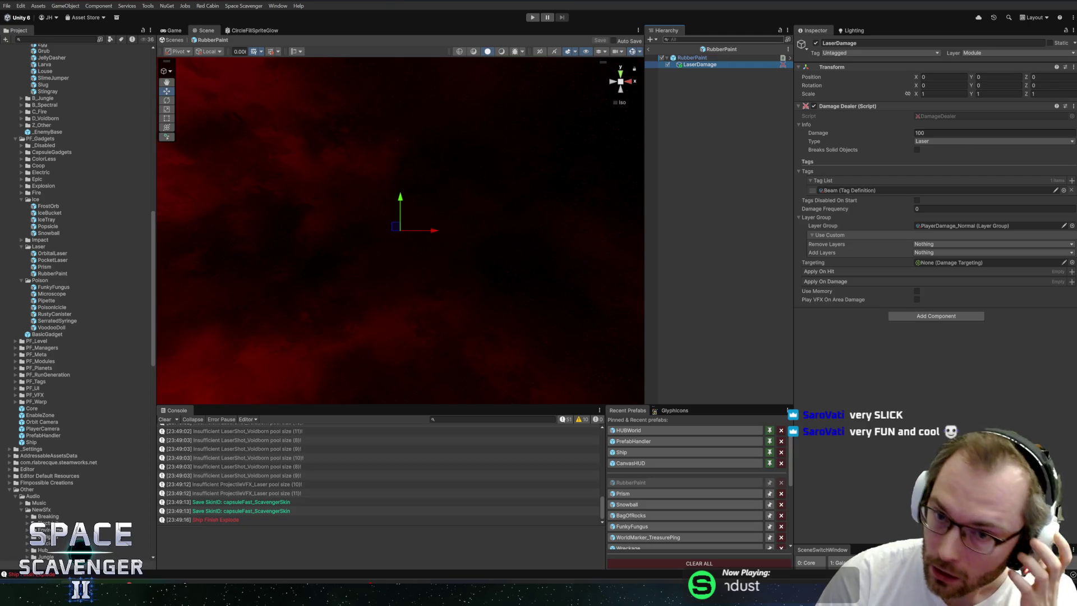
click(691, 57)
scroll(934, 225, down, 5)
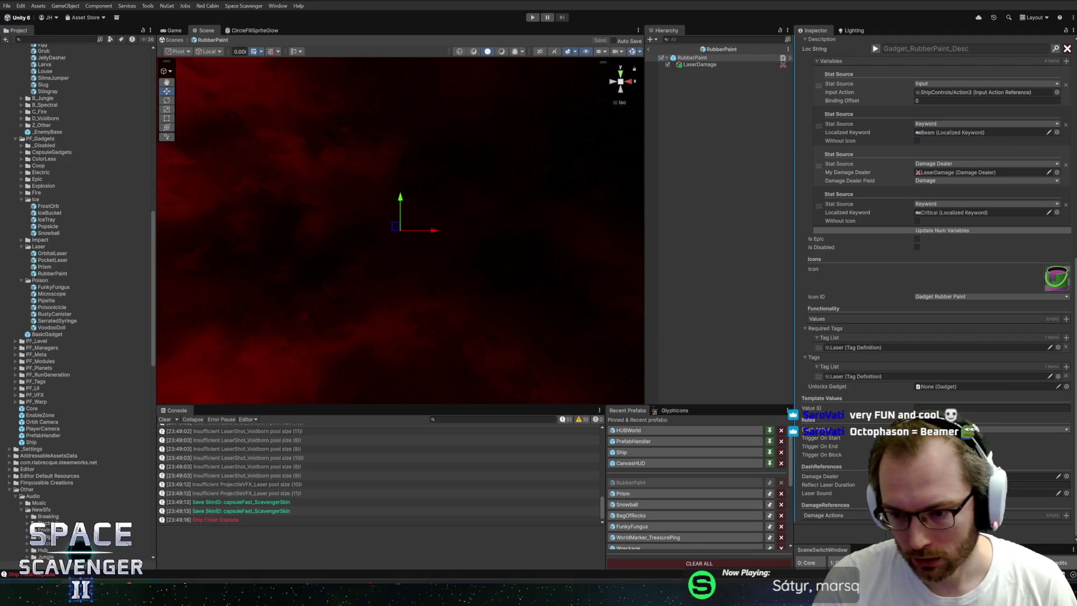
scroll(906, 385, down, 2)
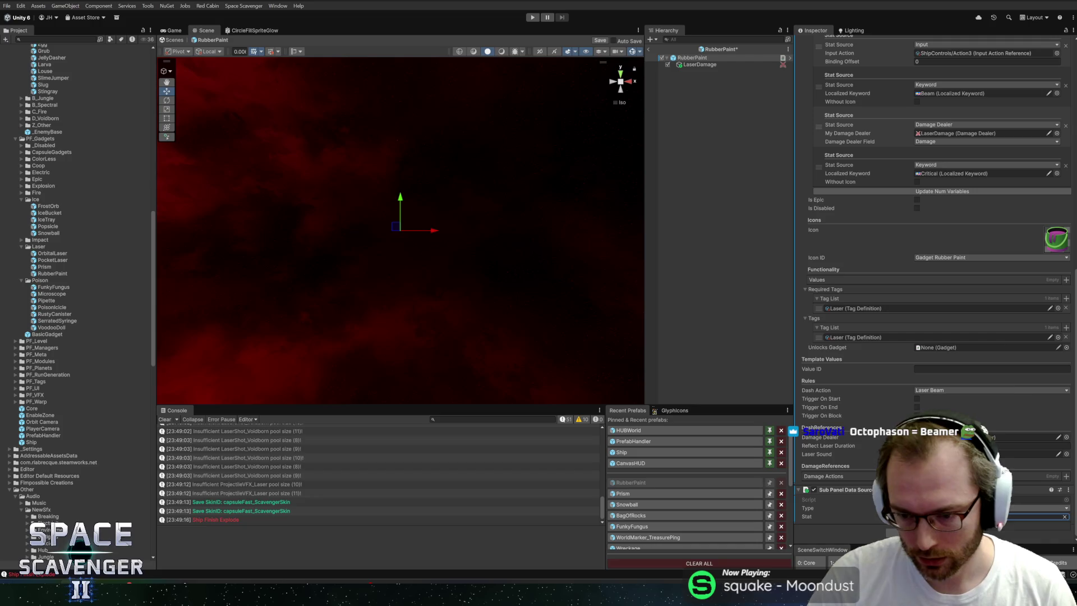
click(1066, 517)
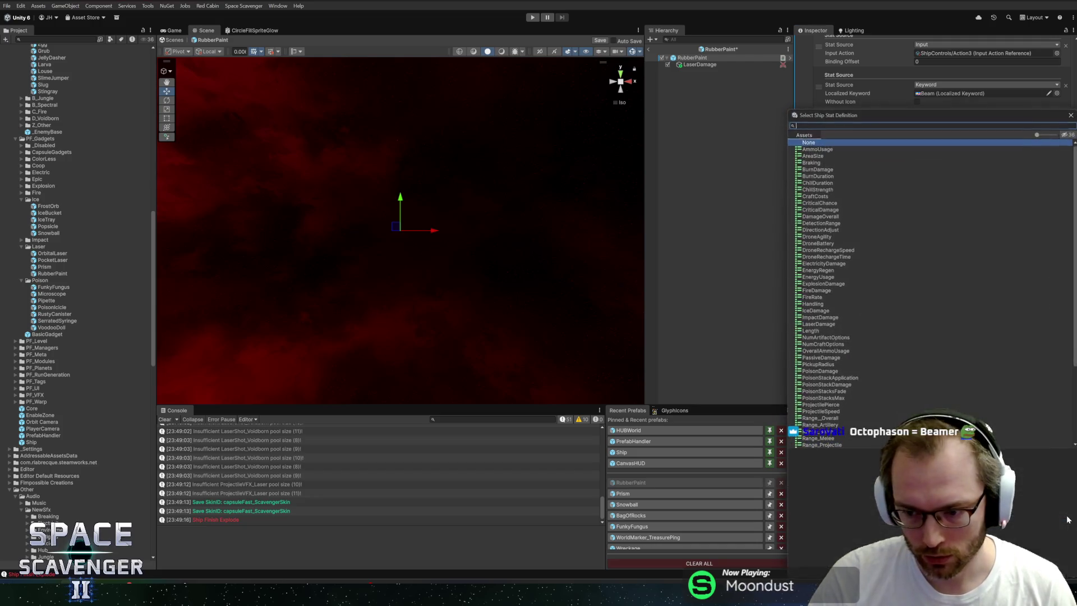
text(crit)
double_click(820, 155)
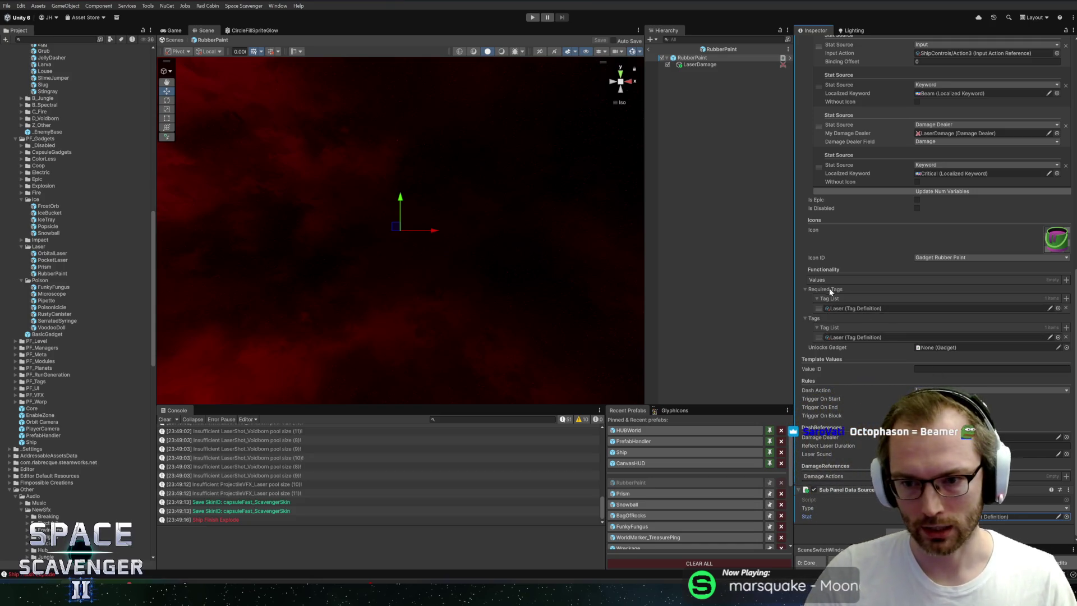
- Add Critical as a new entry in the gadget's Tags
click(1067, 327)
text(crit)
click(829, 151)
double_click(829, 150)
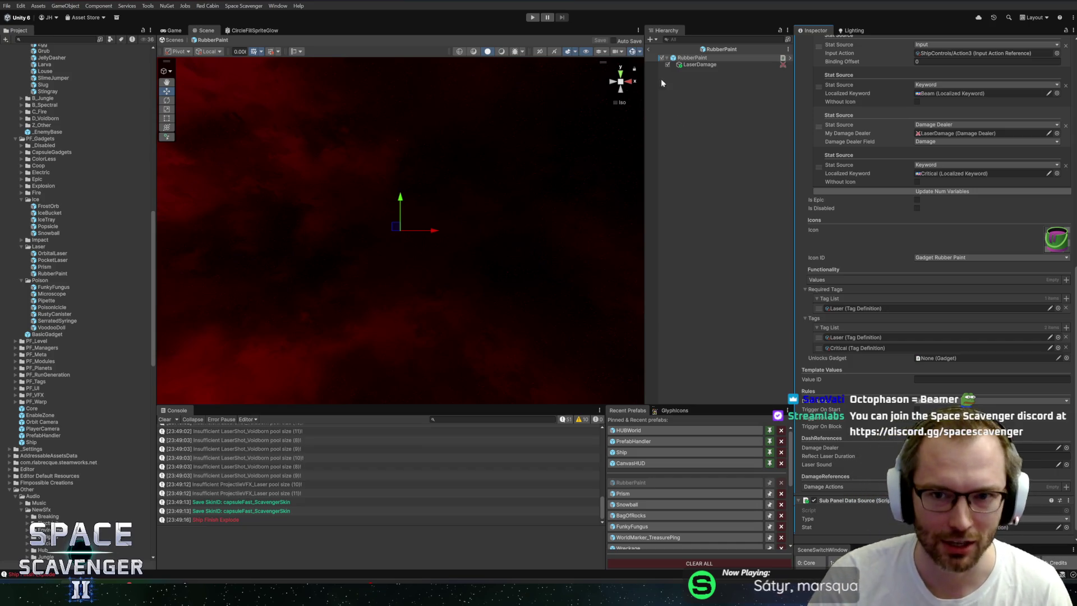
- Check LaserDamage and RubberPaint, exit Prefab Mode, and bring up GitHub Desktop
click(697, 65)
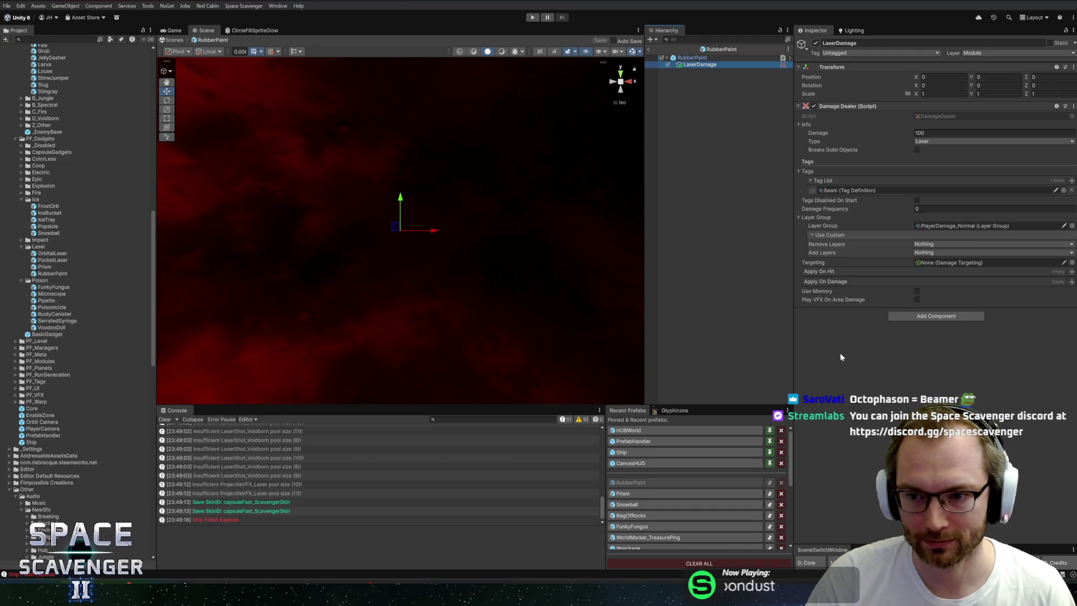
click(673, 58)
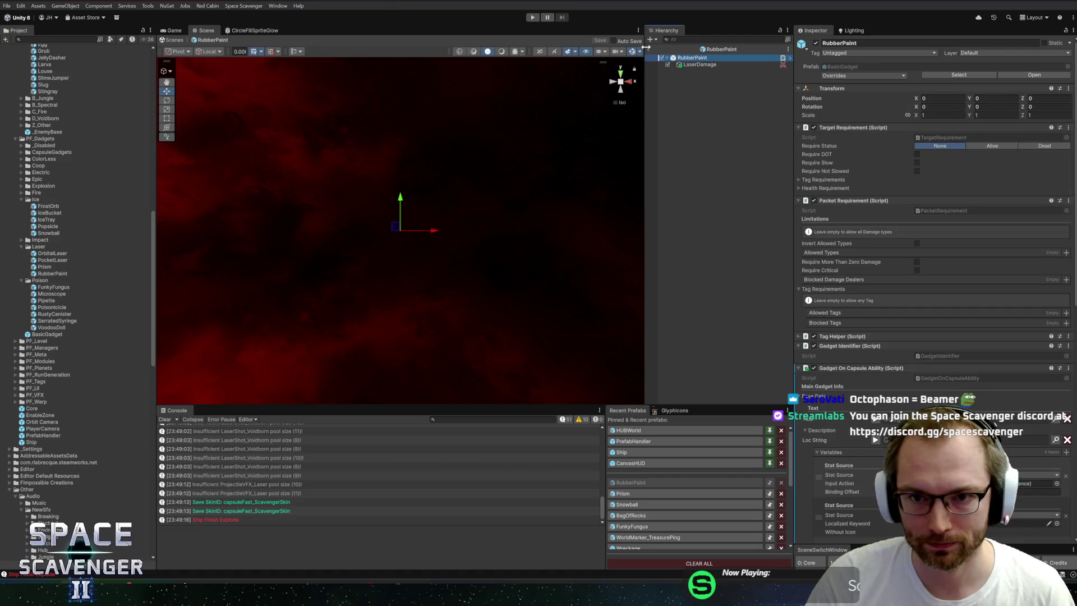
click(650, 49)
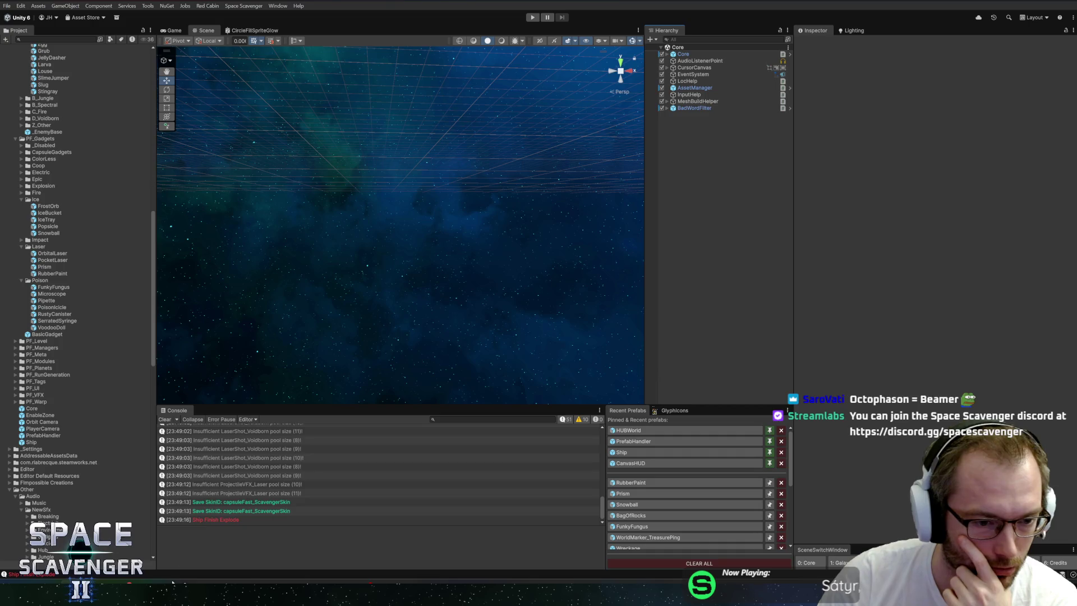
click(92, 595)
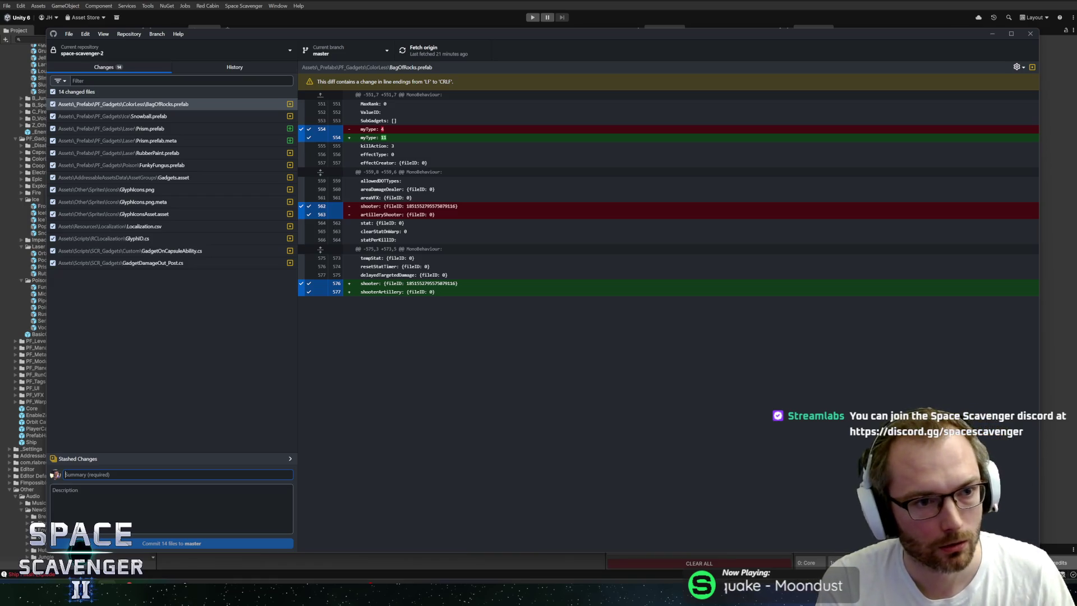
- Review the diffs for Snowball, Prism, RubberPaint, FunkyFungus, Gadgets and GlyphIcons files
click(145, 116)
click(147, 128)
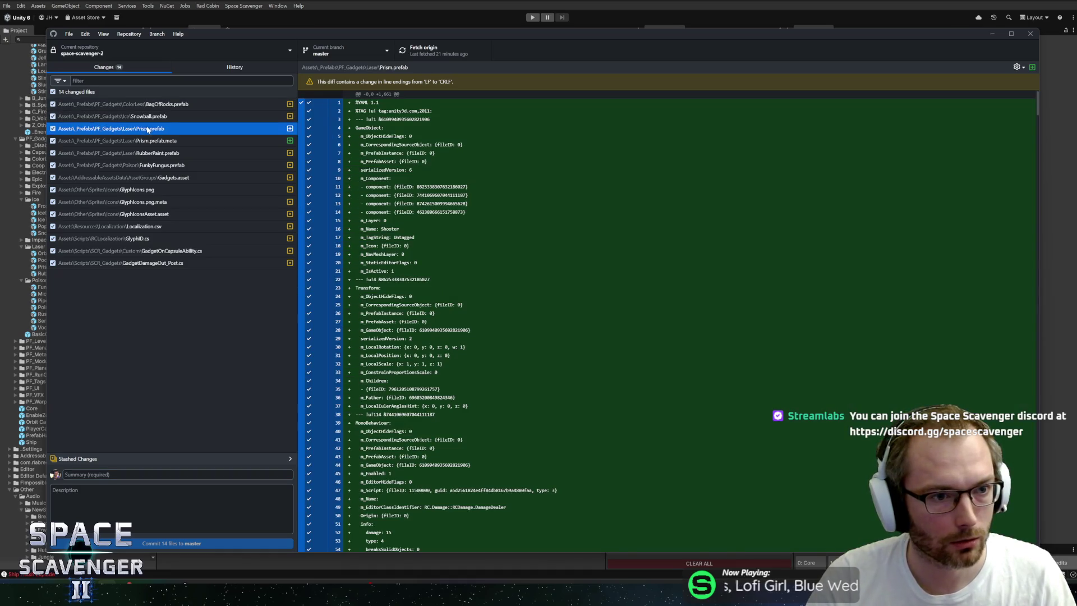
click(154, 141)
click(149, 128)
click(153, 140)
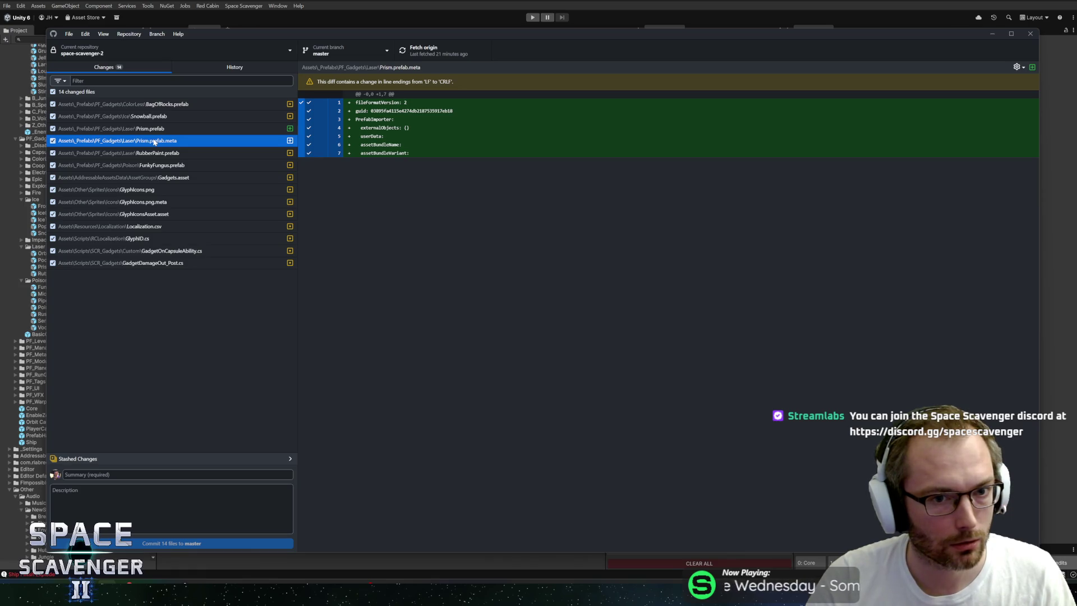
click(152, 154)
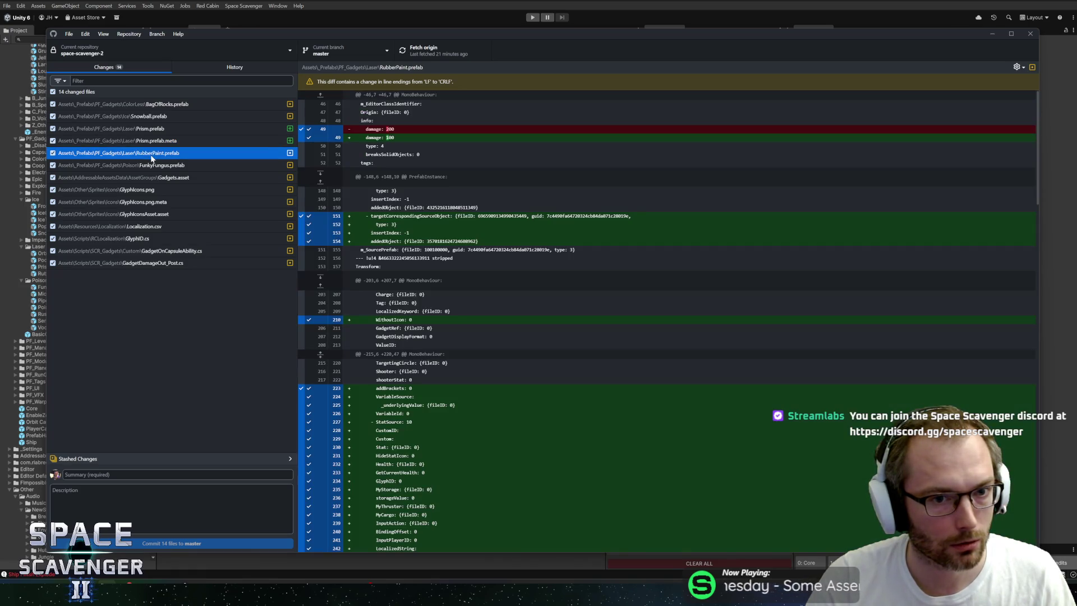
click(150, 166)
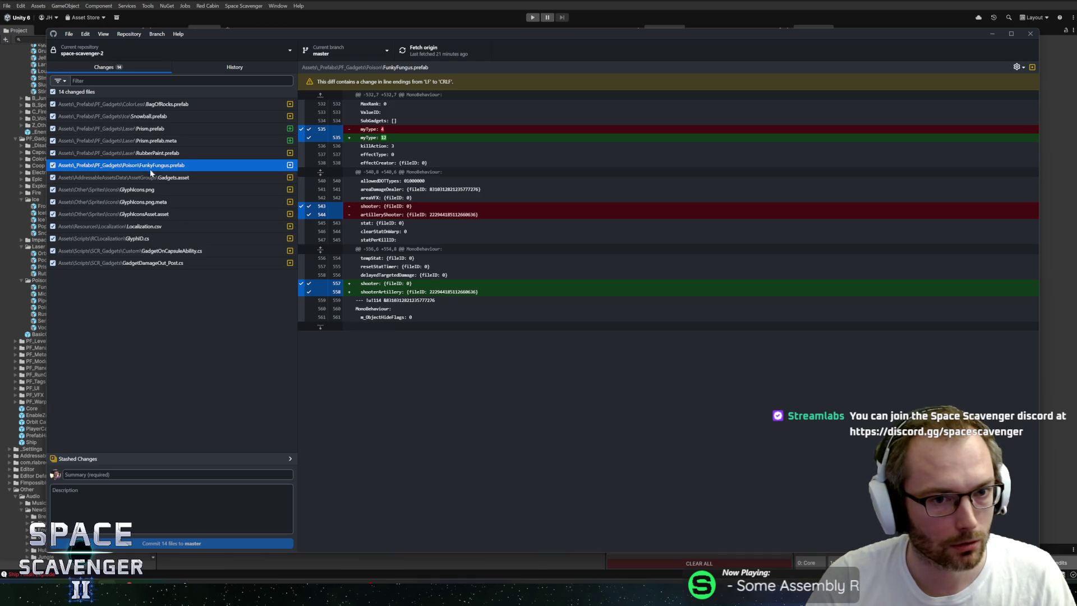
click(150, 177)
click(149, 189)
click(149, 204)
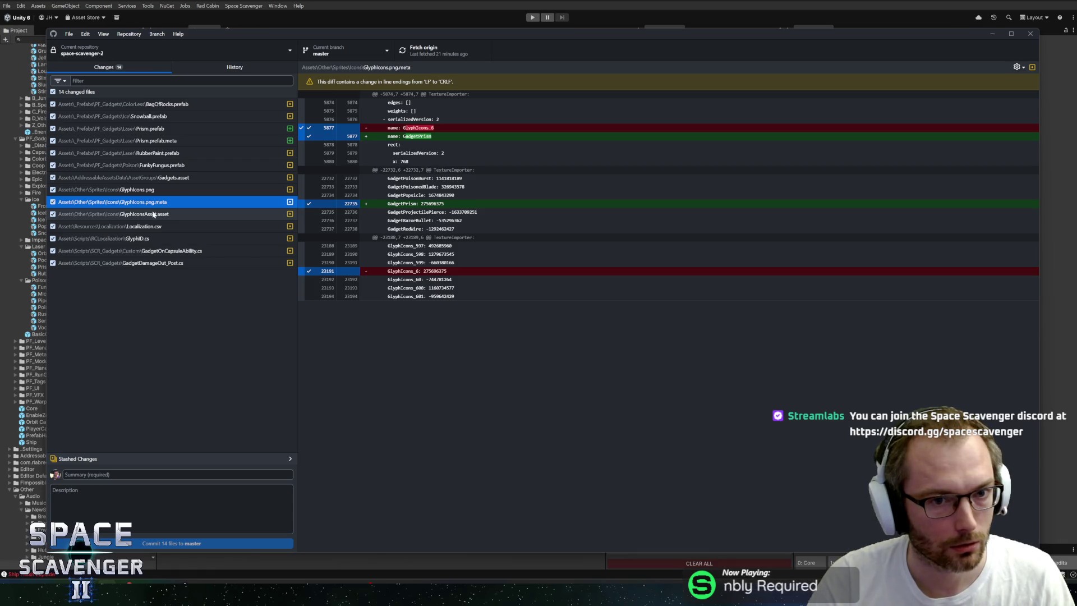
click(152, 215)
- Commit the 14 files to master with the summary 'Added Prism Gadget'
click(194, 474)
text(Added Prism Gadge)
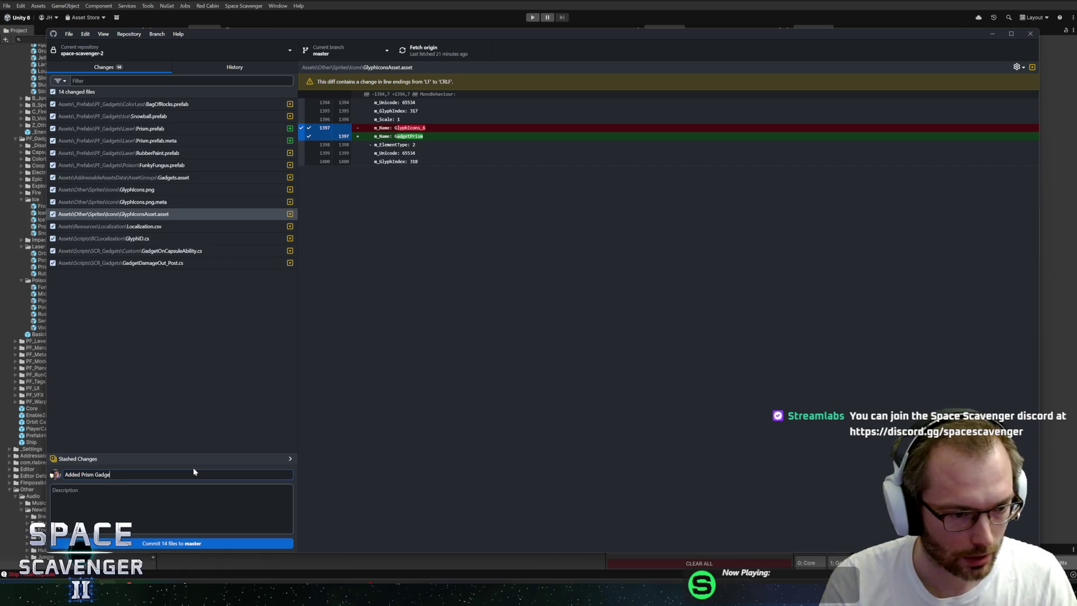
click(161, 543)
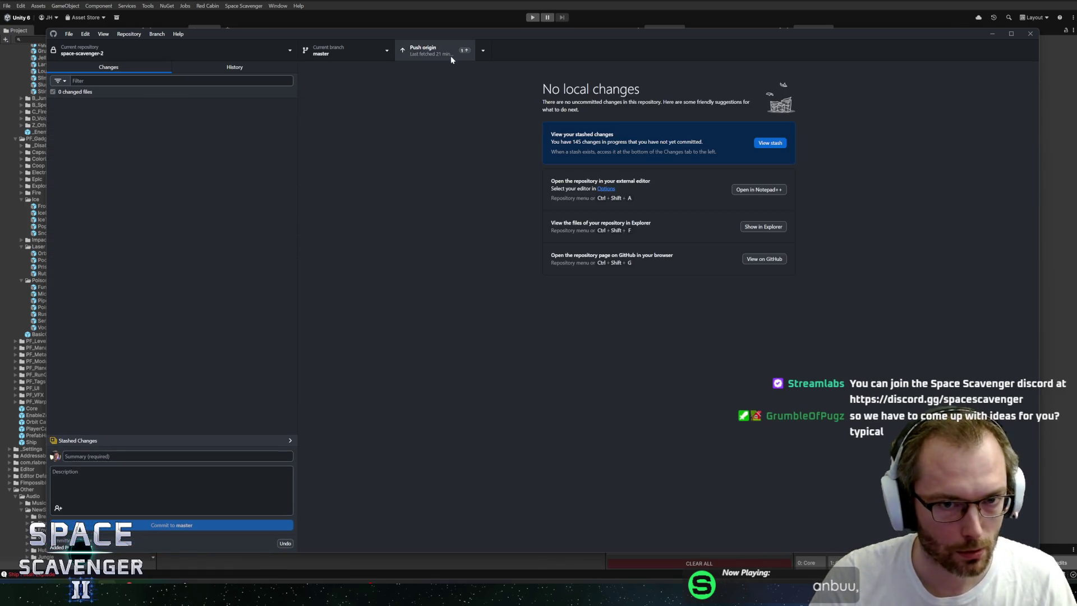
- Push the new commit to origin and bring Steam's Hades II library page forward
click(449, 55)
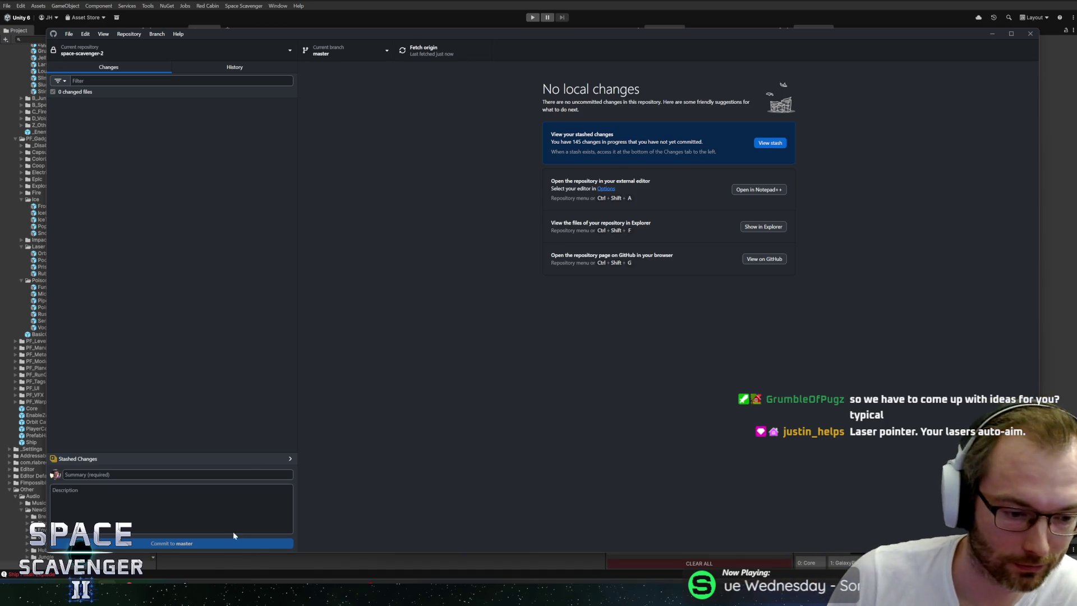
key(alt+Tab)
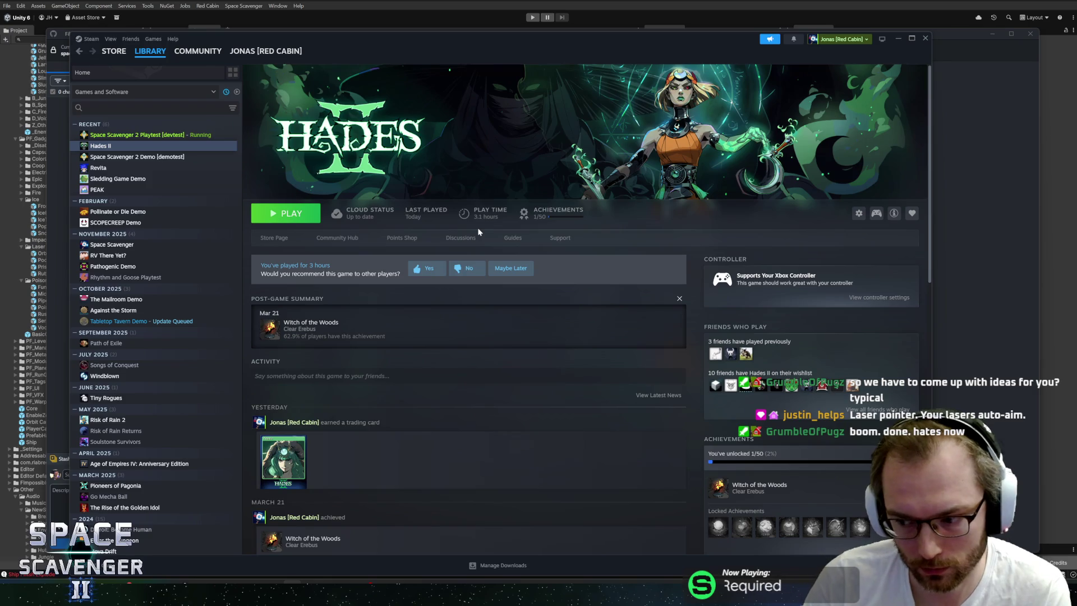
- Launch Hades II from its Steam library page and let it load
click(300, 217)
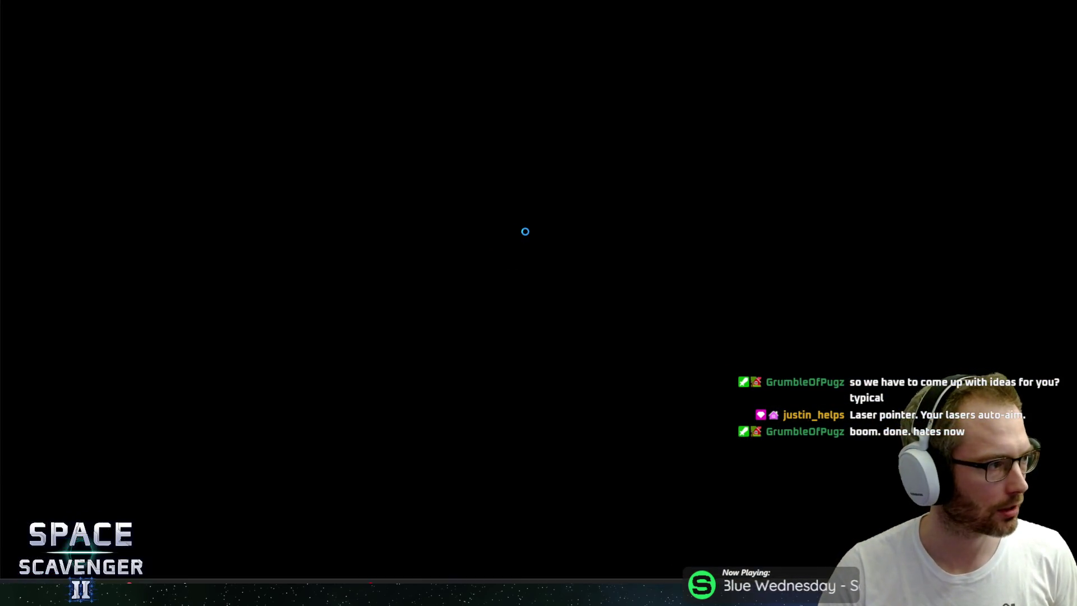
key(super)
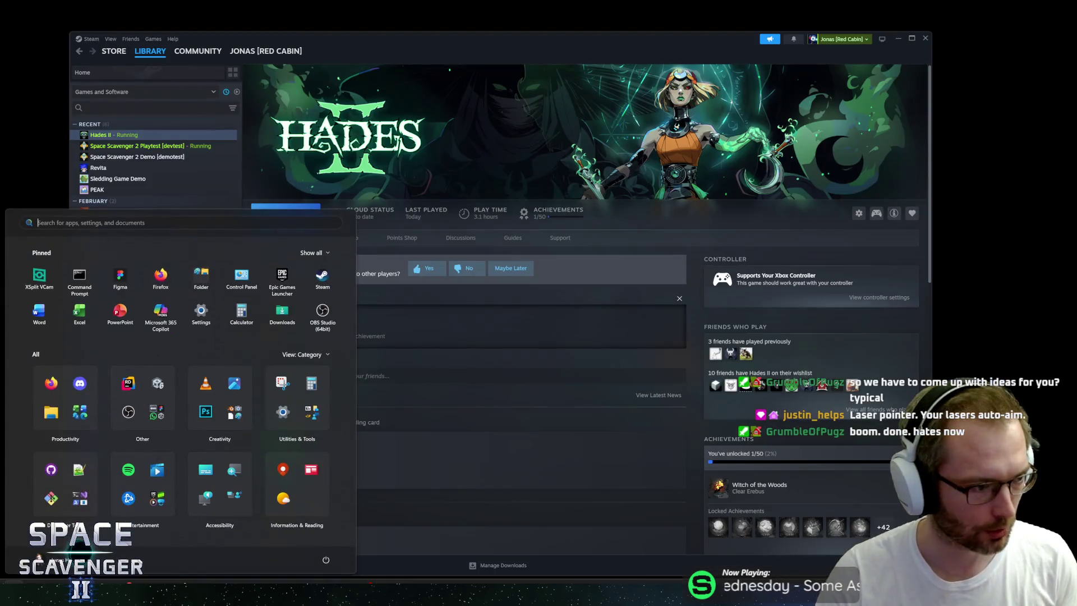
key(Escape)
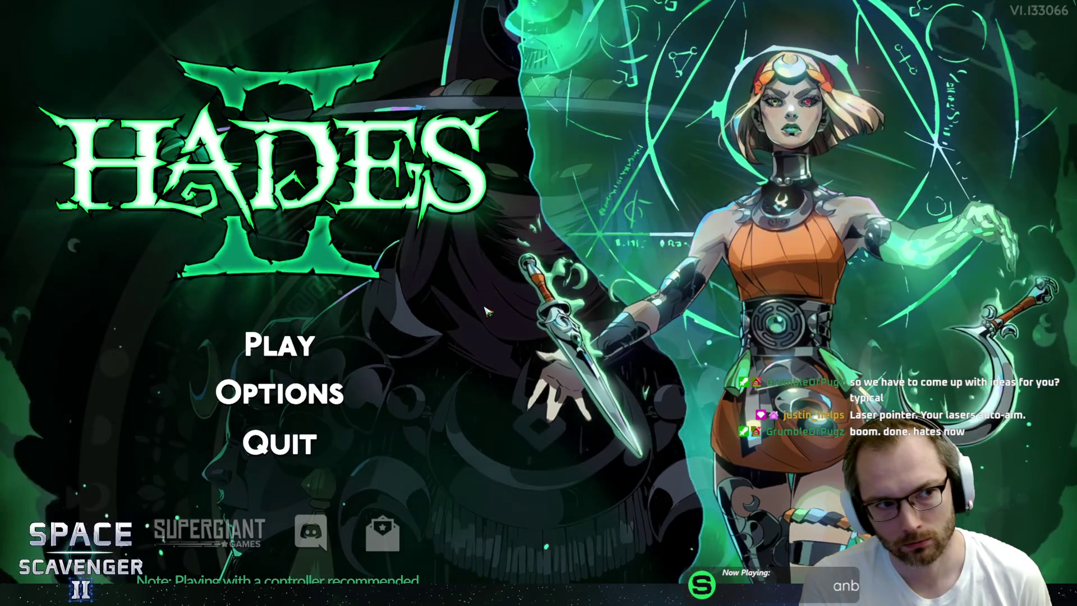
- Choose Play on the Hades II main menu to load into the game
key(Down)
key(Up)
key(Up)
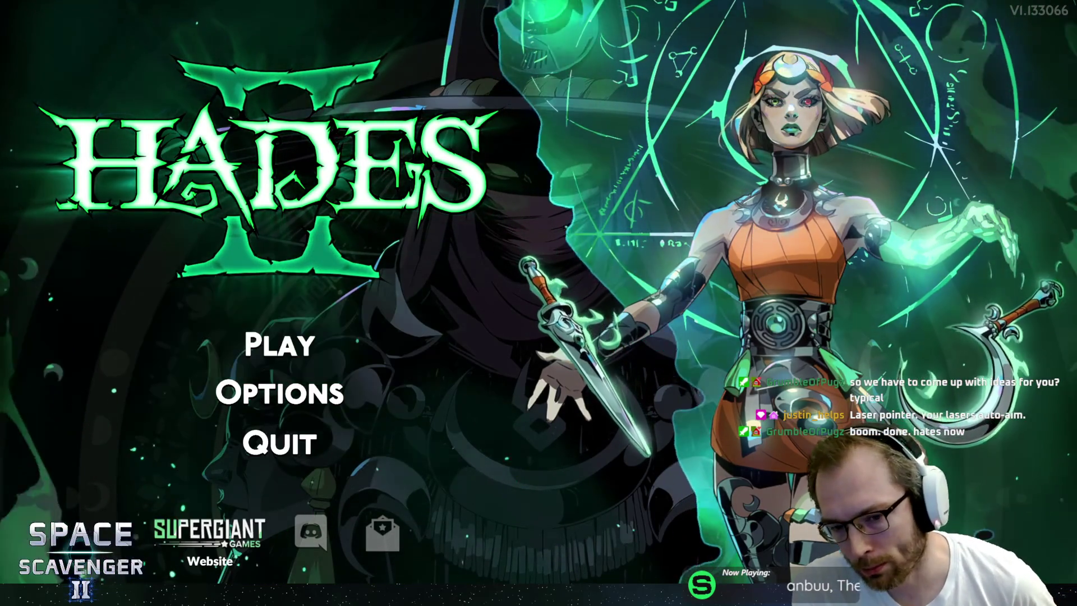
key(Up)
key(Up)
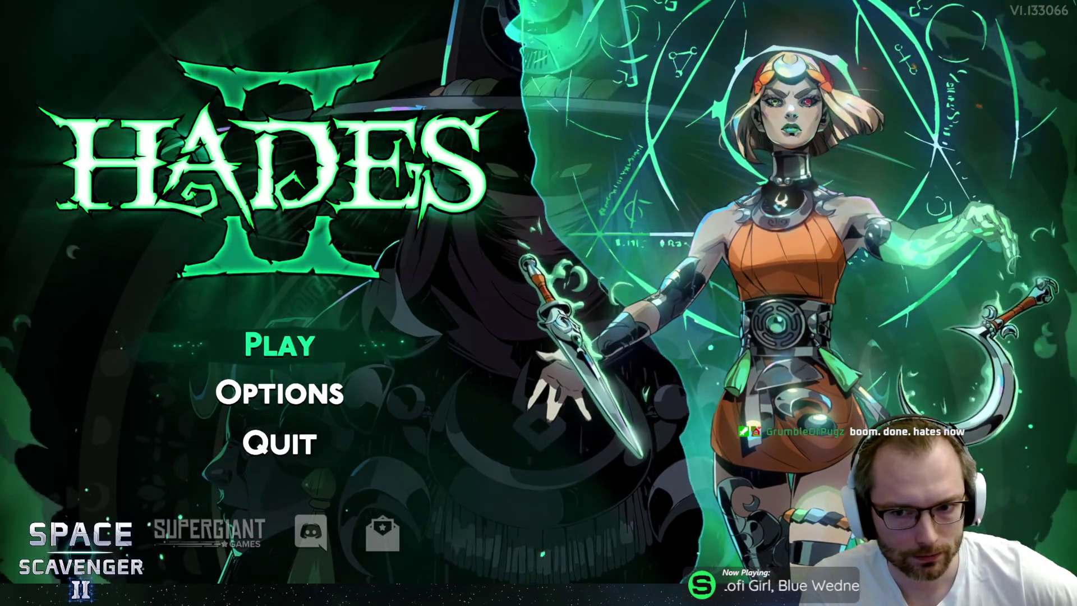
key(Return)
key(Return)
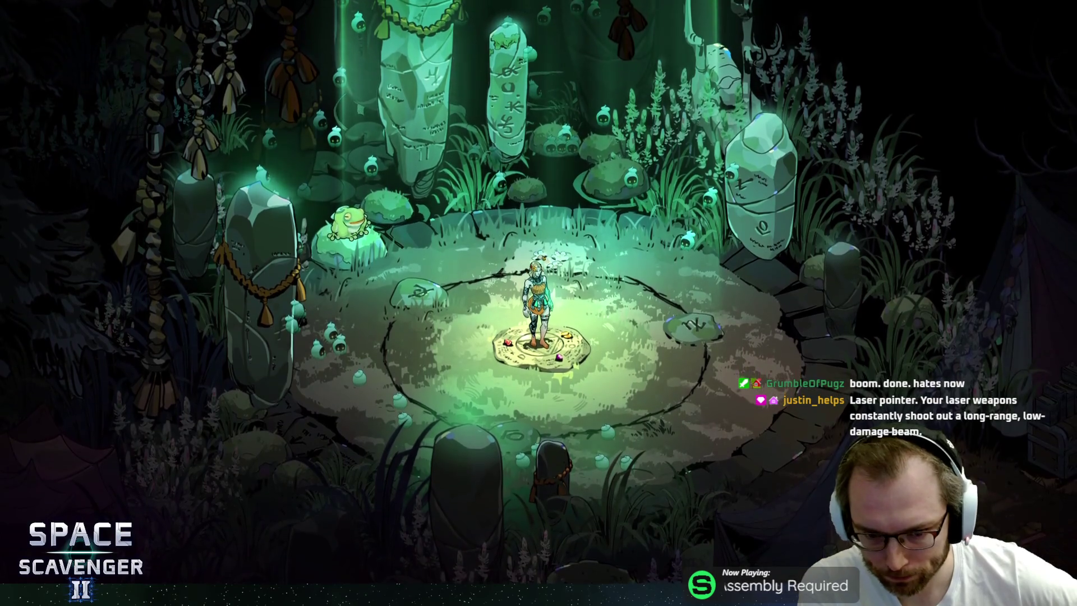
- Run Melinoë through the forest to the Crossroads cauldron and open Incantations
key(d)
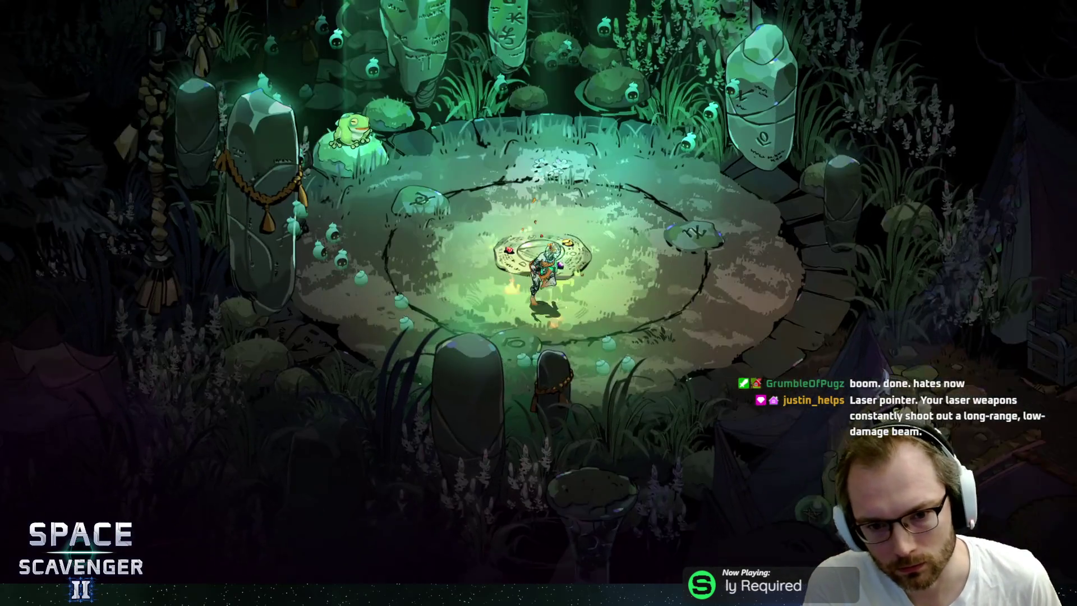
key(s)
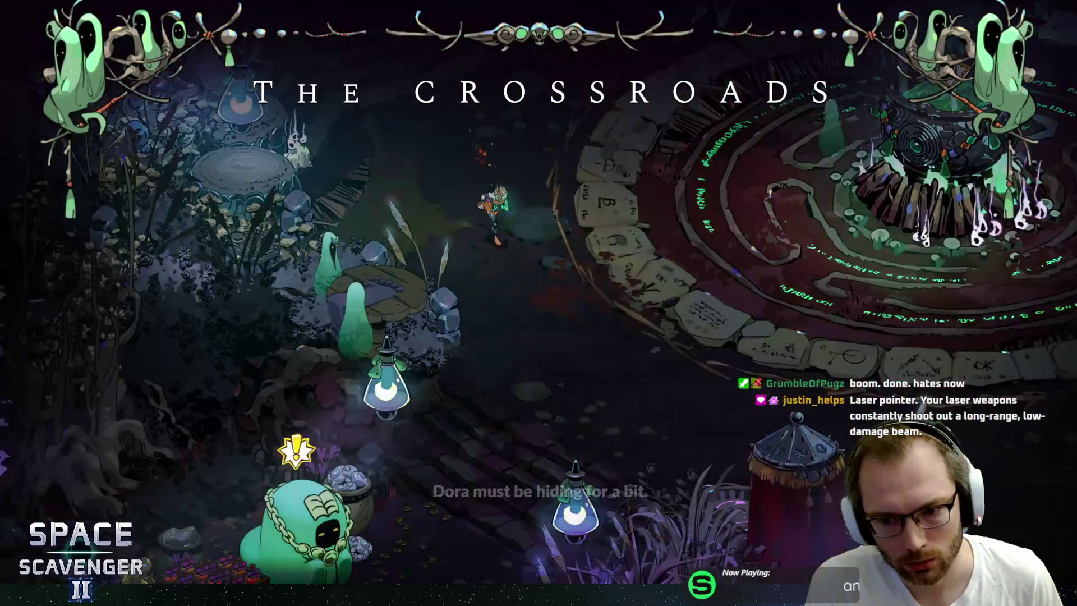
key(d)
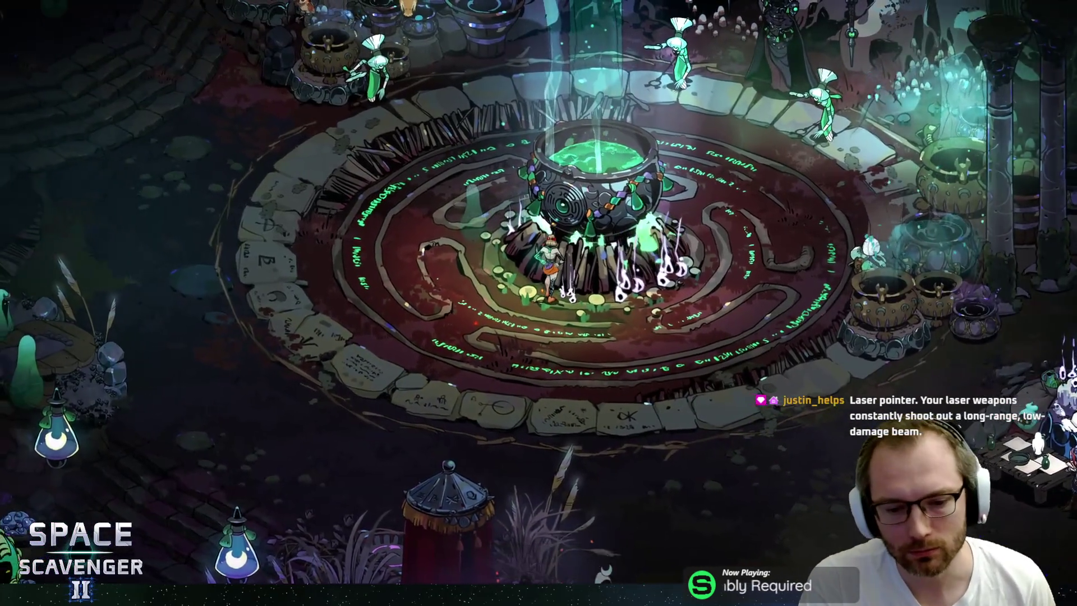
key(e)
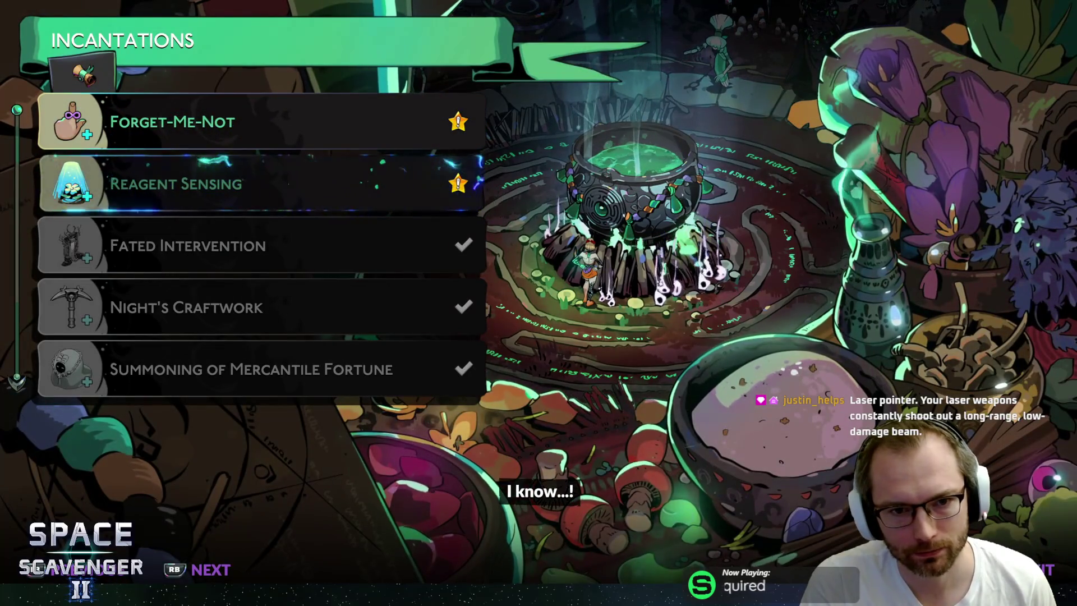
- Read the Forget-Me-Not and Reagent Sensing descriptions, then close the incantations list
key(Down)
key(Up)
key(Down)
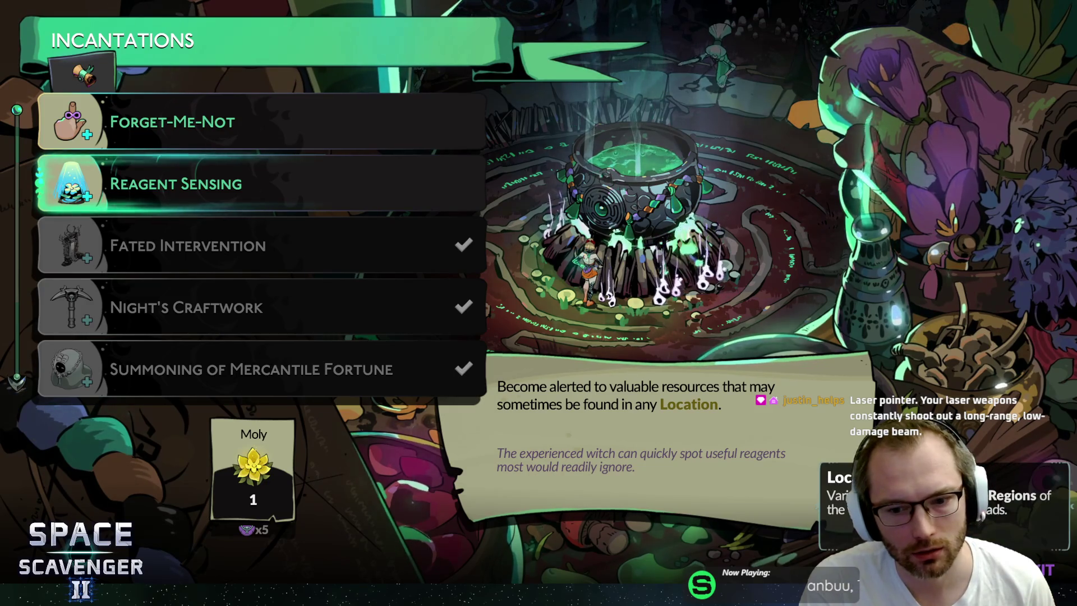
key(Up)
key(Escape)
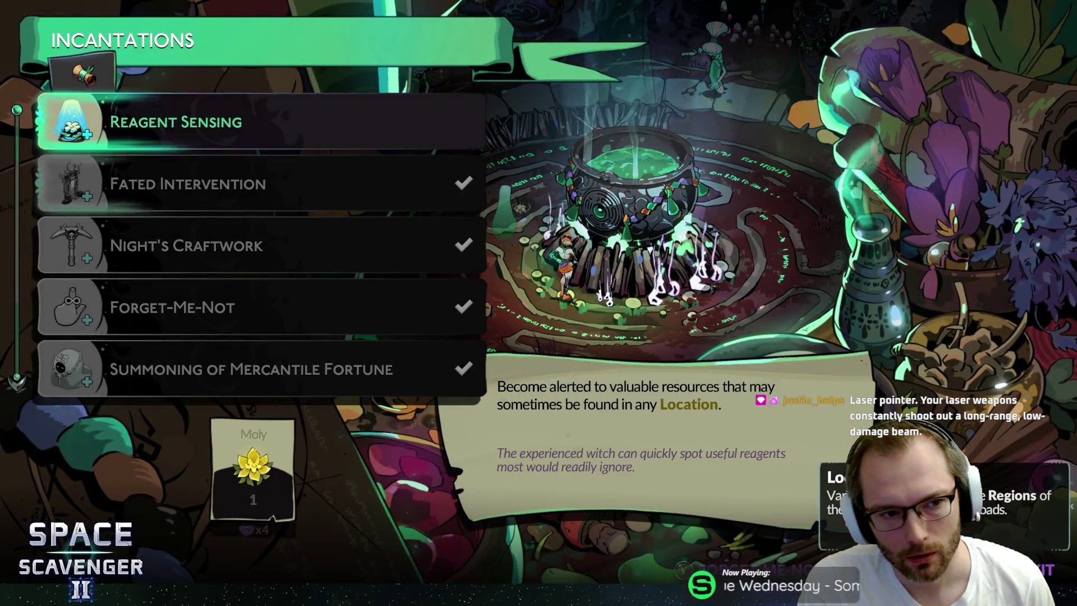
key(Escape)
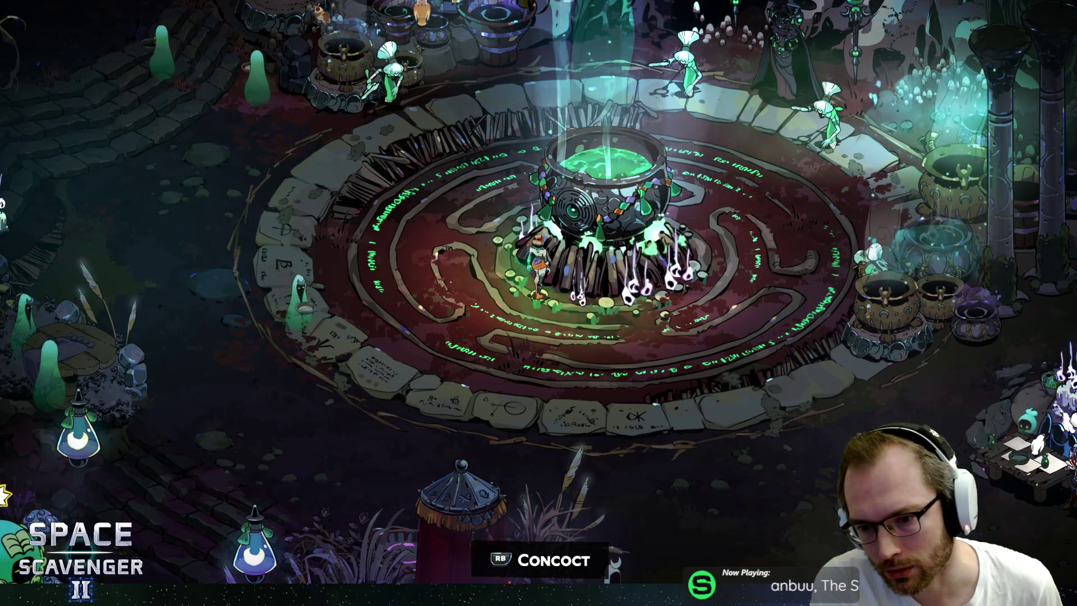
- Dash and walk Melinoë left from the cauldron to the prophecy scroll by the gate
key(a)
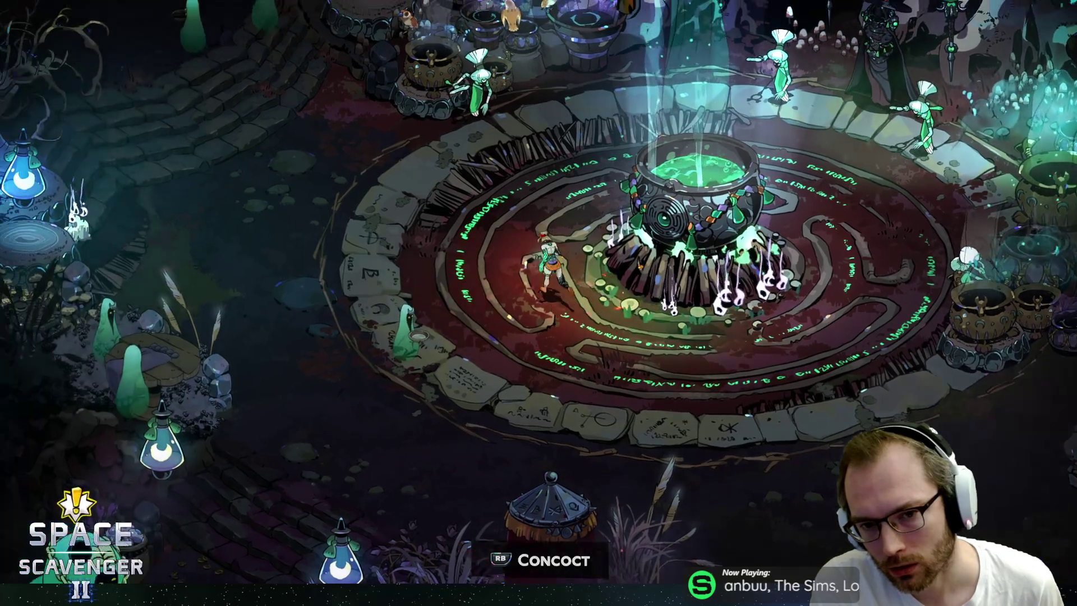
key(space)
key(a)
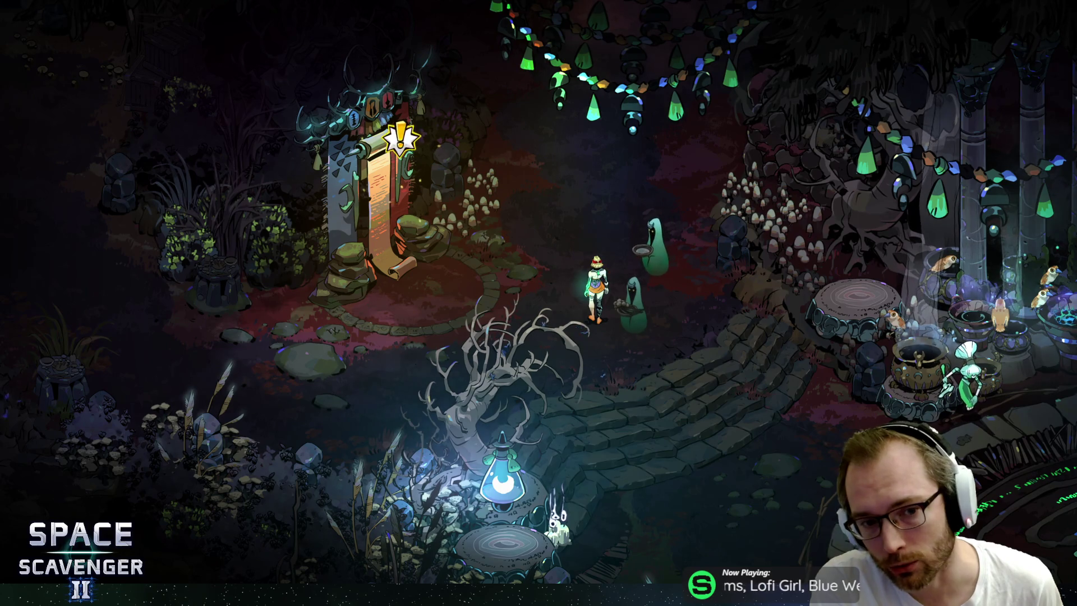
key(a)
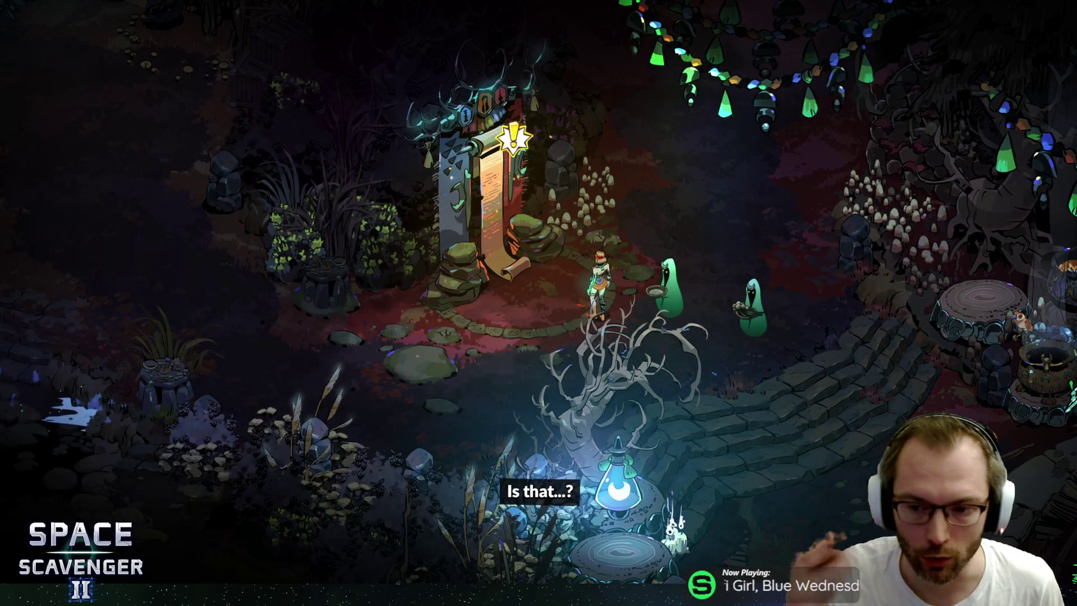
key(a)
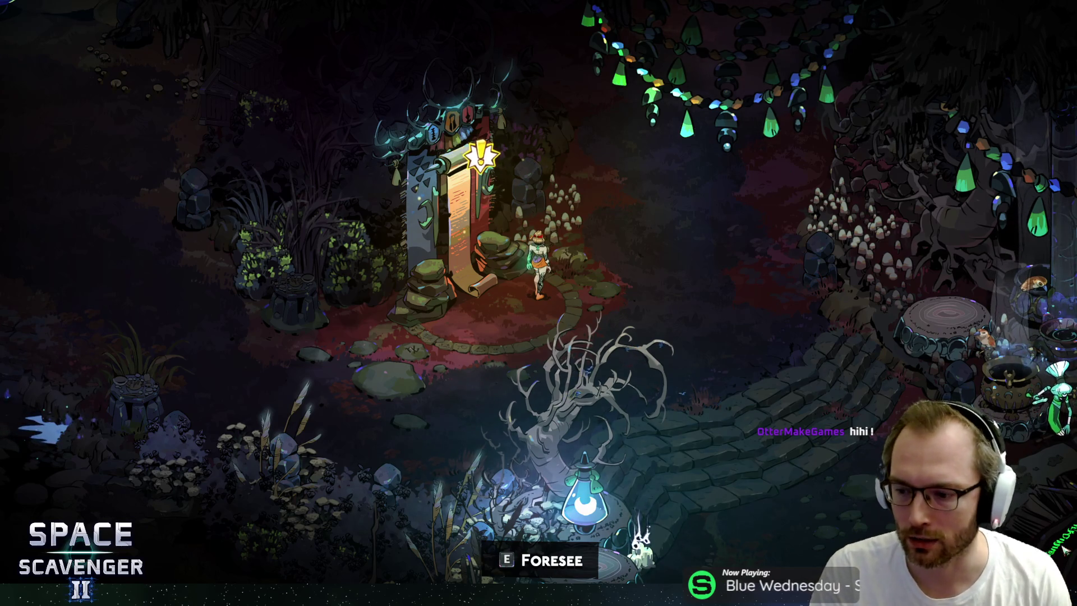
key(super)
key(Escape)
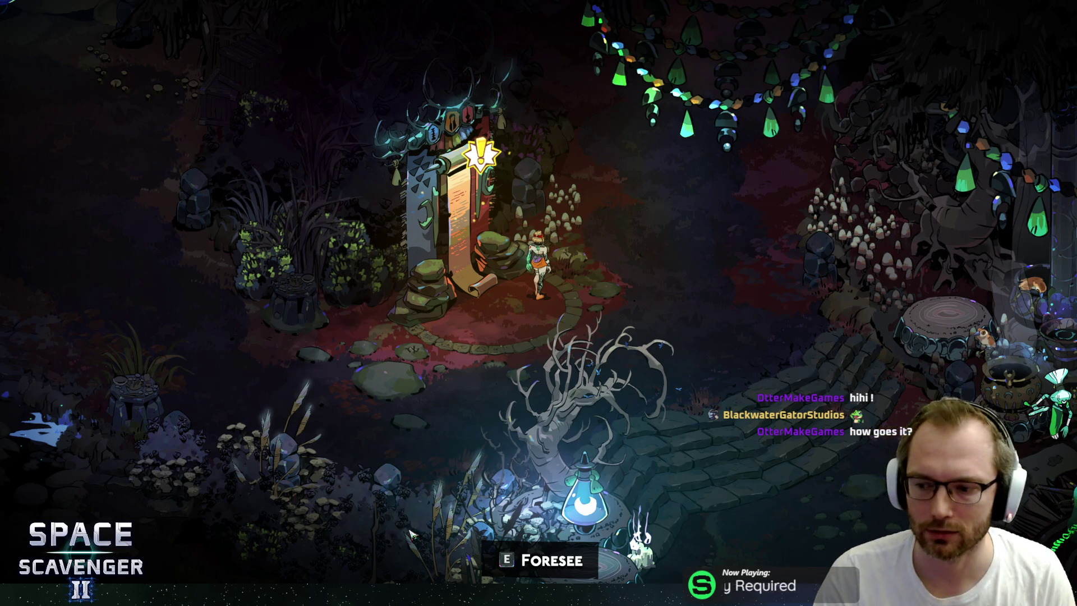
key(alt+Tab)
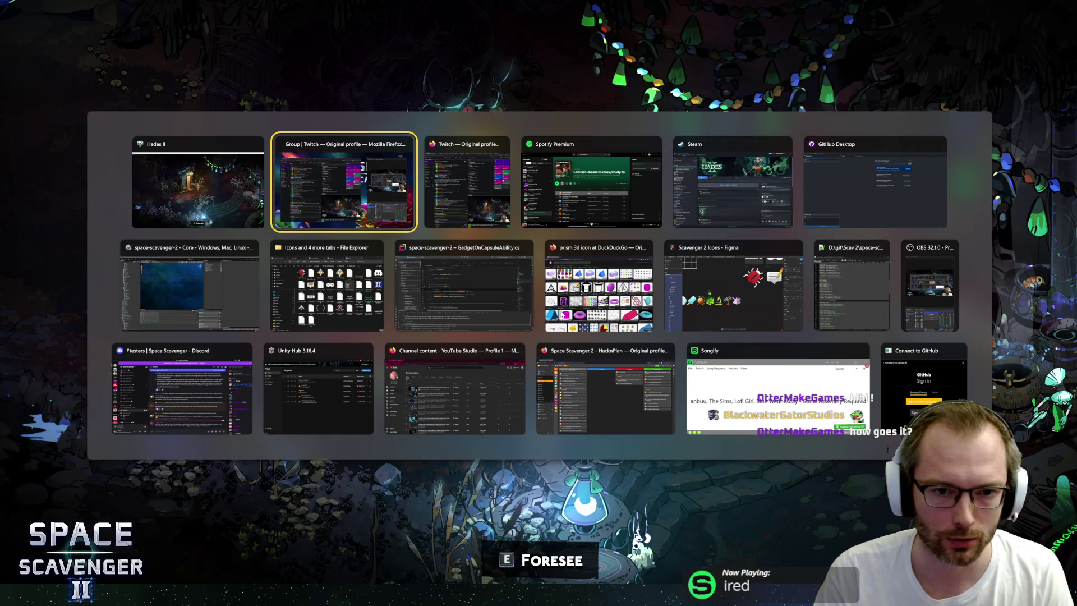
- Switch back to the Unity Space Scavenger project and enter play mode
click(235, 284)
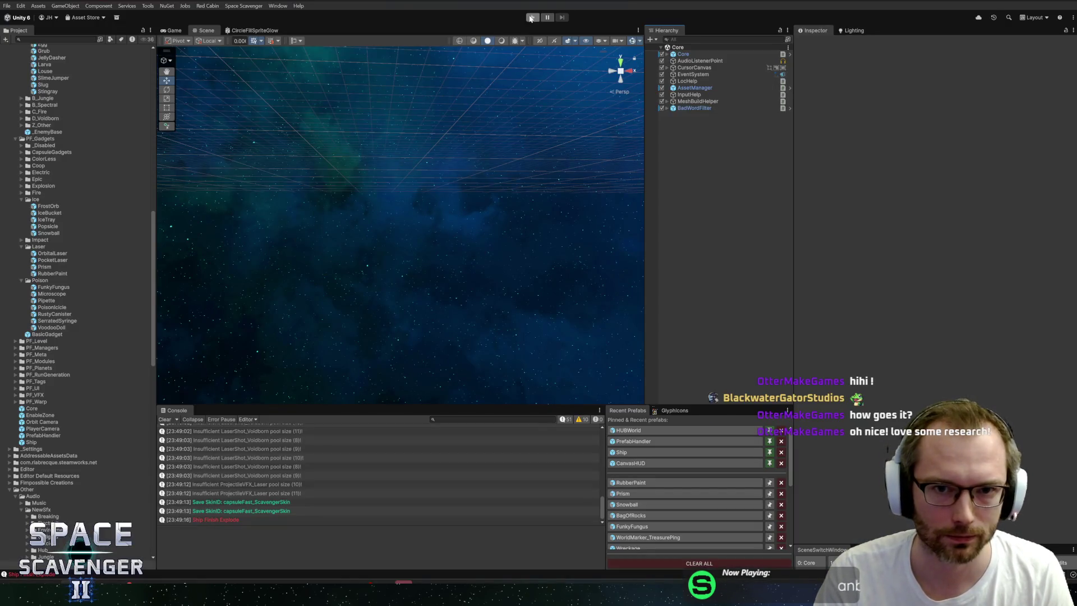
click(530, 18)
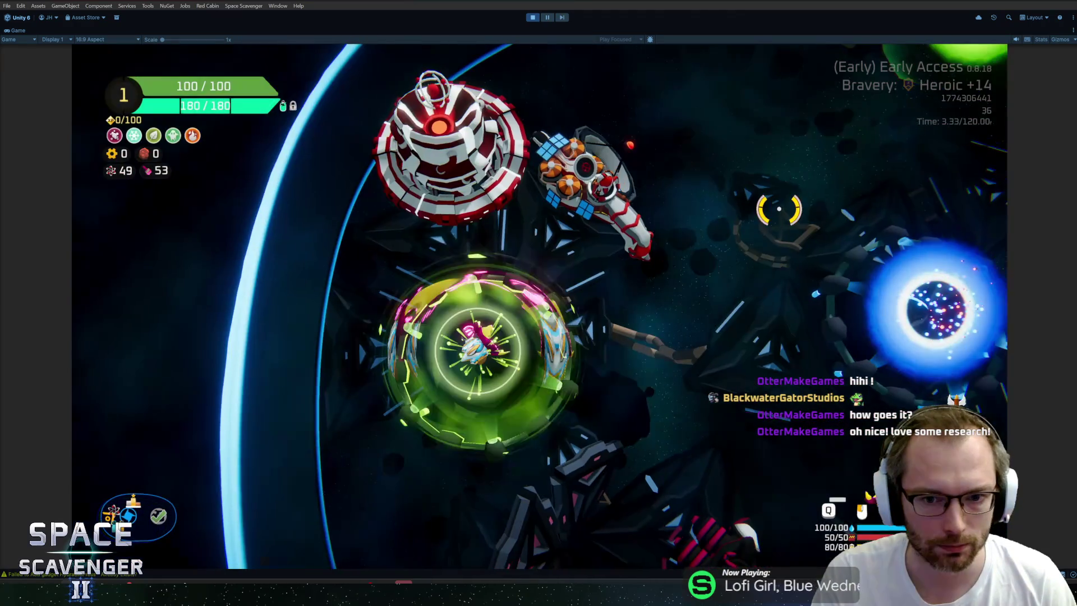
- Fly the ship in the Game view, quit Hades II to its main menu, and check ship stats
key(w)
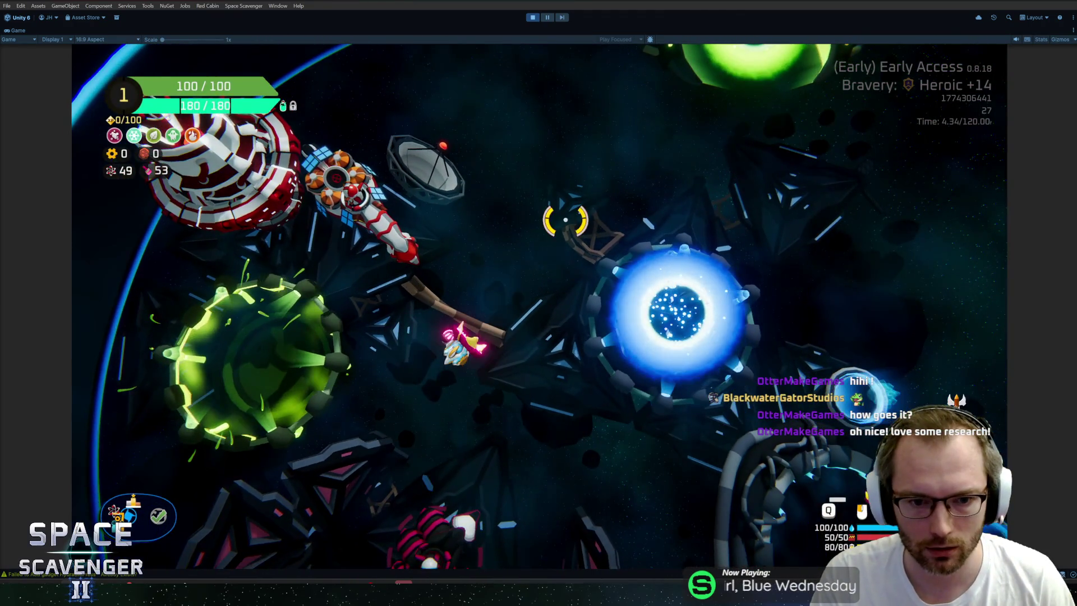
key(w)
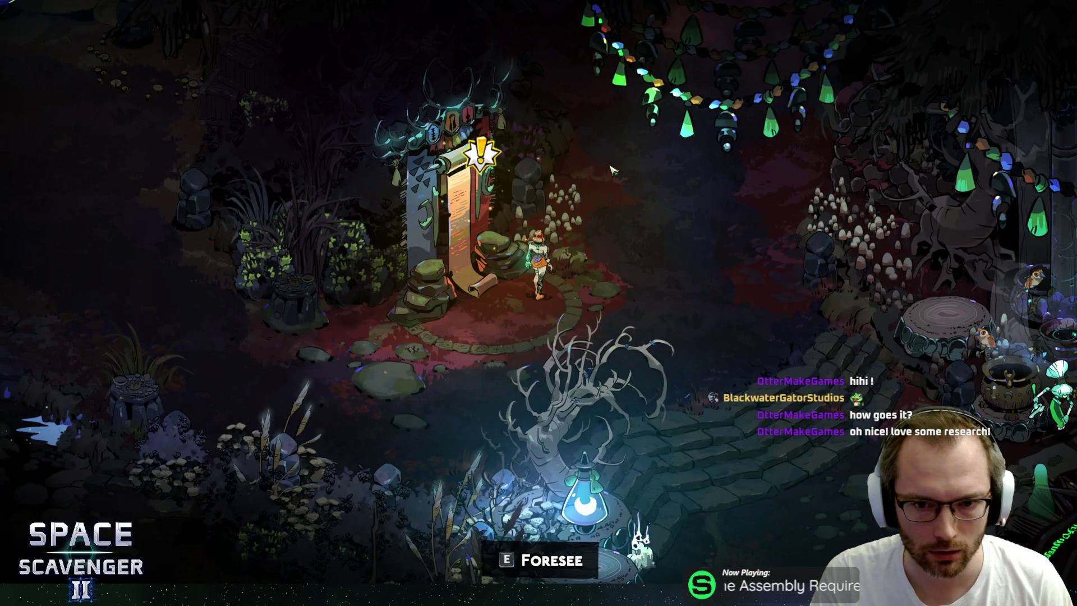
key(Escape)
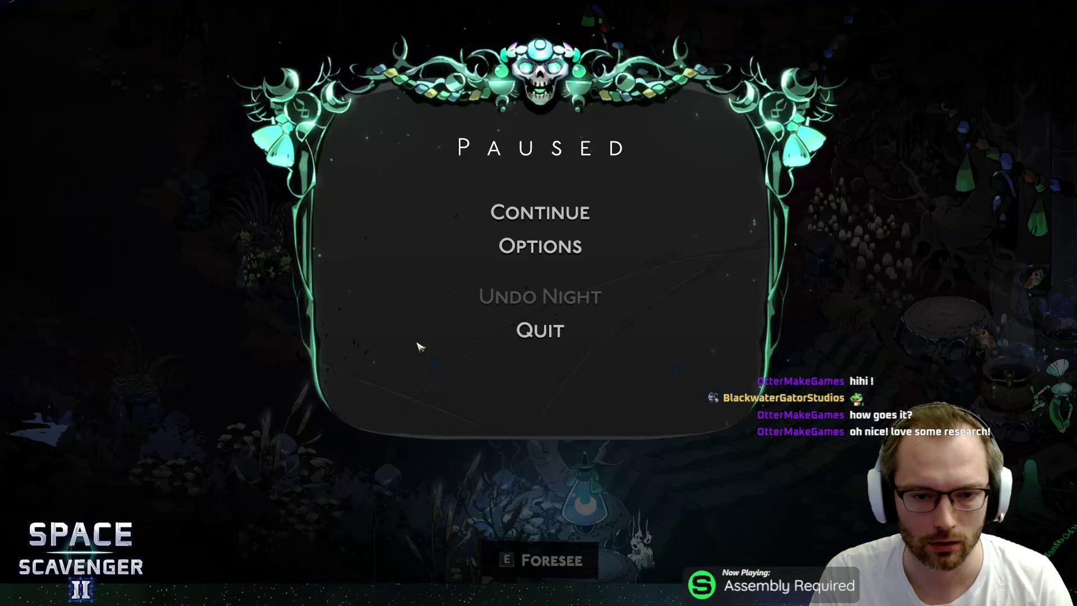
click(536, 330)
key(Return)
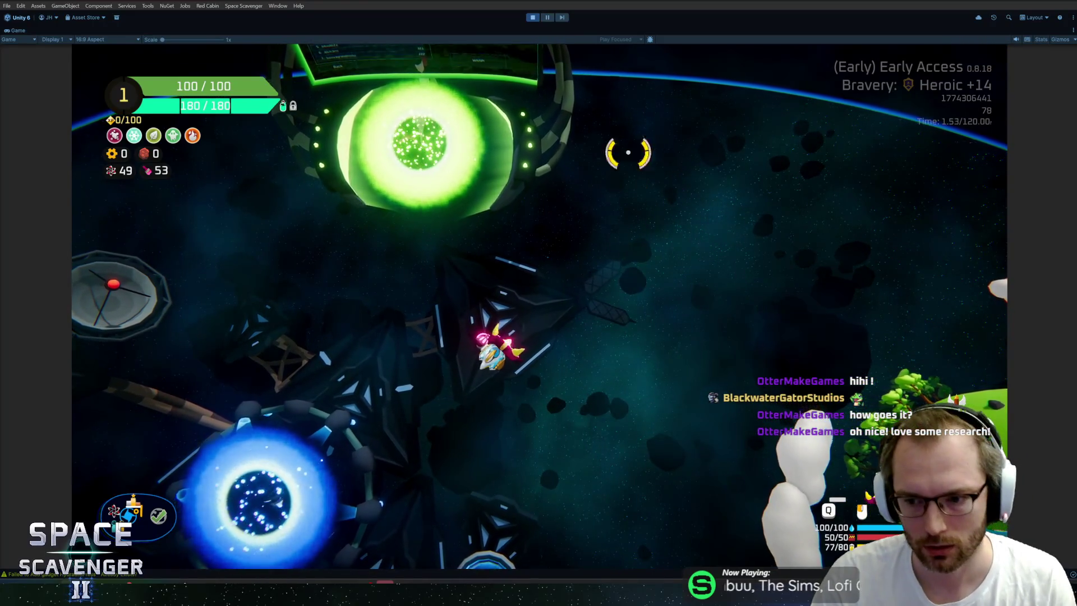
key(Tab)
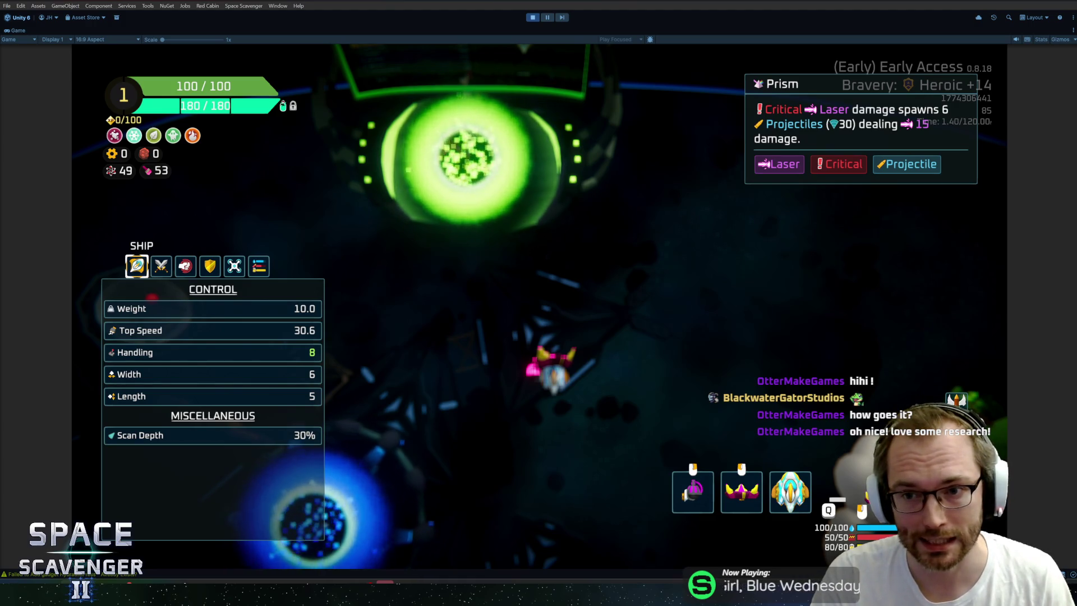
click(712, 288)
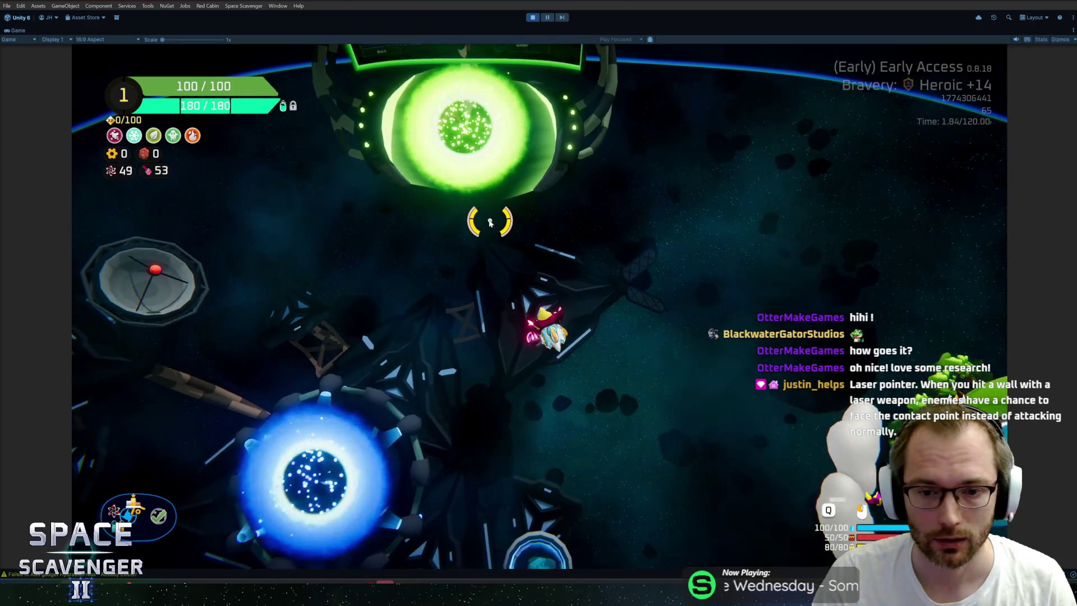
- Rerun the previous CriticalChance command in the developer console
key(grave)
key(Up)
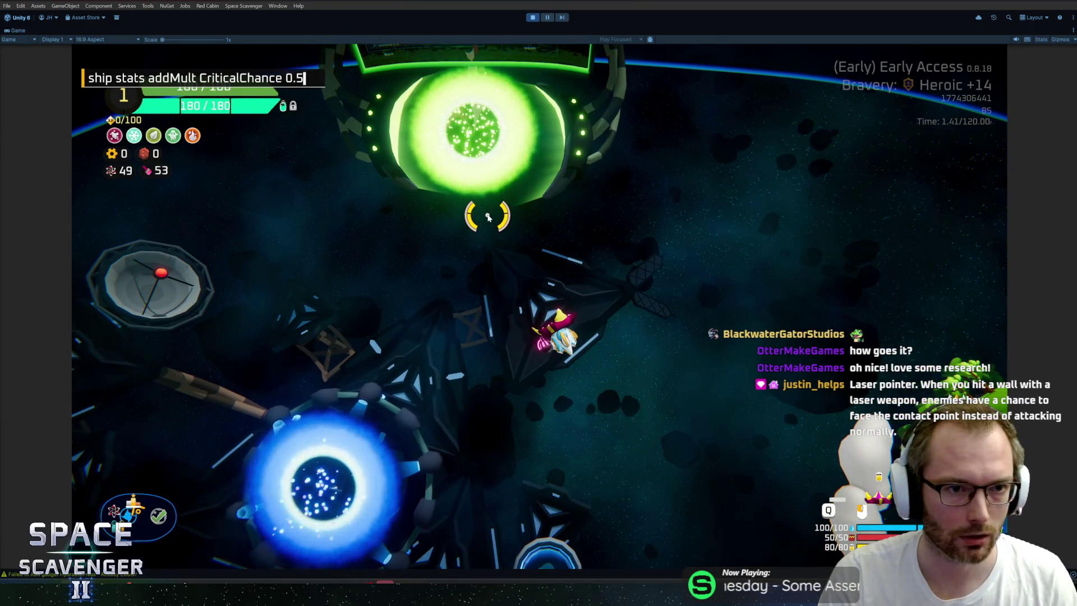
key(Return)
key(grave)
- Spawn an invincible training dummy with 'spawn TrainingDummy_Invincible'
text(s[a)
key(BackSpace)
key(BackSpace)
text(pawn training)
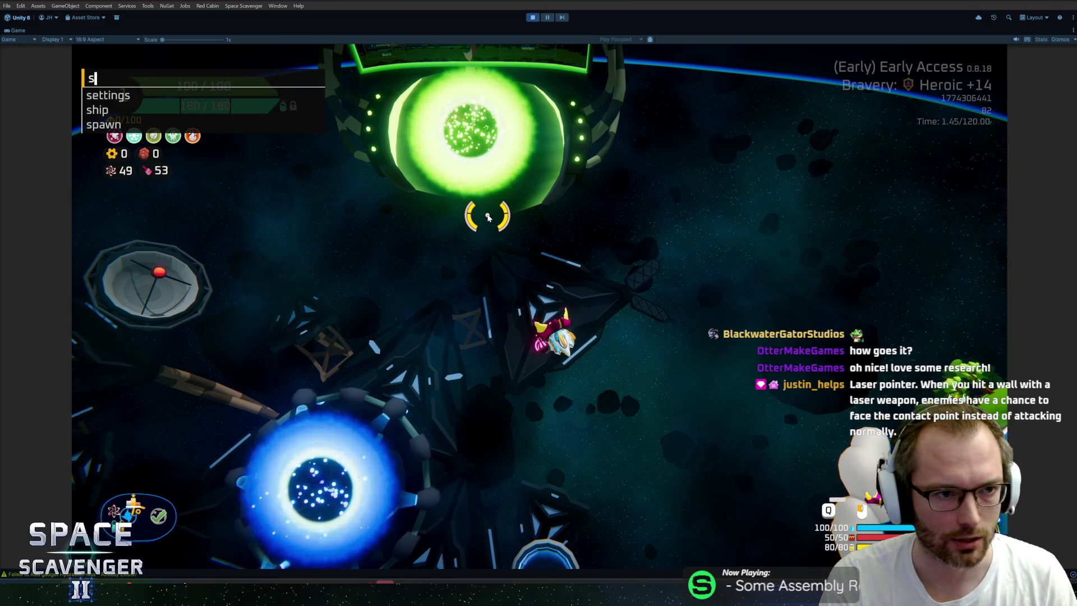
text(d)
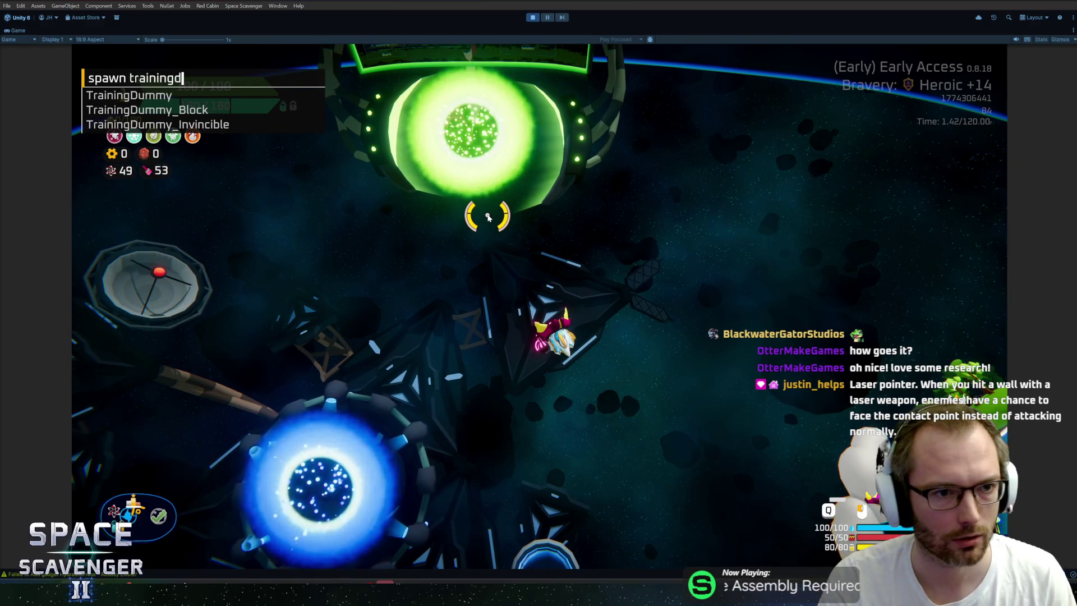
key(Down)
key(Down)
key(Return)
- Circle the ship around the training dummy, firing the laser at it
key(w)
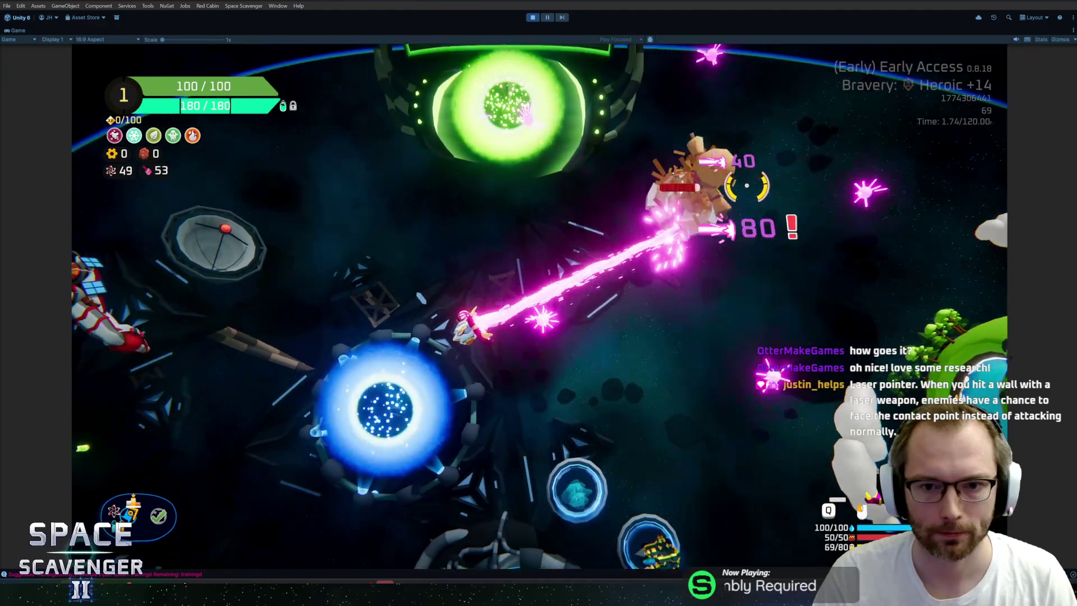
key(d)
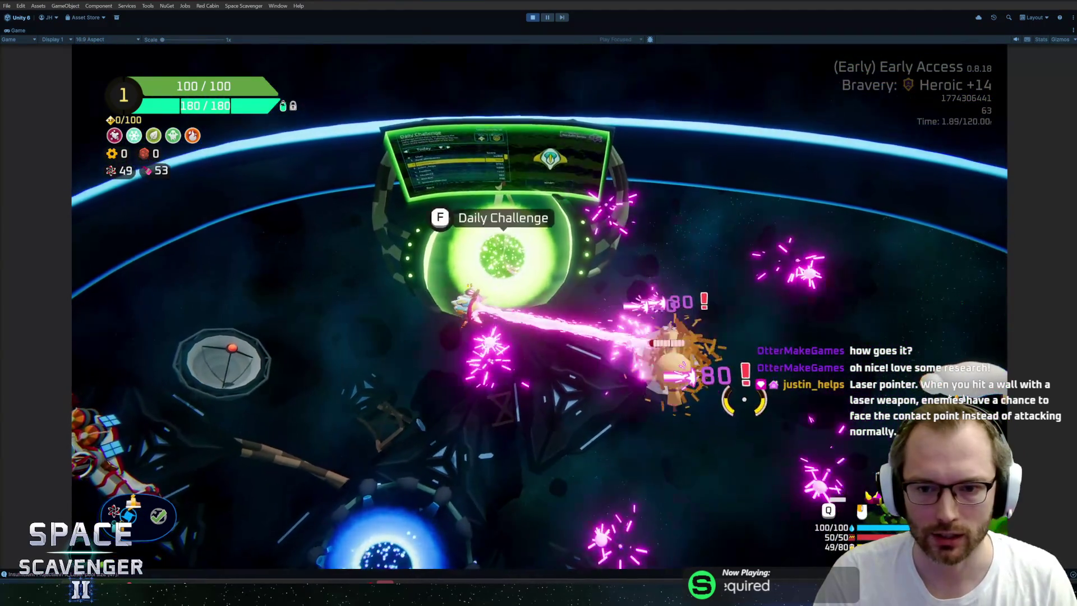
key(s)
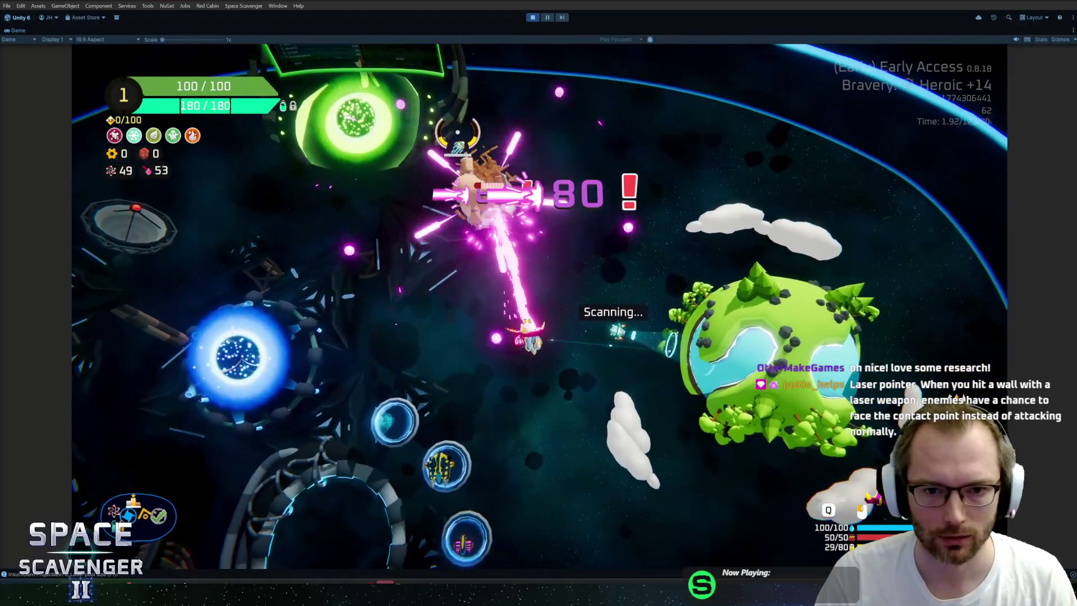
key(w)
key(a)
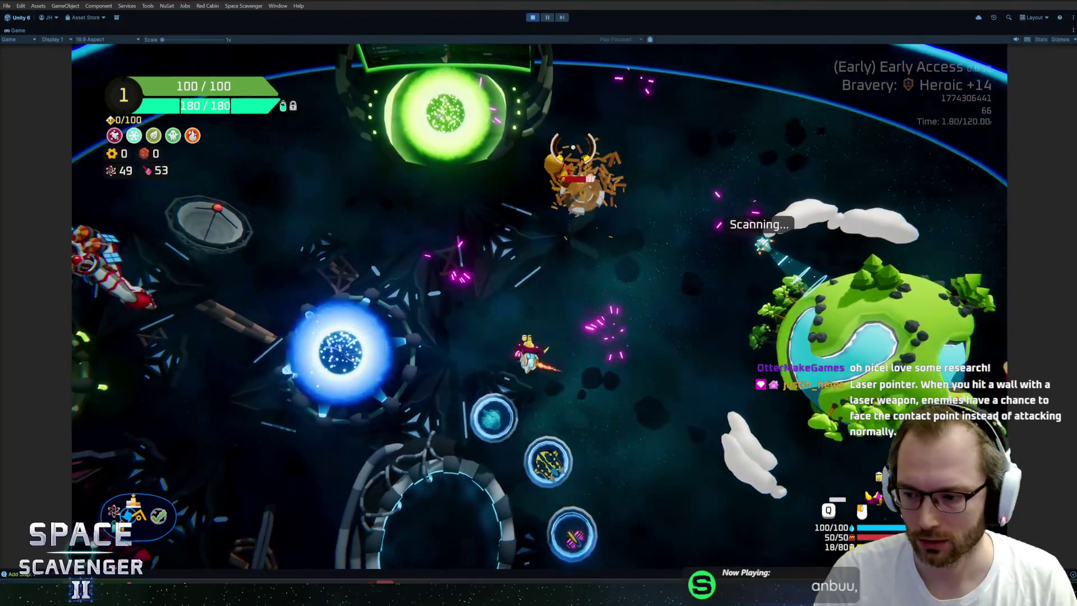
key(s)
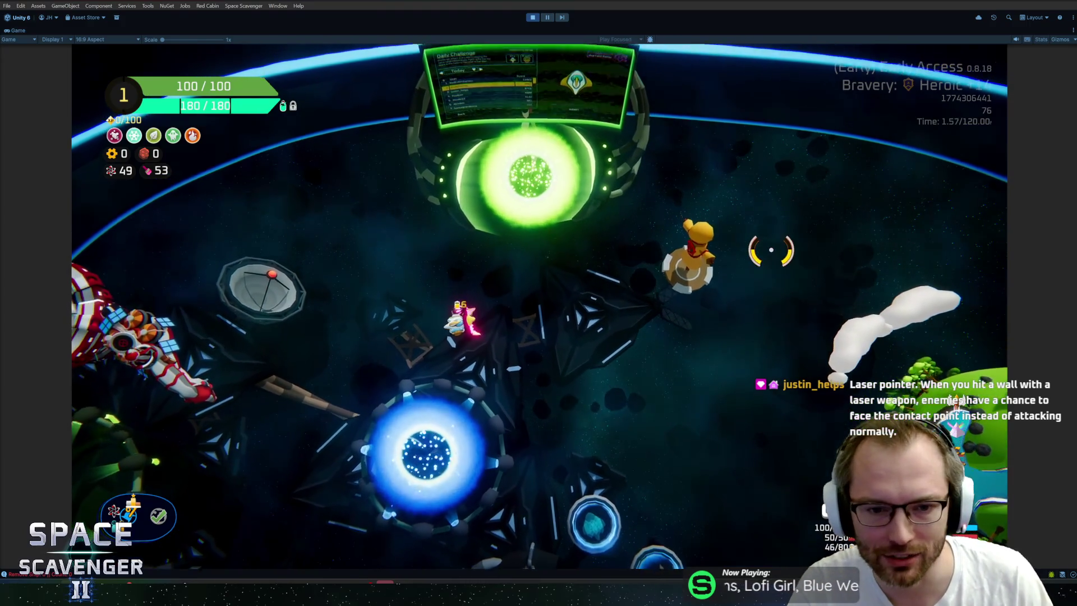
key(d)
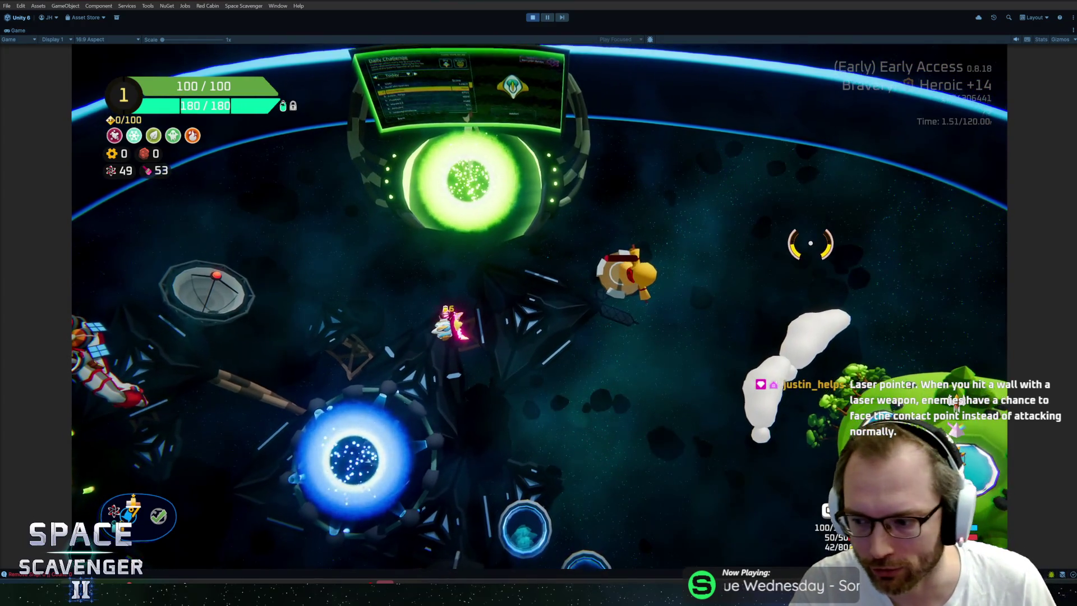
- Reopen the debug console and clear its input for a new command
key(grave)
text(sp)
key(Tab)
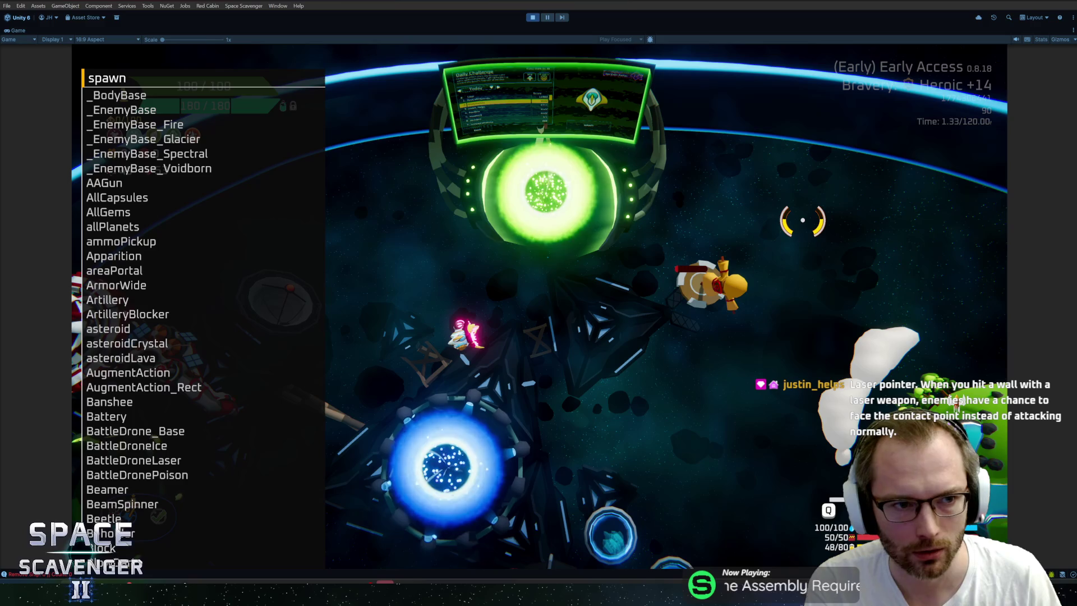
key(BackSpace)
key(BackSpace)
key(BackSpace)
- Add the Rubber Paint gadget to the ship with 'gadget add RubberPaint'
text(gadget ad)
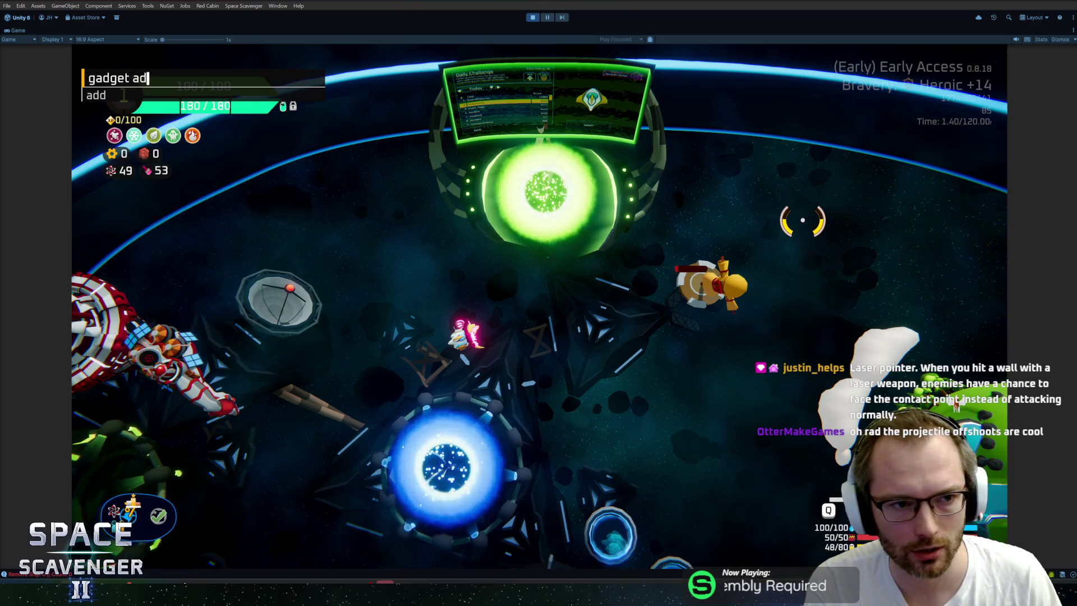
text(d rubber)
key(Return)
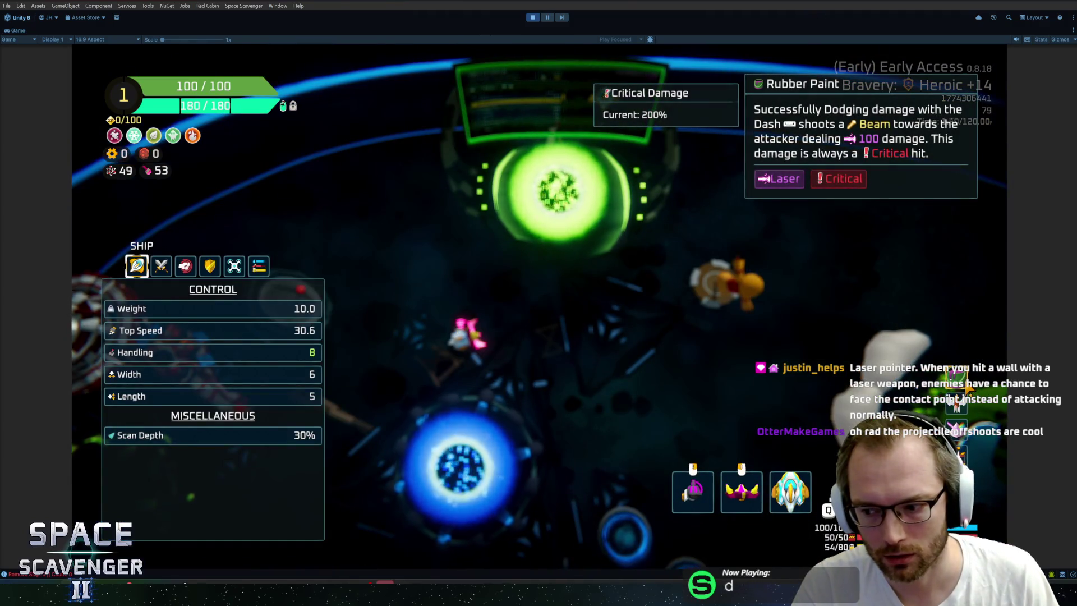
key(Escape)
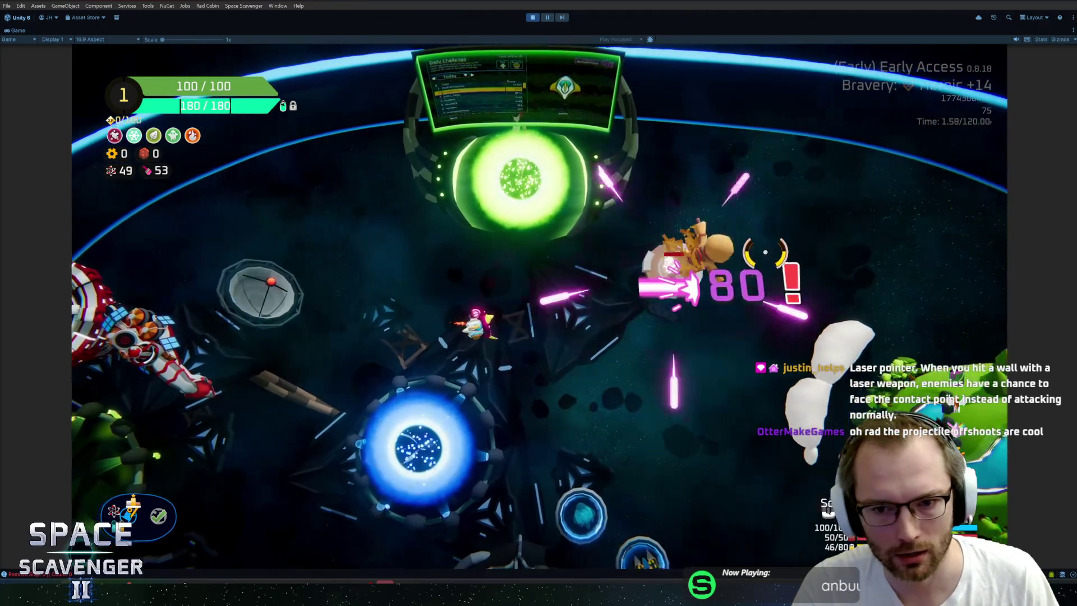
key(grave)
text(spawn)
key(grave)
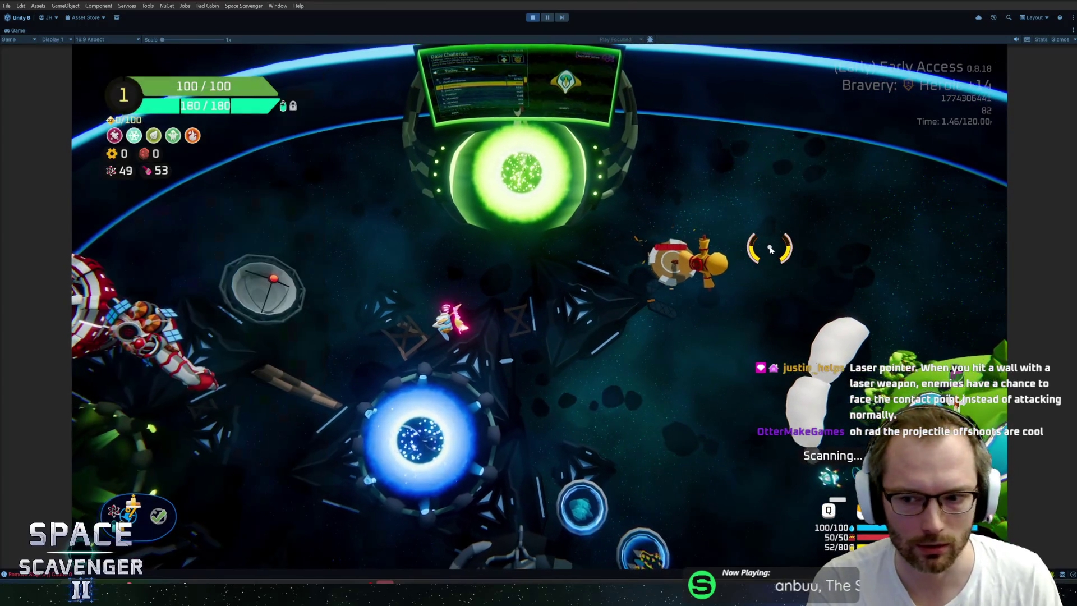
- Review Rubber Paint in the ship stats panel, flying briefly between looks
key(Tab)
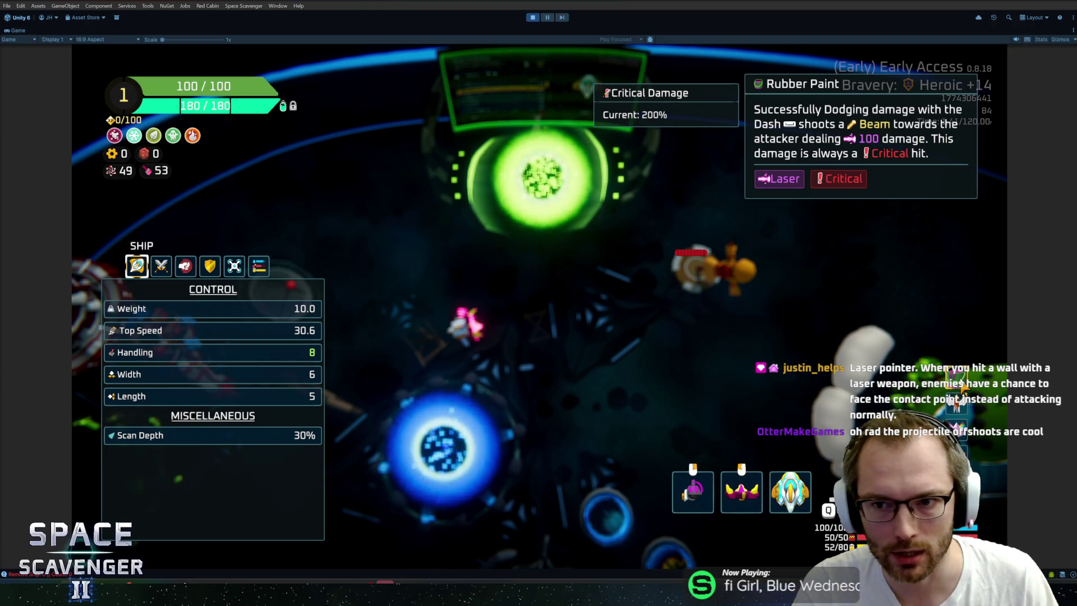
key(Tab)
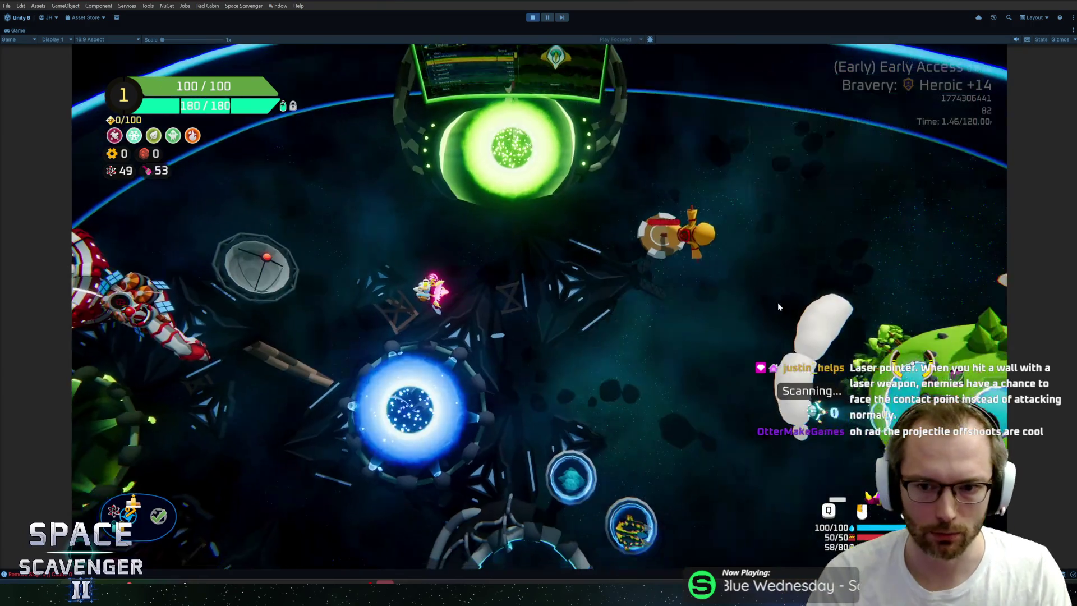
key(d)
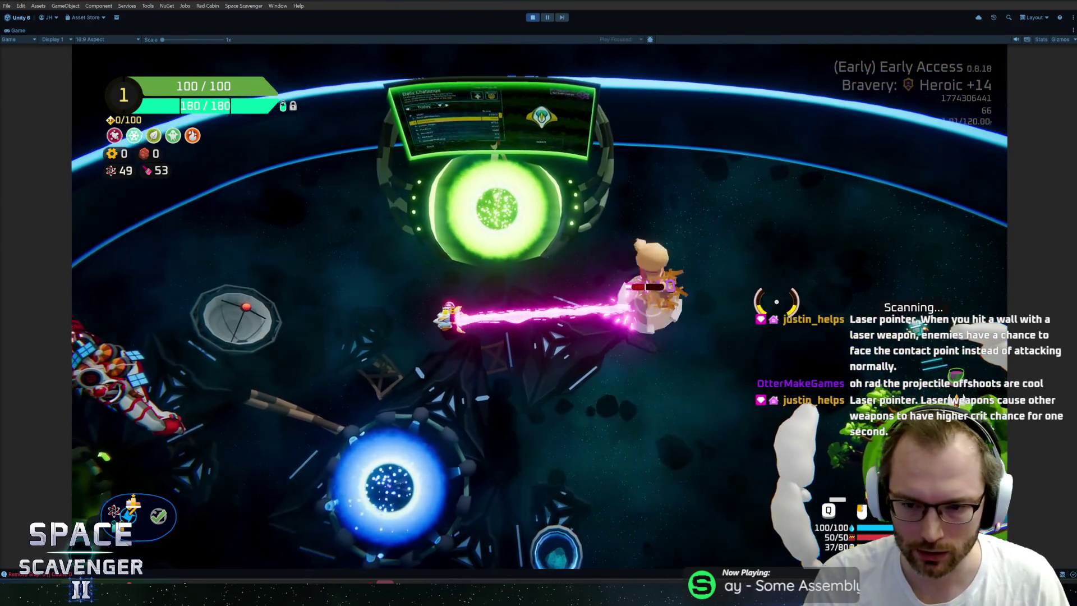
key(Tab)
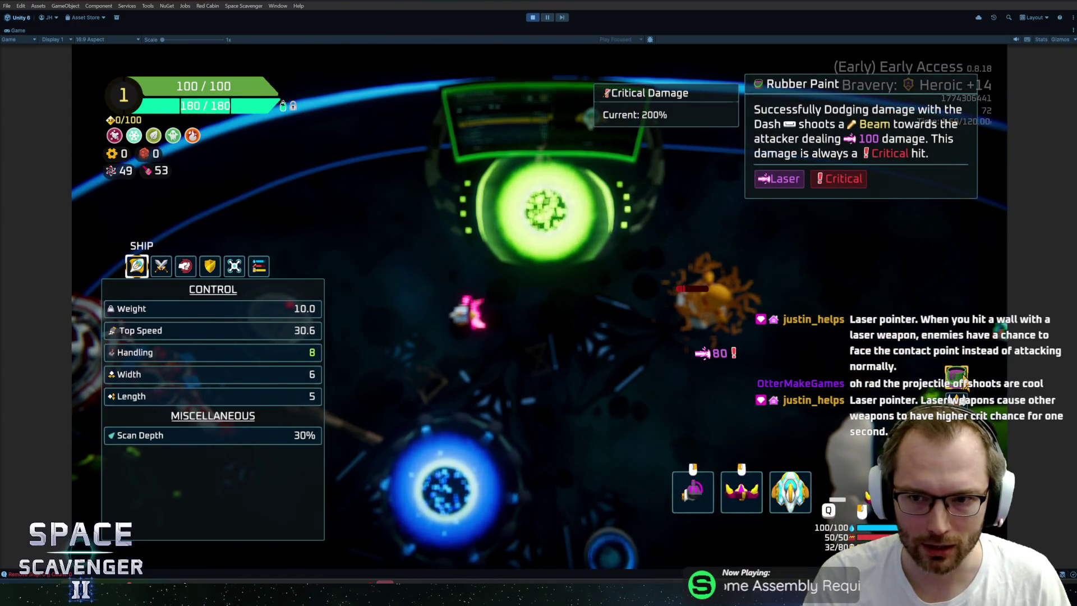
key(Tab)
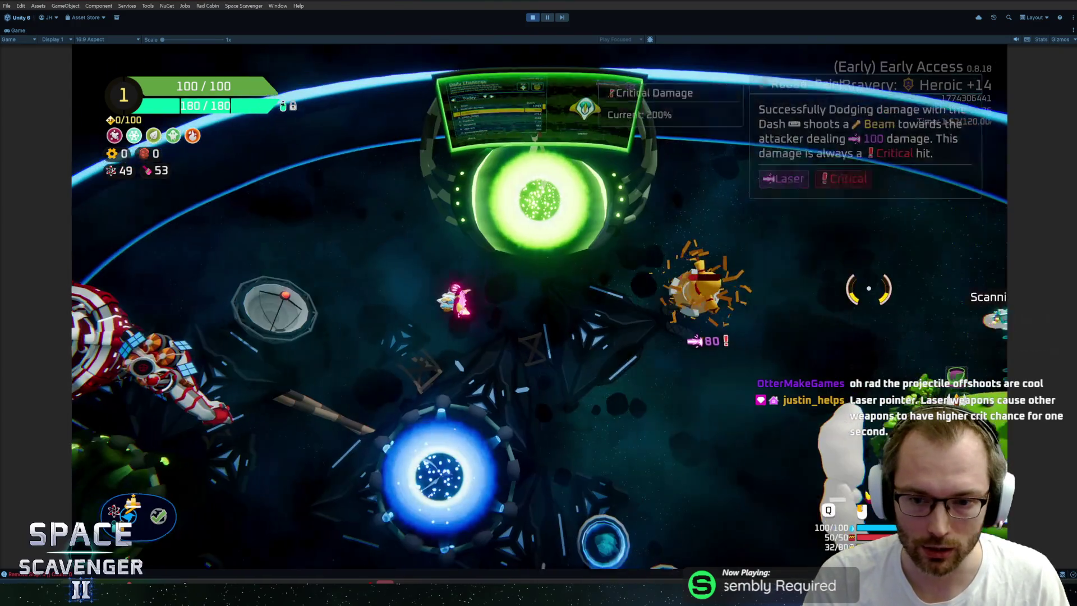
- Spawn a Beamer enemy near the ship with 'spawn Beamer'
key(grave)
text(spawn )
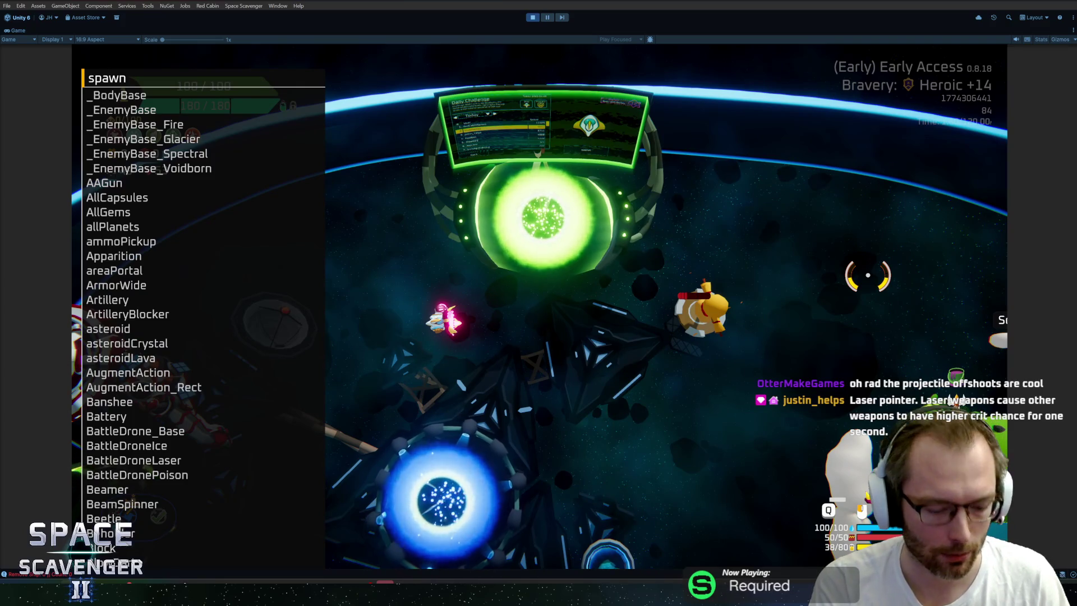
text(bea)
key(Tab)
key(Return)
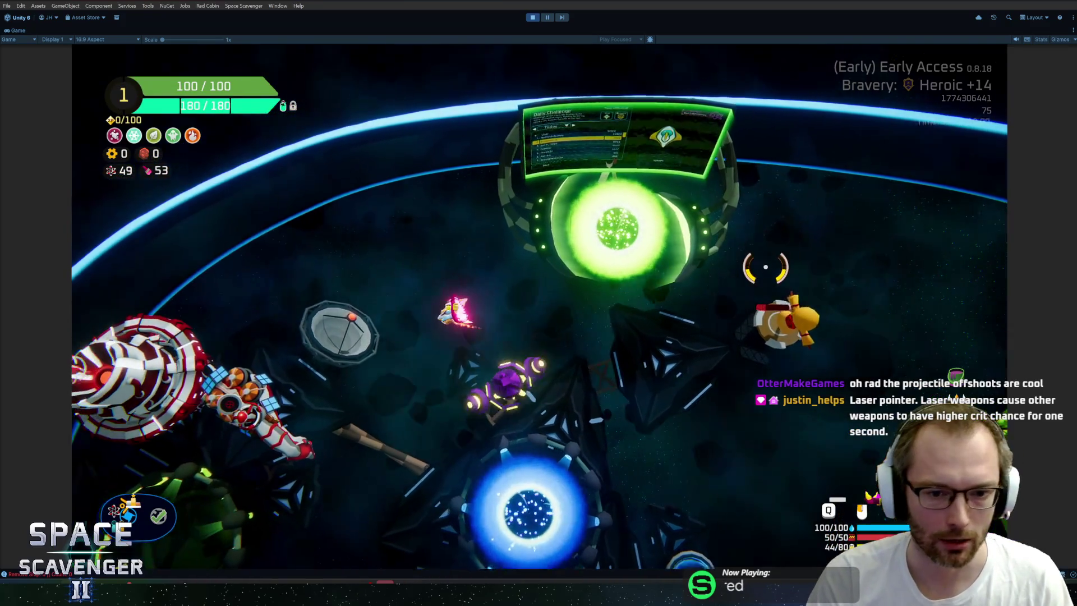
- Fight the Beamer while flying and firing lasers, check stats, then pause the game
key(s)
key(a)
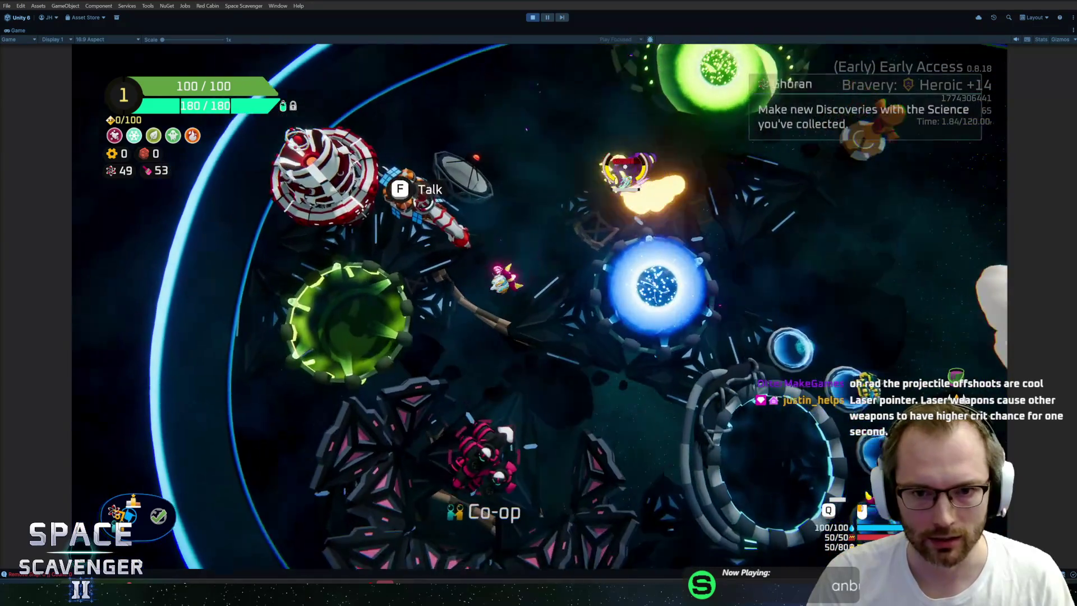
key(d)
key(s)
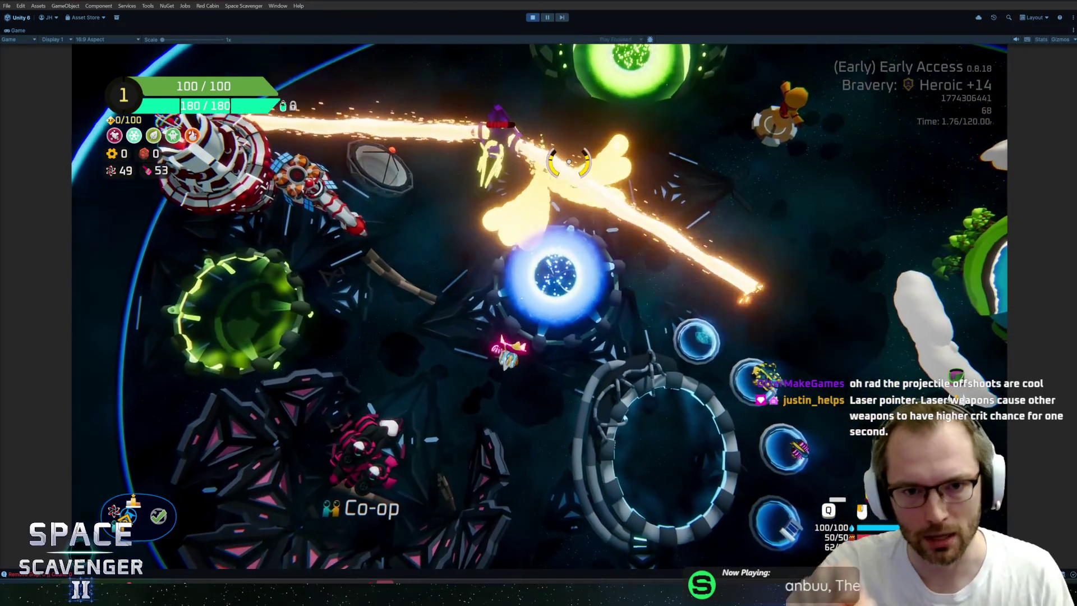
key(d)
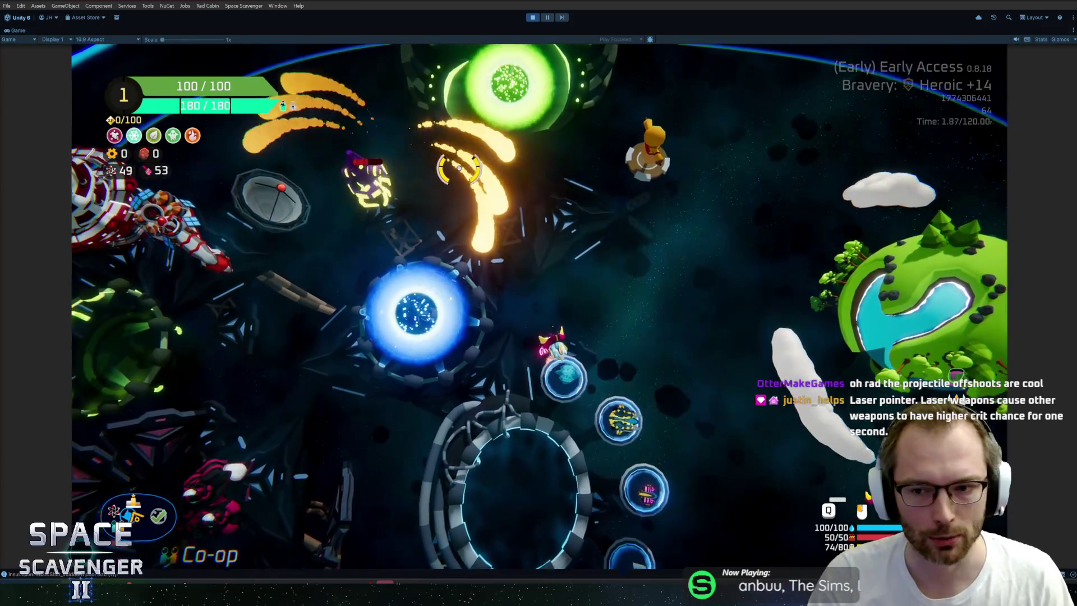
key(d)
key(Tab)
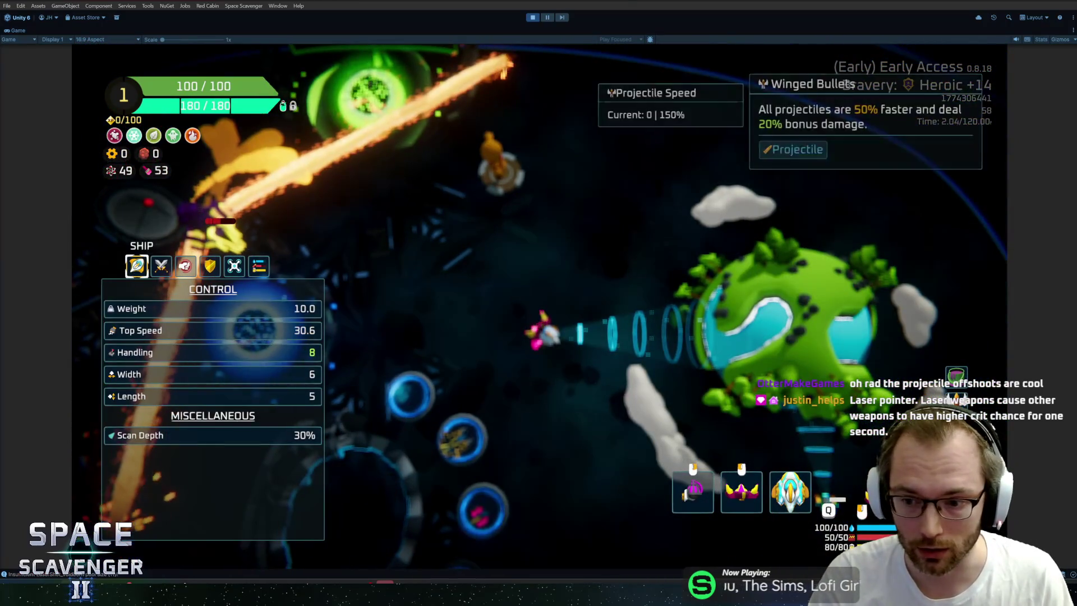
key(Tab)
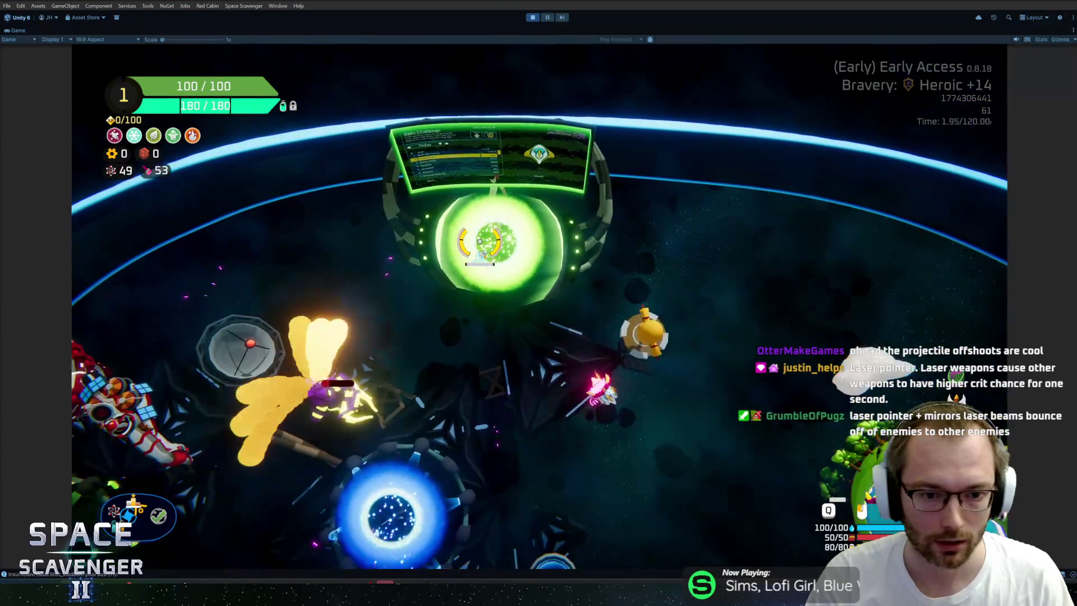
key(s)
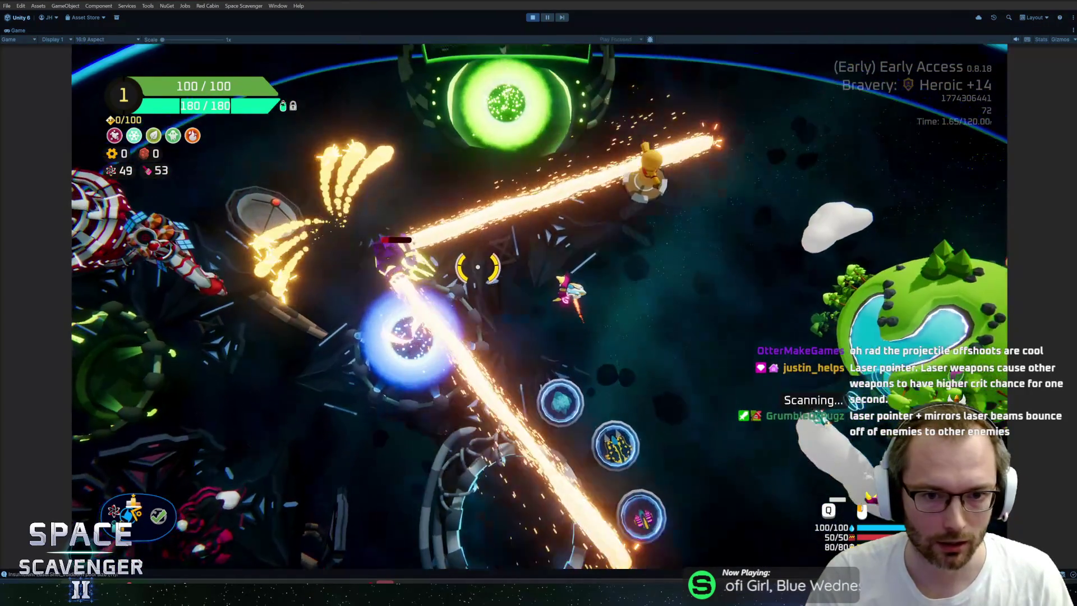
key(w)
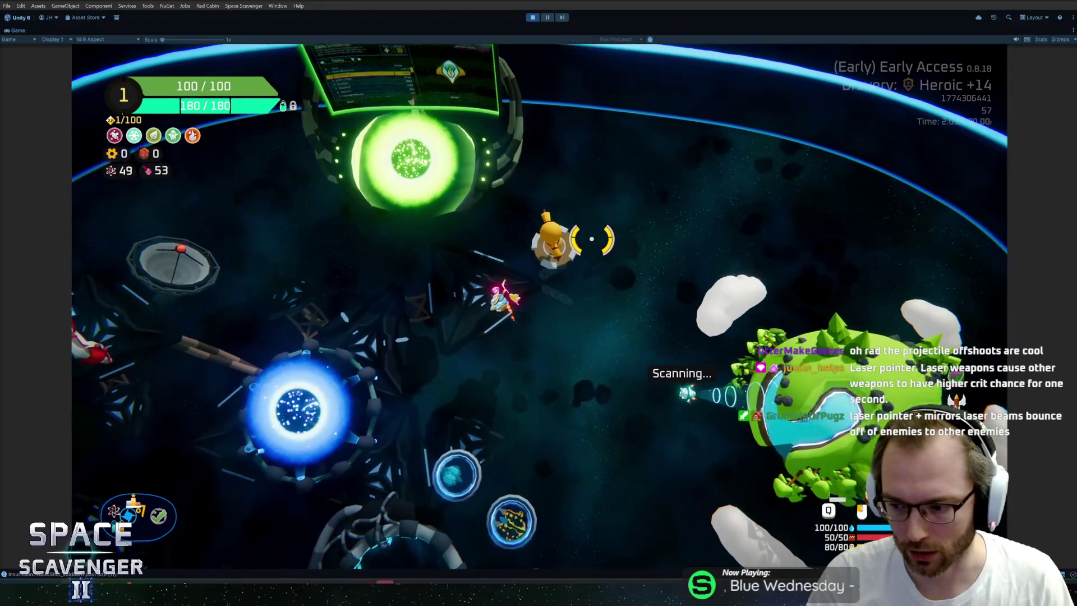
key(a)
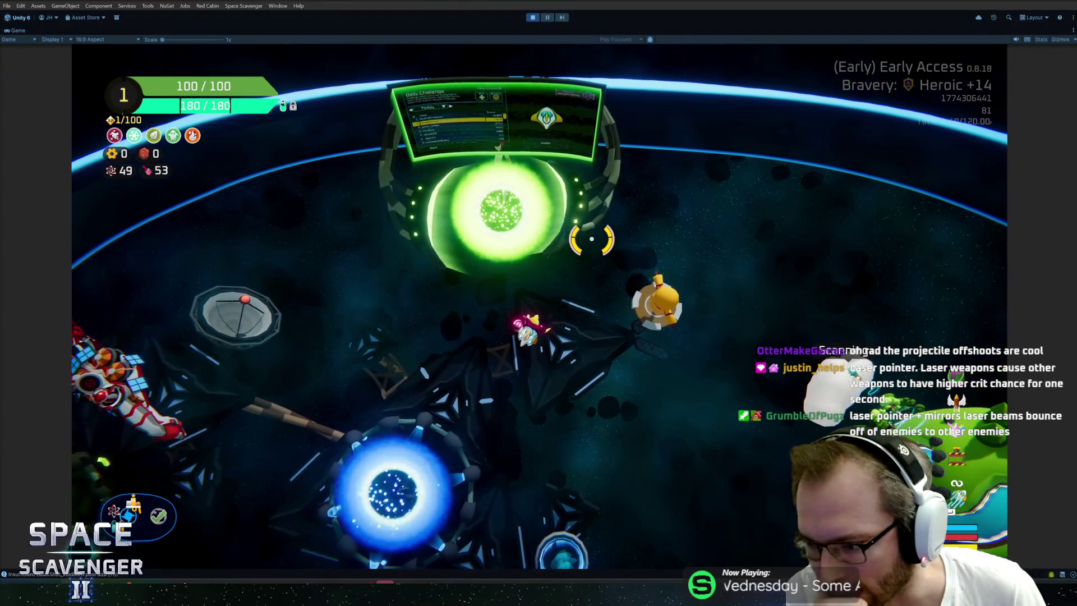
key(Escape)
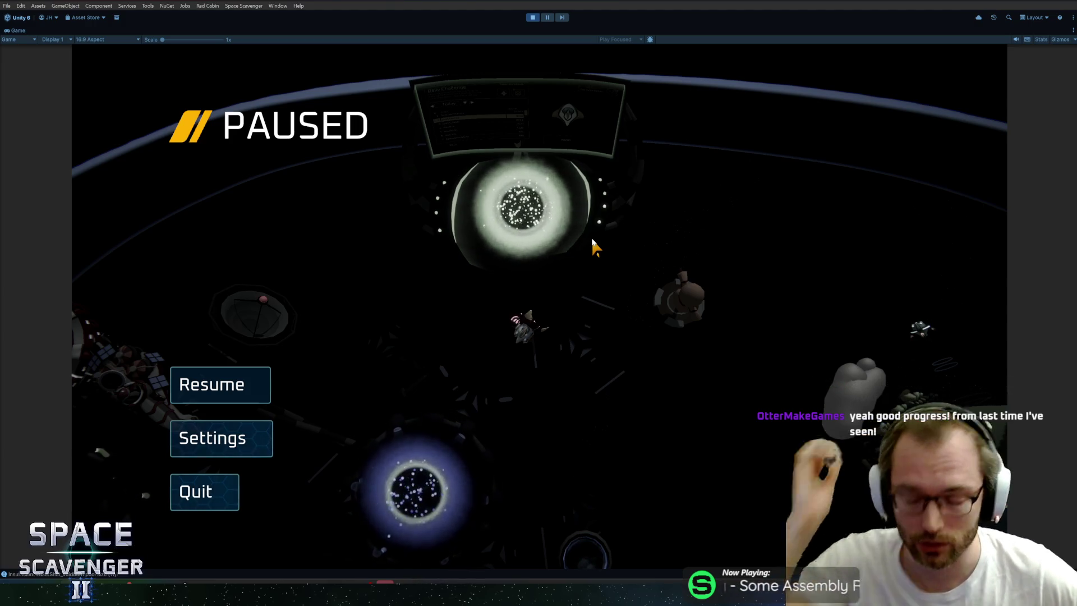
- Unpause Space Scavenger from the PAUSED menu so the ship returns to live play
key(Escape)
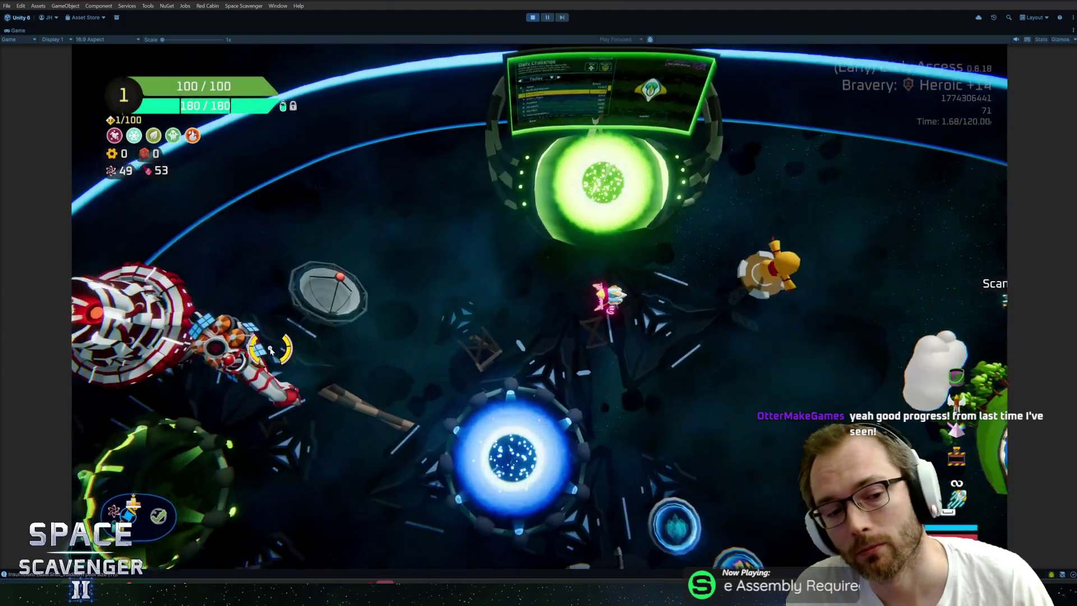
- Quit Space Scavenger to its main menu via Pause, then stop Play mode with Ctrl+P
key(Escape)
click(213, 493)
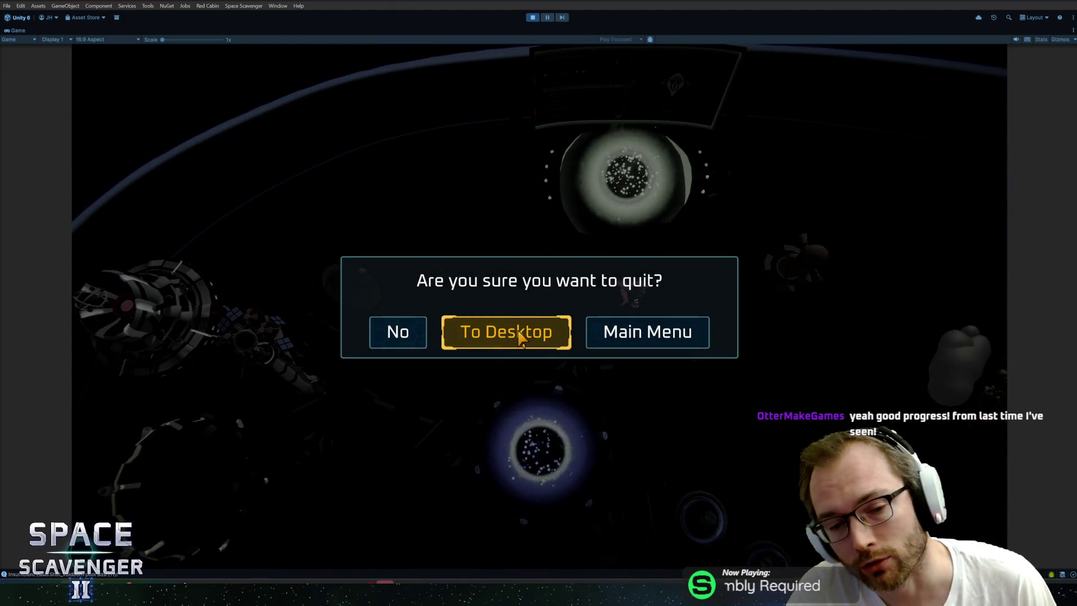
click(623, 343)
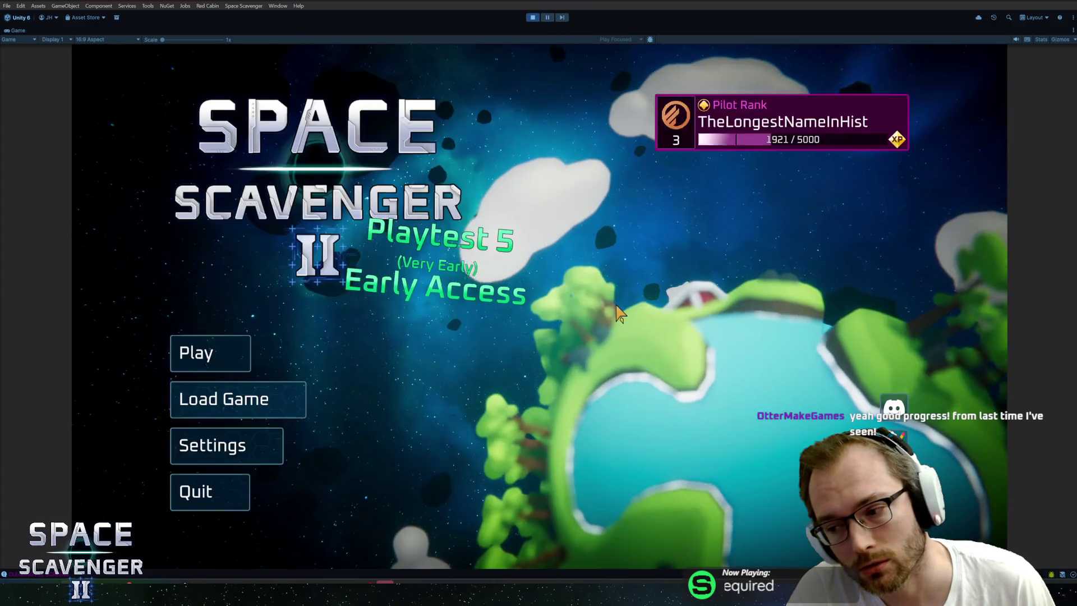
key(ctrl+p)
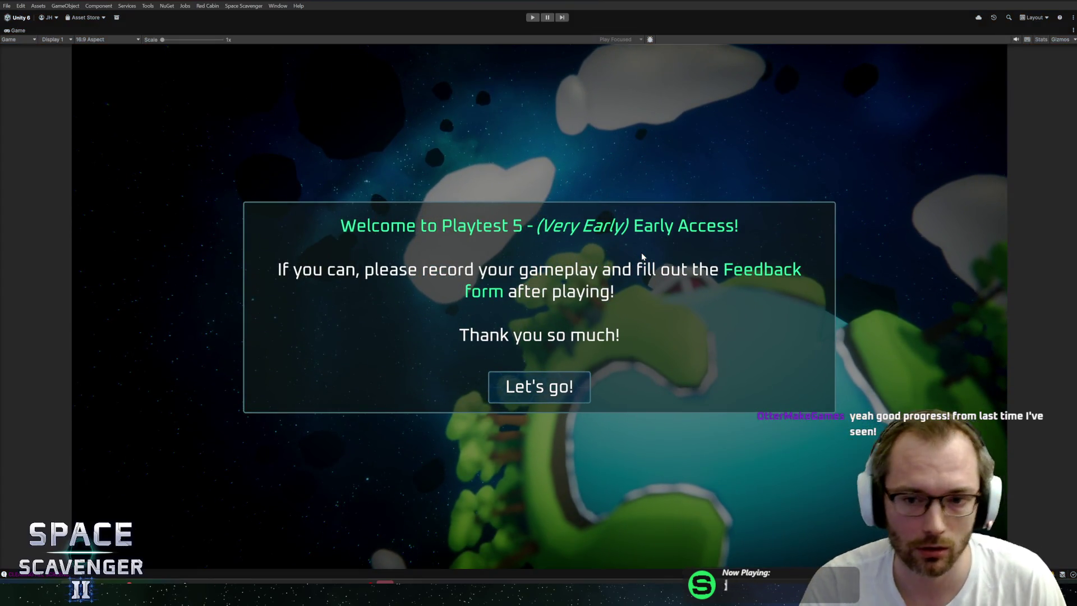